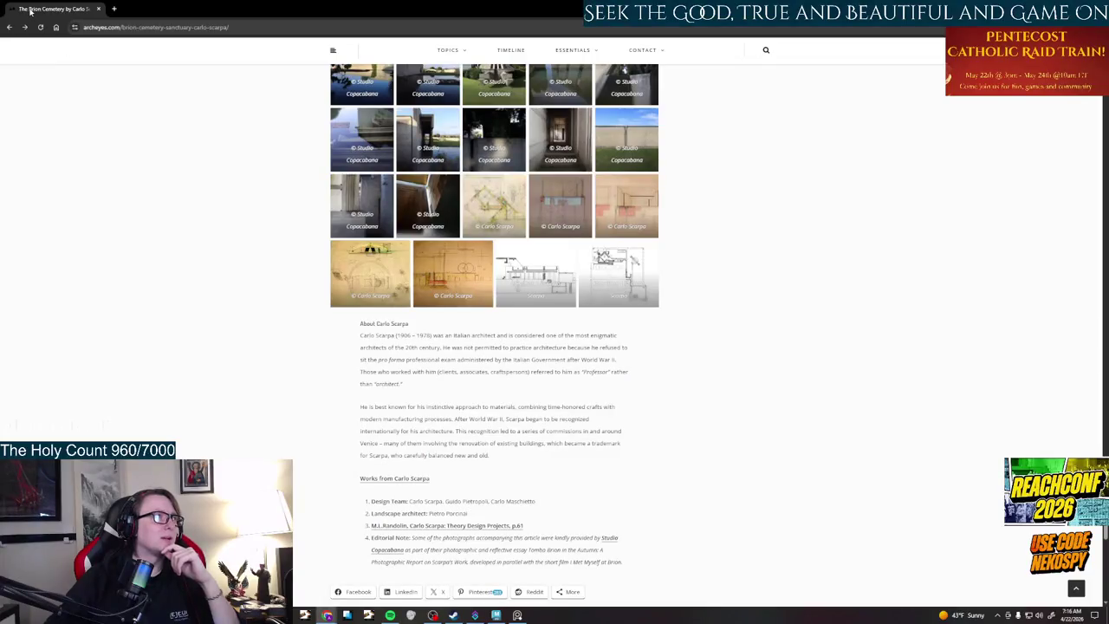
- Page through the brion tomb chapel Google results and skim the innovaconcrete concrete article
click(8, 27)
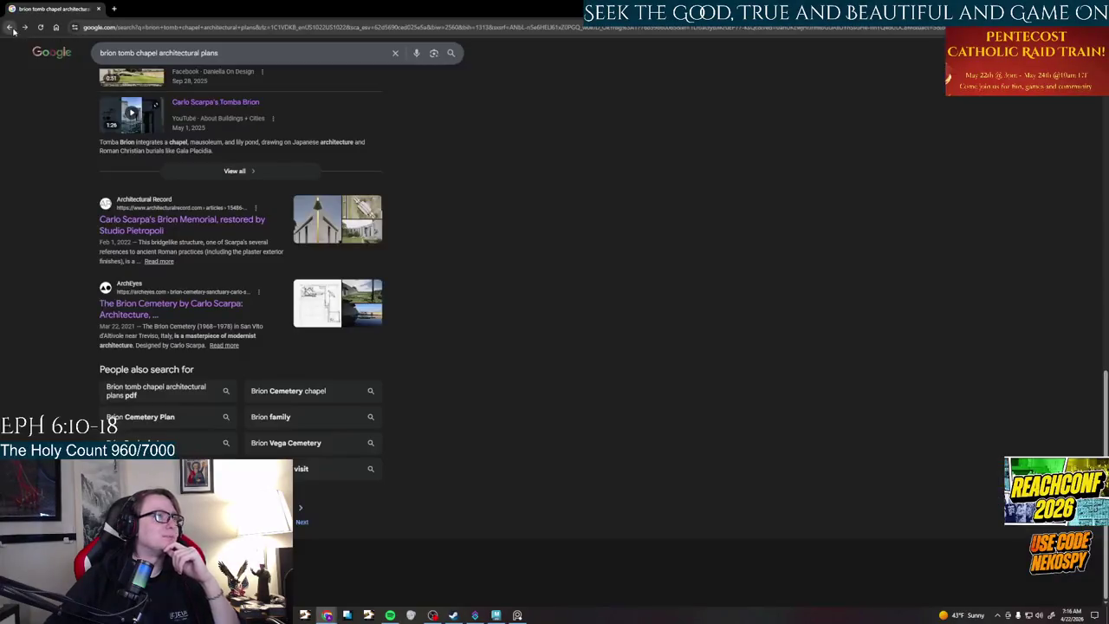
click(299, 518)
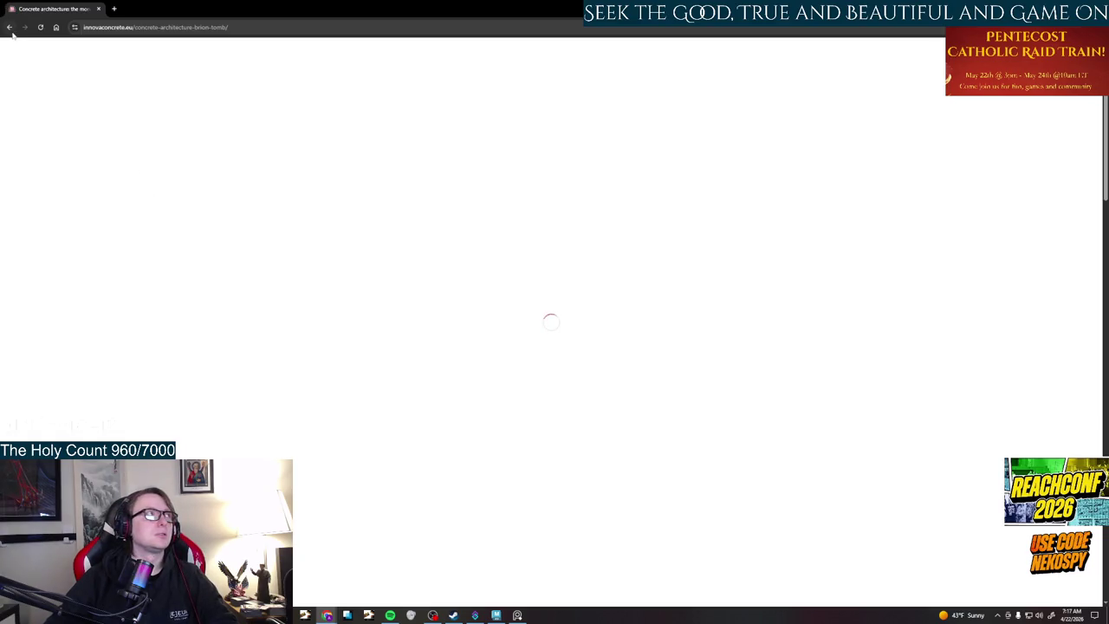
scroll(565, 388, down, 5)
scroll(565, 388, down, 10)
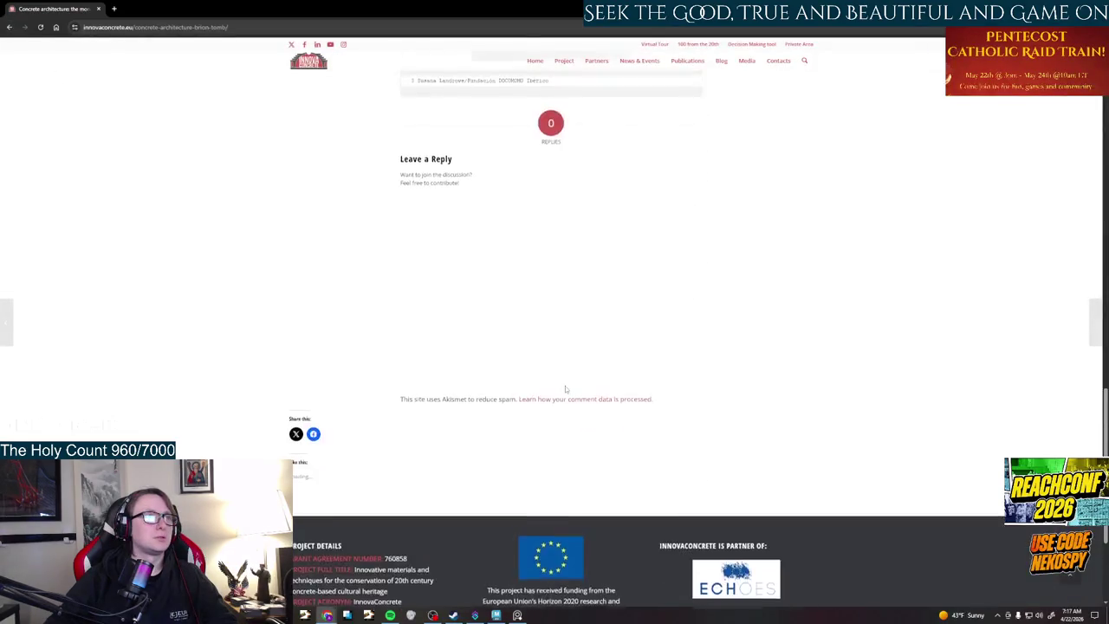
scroll(132, 88, up, 2)
click(10, 26)
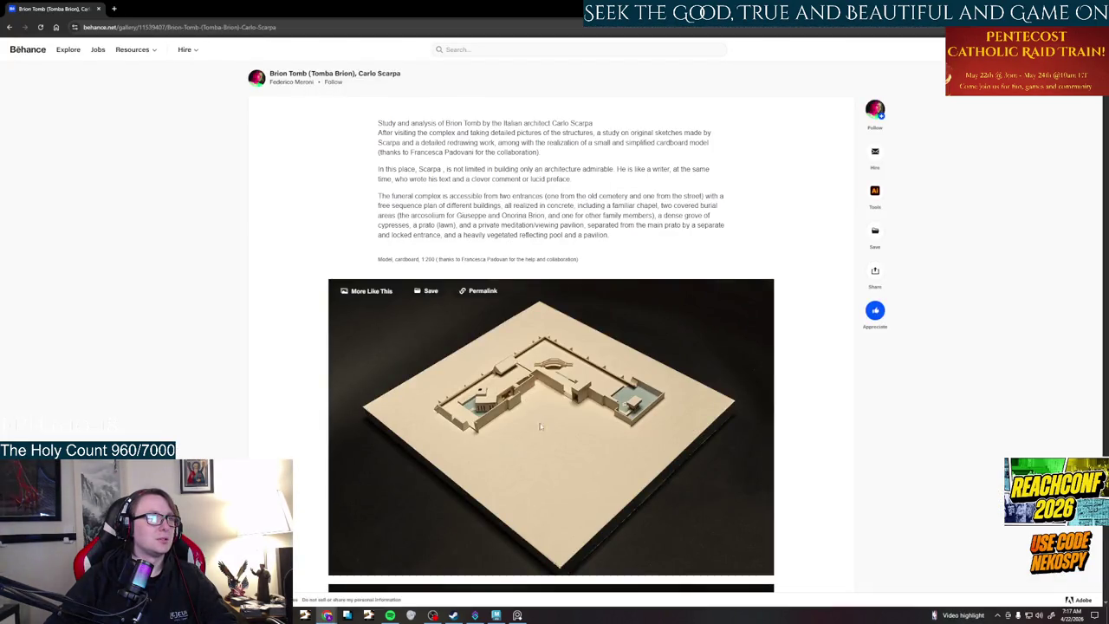
- Scroll through the Brion Tomb cardboard model photos down to the plan drawing sheets
scroll(540, 421, down, 3)
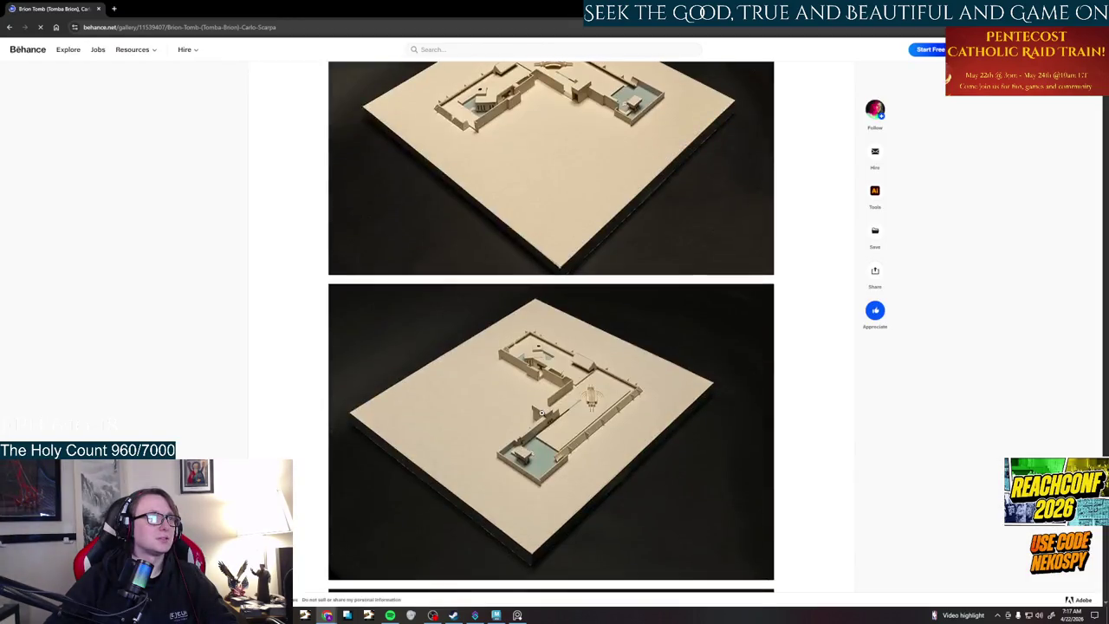
scroll(540, 413, down, 3)
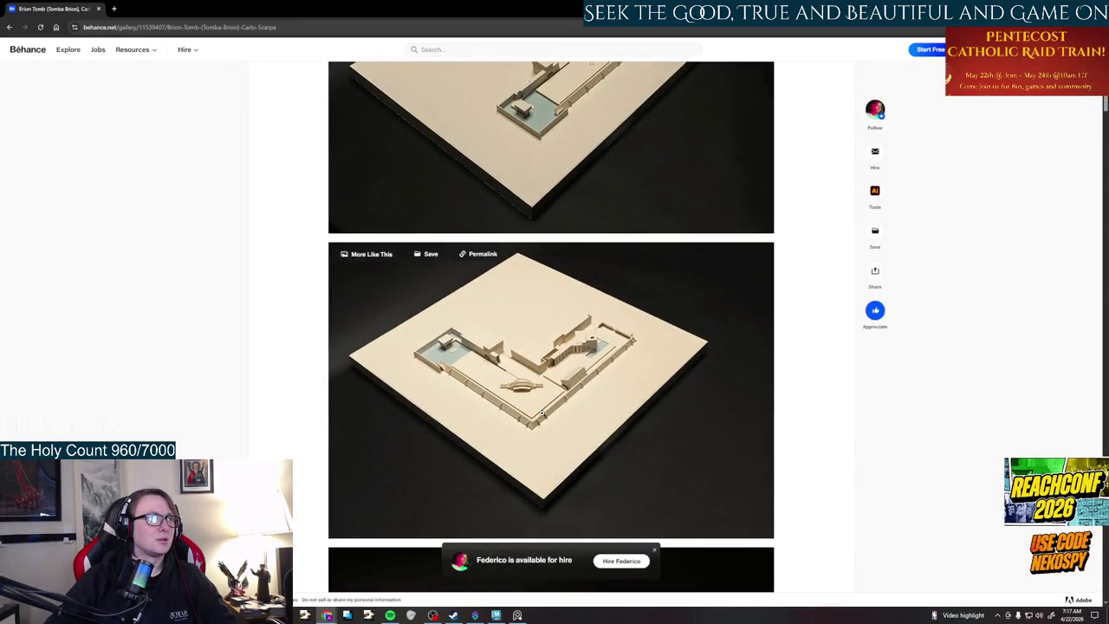
scroll(541, 415, down, 3)
scroll(541, 414, down, 3)
scroll(541, 415, down, 3)
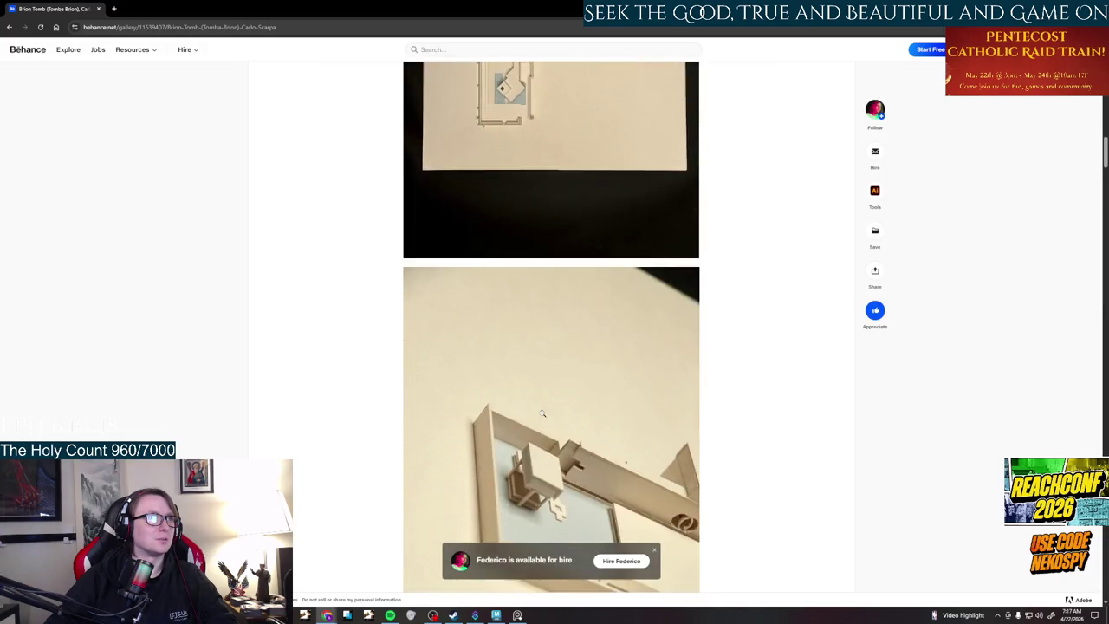
scroll(543, 417, down, 3)
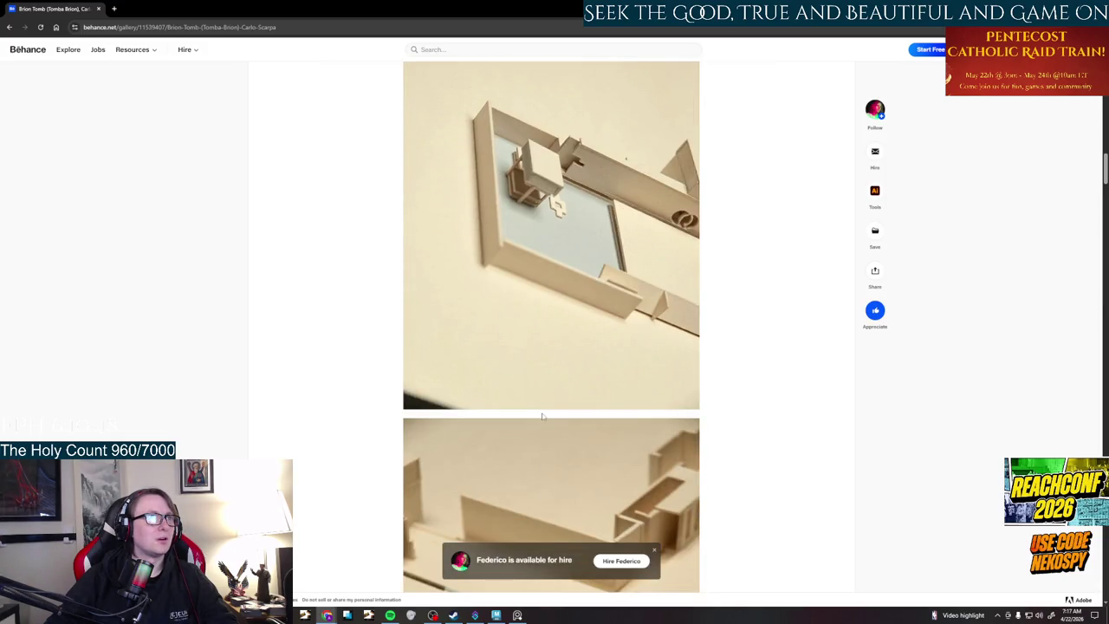
scroll(542, 417, down, 2)
scroll(543, 417, down, 3)
scroll(542, 417, down, 3)
scroll(542, 417, down, 3)
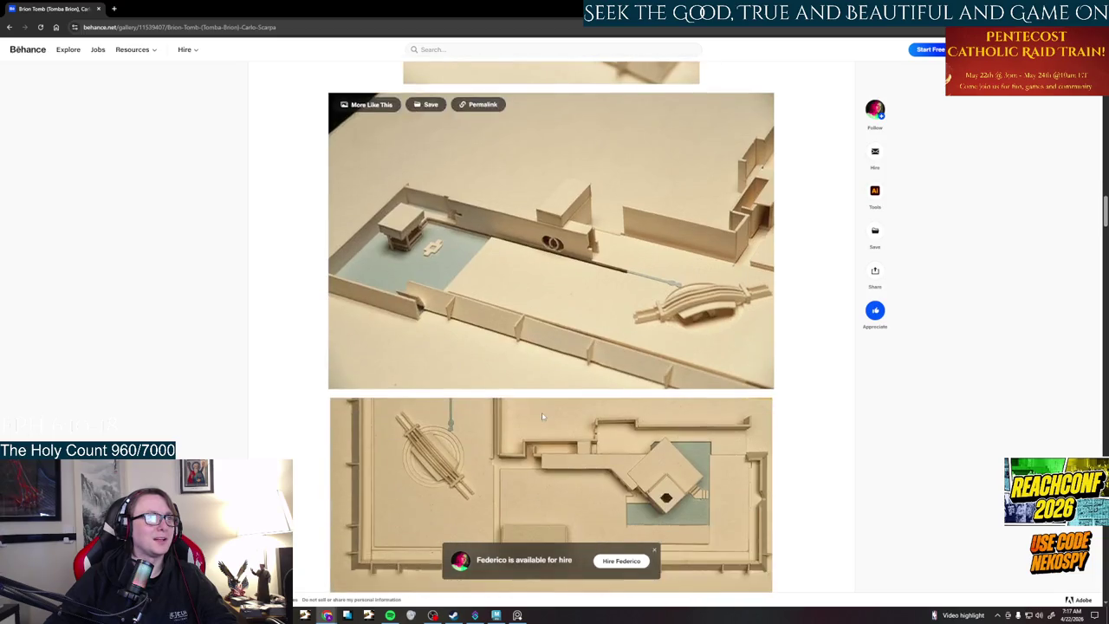
scroll(547, 384, down, 2)
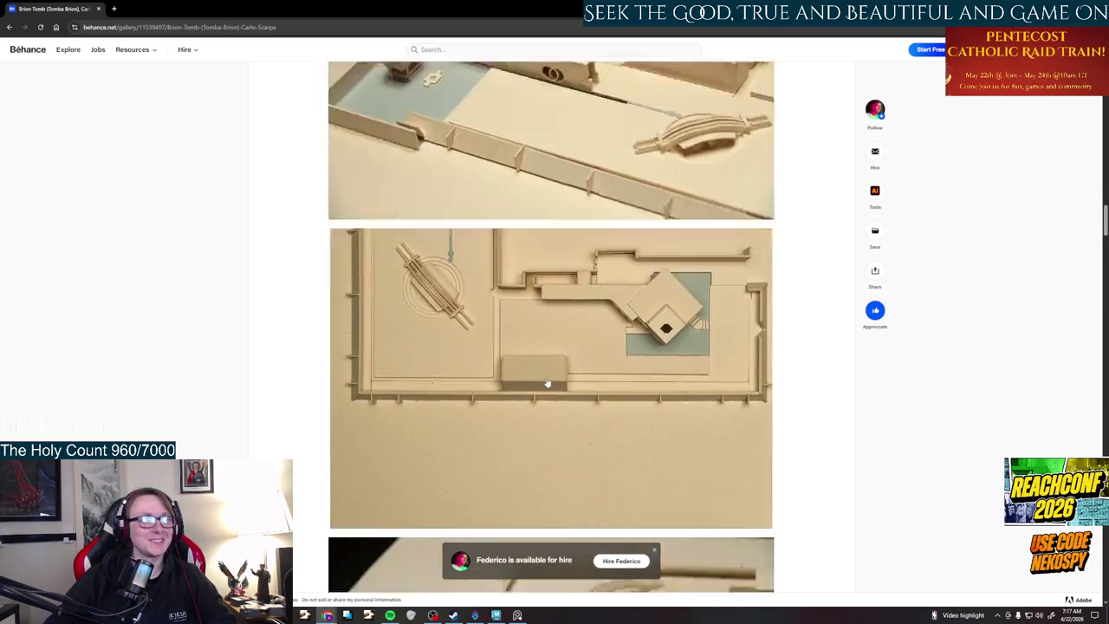
scroll(547, 384, down, 1)
scroll(546, 378, down, 3)
scroll(572, 376, down, 3)
scroll(571, 376, down, 1)
scroll(571, 375, down, 3)
scroll(572, 376, down, 3)
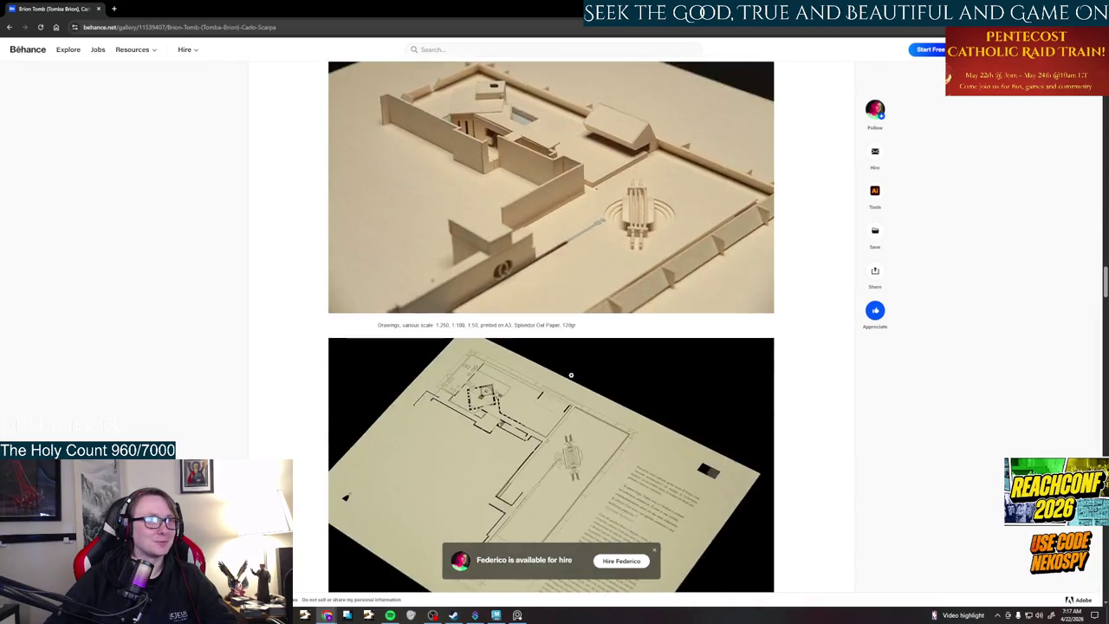
scroll(571, 375, down, 3)
scroll(571, 375, down, 3)
scroll(571, 375, down, 3)
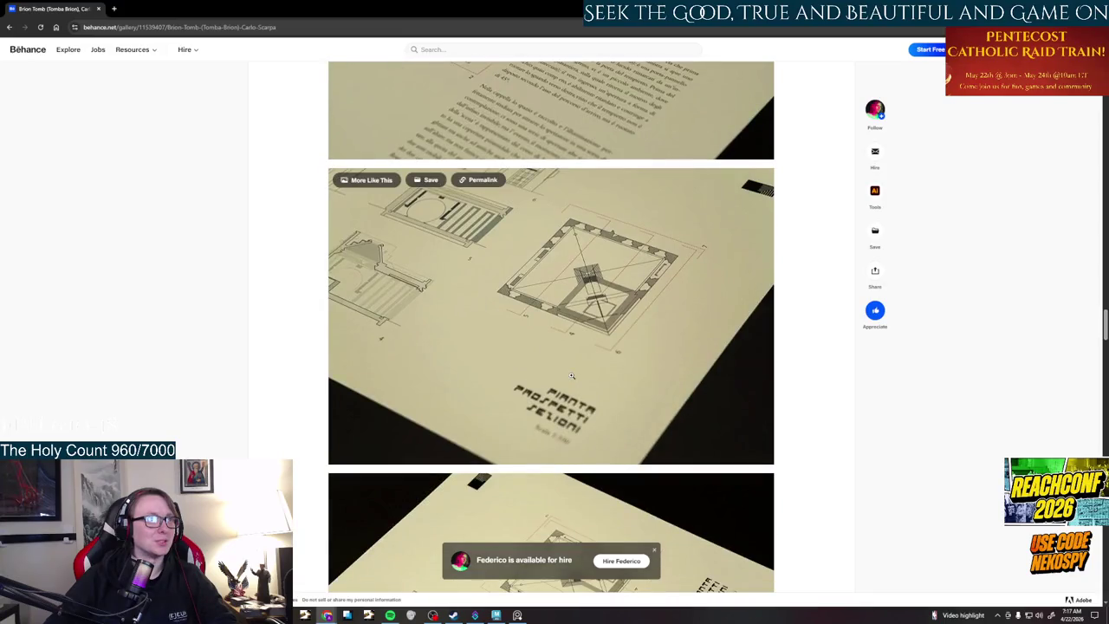
scroll(571, 375, down, 4)
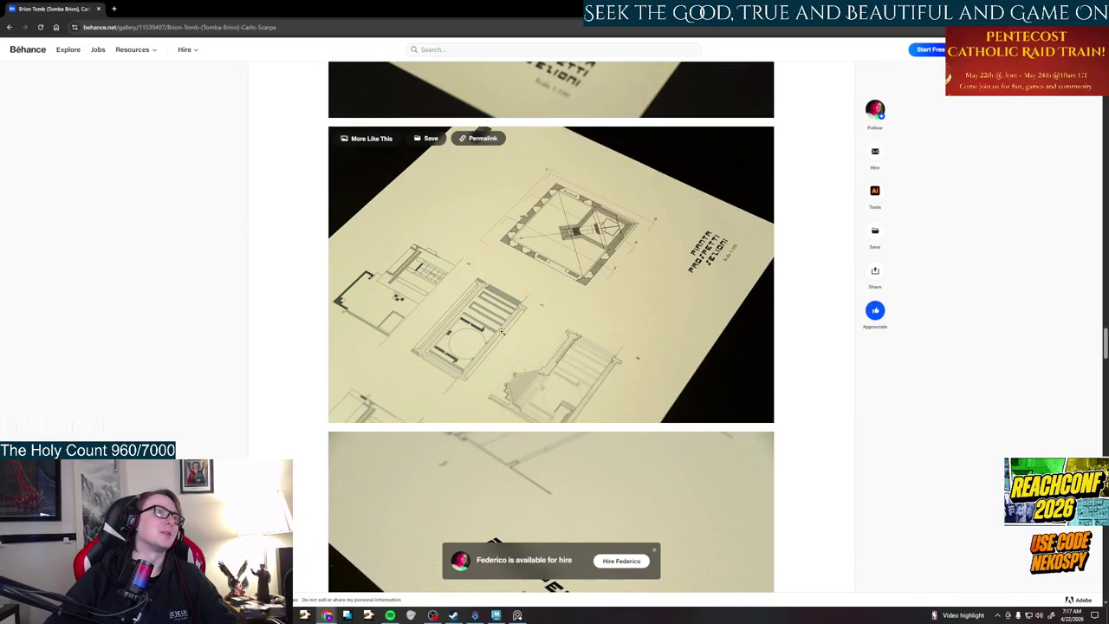
scroll(525, 298, down, 4)
scroll(525, 298, down, 4)
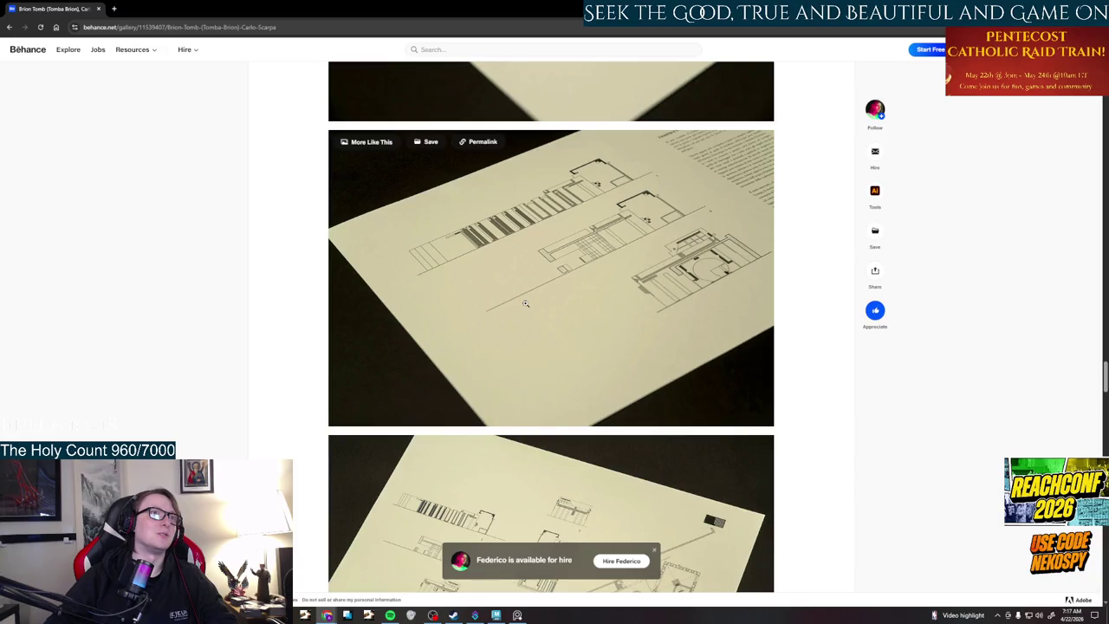
scroll(525, 303, down, 3)
- Enlarge the plan sheet, view the next plan close-up, then close it and continue scrolling
click(525, 304)
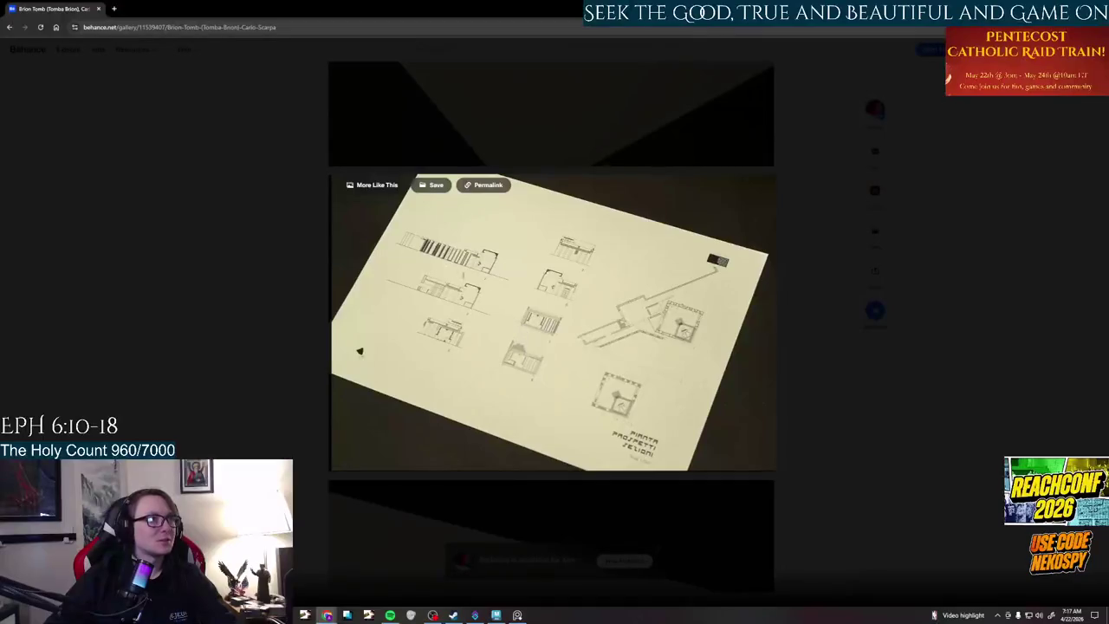
click(797, 375)
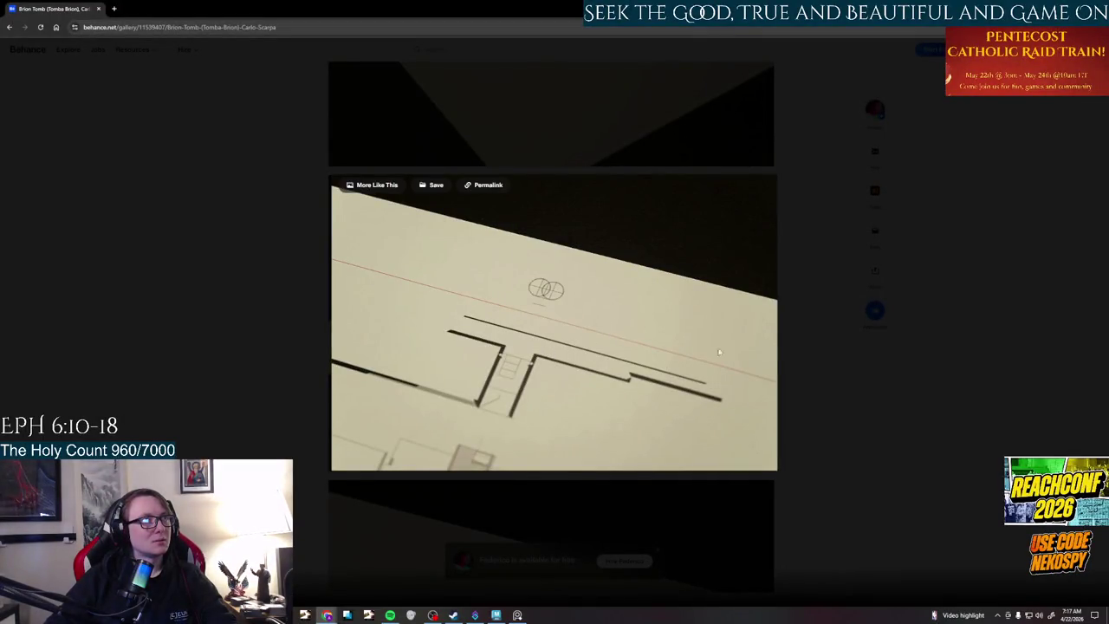
click(725, 148)
scroll(624, 326, down, 3)
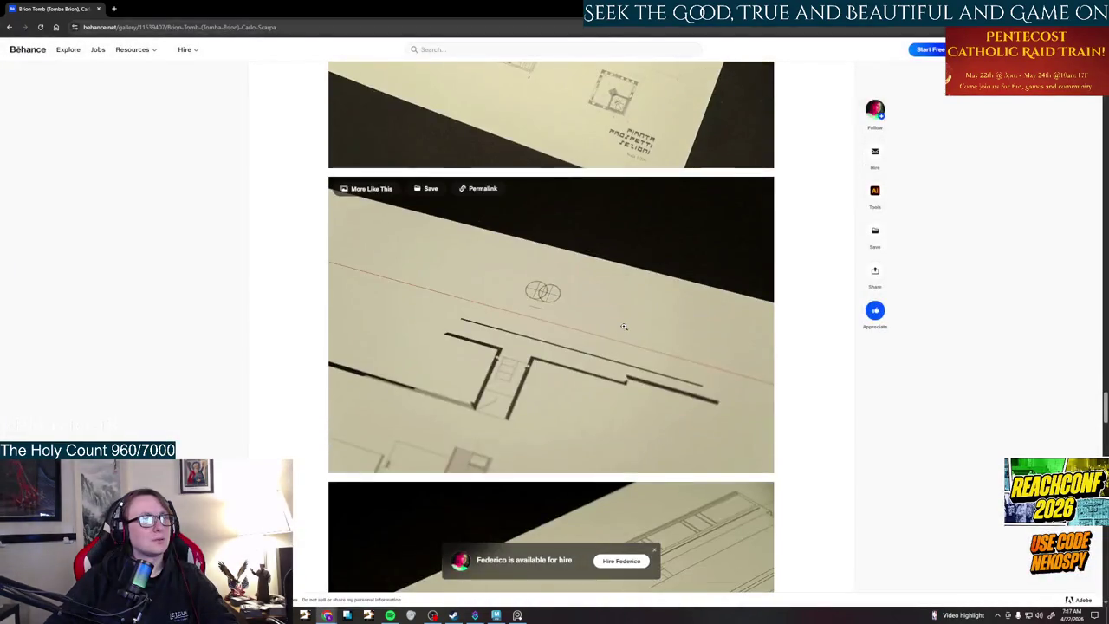
scroll(623, 326, down, 4)
scroll(624, 326, down, 3)
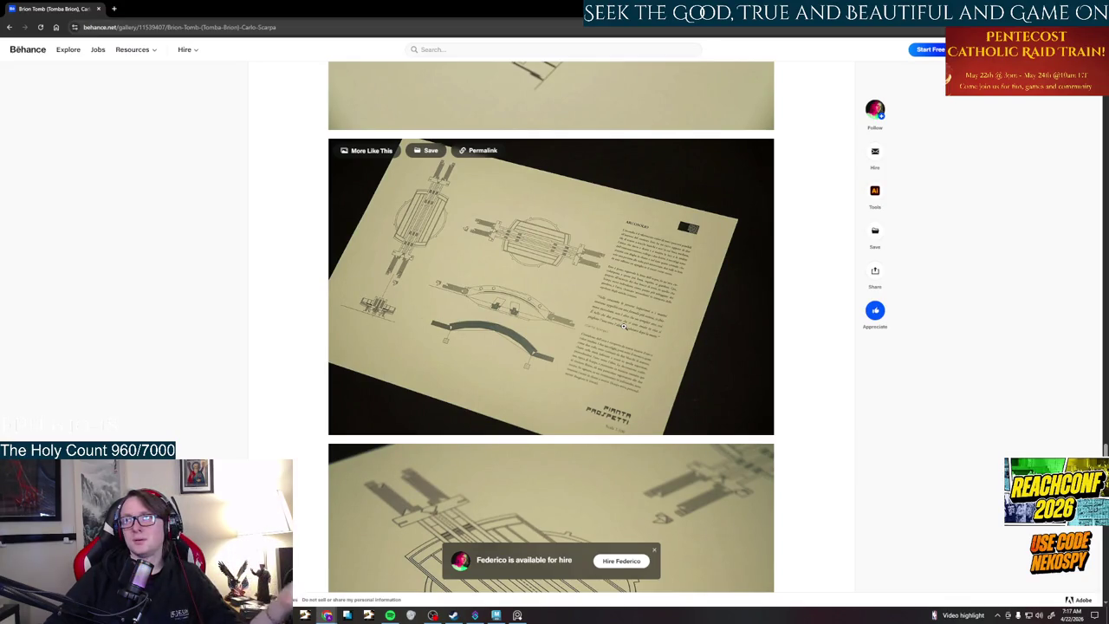
- Scroll back and forth through the Tomba Brion plan sheets to the PROSPETTI elevation, then leave Behance
scroll(623, 326, down, 1)
scroll(623, 325, down, 2)
scroll(623, 326, down, 5)
scroll(623, 326, down, 2)
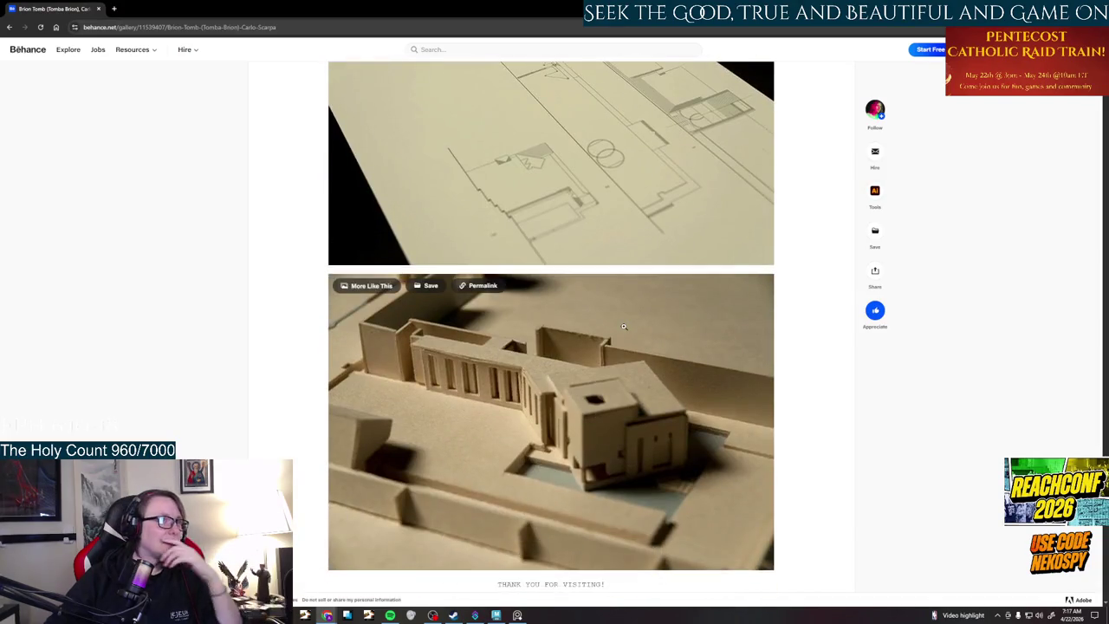
scroll(623, 326, down, 3)
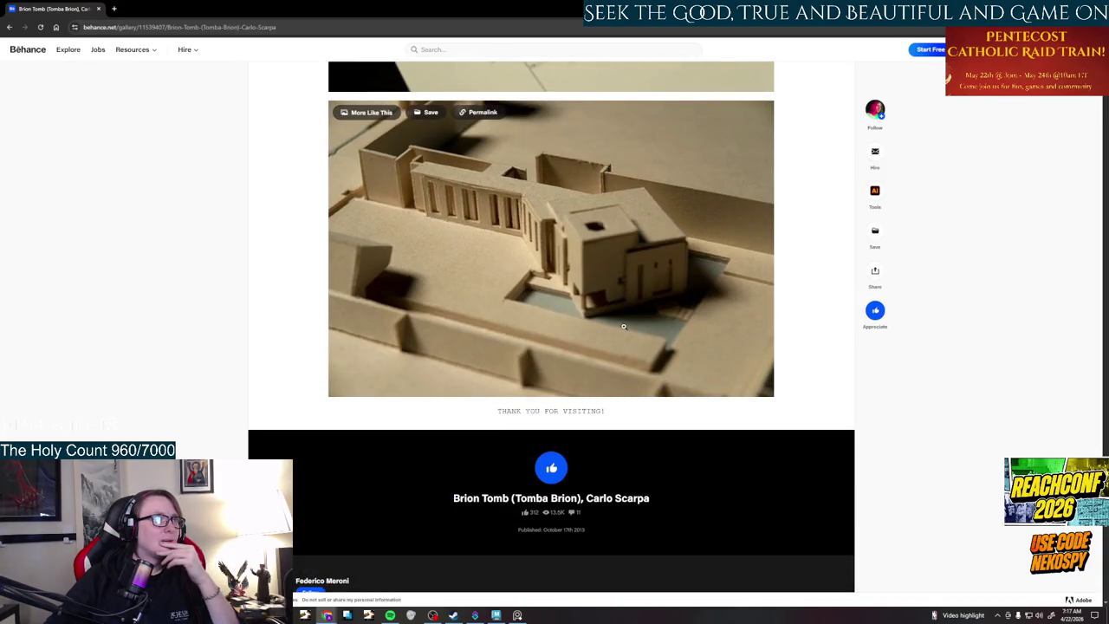
scroll(617, 291, down, 3)
scroll(617, 290, up, 4)
scroll(617, 290, up, 3)
scroll(615, 292, up, 1)
scroll(615, 292, up, 5)
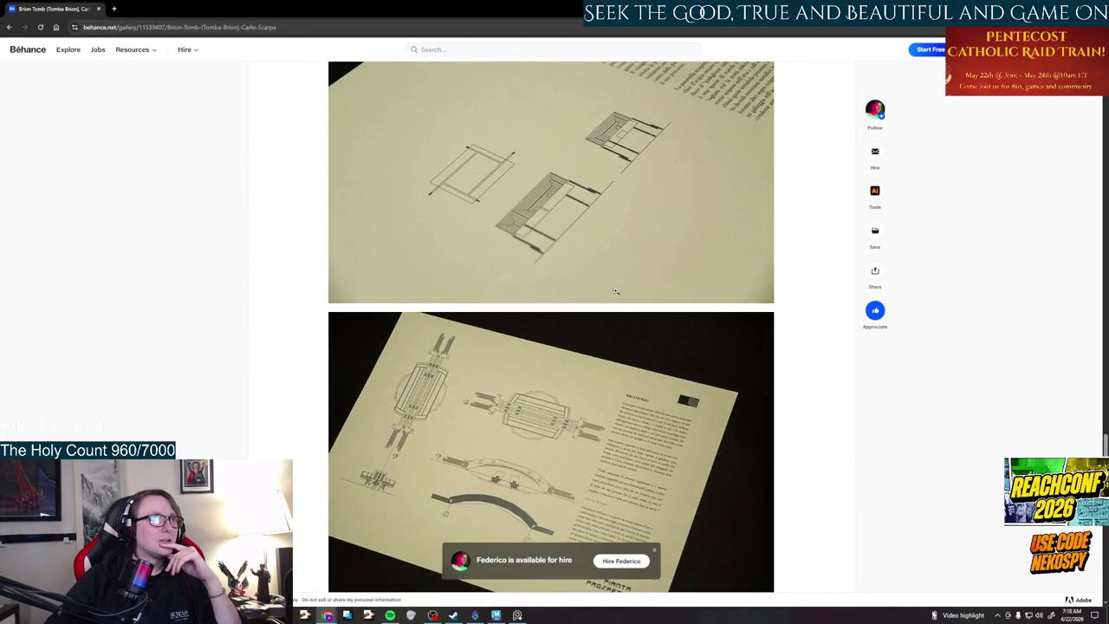
scroll(593, 418, down, 1)
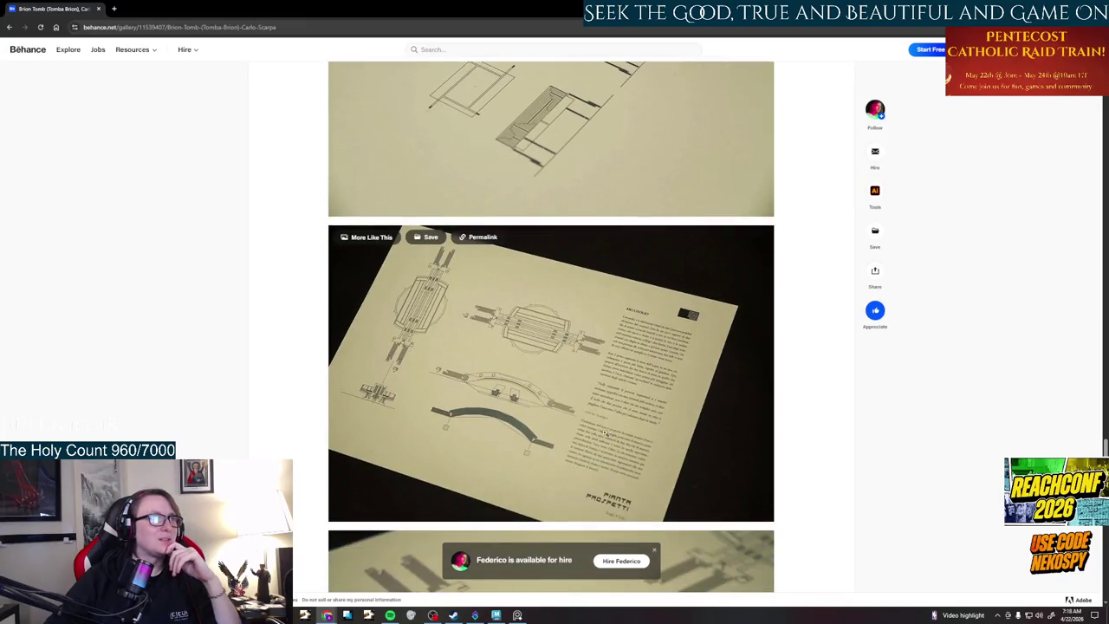
scroll(593, 419, up, 6)
scroll(593, 418, down, 3)
scroll(593, 418, down, 3)
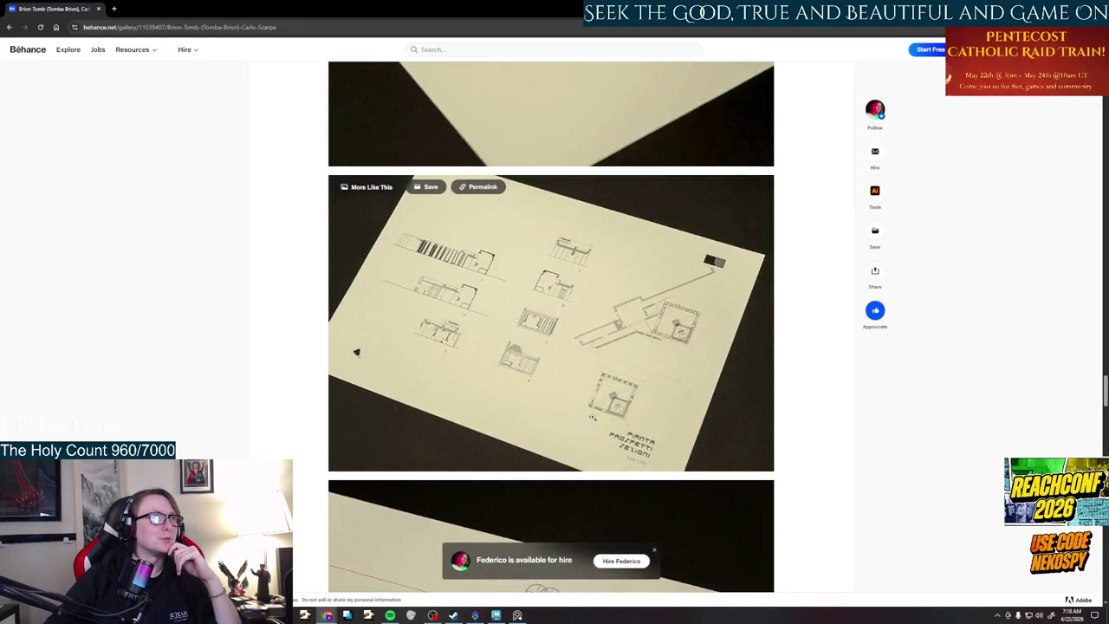
scroll(593, 418, up, 3)
scroll(592, 417, up, 2)
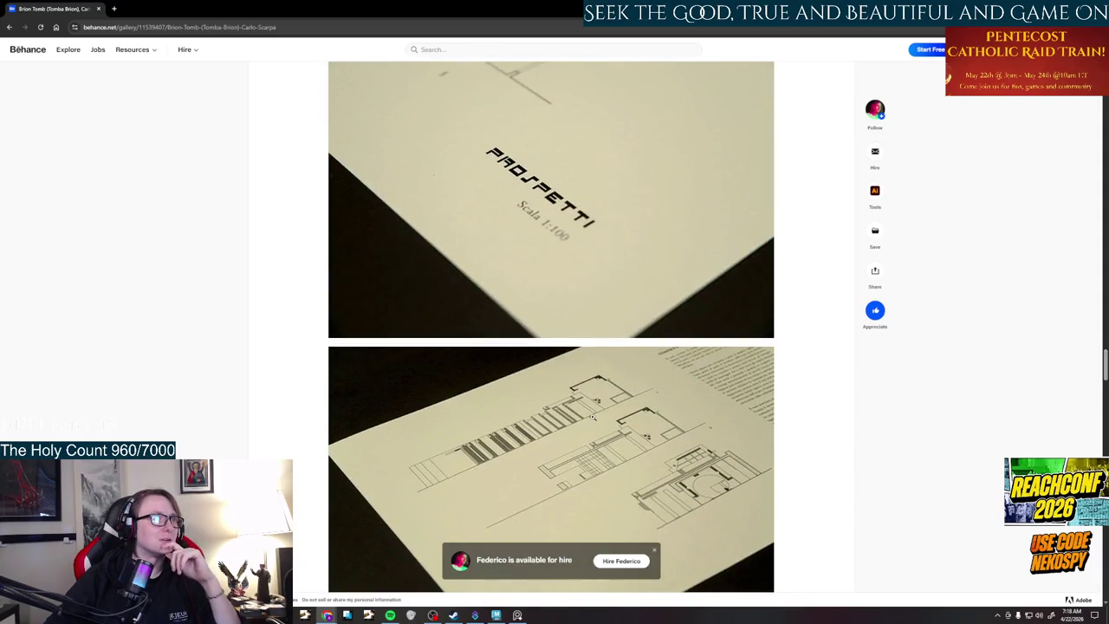
scroll(593, 417, up, 1)
scroll(593, 418, up, 4)
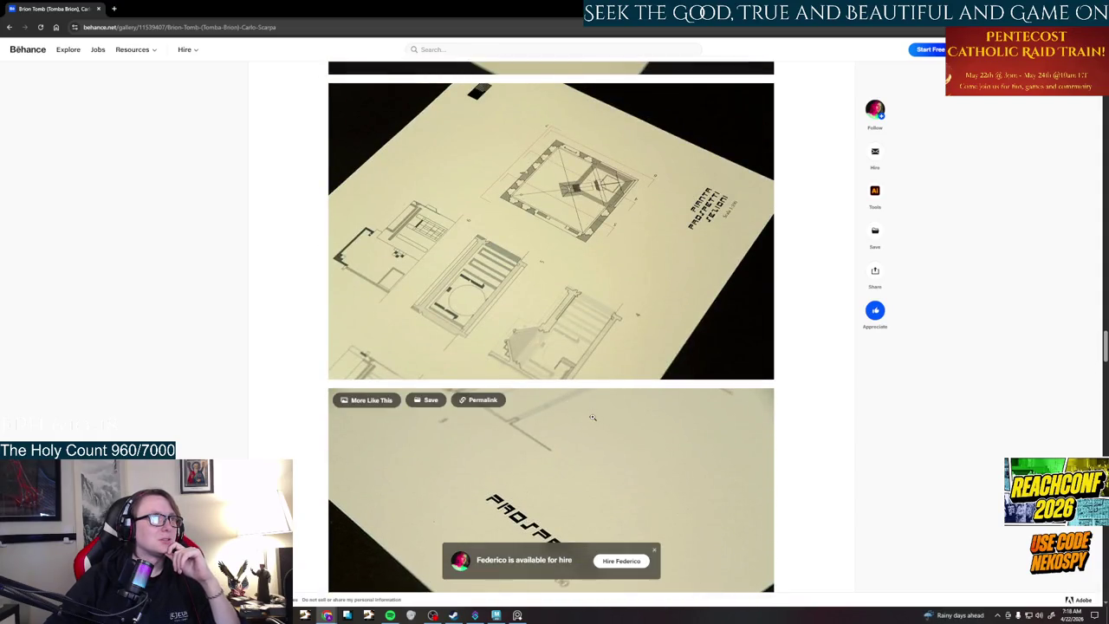
scroll(593, 418, up, 3)
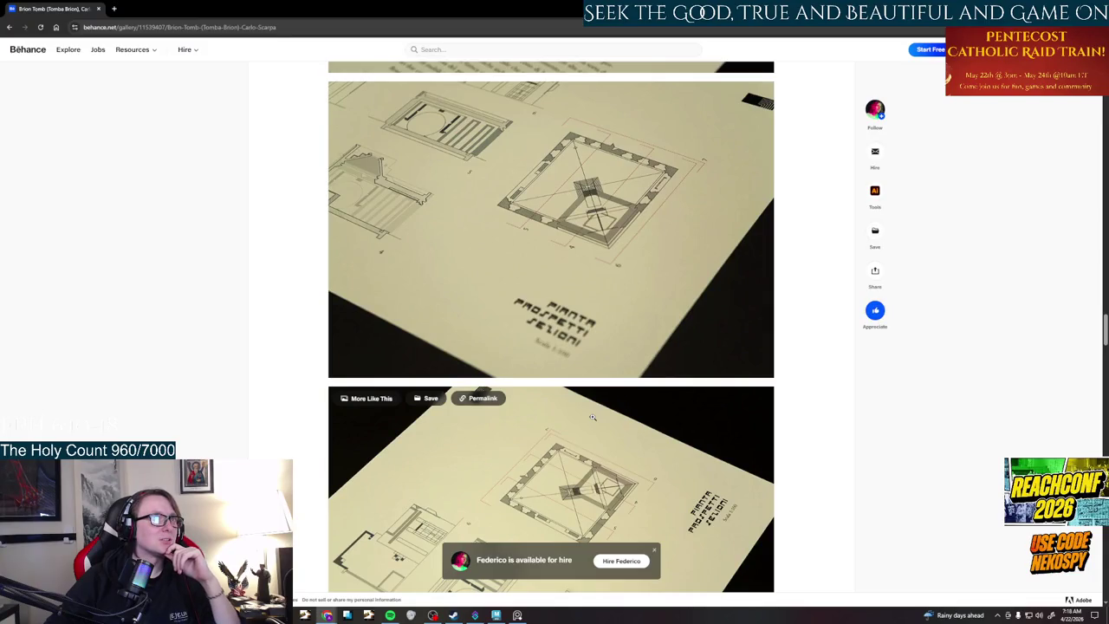
scroll(592, 417, up, 3)
scroll(593, 418, up, 3)
scroll(592, 418, up, 5)
scroll(593, 417, down, 5)
scroll(592, 417, down, 3)
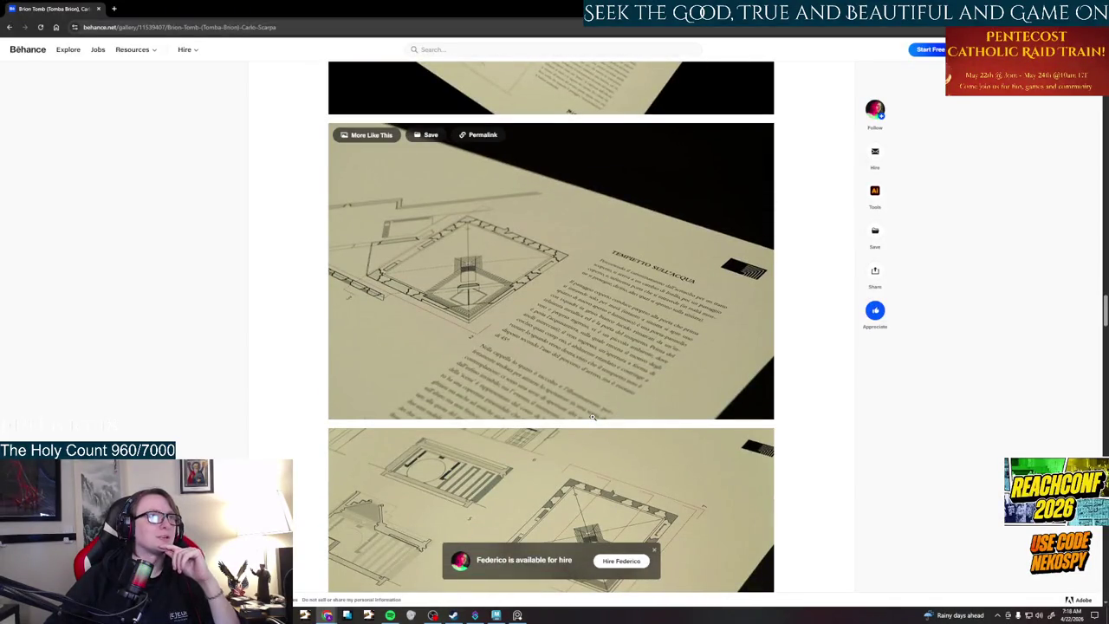
scroll(593, 417, down, 4)
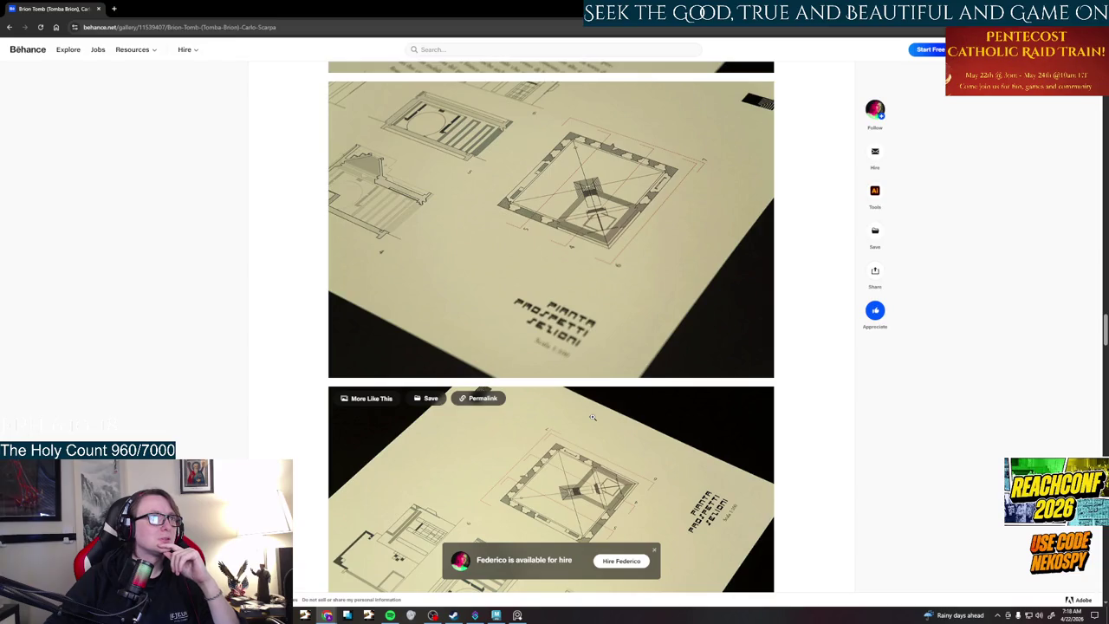
mouse_move(551, 229)
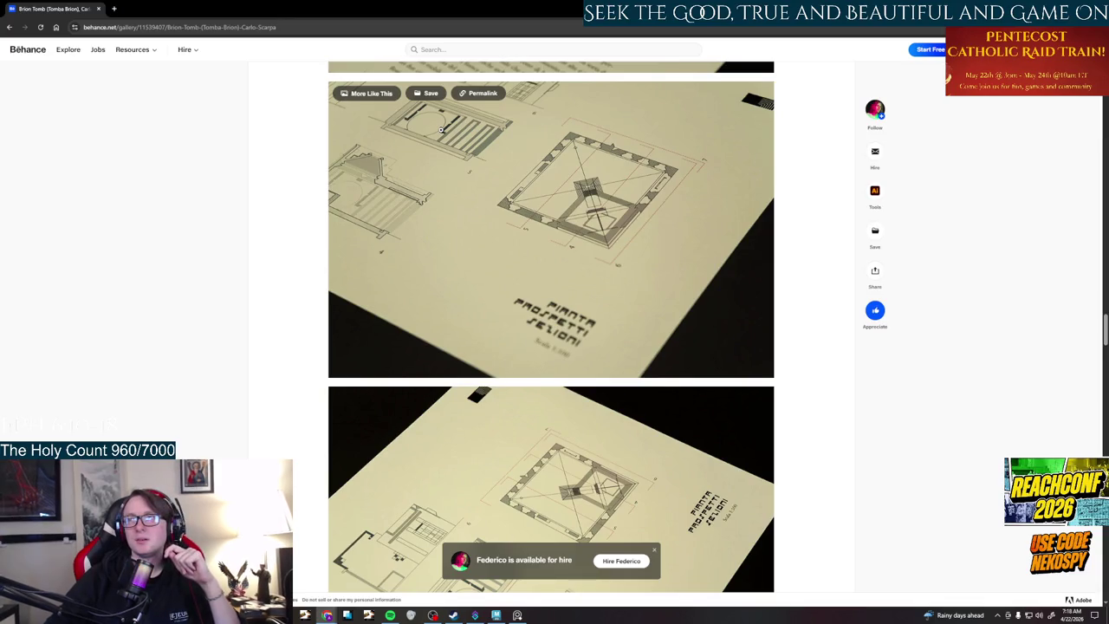
scroll(468, 271, down, 3)
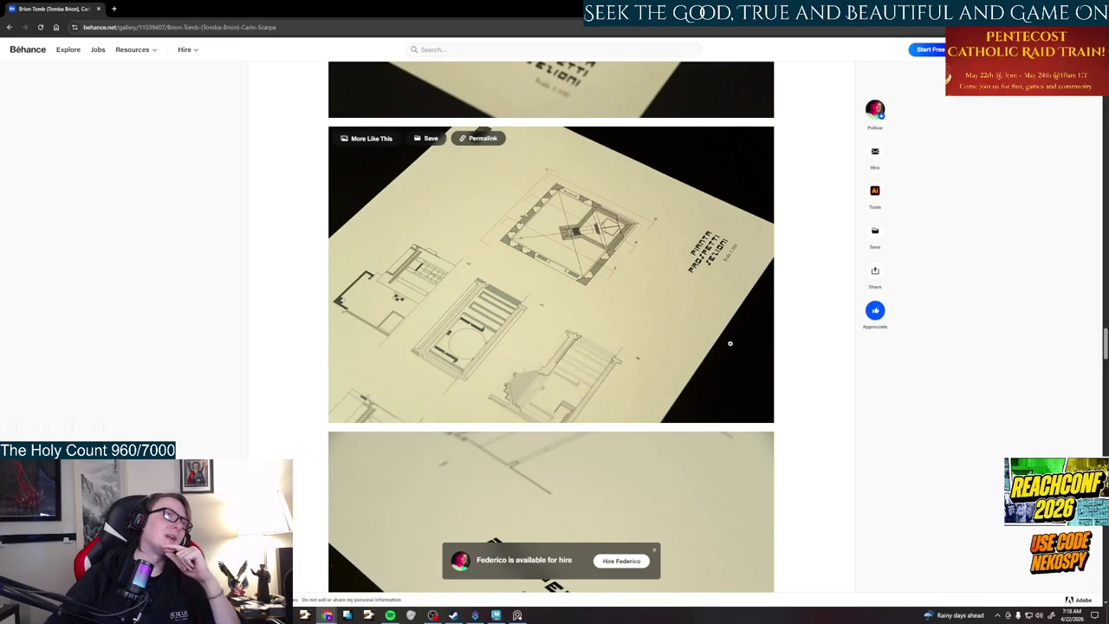
scroll(544, 323, down, 3)
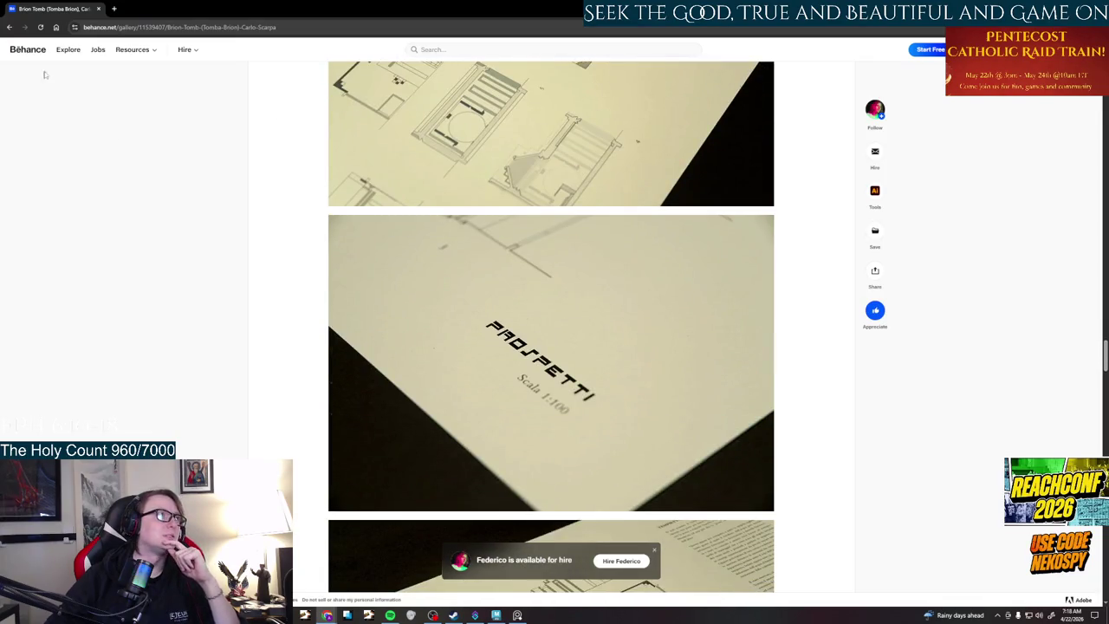
click(11, 27)
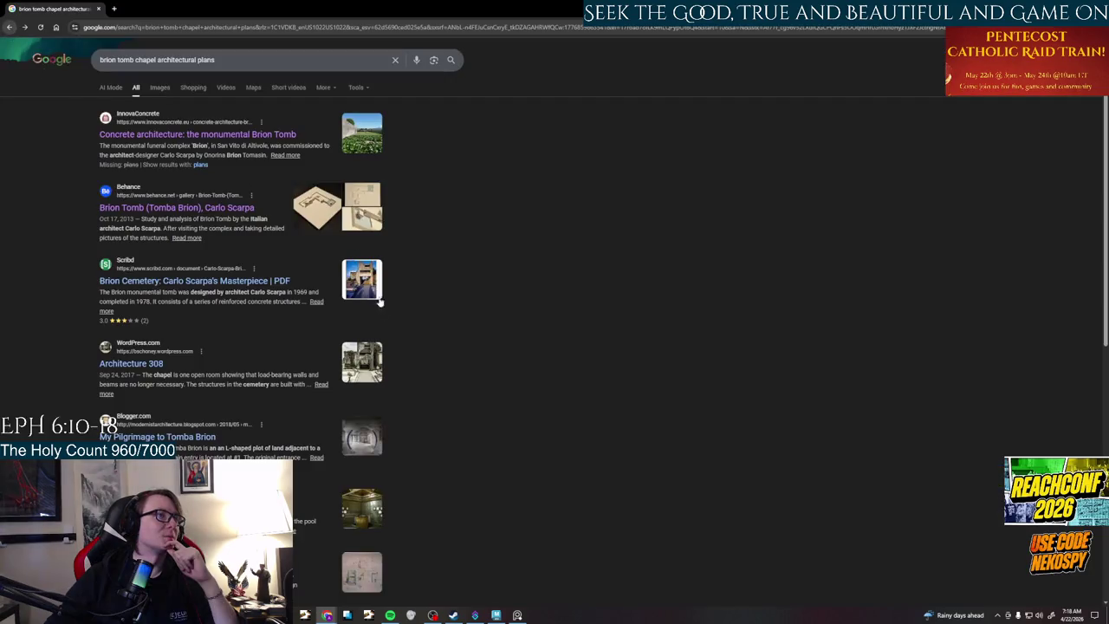
- Check the Scribd PDF result, then read through the Architecture 308 article
click(208, 281)
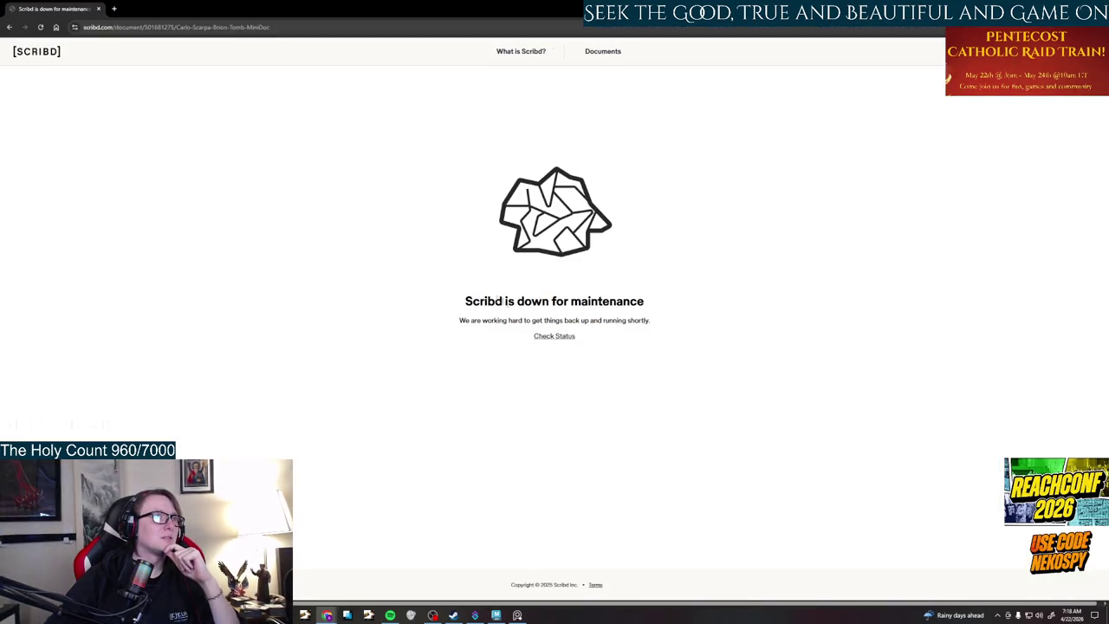
click(9, 27)
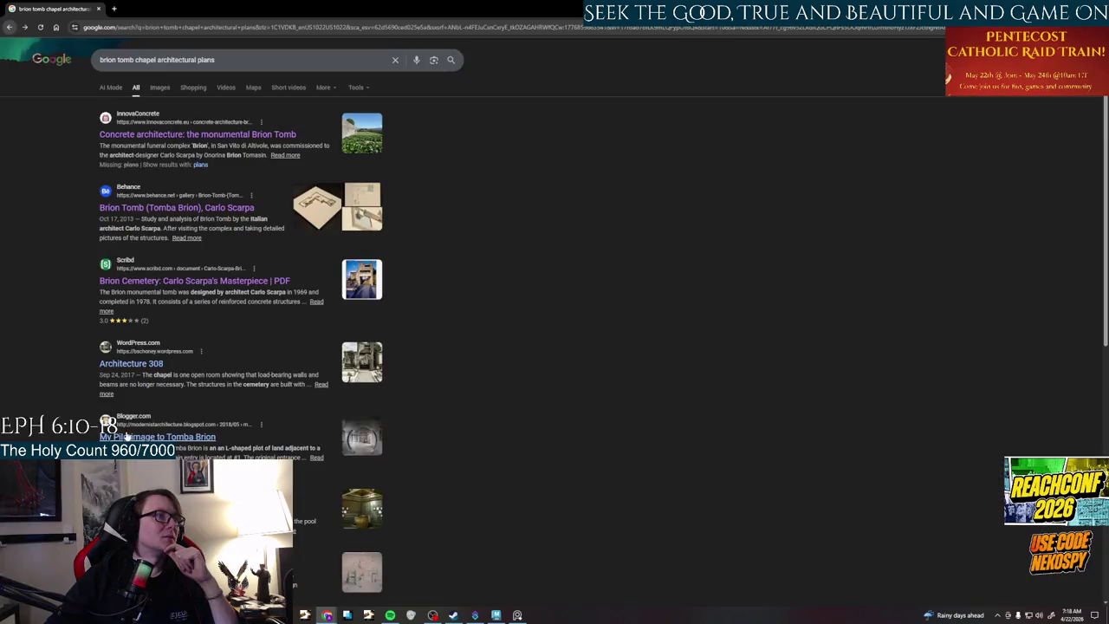
click(131, 363)
scroll(485, 394, down, 5)
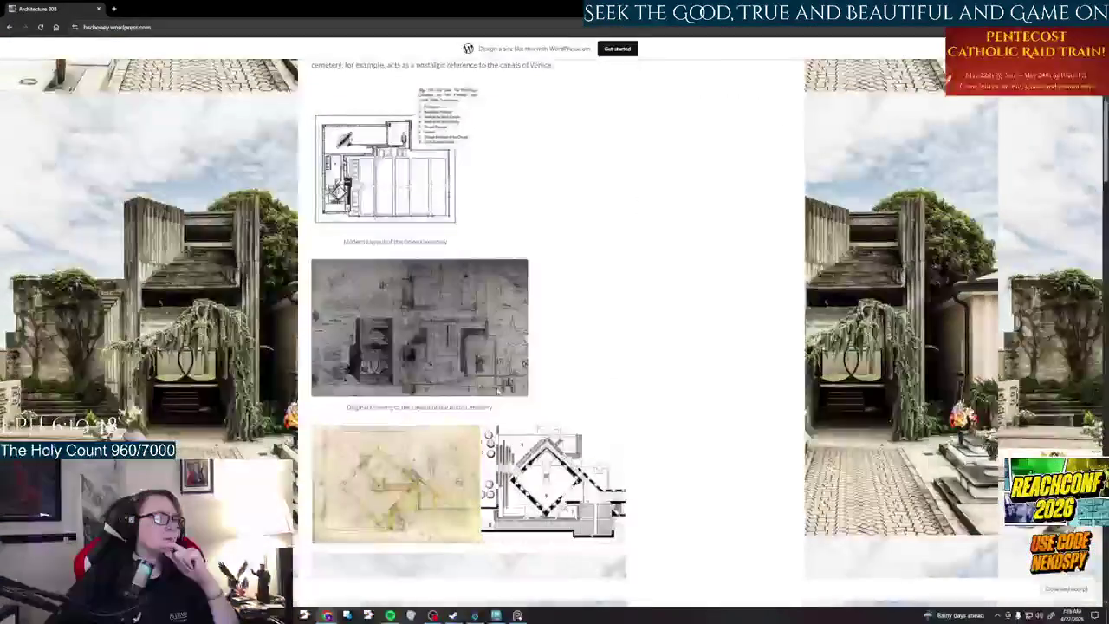
scroll(498, 392, down, 4)
scroll(498, 392, down, 3)
scroll(498, 392, down, 3)
scroll(497, 394, down, 3)
scroll(497, 393, down, 5)
scroll(497, 394, down, 5)
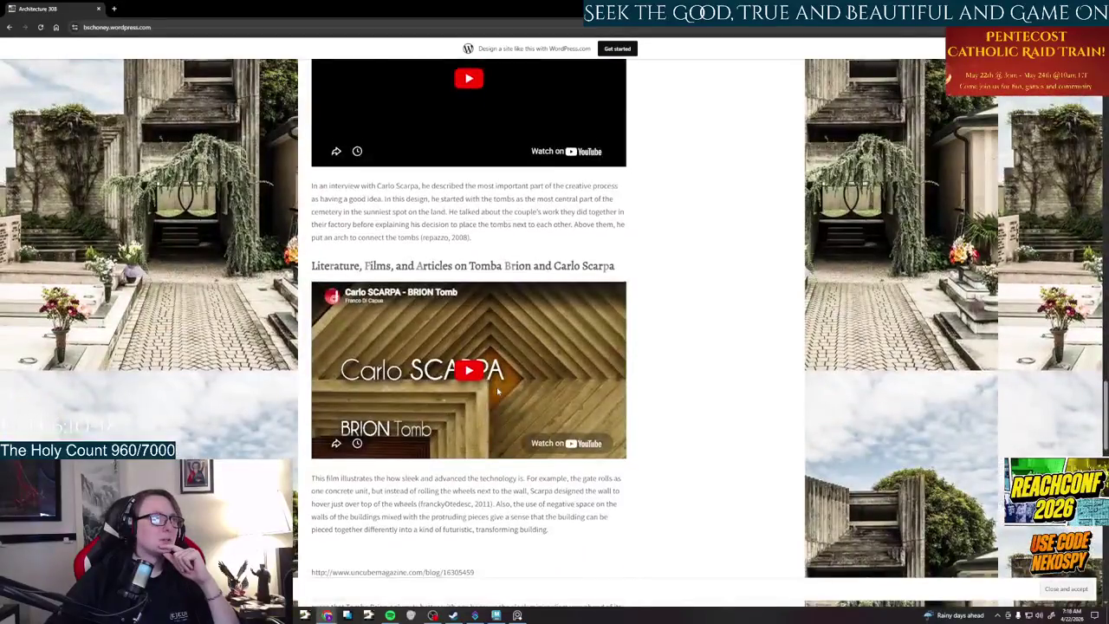
scroll(498, 392, down, 5)
scroll(499, 392, down, 5)
scroll(498, 392, down, 5)
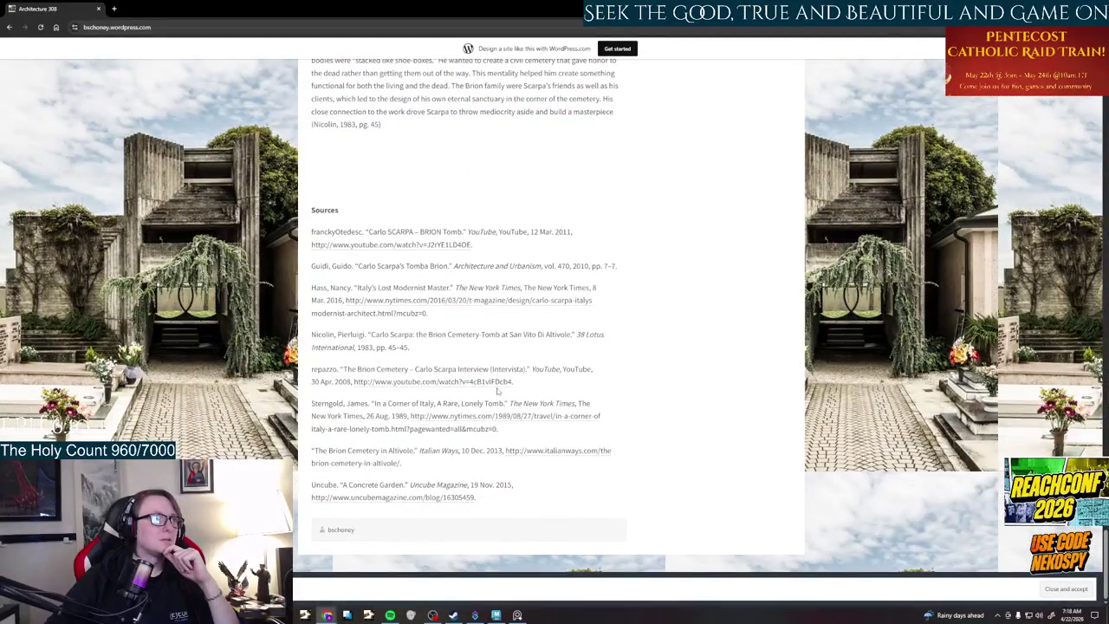
click(8, 27)
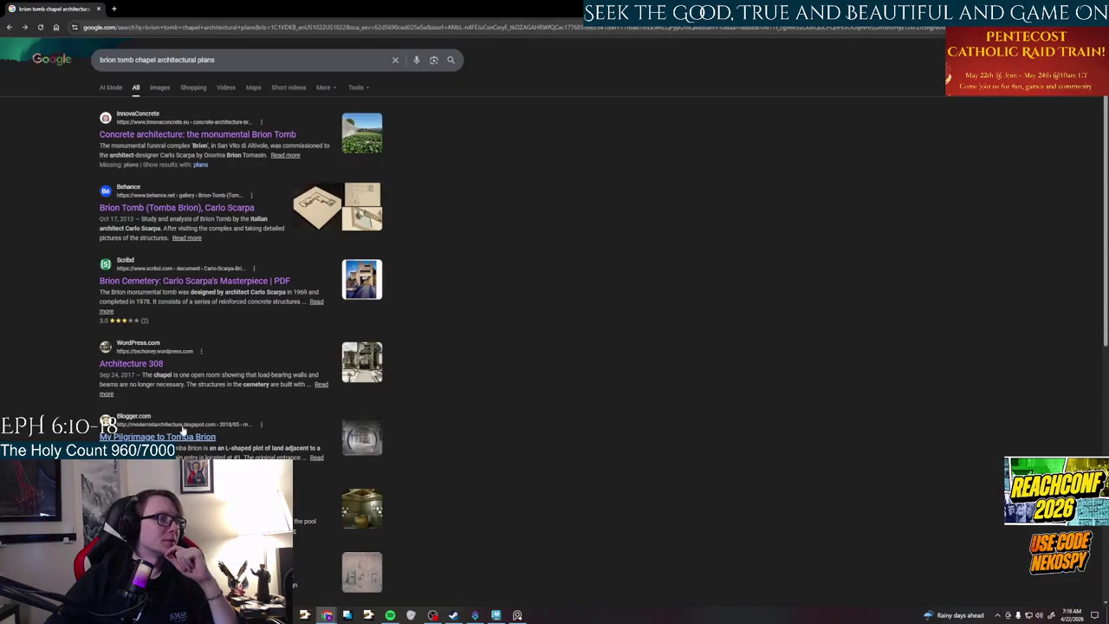
- Read through the My Pilgrimage to Tomba Brion blog article
click(184, 440)
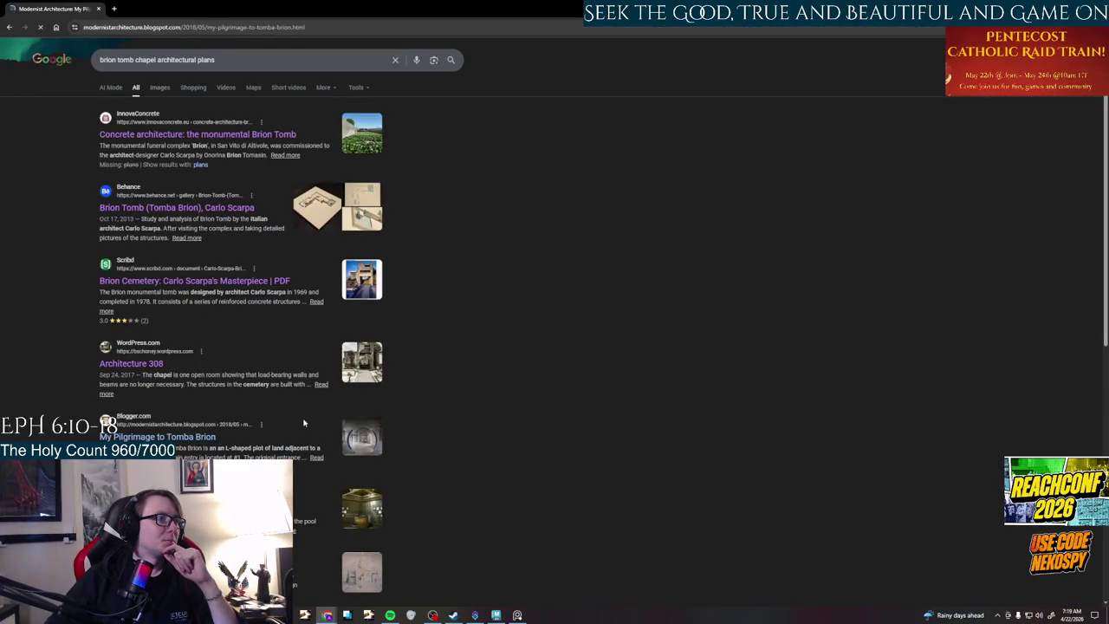
scroll(526, 369, down, 4)
scroll(526, 369, down, 5)
scroll(526, 370, down, 2)
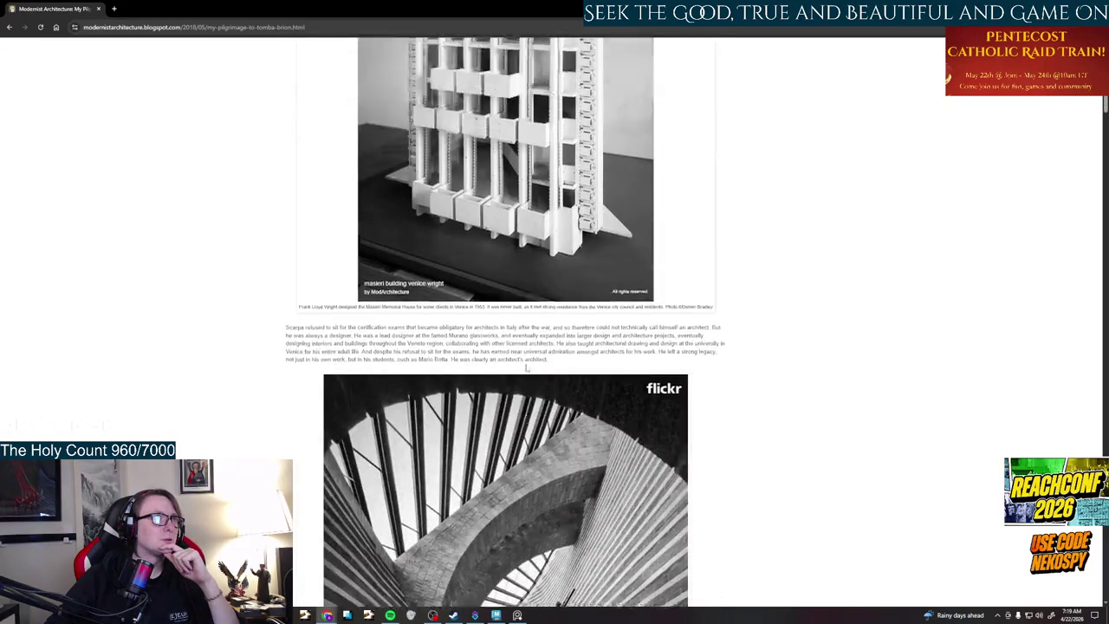
scroll(526, 369, down, 3)
scroll(526, 369, down, 2)
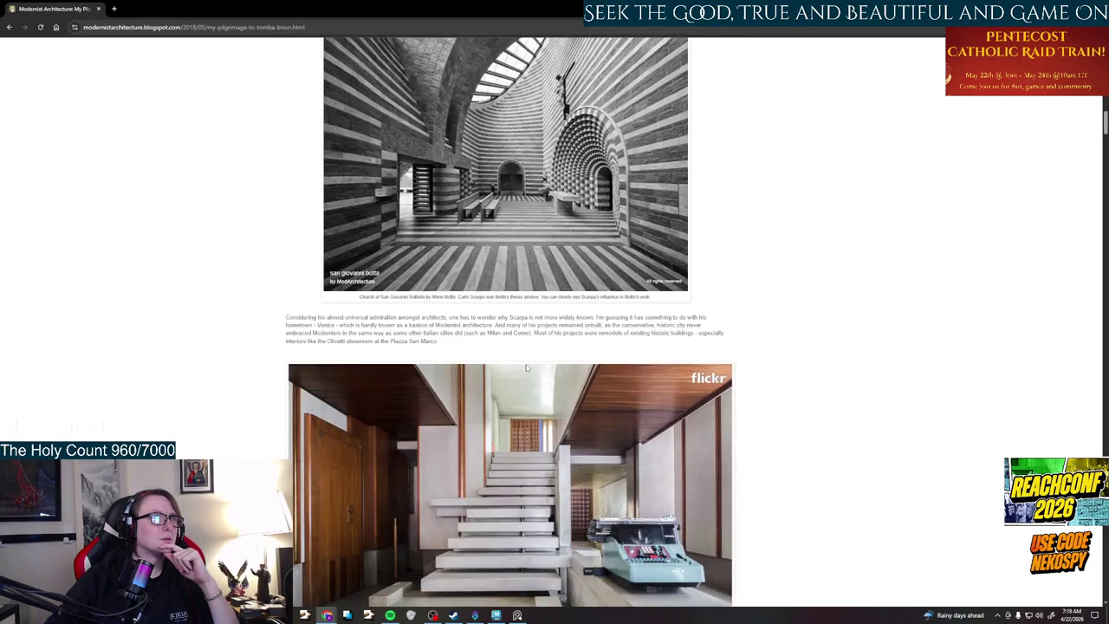
scroll(526, 369, up, 2)
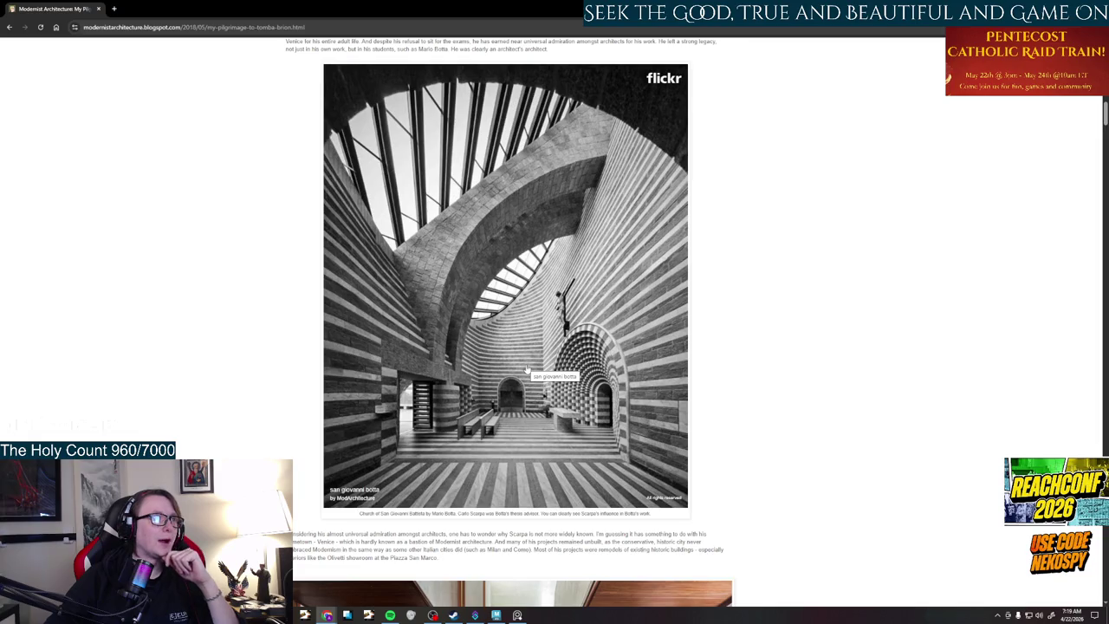
scroll(526, 369, down, 3)
scroll(526, 369, down, 4)
scroll(526, 370, down, 4)
scroll(526, 369, down, 5)
scroll(526, 369, down, 3)
scroll(526, 369, down, 4)
scroll(526, 369, down, 4)
scroll(526, 369, down, 4)
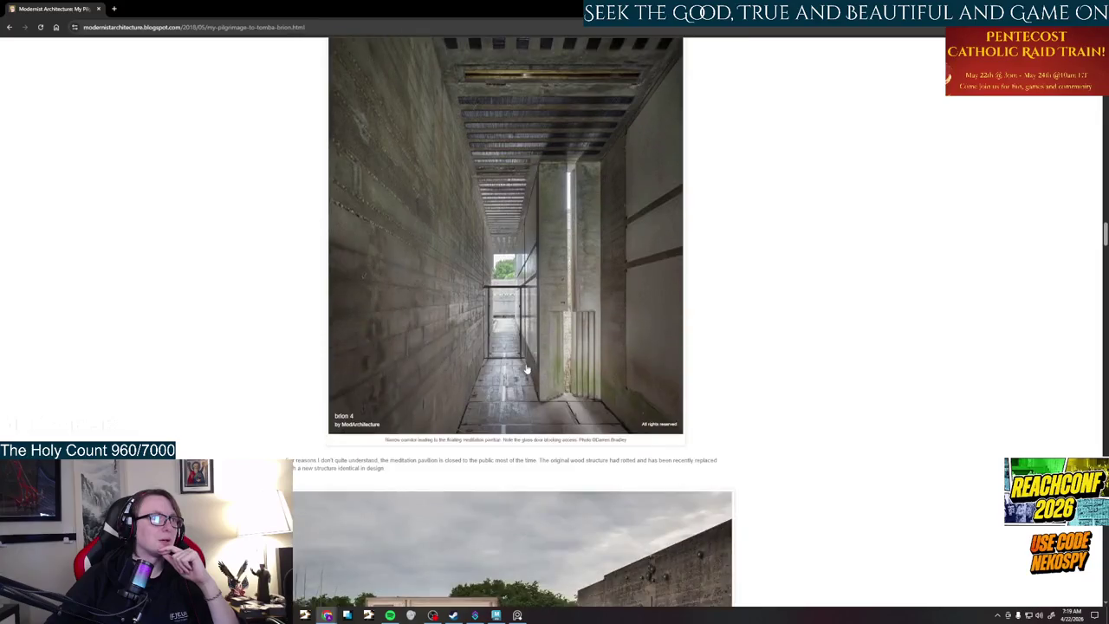
scroll(526, 369, down, 4)
scroll(526, 369, down, 4)
scroll(526, 370, down, 4)
scroll(526, 369, down, 4)
scroll(526, 369, down, 4)
scroll(526, 369, down, 4)
scroll(526, 369, down, 4)
scroll(526, 369, down, 4)
scroll(526, 369, down, 4)
scroll(526, 369, down, 4)
scroll(526, 369, down, 5)
scroll(526, 369, down, 5)
scroll(526, 369, down, 3)
click(12, 27)
- Glance at the Reddit post on the Brion tomb, then open the ResearchGate plan, section and elevation result
scroll(213, 242, down, 3)
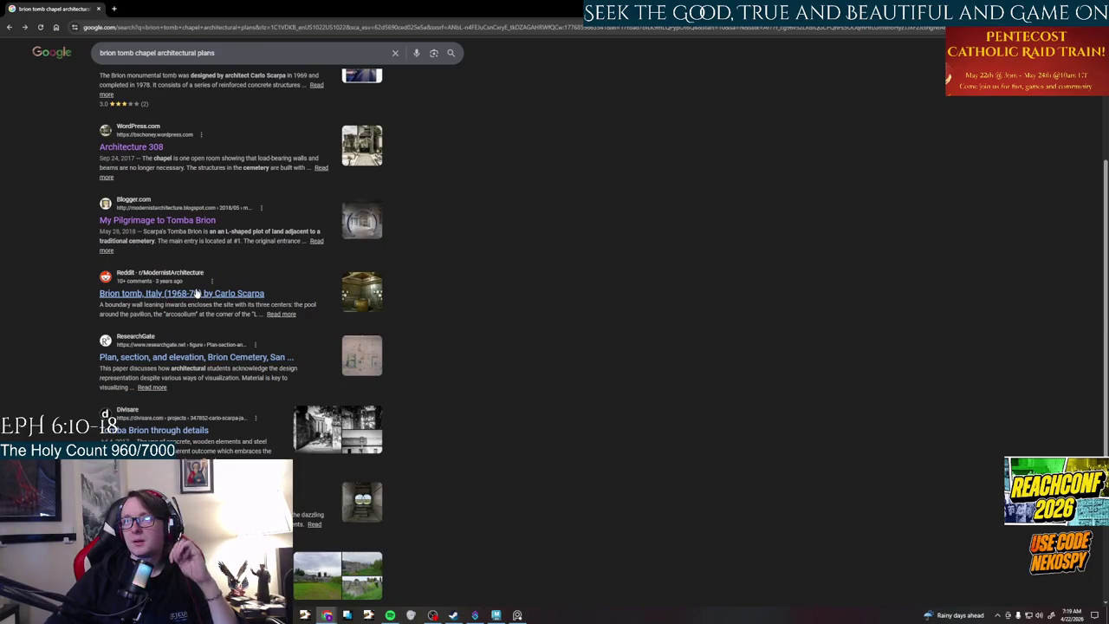
click(198, 293)
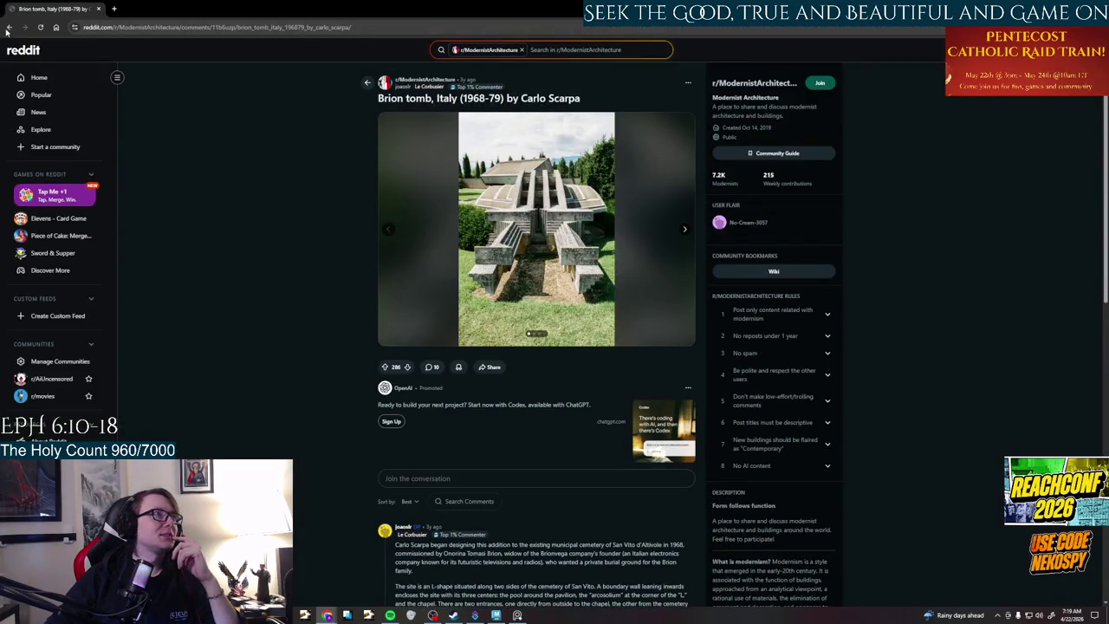
key(alt+Left)
scroll(321, 325, up, 3)
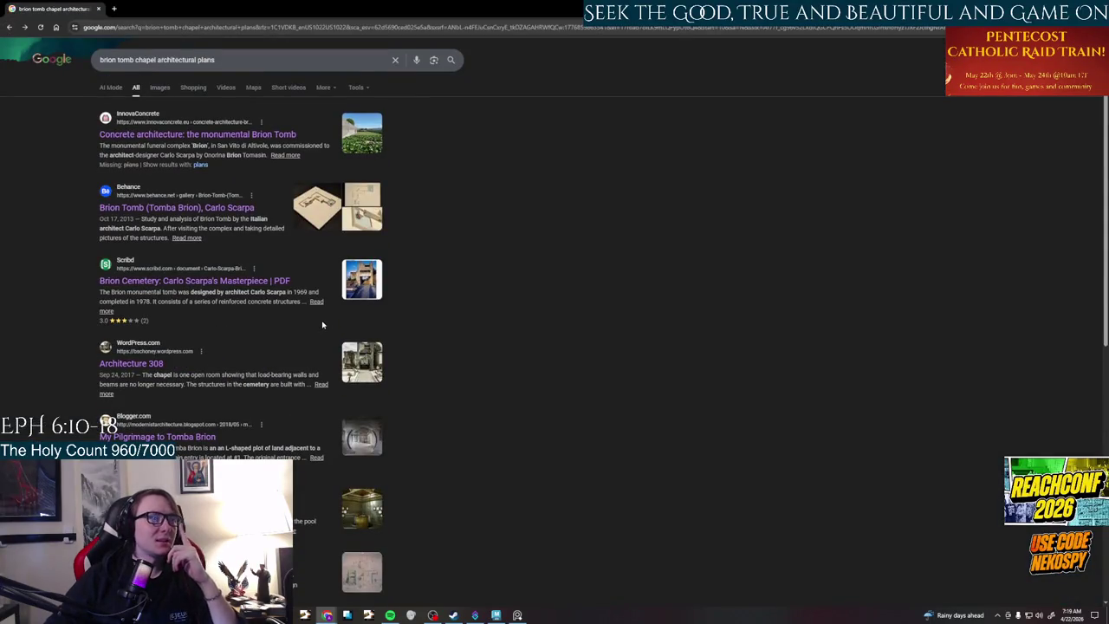
scroll(322, 323, down, 3)
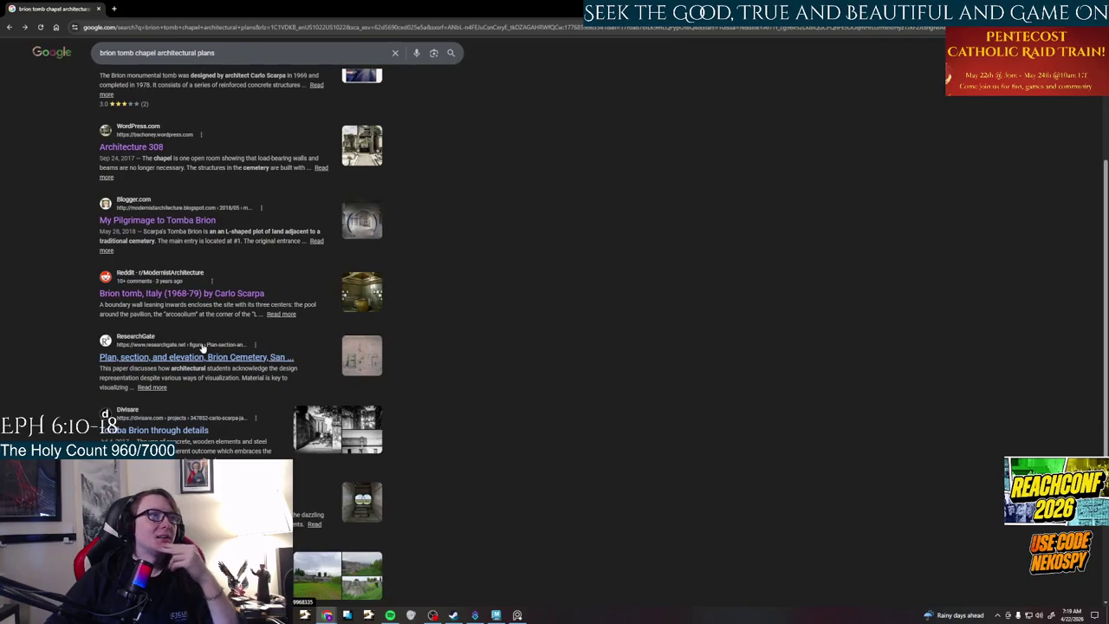
click(200, 356)
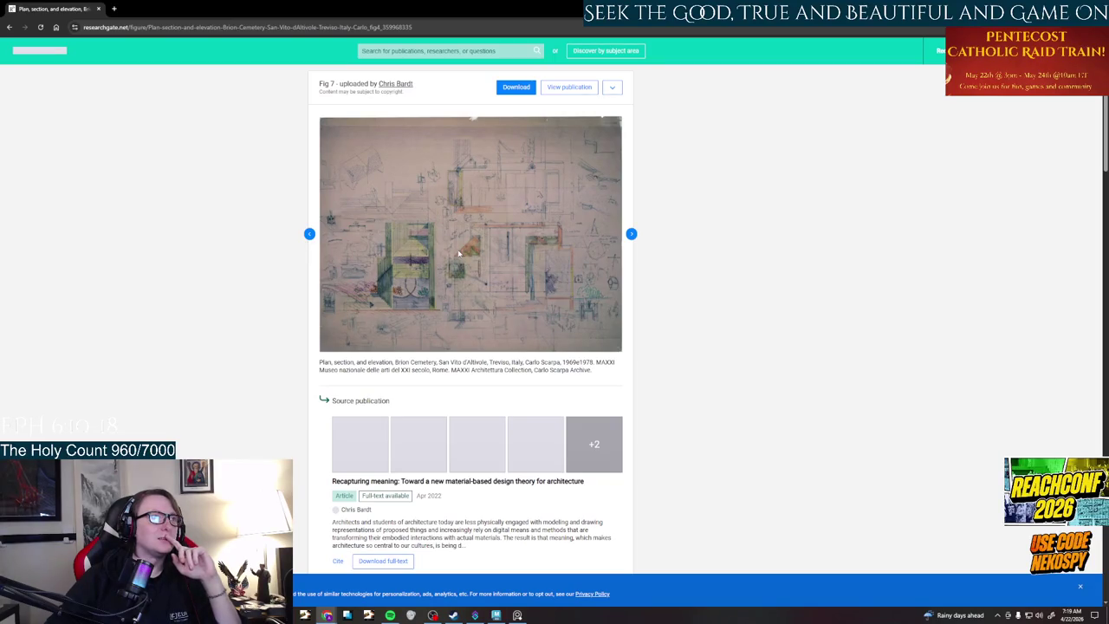
- Return to the Scarpa plan, section and elevation figure and open its image in a new tab
click(631, 233)
click(309, 194)
right_click(505, 232)
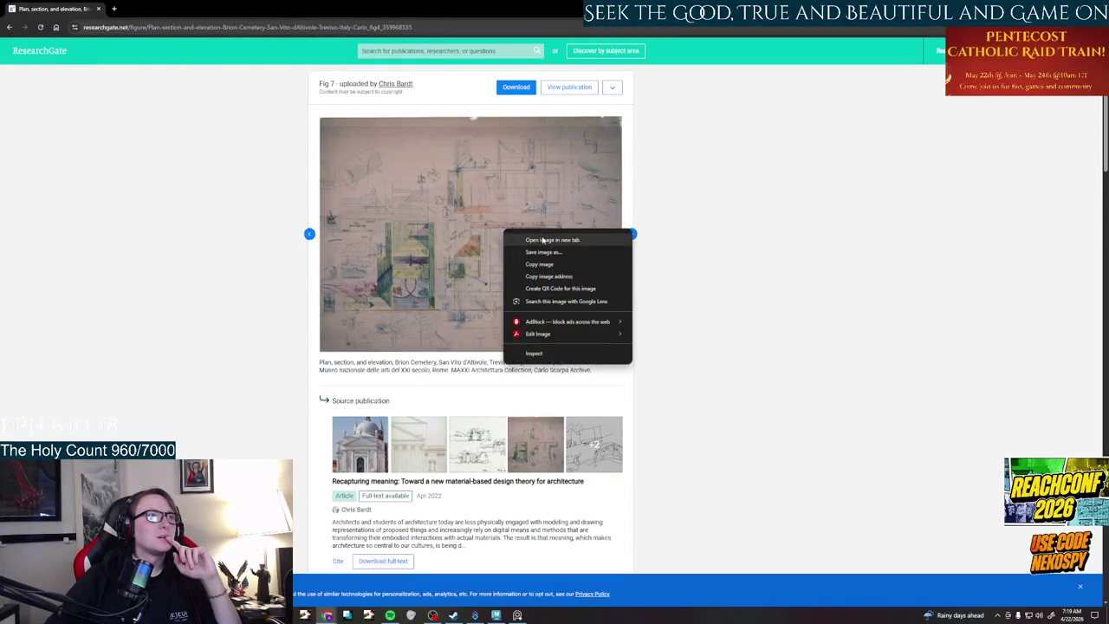
click(543, 240)
- Inspect the drawing in its own tab, then load the full-size downloadable version
click(155, 9)
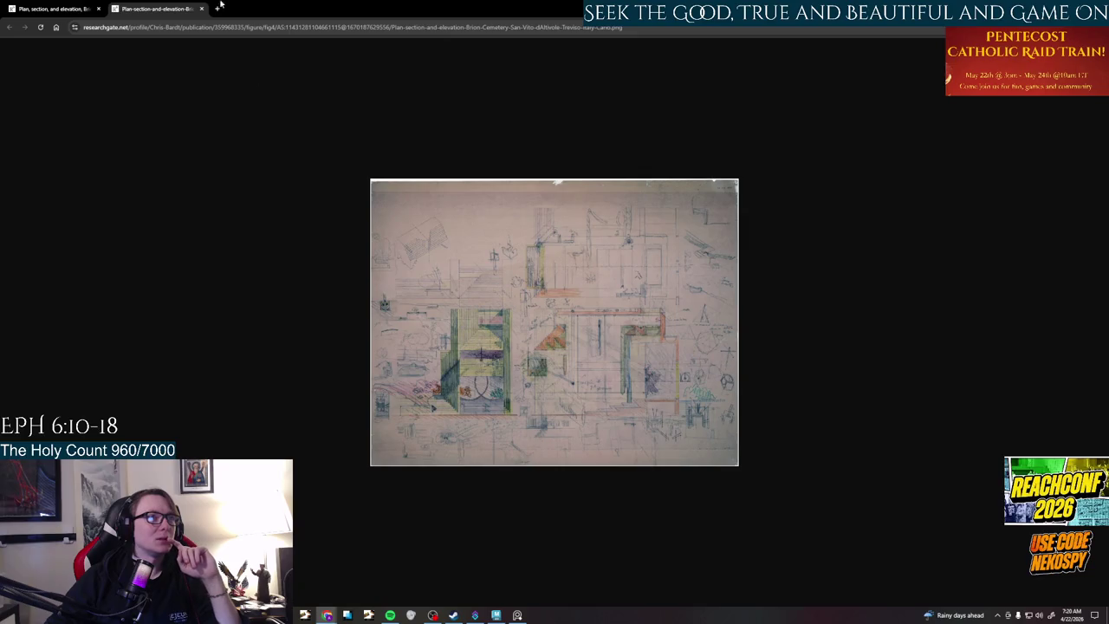
middle_click(125, 9)
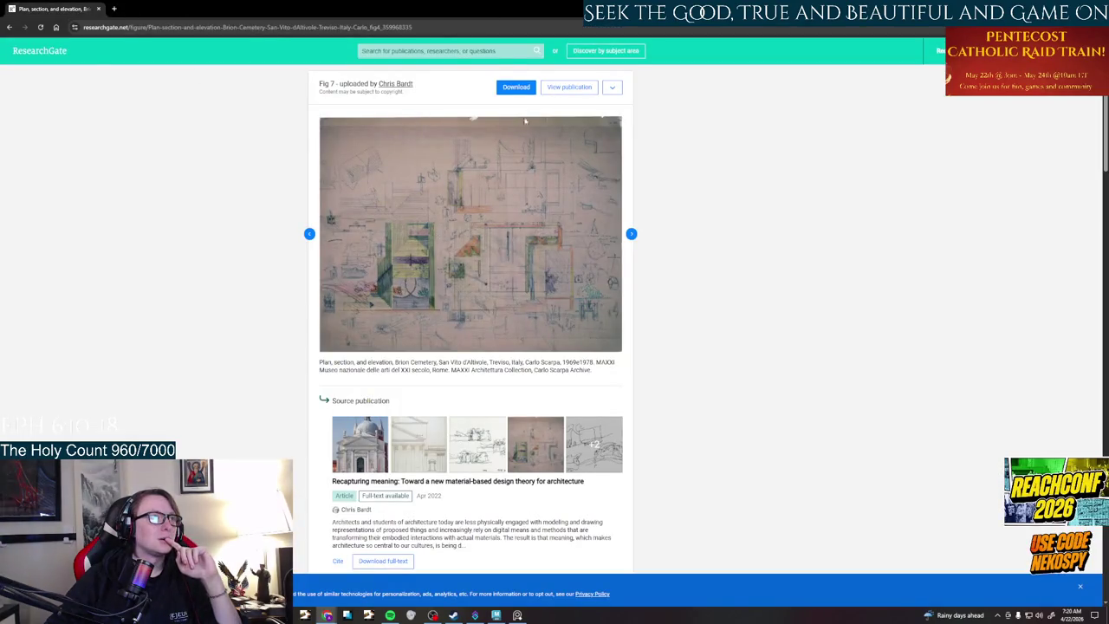
click(522, 88)
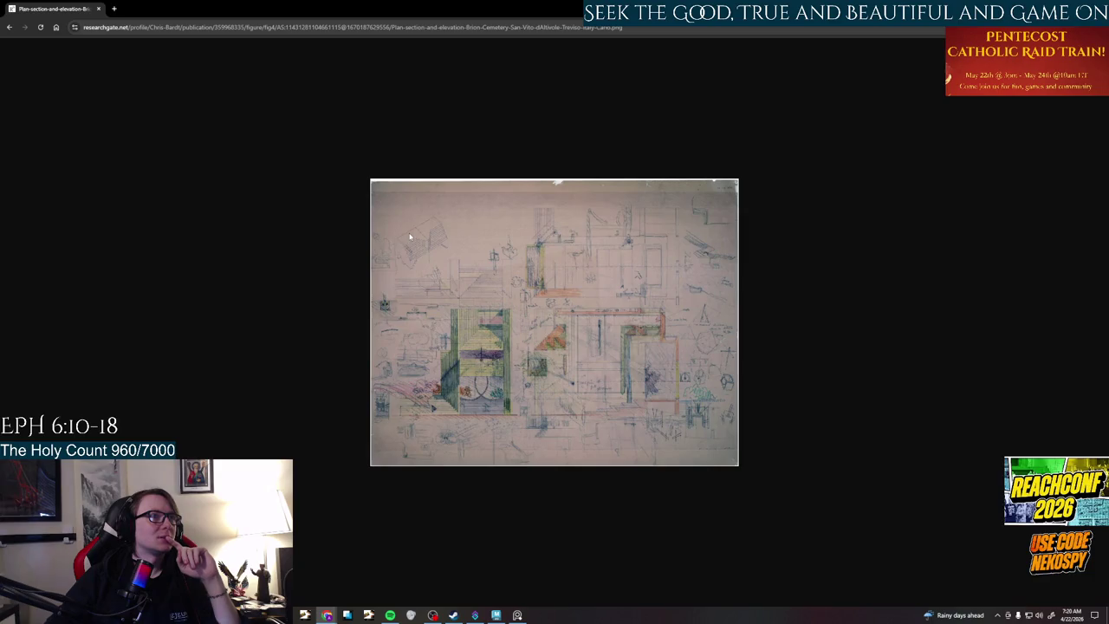
right_click(550, 318)
- Save the Brion Cemetery drawing image into the Project 3 Dune references folder
click(605, 341)
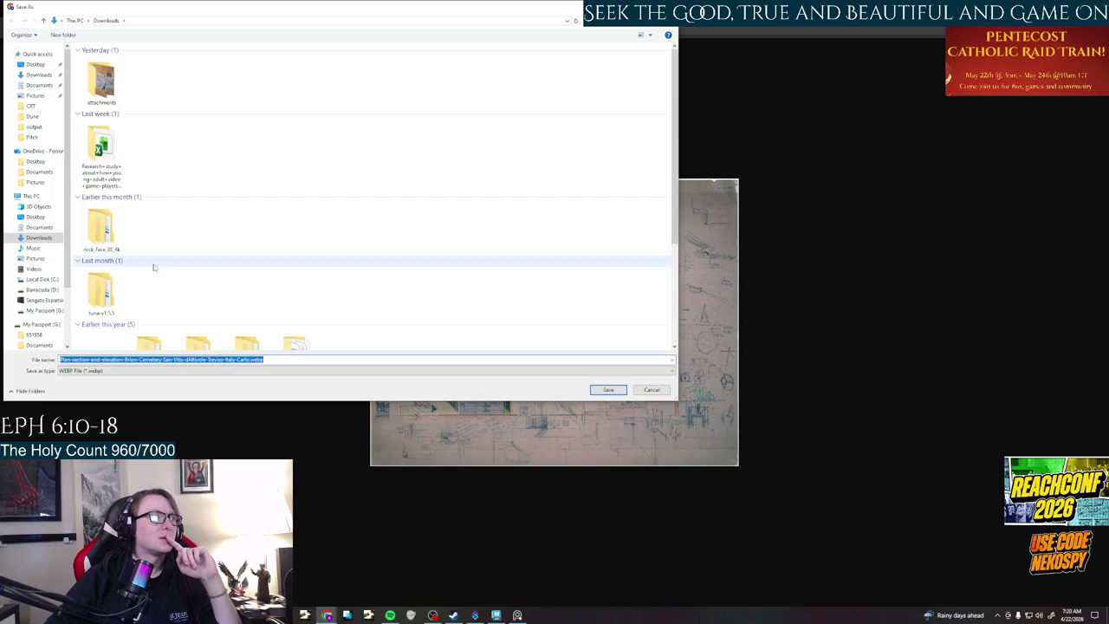
click(34, 127)
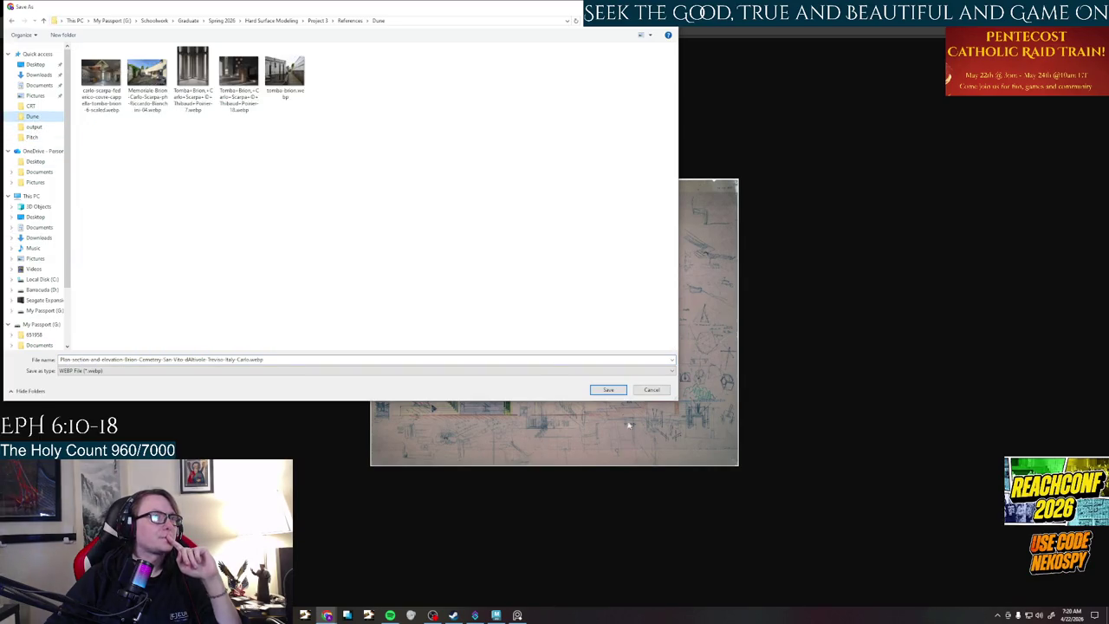
click(609, 389)
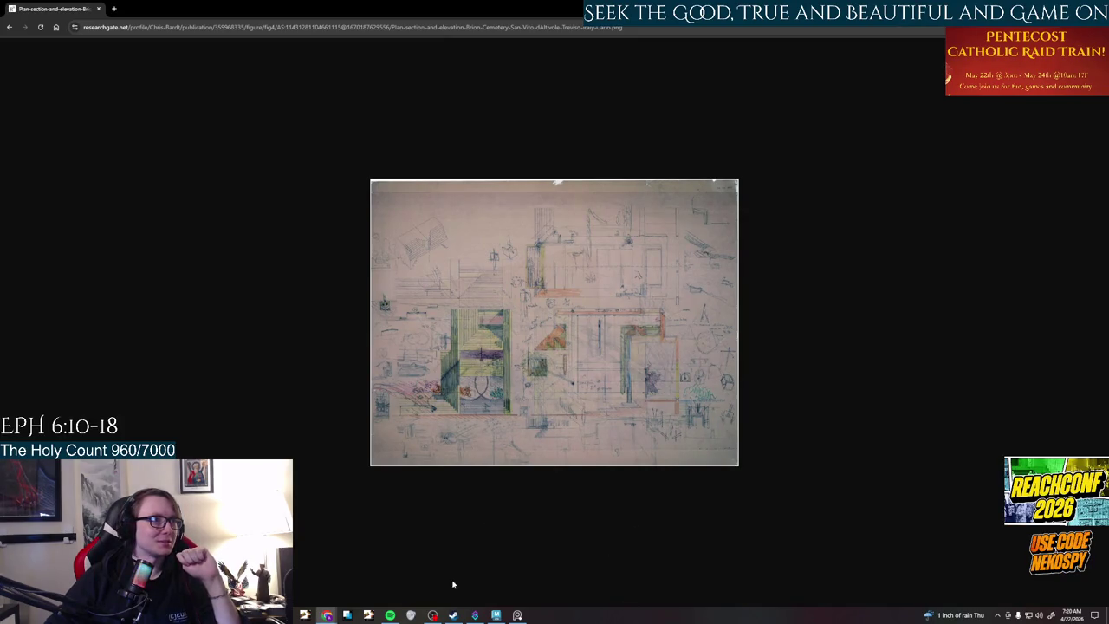
- Check the My Passport drive file window, then bring up the reference photo board
click(347, 615)
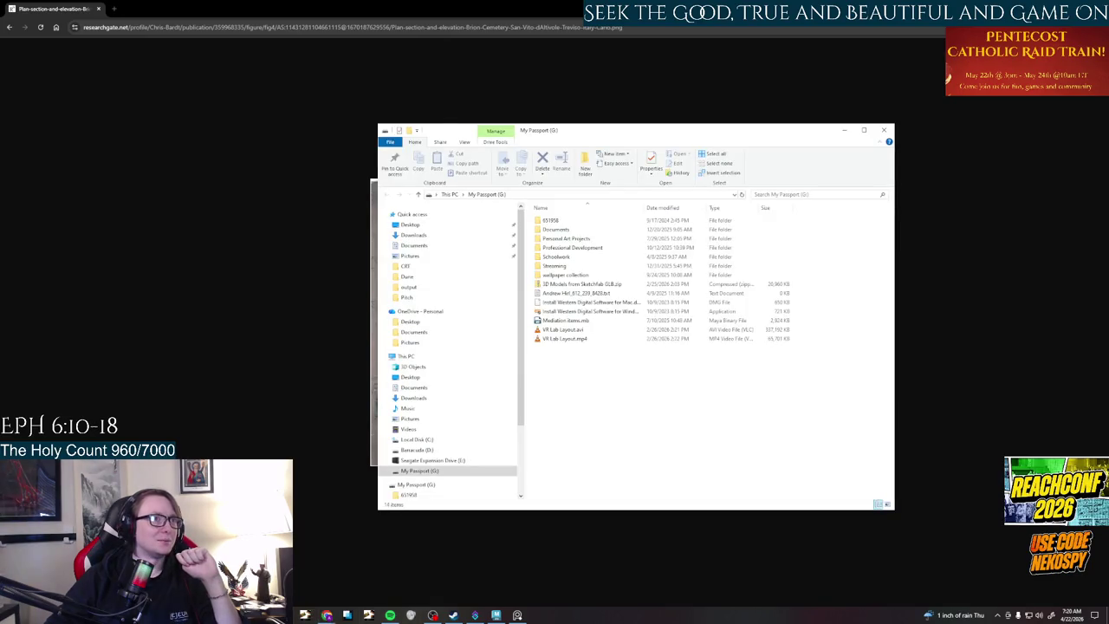
click(347, 614)
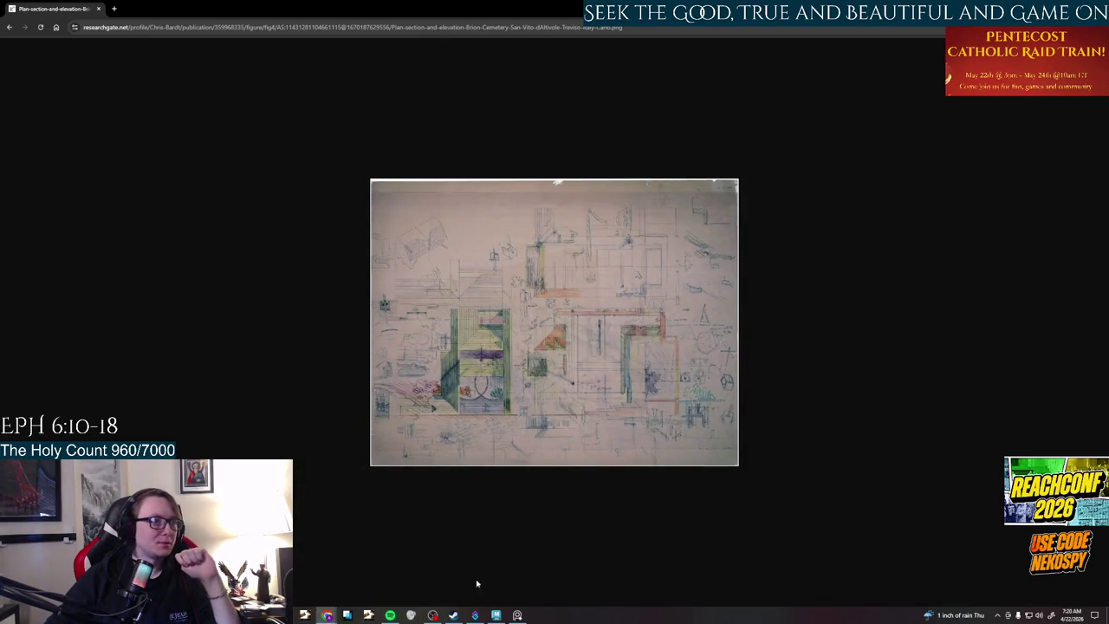
click(517, 615)
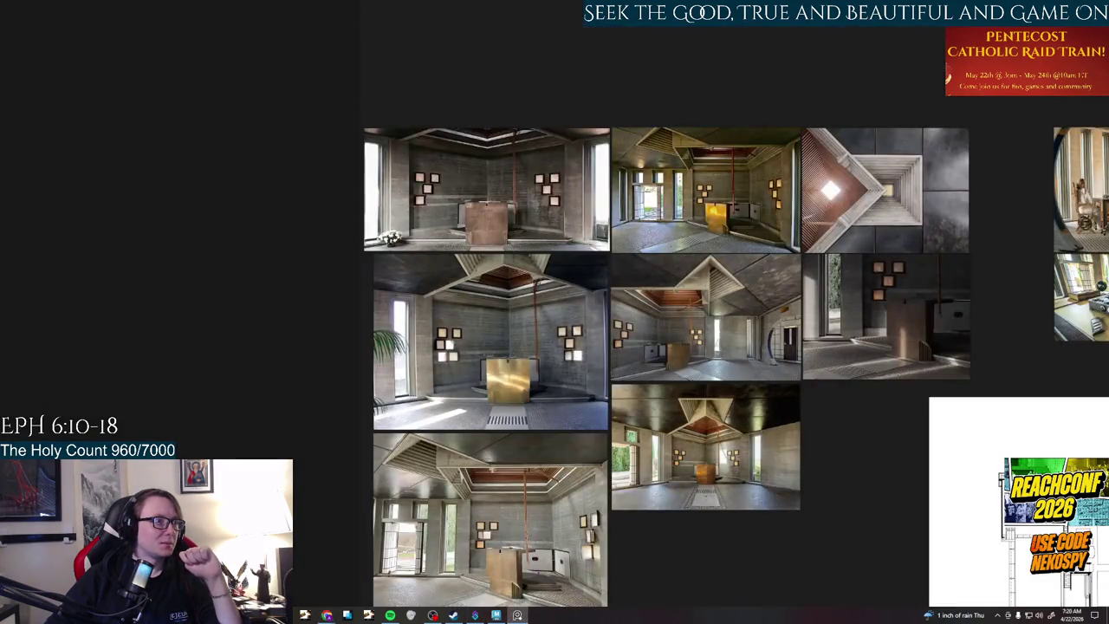
- Drag the saved drawing from the Dune references folder onto the PureRef board
click(347, 614)
click(407, 276)
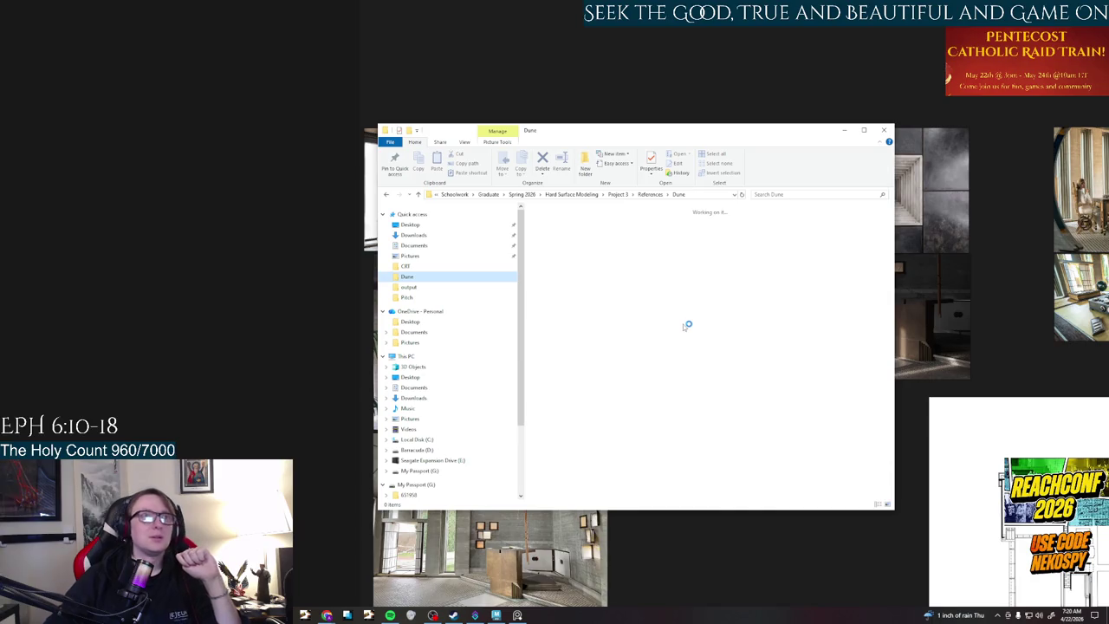
mouse_move(769, 579)
mouse_down()
mouse_move(796, 513)
mouse_move(247, 359)
mouse_up()
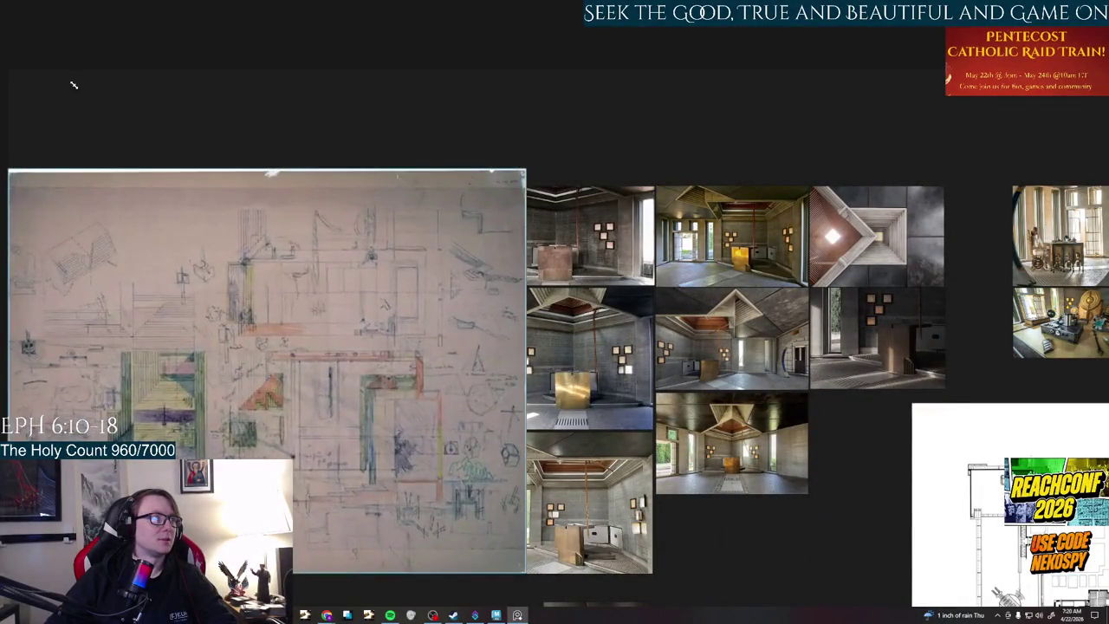
- Zoom in and recentre the coloured Scarpa sketch, then hide the board and return to Chrome
scroll(265, 361, up, 5)
scroll(390, 346, down, 3)
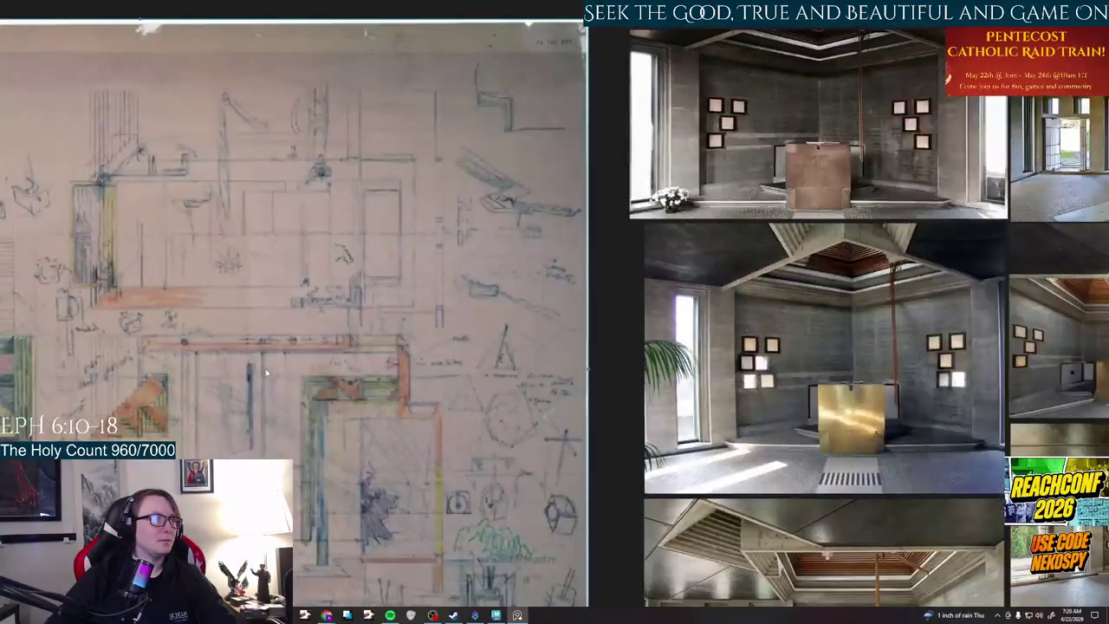
scroll(507, 344, up, 3)
mouse_move(507, 340)
middle_down()
mouse_move(569, 345)
mouse_move(600, 321)
mouse_move(639, 196)
middle_up()
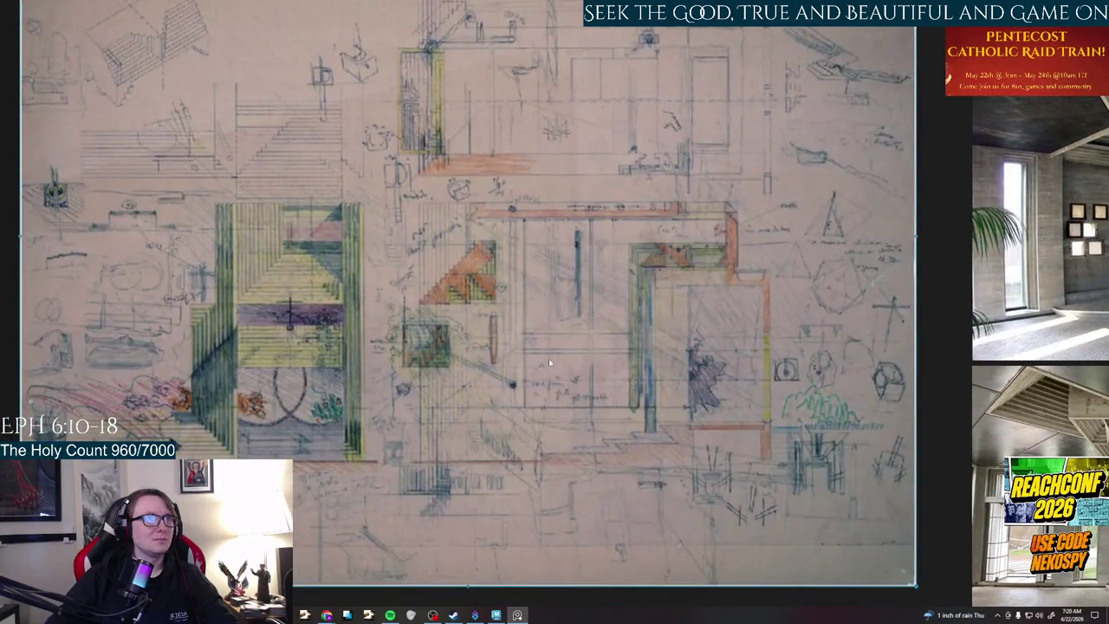
scroll(548, 358, up, 2)
scroll(611, 359, down, 3)
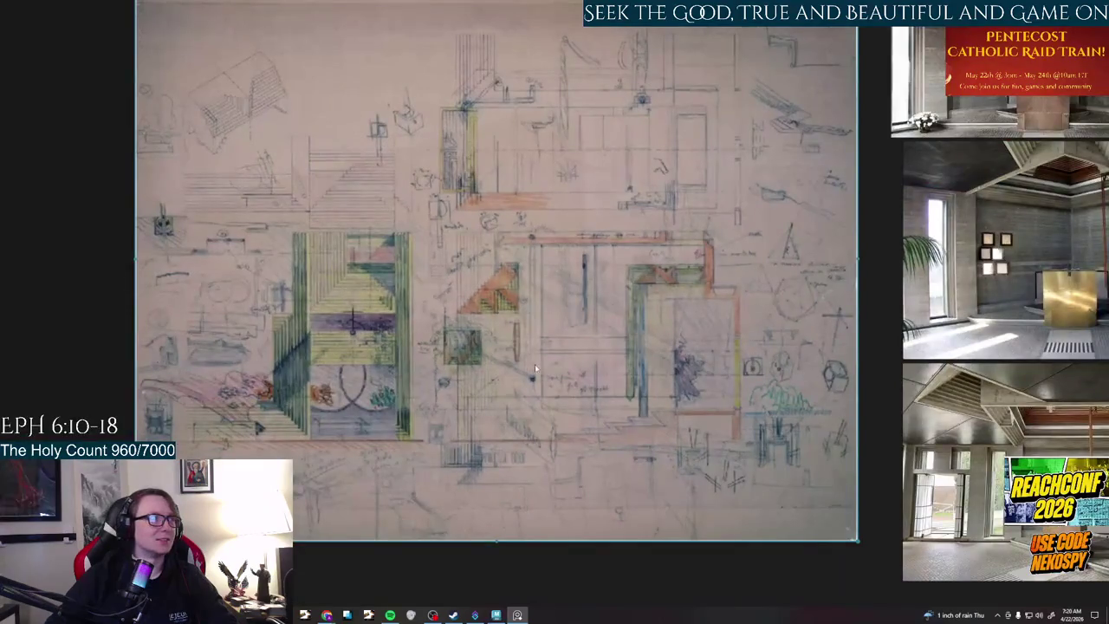
middle_drag(535, 364, 670, 376)
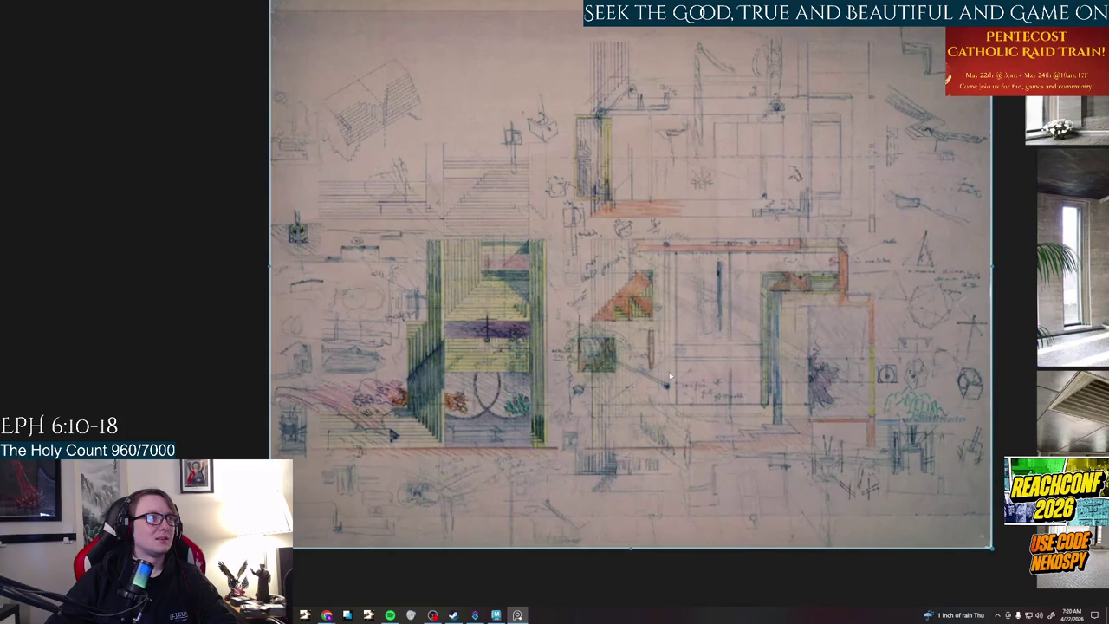
middle_drag(702, 361, 641, 393)
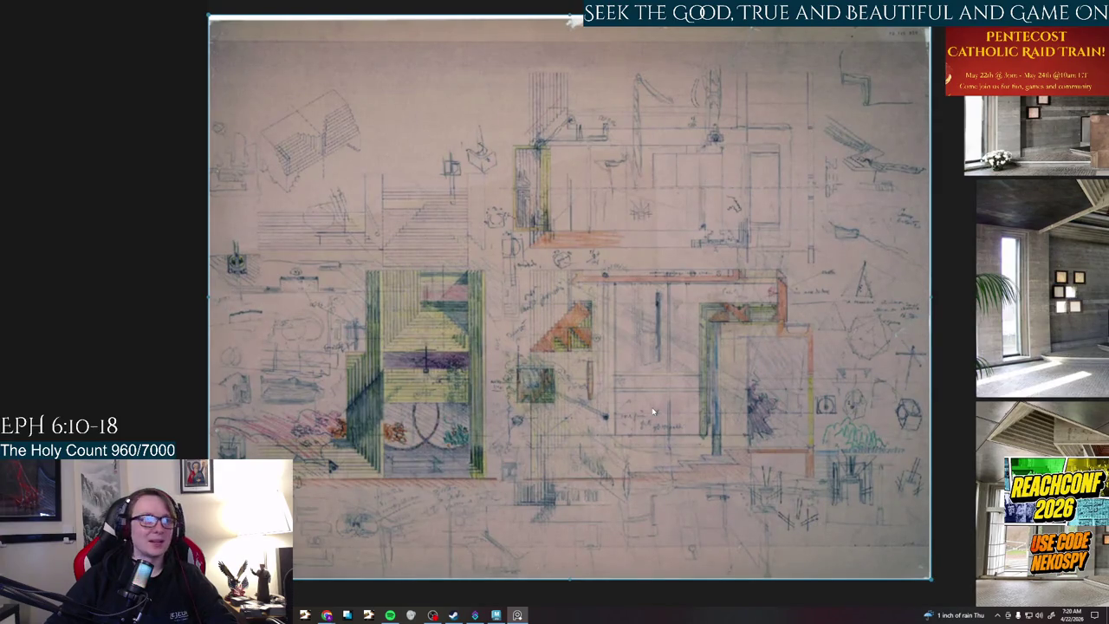
key(super+d)
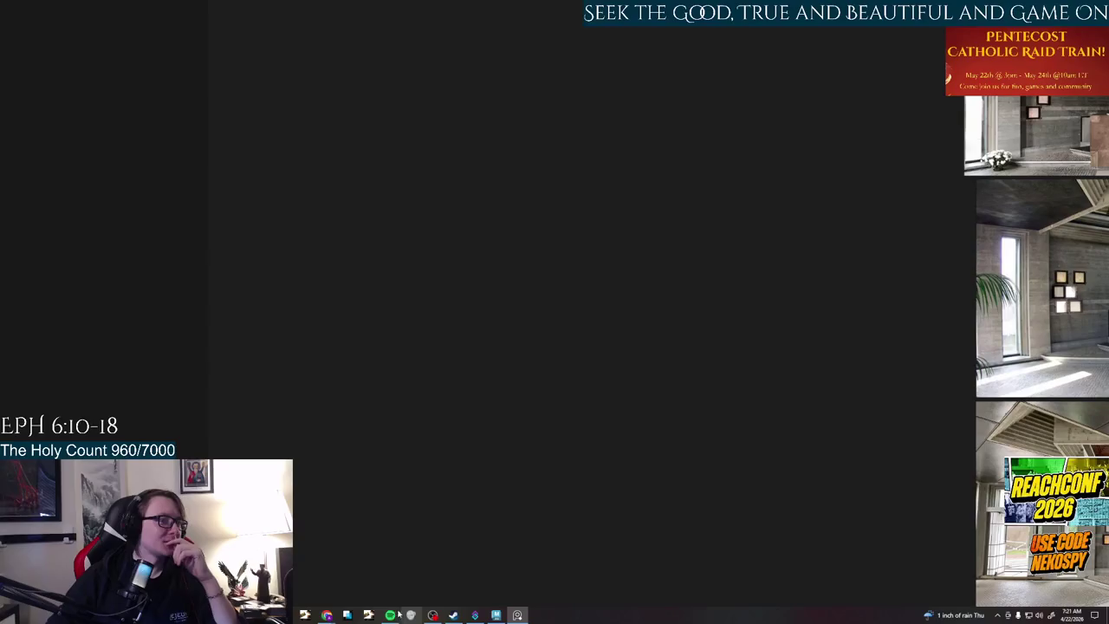
click(326, 615)
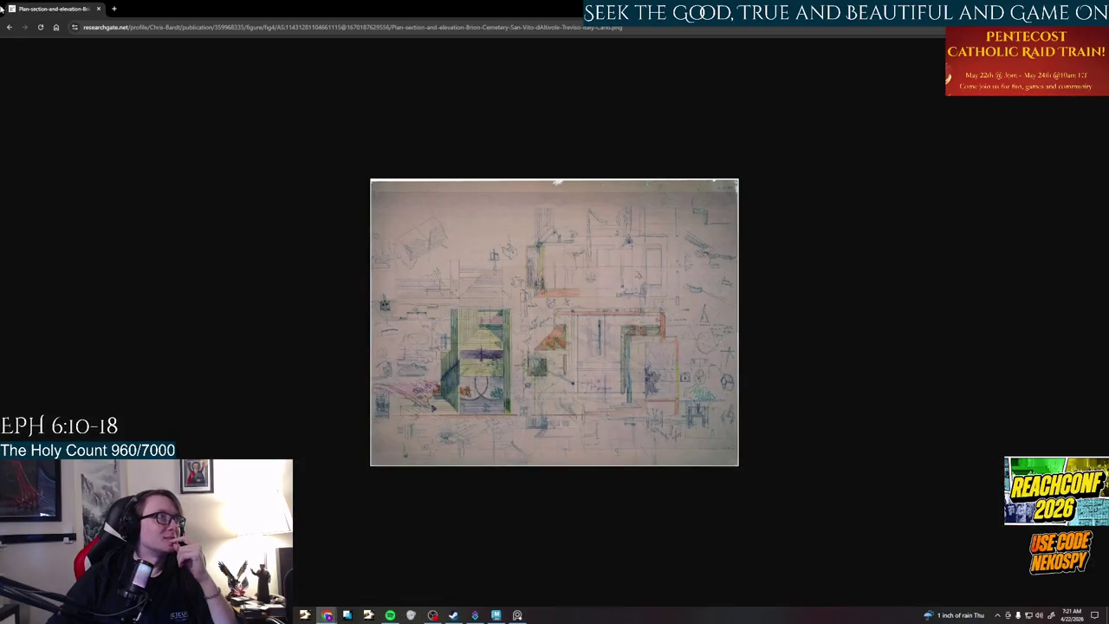
- Go back from the ResearchGate figure to the Google results for Brion tomb chapel plans
click(9, 27)
click(9, 27)
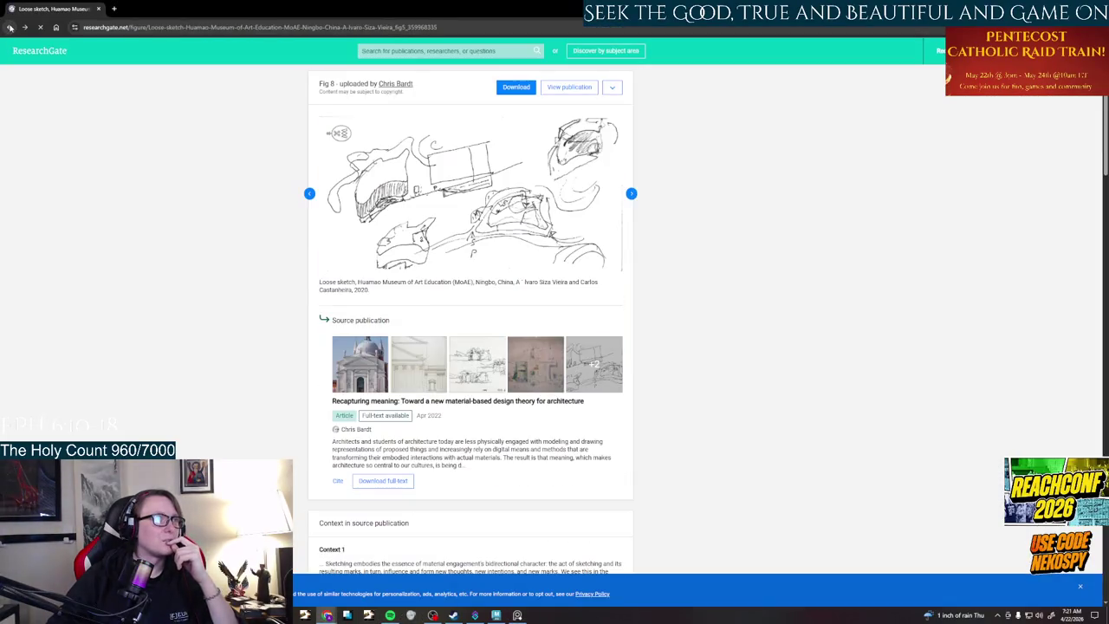
click(8, 27)
click(8, 27)
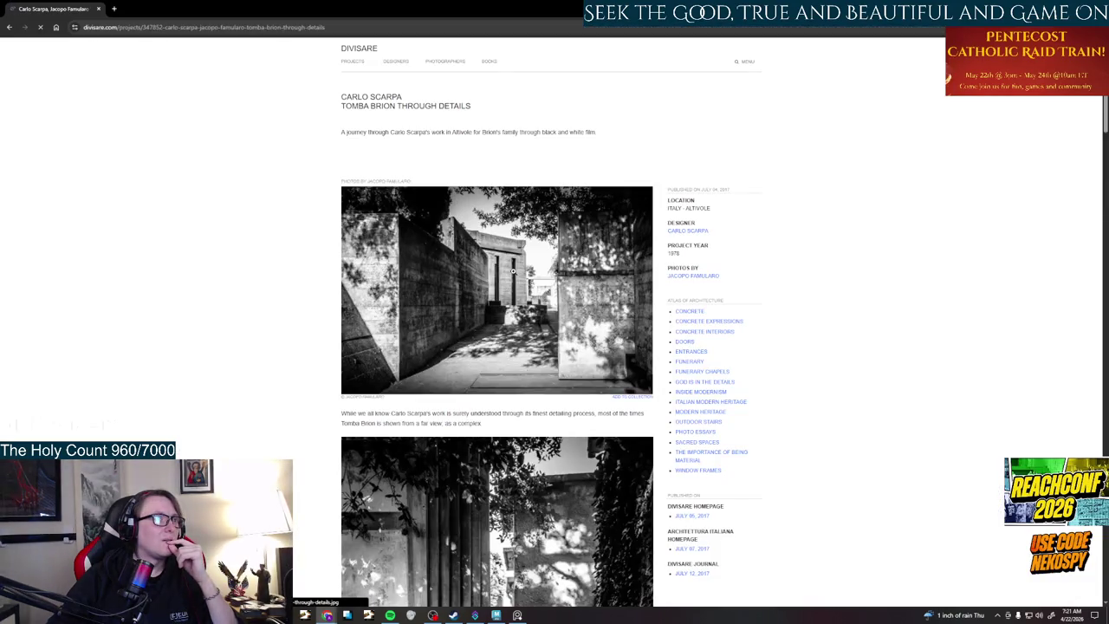
- Browse the black-and-white photos of Divisare's 'Carlo Scarpa Tomba Brion Through Details', then return to results
scroll(513, 270, down, 4)
scroll(514, 273, down, 5)
scroll(514, 274, down, 5)
scroll(515, 275, down, 4)
scroll(515, 276, down, 4)
scroll(515, 274, down, 4)
scroll(515, 274, up, 4)
scroll(515, 273, up, 7)
scroll(515, 274, down, 5)
scroll(516, 277, down, 5)
scroll(519, 280, down, 3)
scroll(519, 280, up, 5)
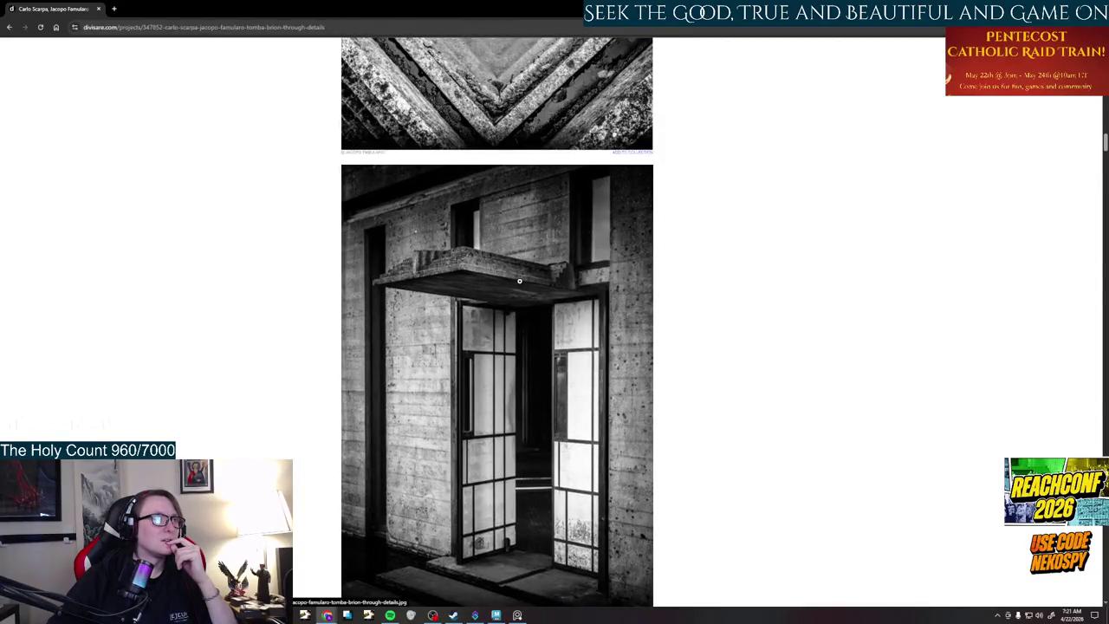
scroll(519, 280, down, 2)
scroll(519, 281, down, 2)
scroll(519, 280, down, 4)
scroll(519, 281, down, 4)
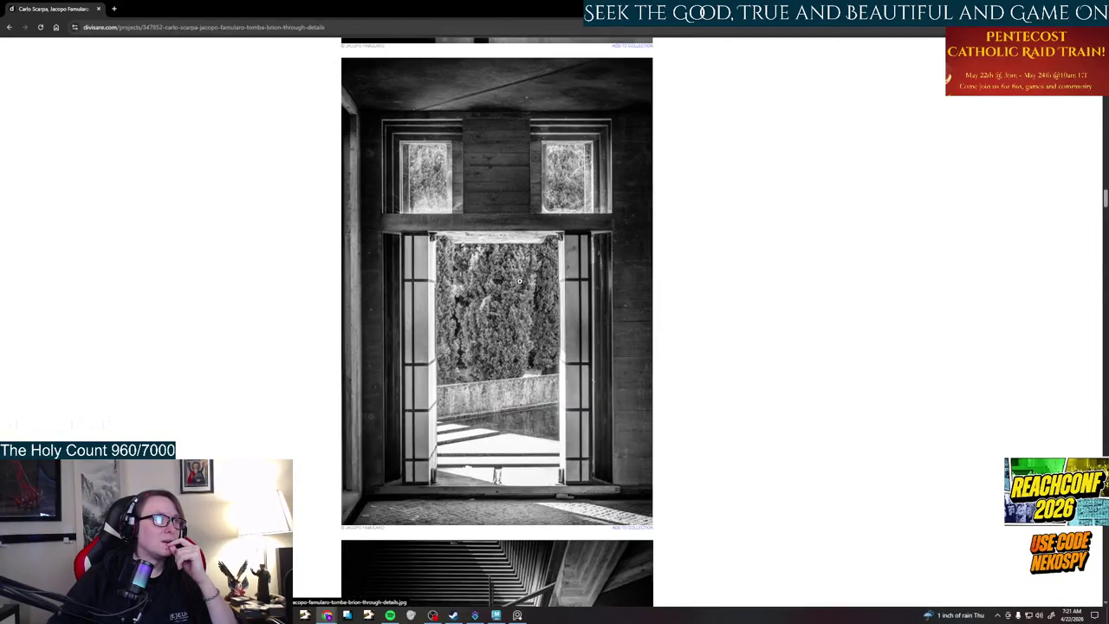
scroll(519, 280, down, 5)
scroll(520, 280, down, 3)
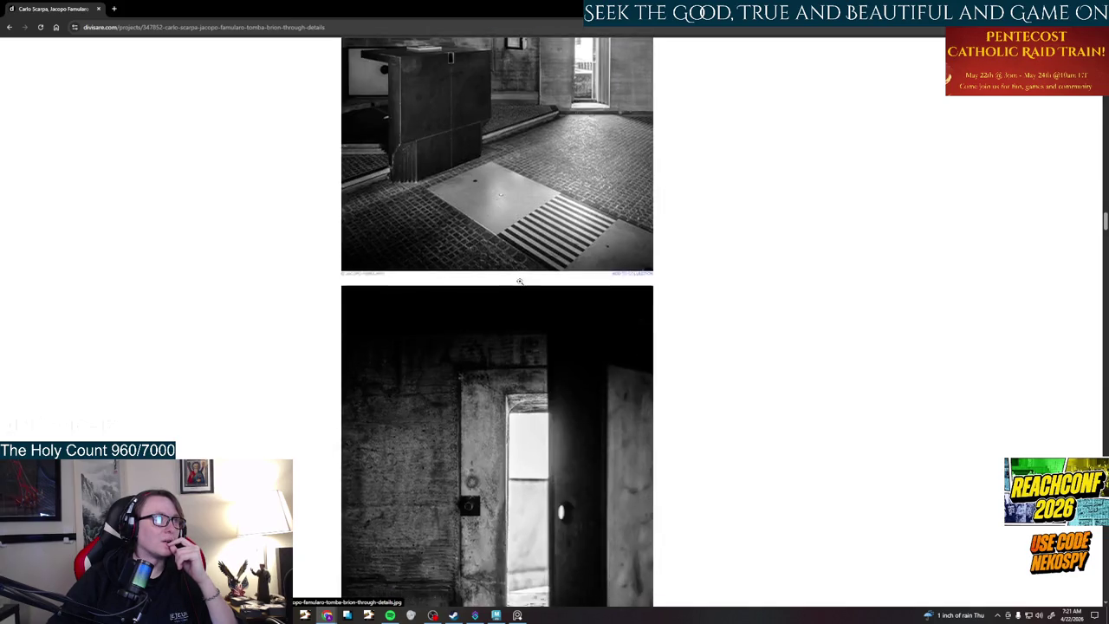
scroll(519, 280, up, 7)
scroll(519, 280, up, 2)
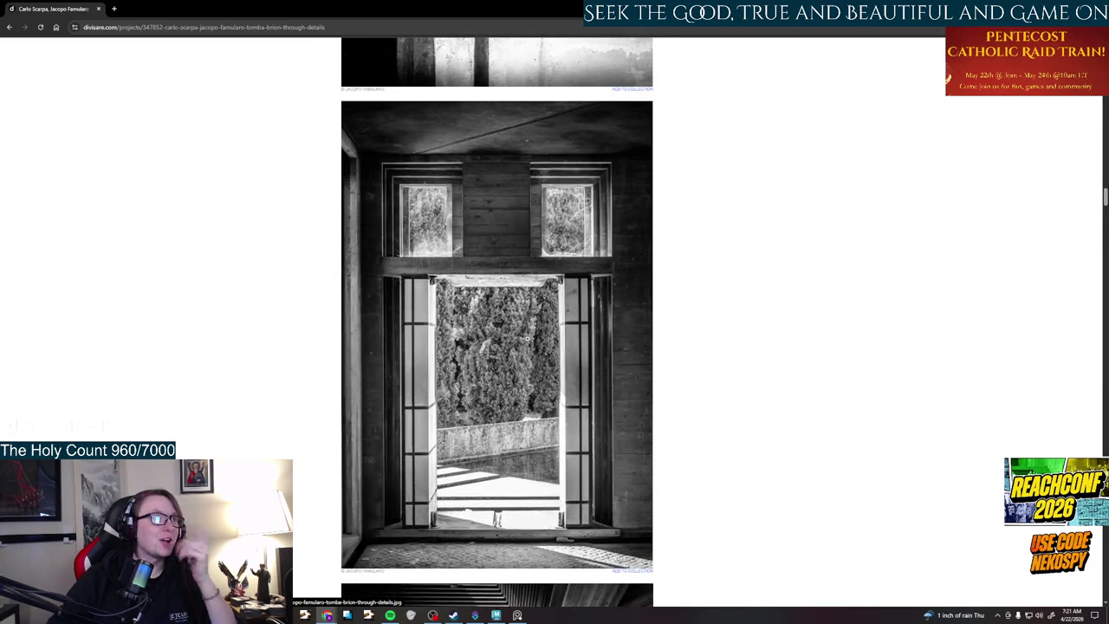
scroll(520, 286, down, 4)
scroll(518, 280, down, 3)
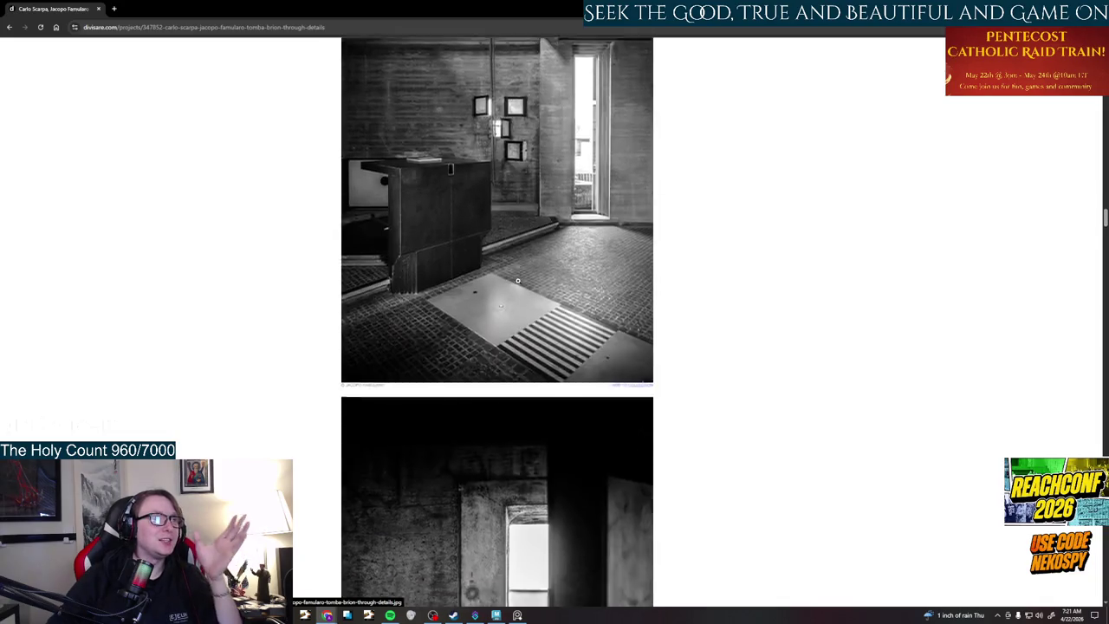
scroll(517, 281, down, 3)
scroll(517, 281, down, 4)
scroll(518, 282, down, 2)
scroll(517, 283, up, 7)
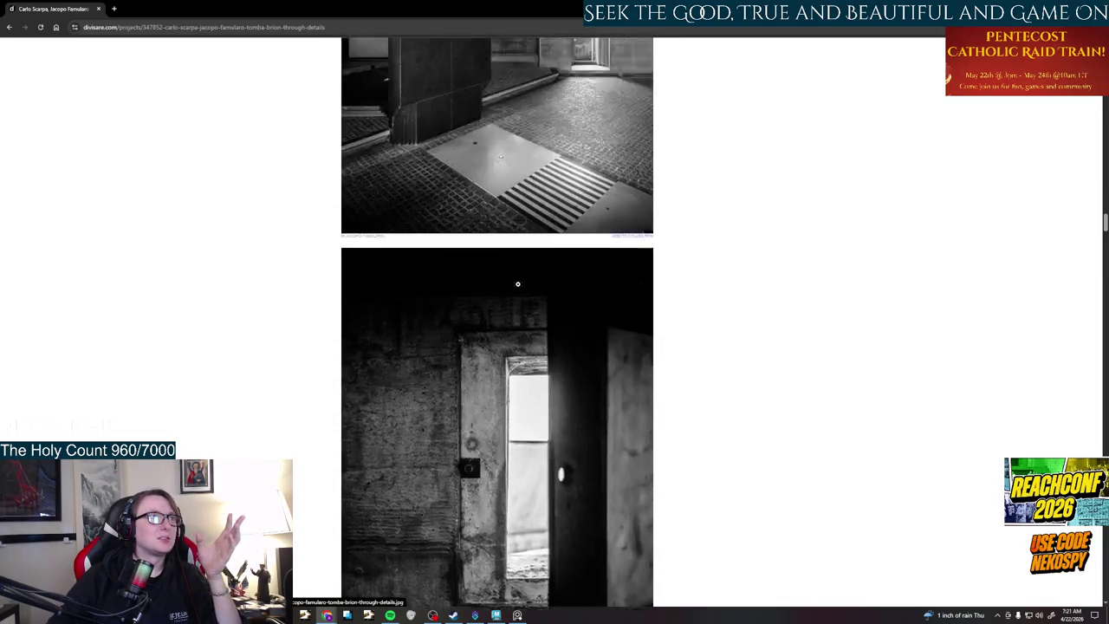
scroll(518, 283, up, 5)
scroll(517, 287, down, 5)
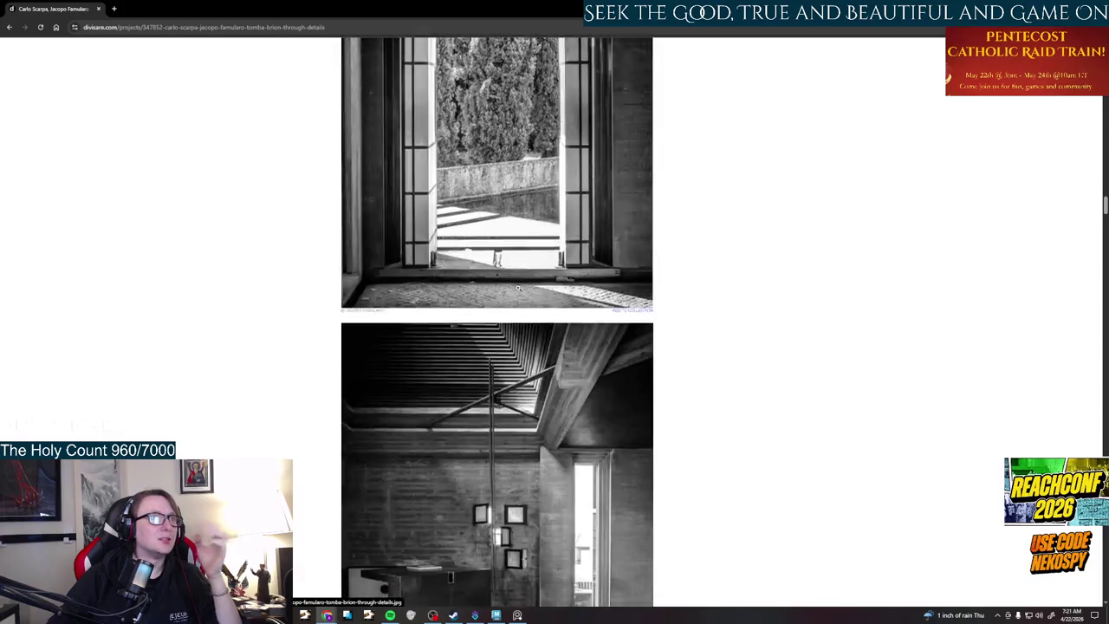
scroll(517, 287, down, 5)
scroll(517, 287, down, 4)
scroll(517, 286, down, 5)
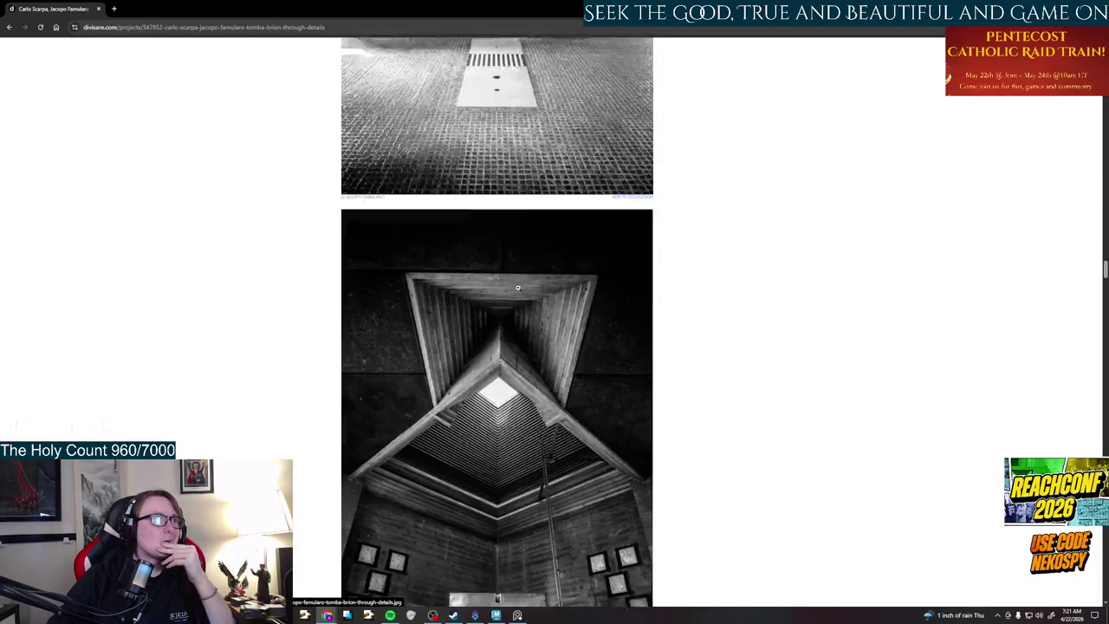
scroll(517, 287, down, 3)
scroll(517, 287, down, 3)
scroll(517, 286, down, 5)
scroll(517, 287, down, 5)
scroll(517, 287, down, 5)
scroll(518, 286, down, 5)
scroll(517, 287, down, 5)
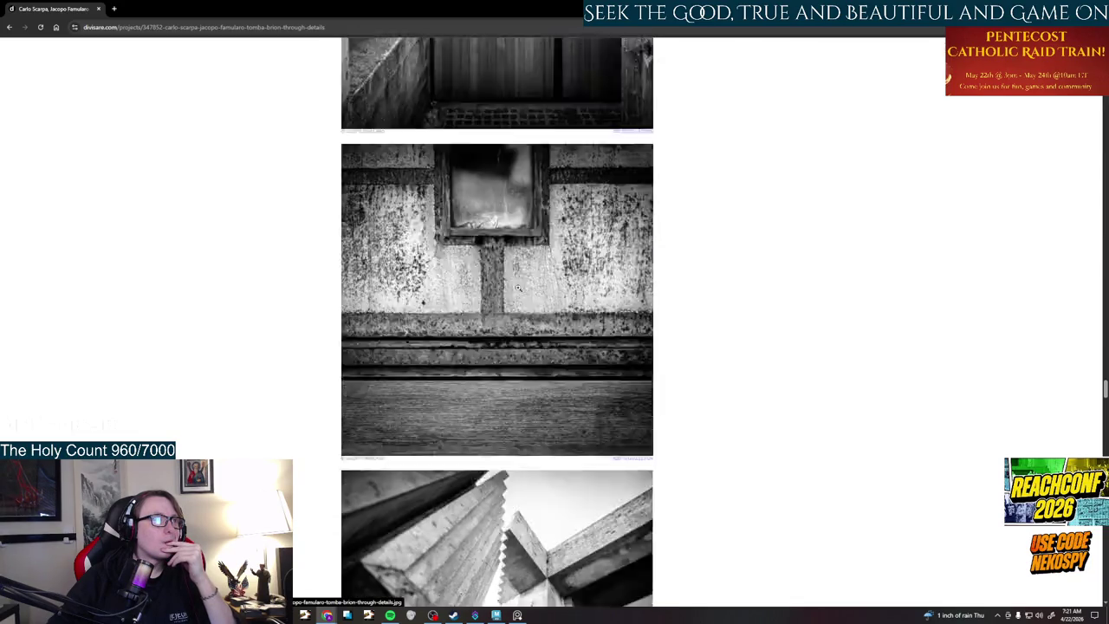
scroll(518, 287, down, 5)
click(8, 29)
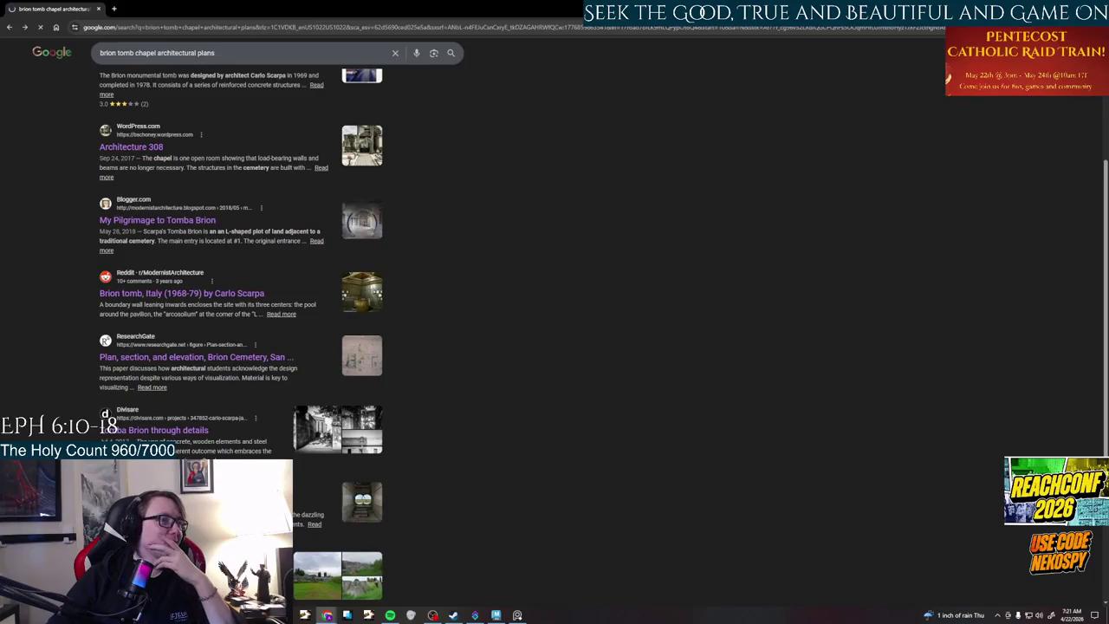
- Read through the Scarpa blog article, then go back to the search results
scroll(627, 416, down, 5)
scroll(627, 416, down, 5)
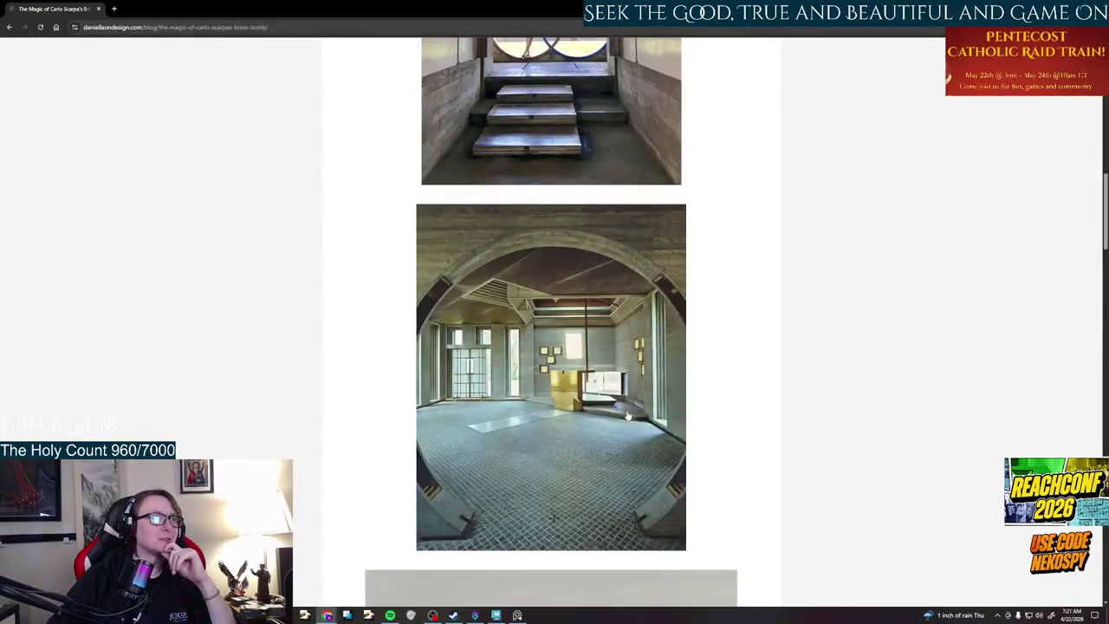
scroll(628, 416, down, 5)
scroll(627, 416, down, 5)
scroll(628, 416, down, 1)
scroll(628, 416, down, 5)
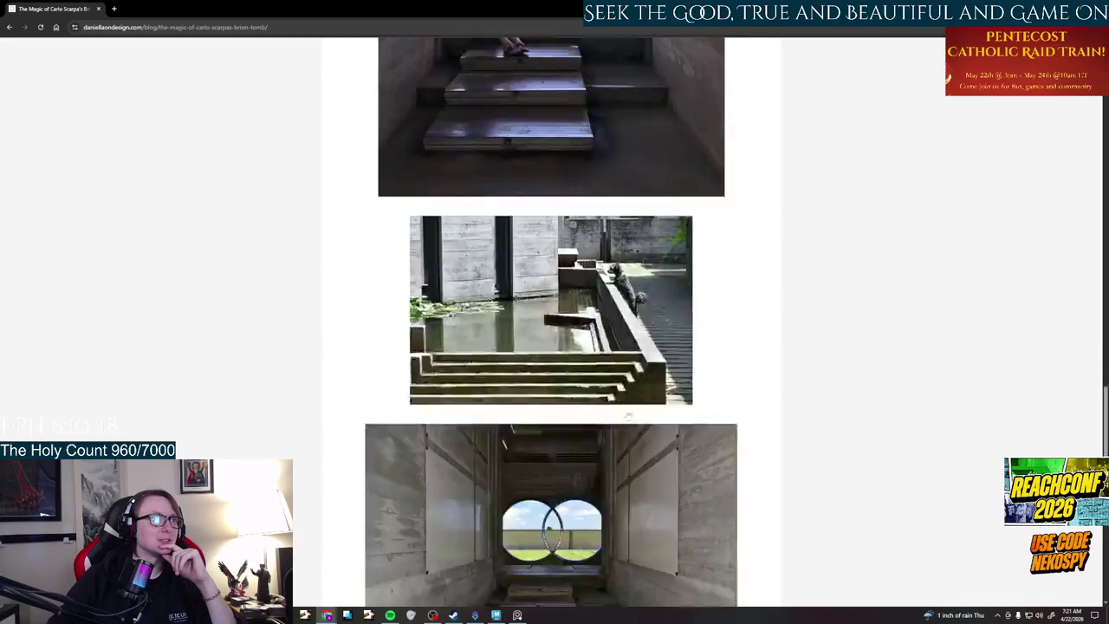
scroll(627, 416, down, 3)
scroll(627, 416, down, 2)
scroll(627, 416, down, 5)
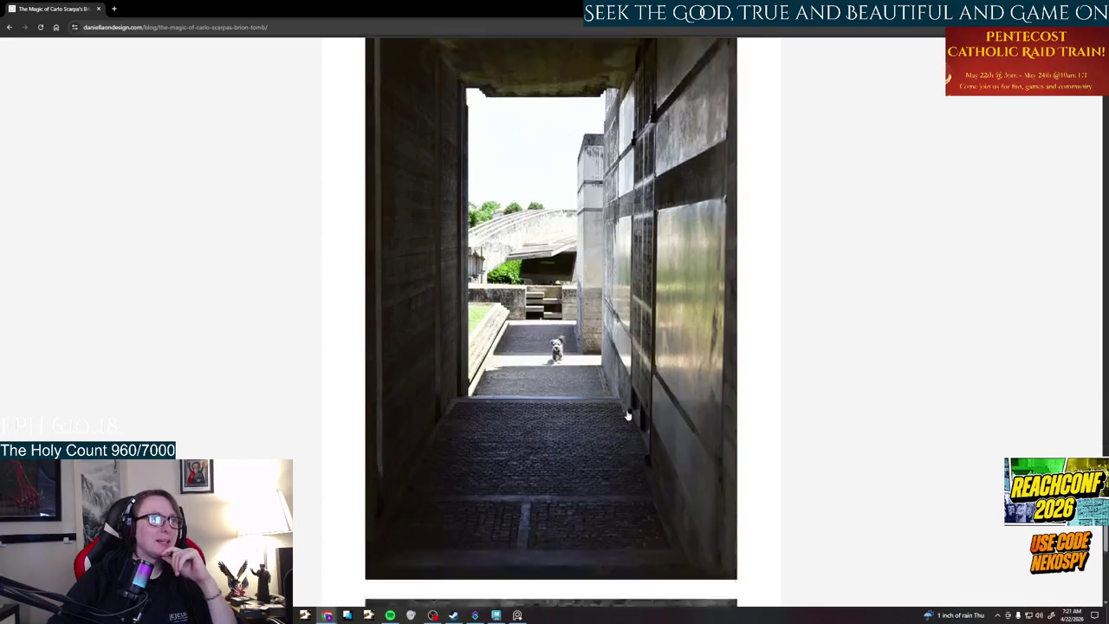
scroll(627, 416, down, 10)
scroll(628, 416, up, 10)
scroll(628, 416, down, 10)
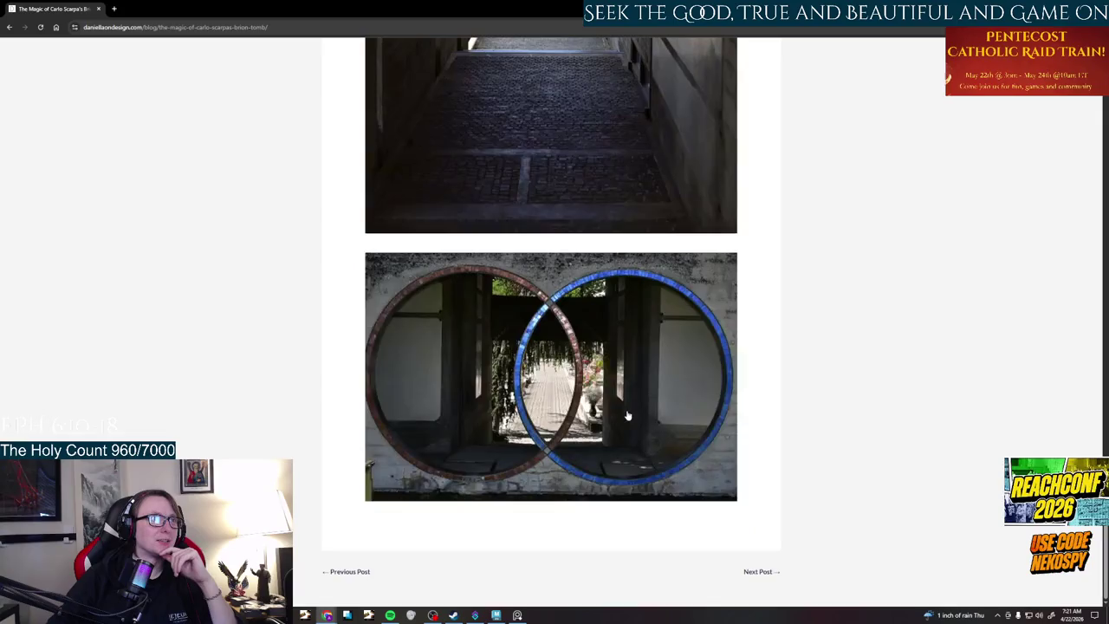
scroll(628, 416, up, 5)
scroll(538, 269, up, 5)
scroll(524, 329, up, 5)
scroll(524, 331, up, 5)
scroll(524, 331, up, 5)
scroll(511, 312, up, 3)
scroll(489, 292, up, 3)
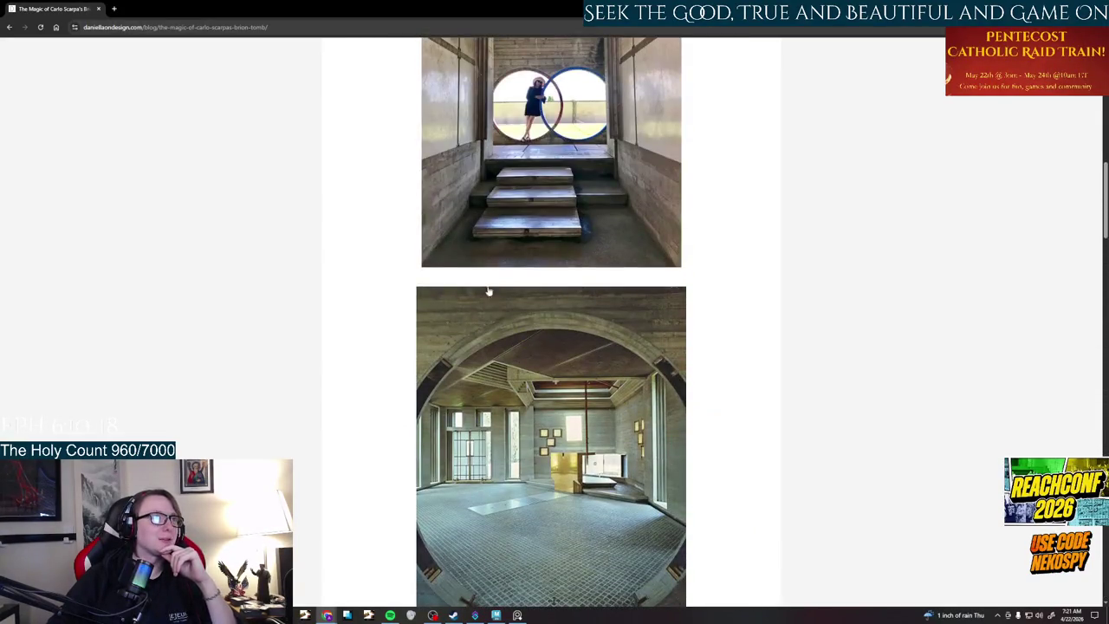
click(8, 28)
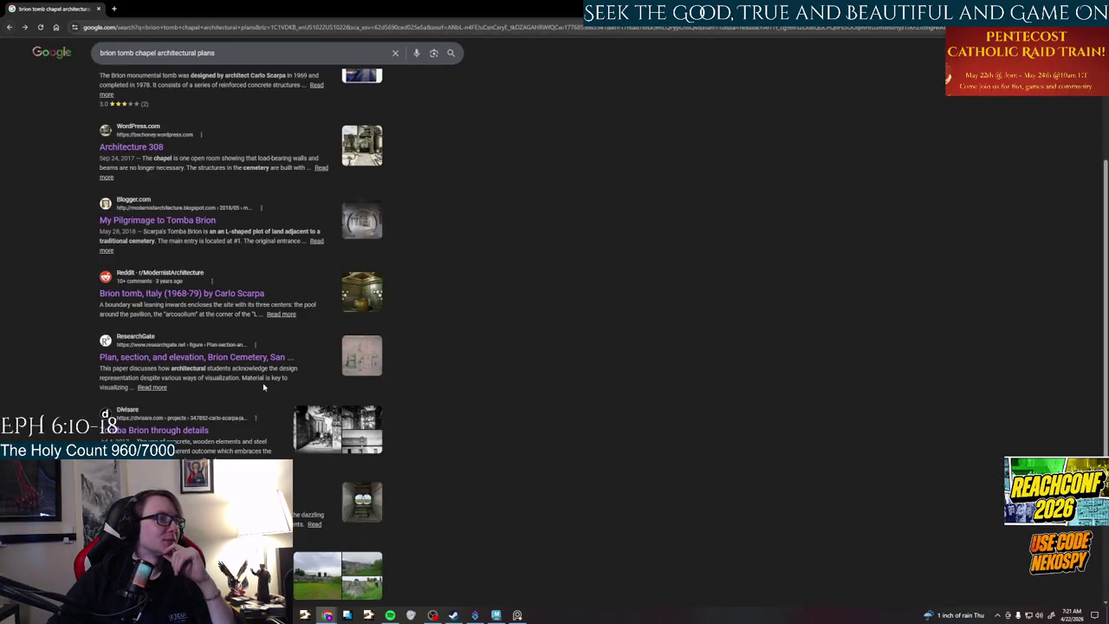
- Browse archiweb's Brion-Vega cemetery gallery, then return to the 'brion tomb chapel architectural plans' results
scroll(264, 386, down, 3)
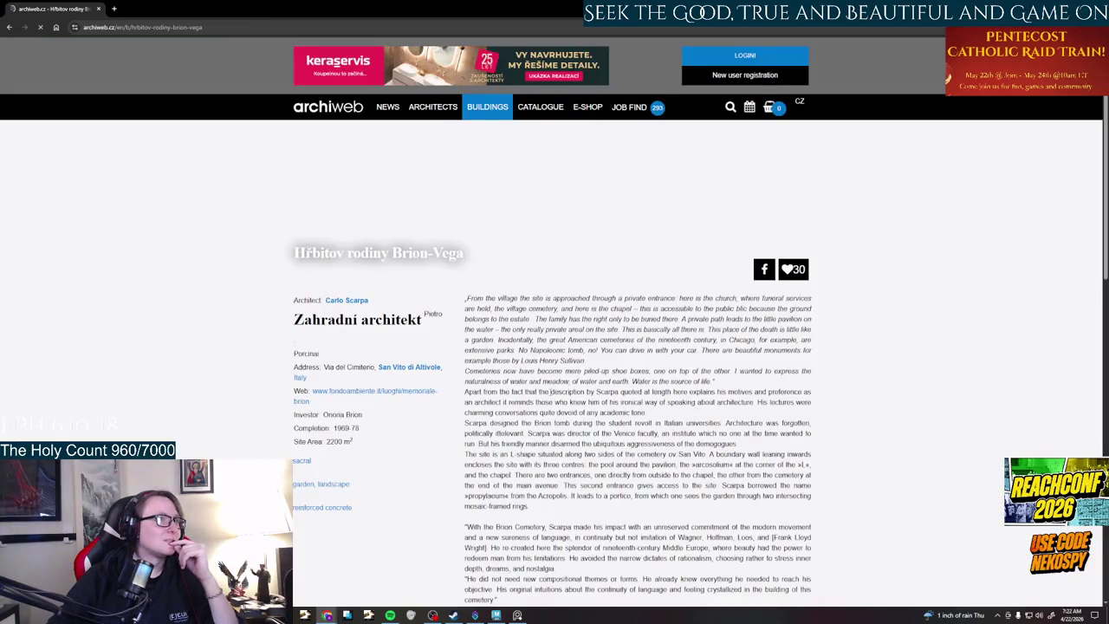
scroll(590, 396, down, 10)
scroll(590, 396, down, 5)
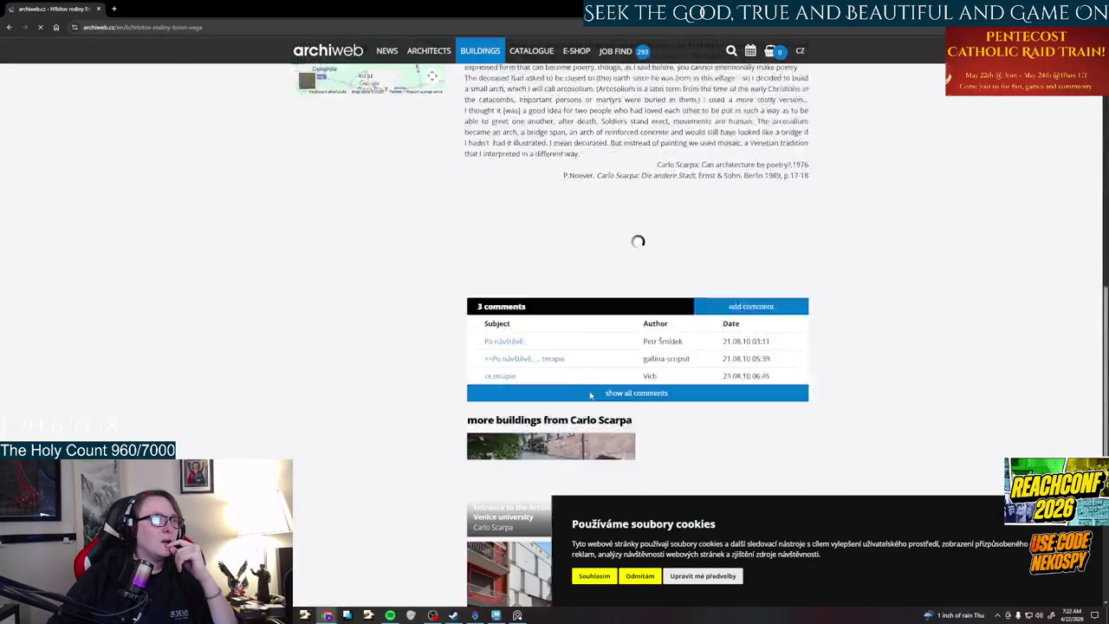
scroll(590, 395, down, 4)
scroll(590, 394, down, 4)
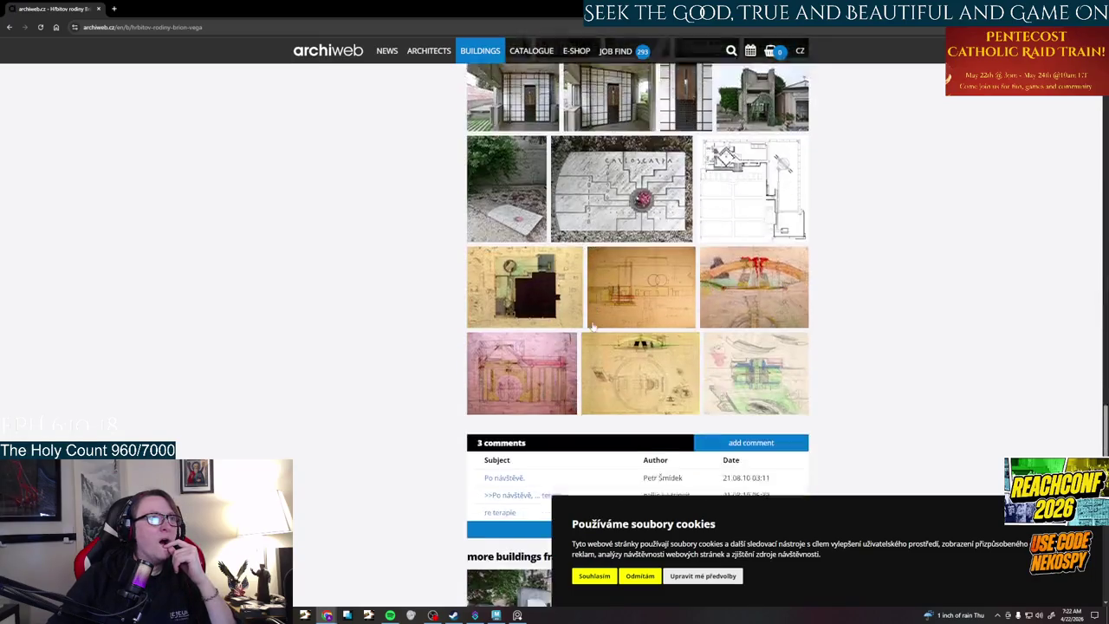
scroll(592, 346, up, 3)
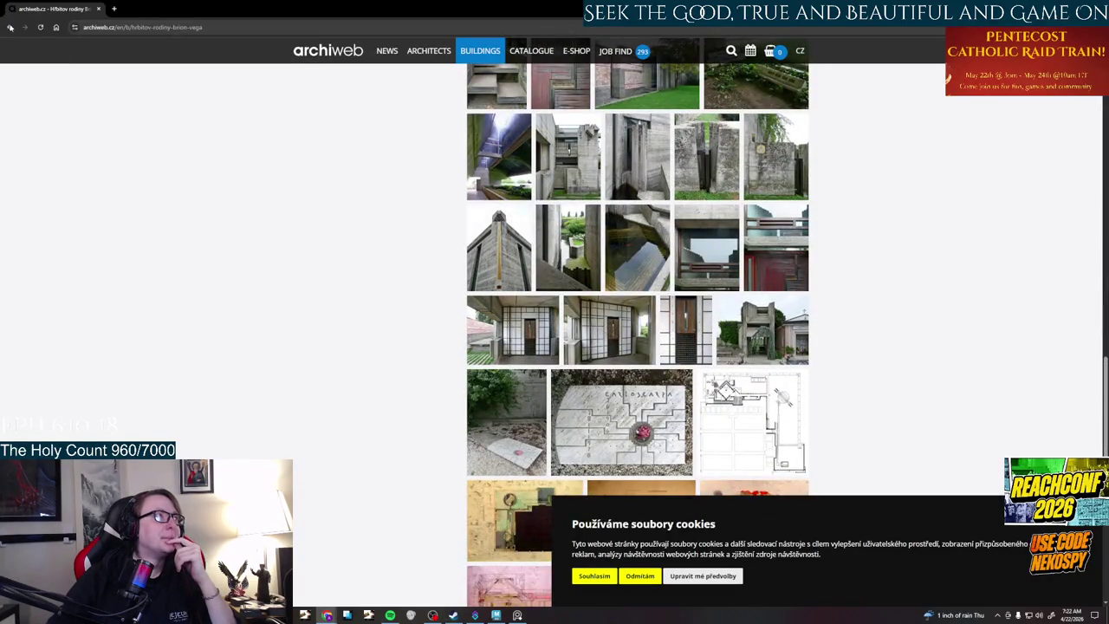
scroll(382, 215, up, 3)
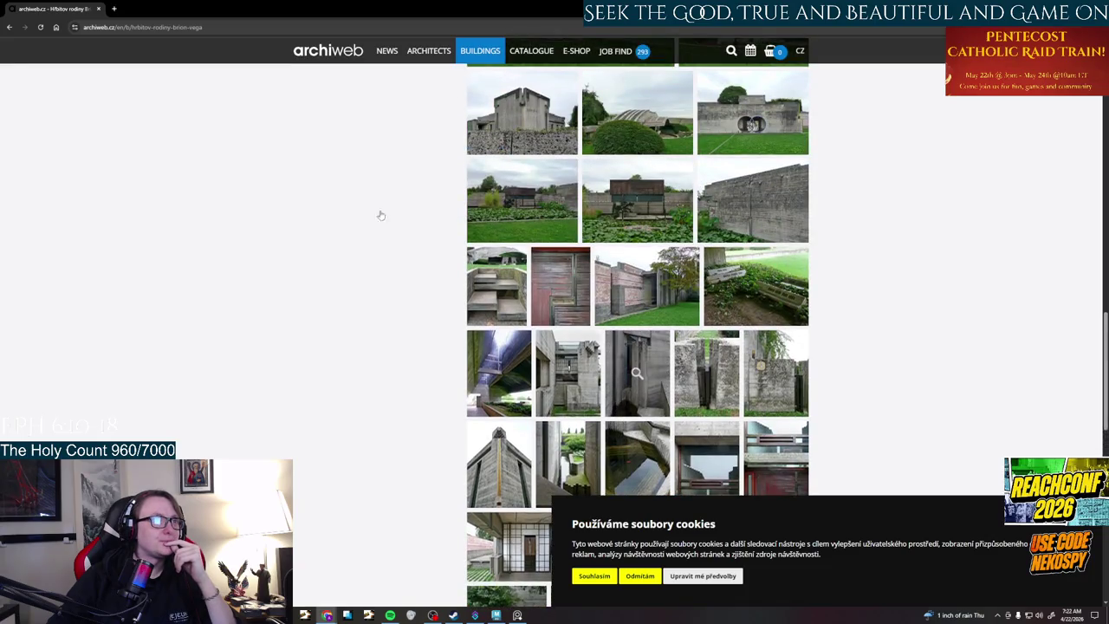
click(10, 27)
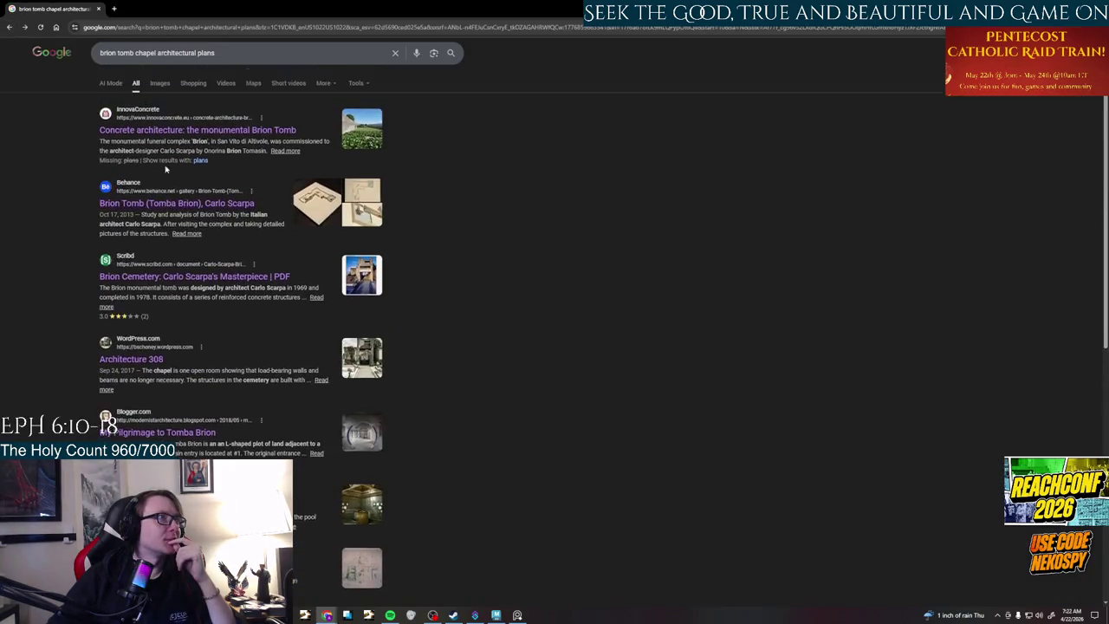
- Show image results and open the Pinterest 'Brion Cemetery - Carlo Scarpa' pin in a new tab
click(160, 84)
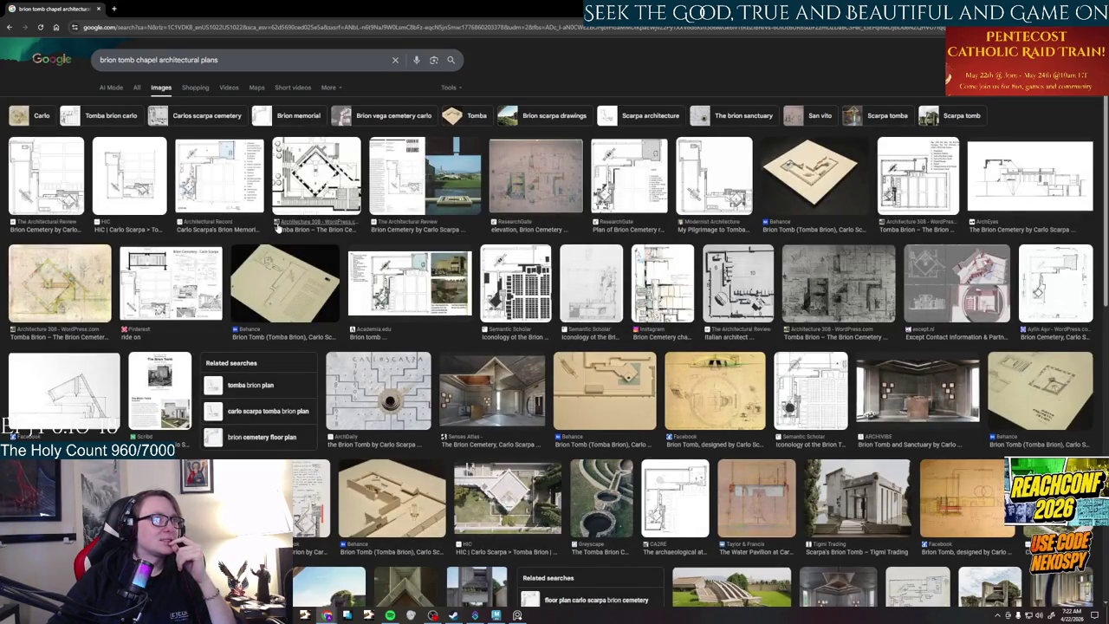
click(163, 273)
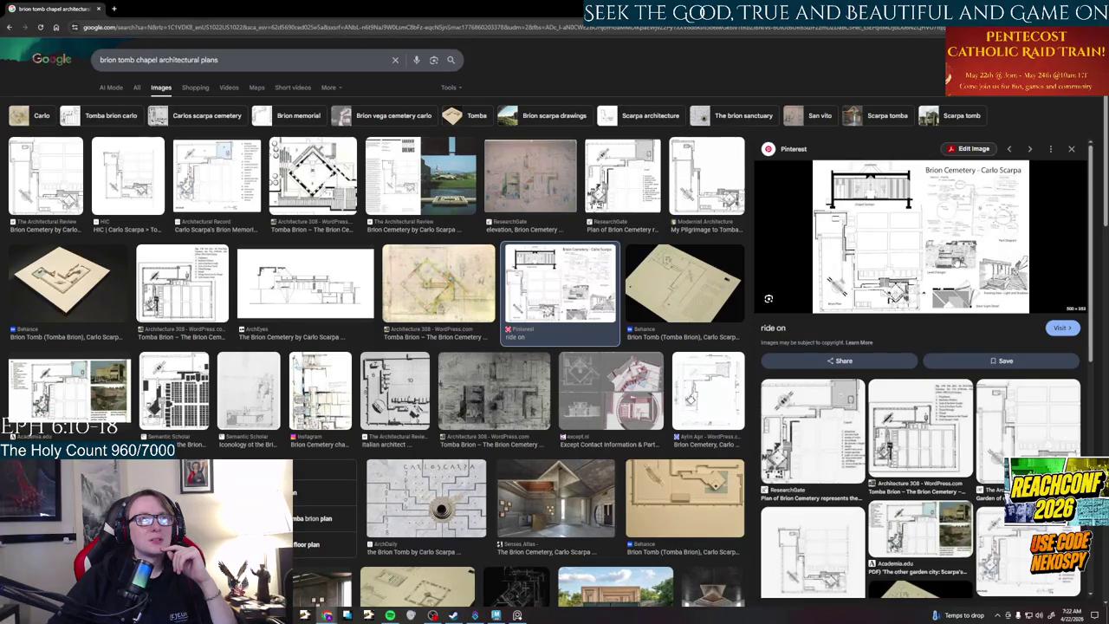
click(916, 226)
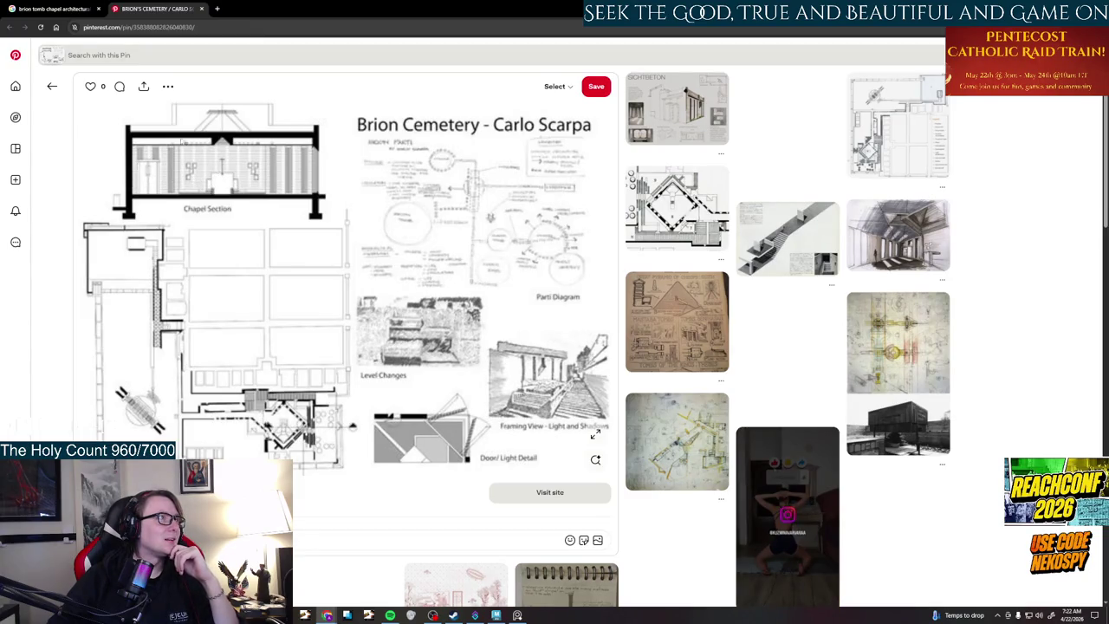
- Follow the Brion Cemetery pin through Visit site to its original tumblr post
click(564, 88)
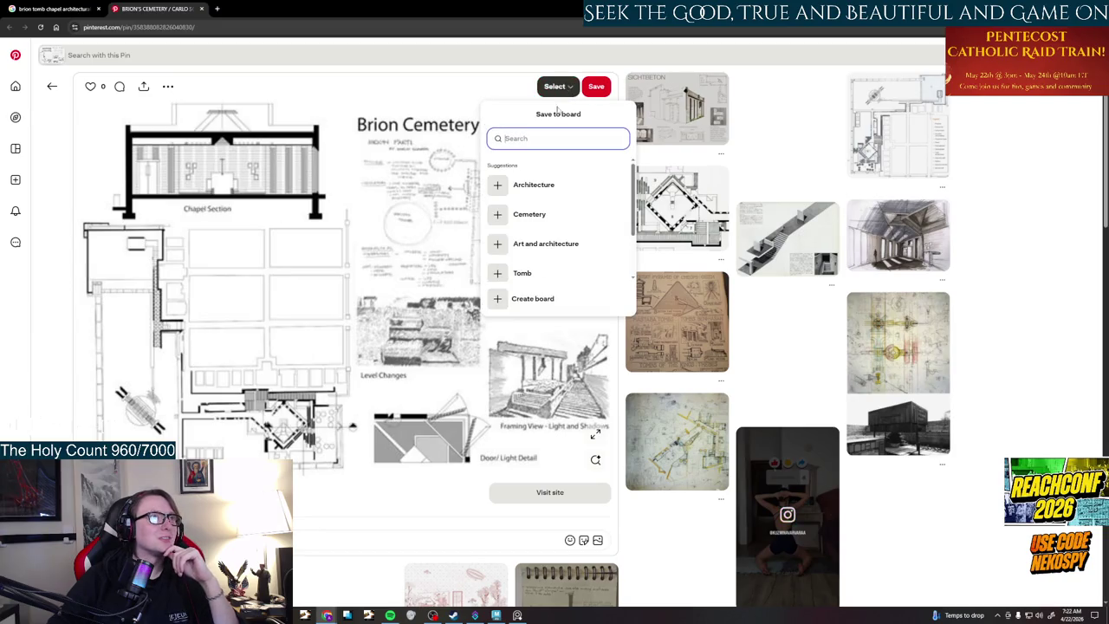
right_click(425, 340)
click(533, 409)
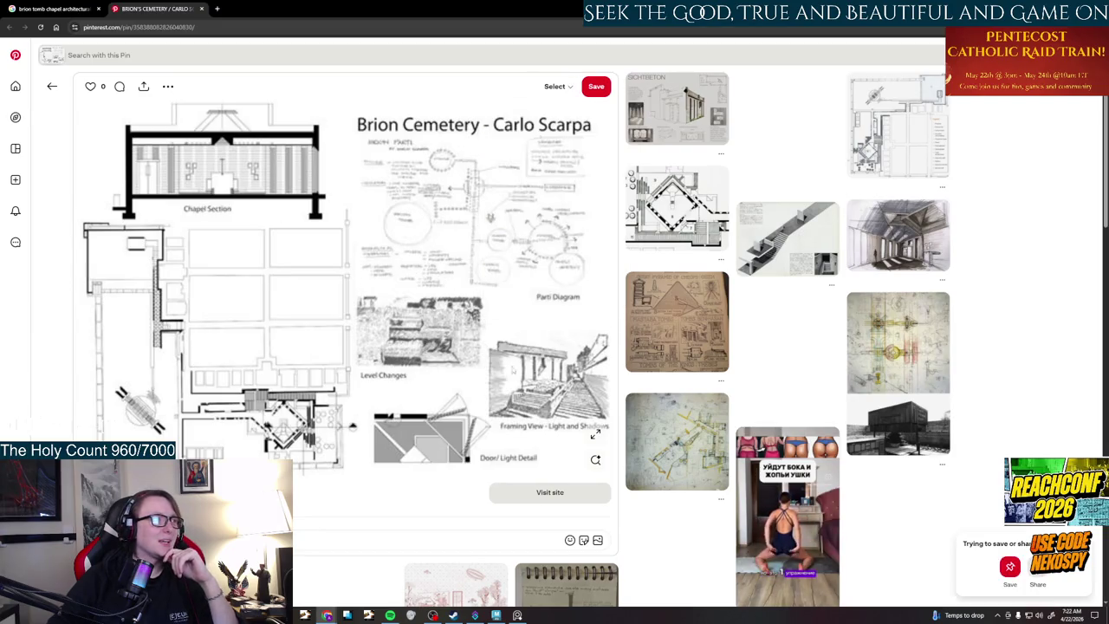
click(530, 489)
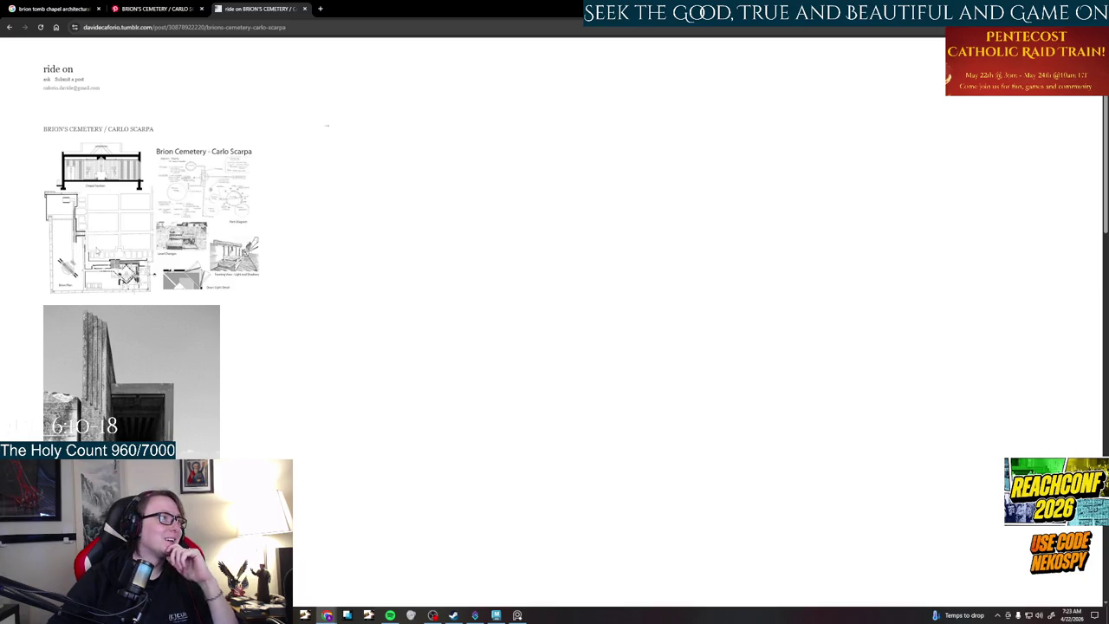
- Open the tumblr diagram sheet as an image in a new tab, then close it
right_click(95, 249)
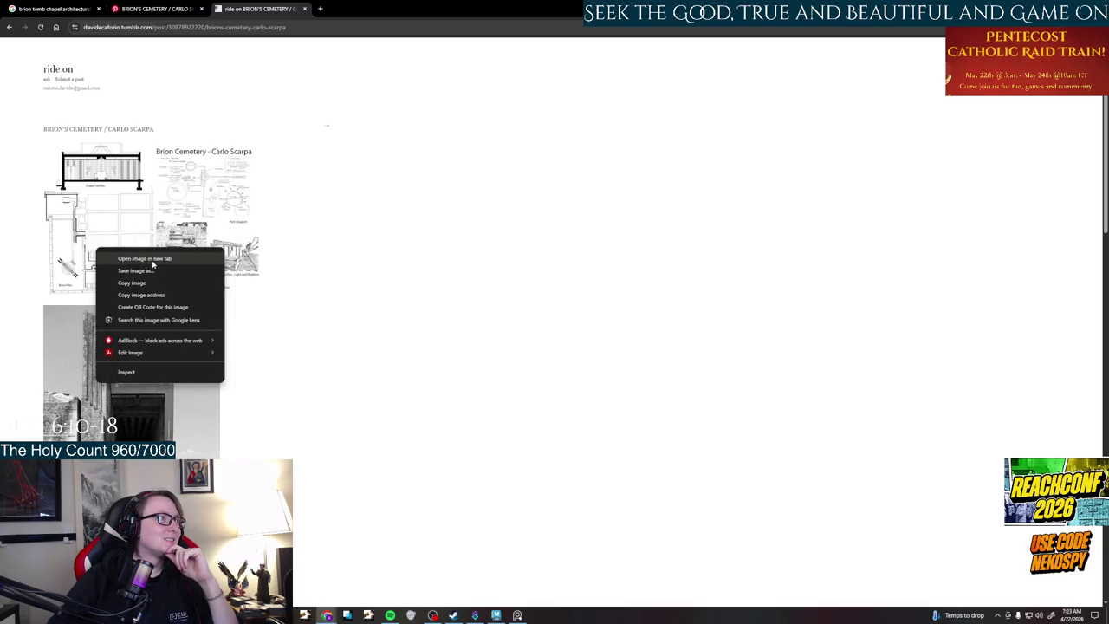
key(Escape)
scroll(184, 240, down, 3)
scroll(183, 240, down, 2)
scroll(183, 240, down, 3)
scroll(183, 240, up, 4)
scroll(178, 199, up, 5)
scroll(171, 156, up, 2)
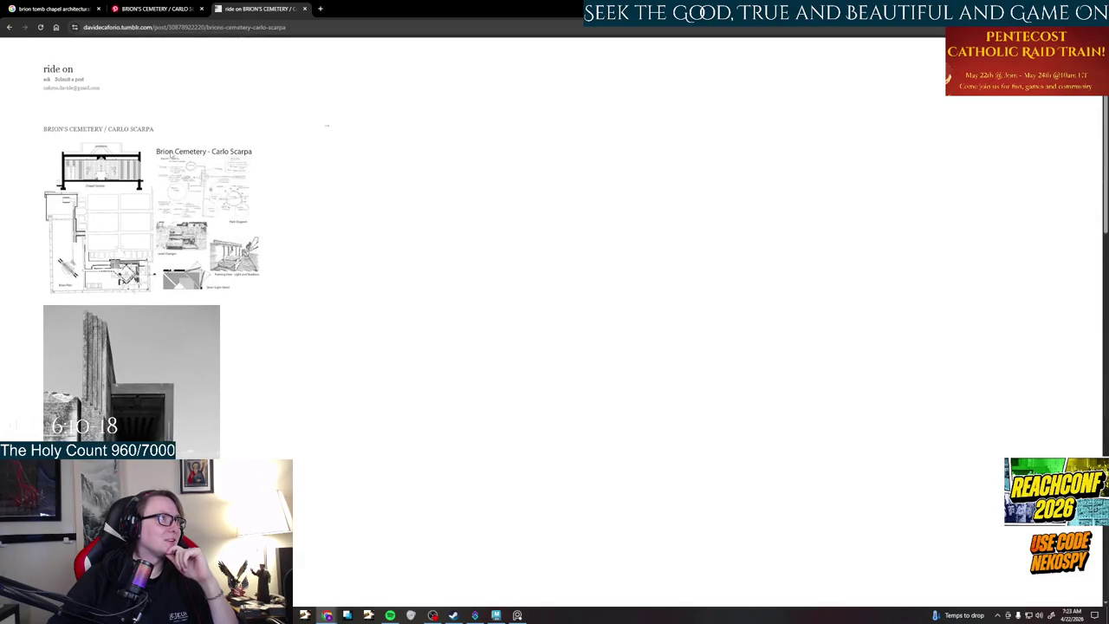
right_click(171, 156)
click(240, 176)
key(ctrl+Tab)
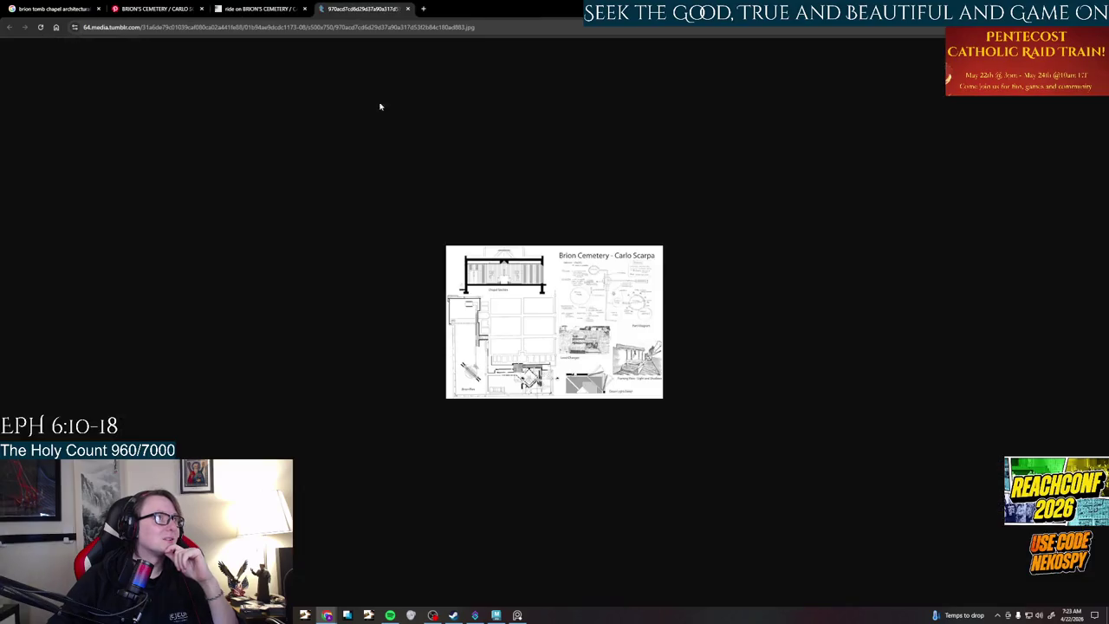
right_click(543, 344)
key(Escape)
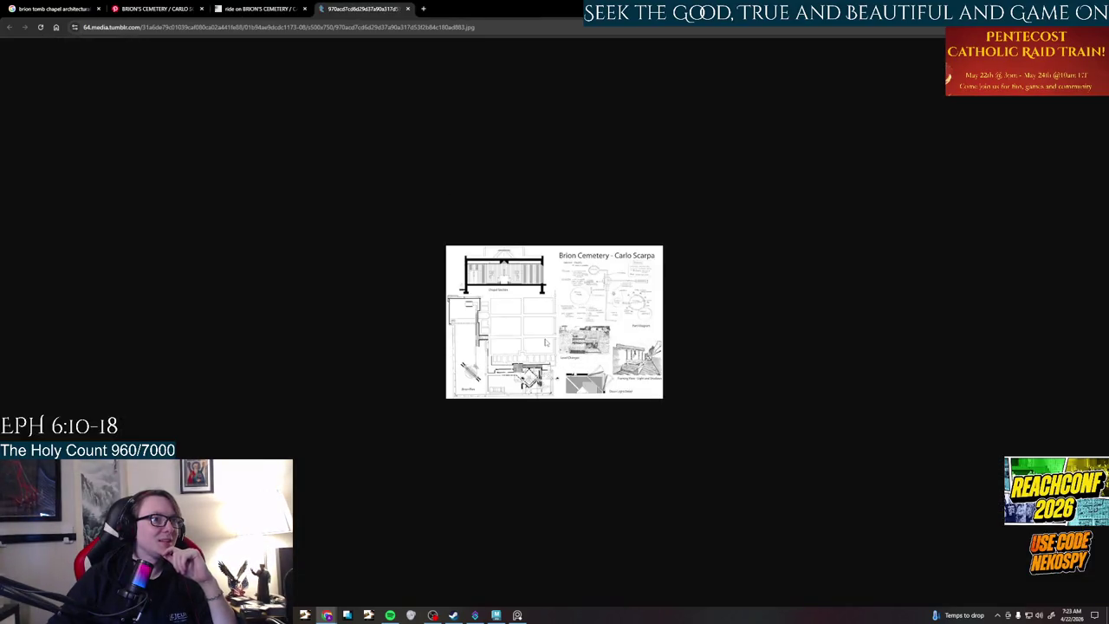
middle_click(375, 12)
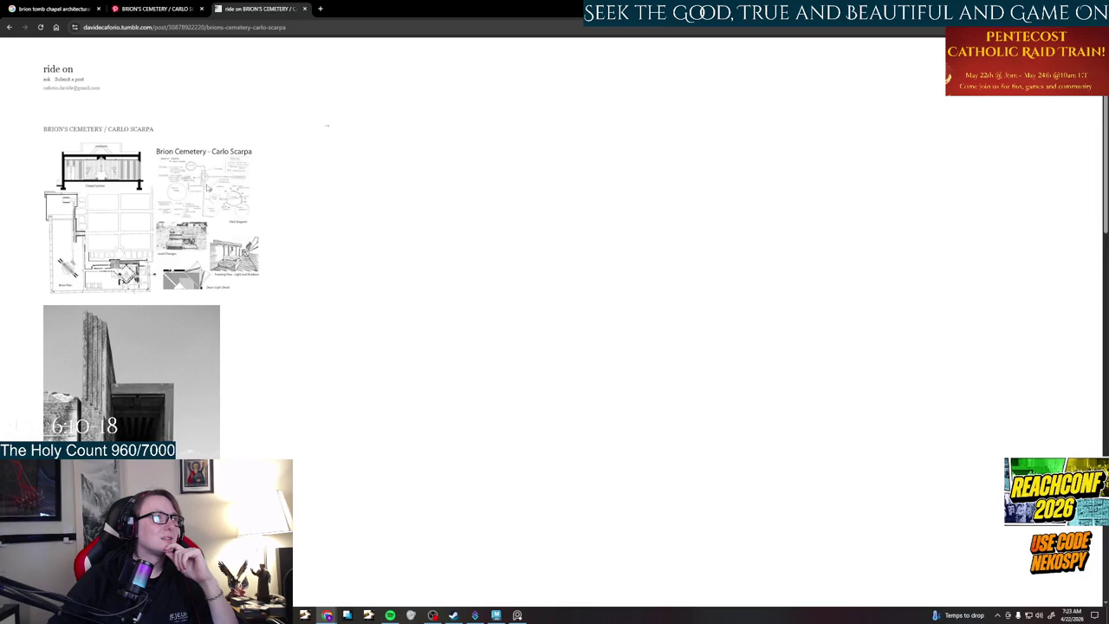
- Reopen the diagram at full size, look it over, close it and return to Google Images
right_click(148, 213)
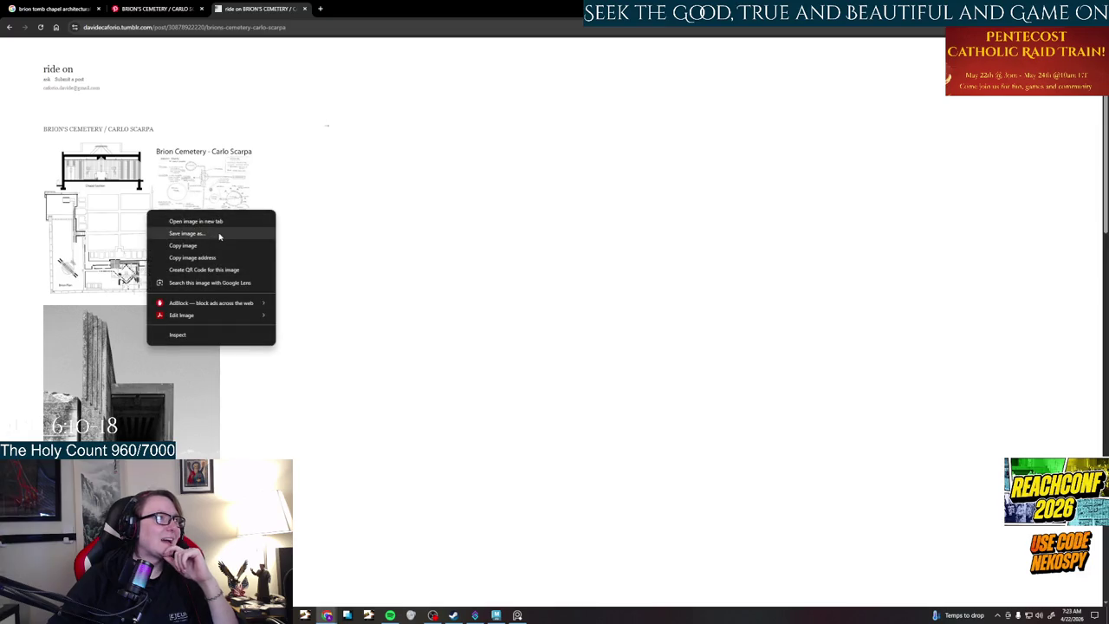
click(196, 221)
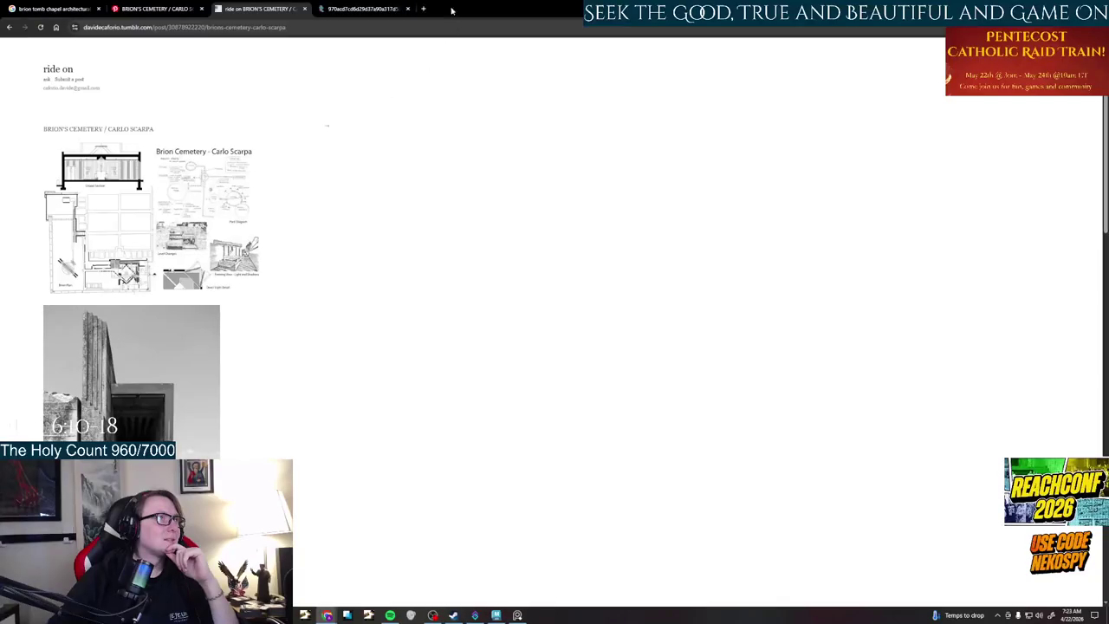
click(359, 9)
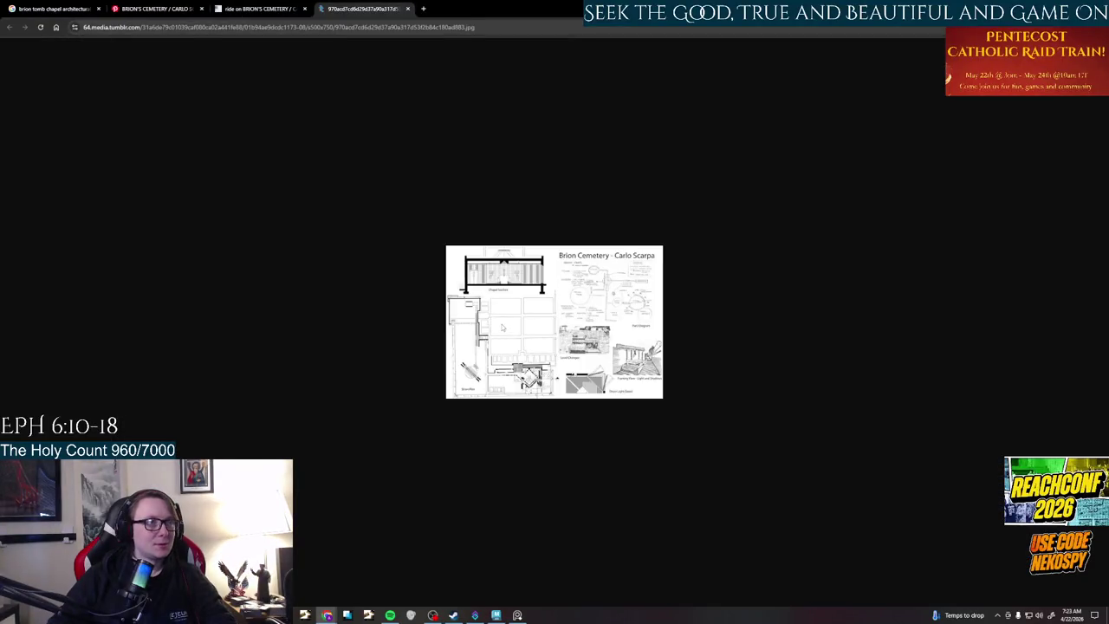
ctrl+scroll(502, 327, up, 2)
ctrl+scroll(501, 327, up, 4)
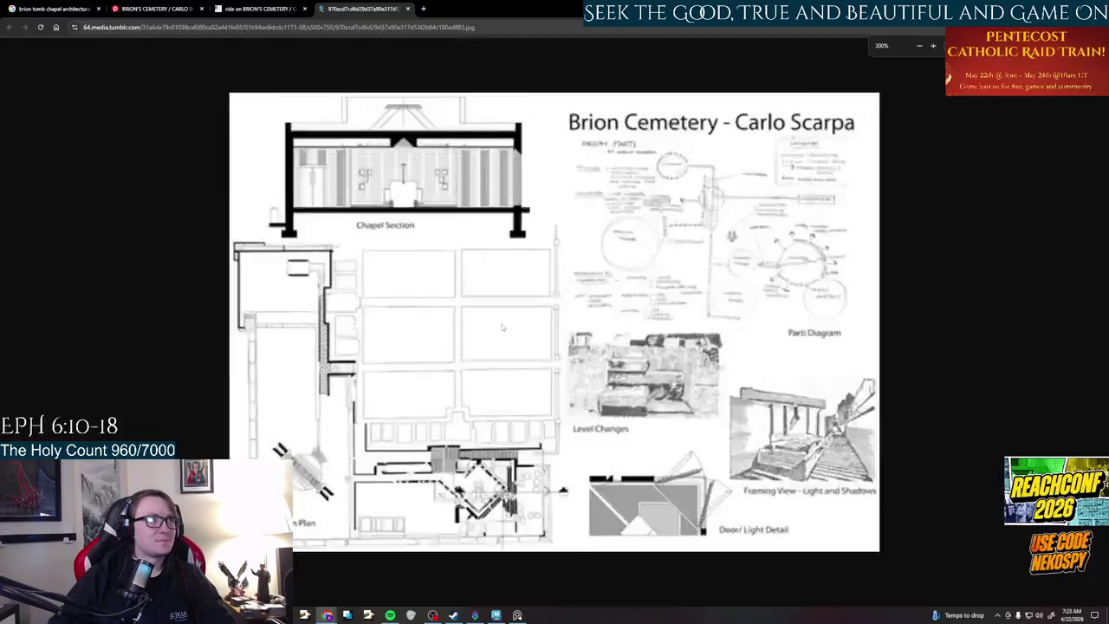
ctrl+scroll(501, 327, up, 3)
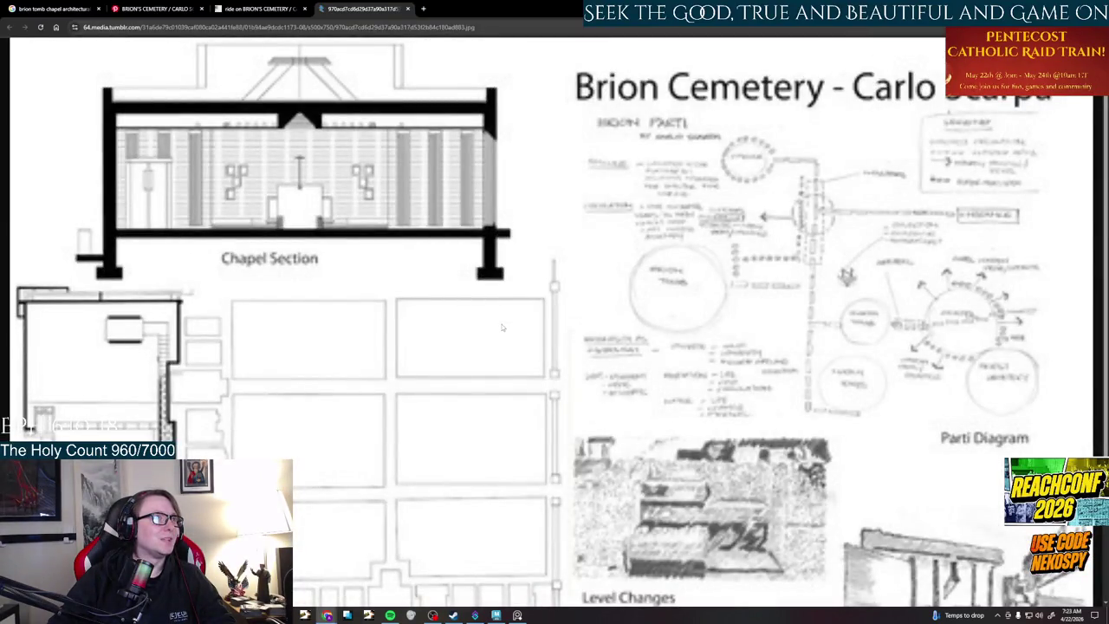
ctrl+scroll(502, 326, down, 1)
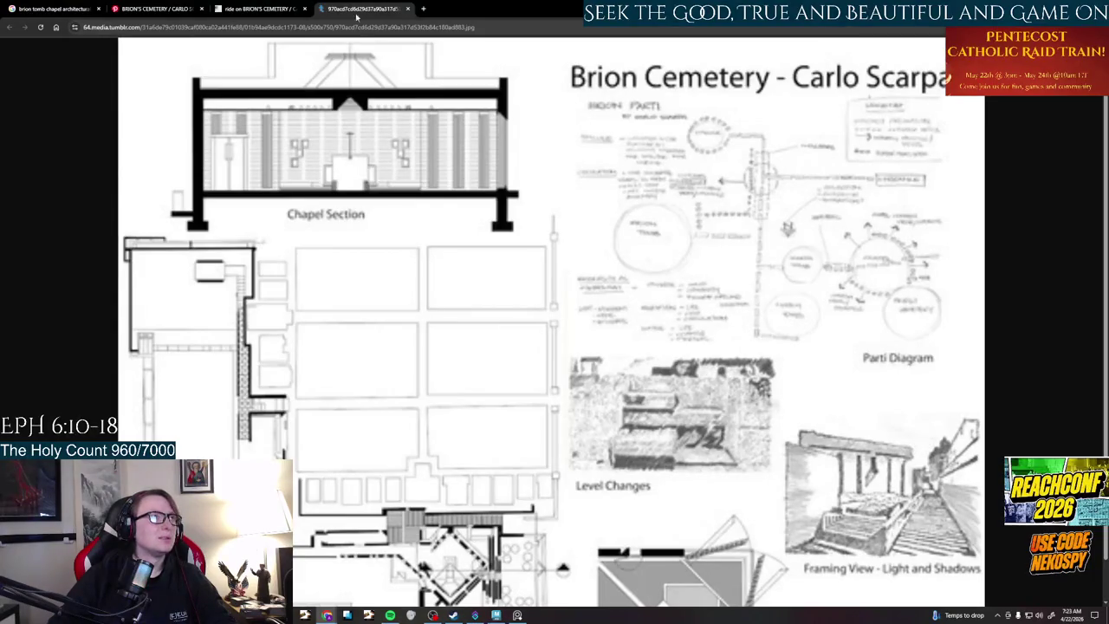
key(ctrl+w)
key(ctrl+shift+Tab)
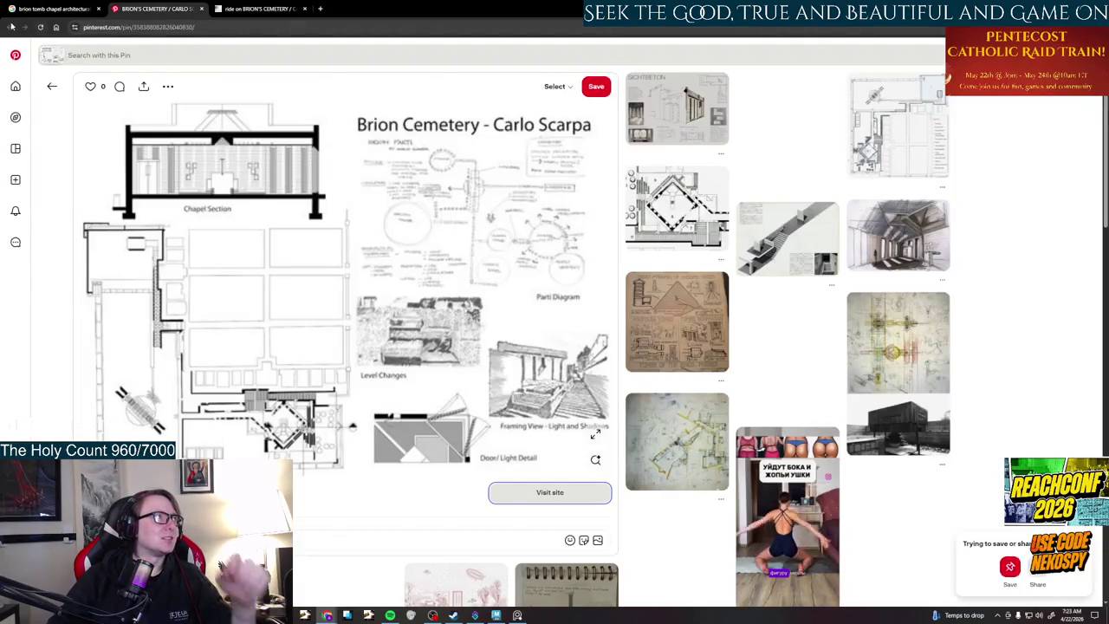
key(ctrl+shift+Tab)
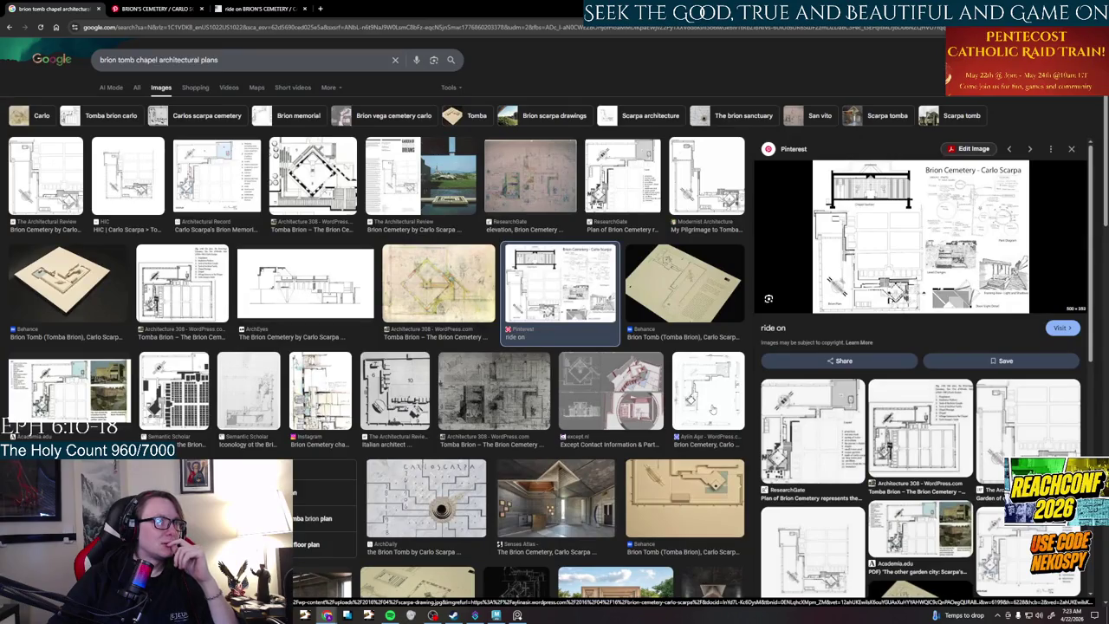
- Open the except.nl Brion Vega Cemetery Chapel Challenge page and view the enlarged model screenshot
click(594, 397)
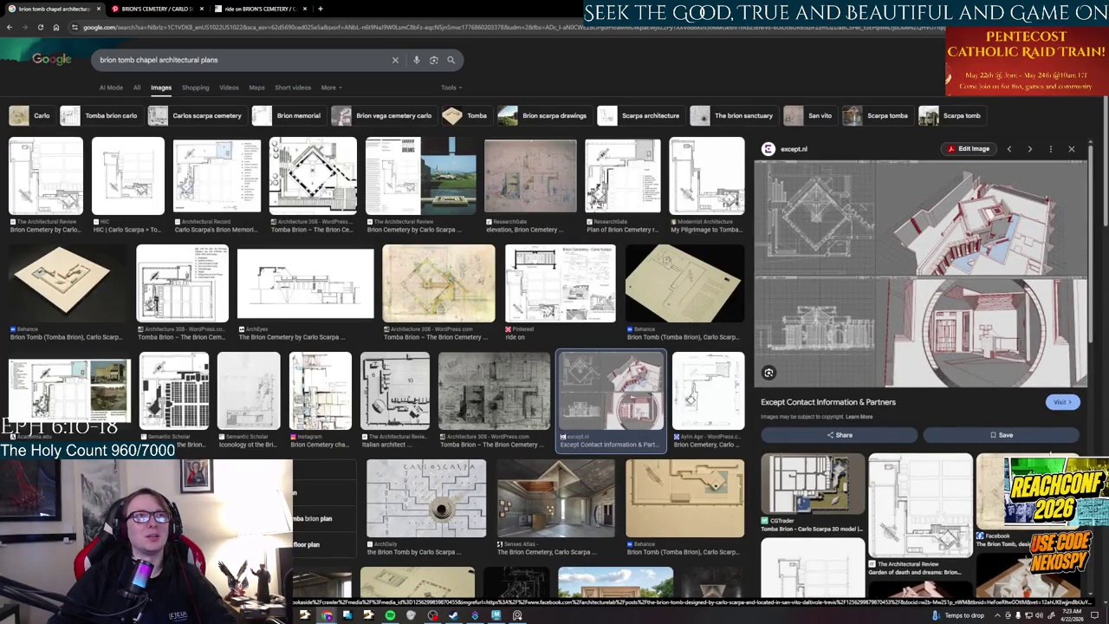
click(1059, 401)
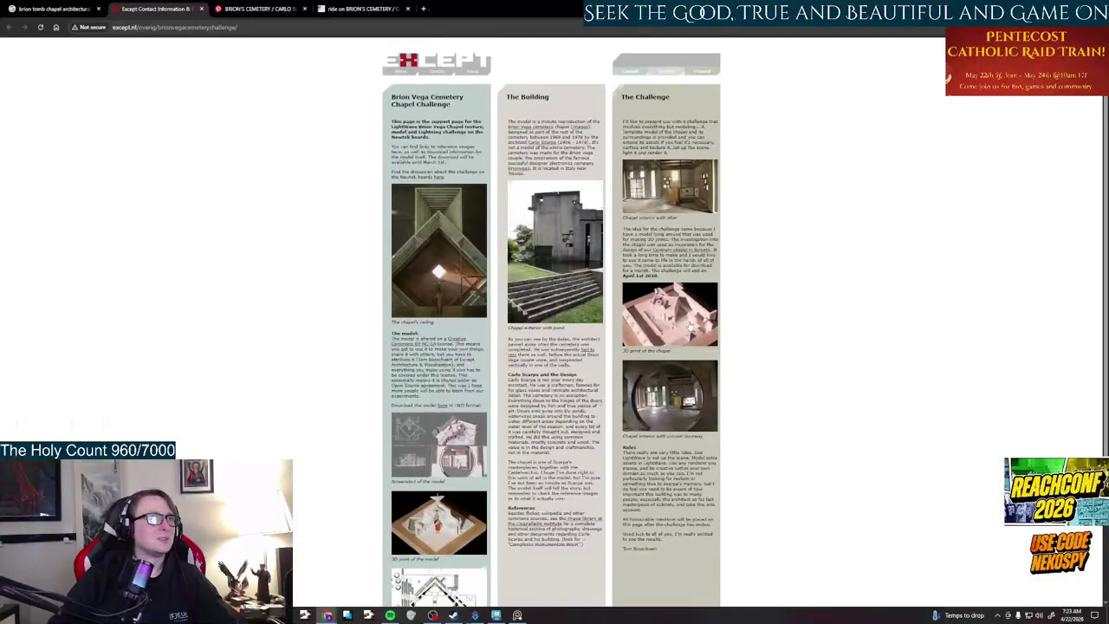
scroll(555, 320, down, 3)
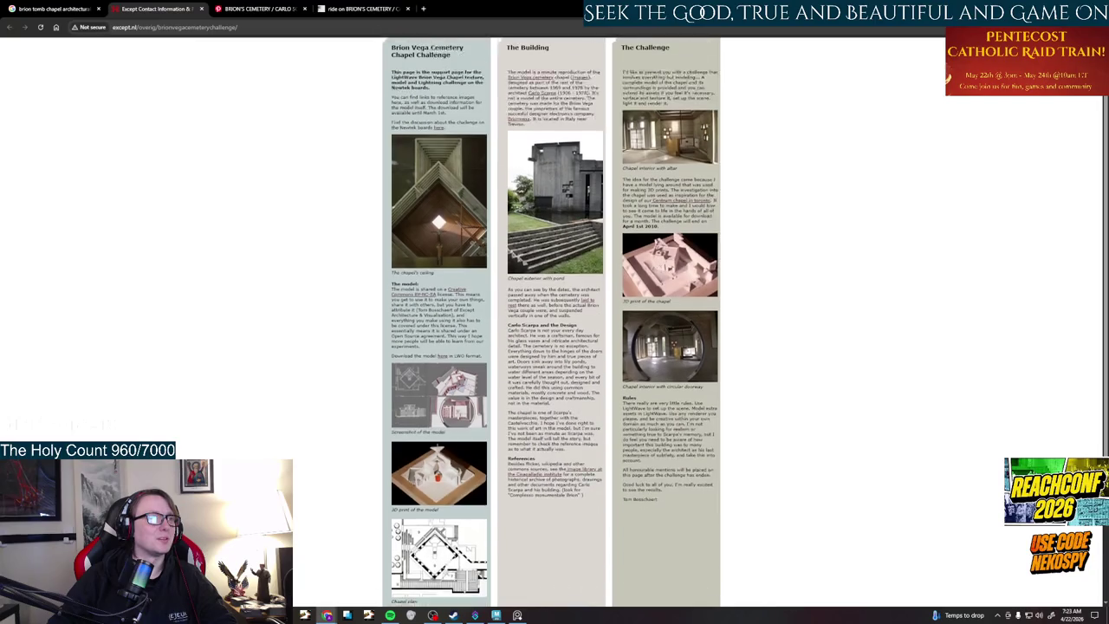
scroll(616, 291, up, 3)
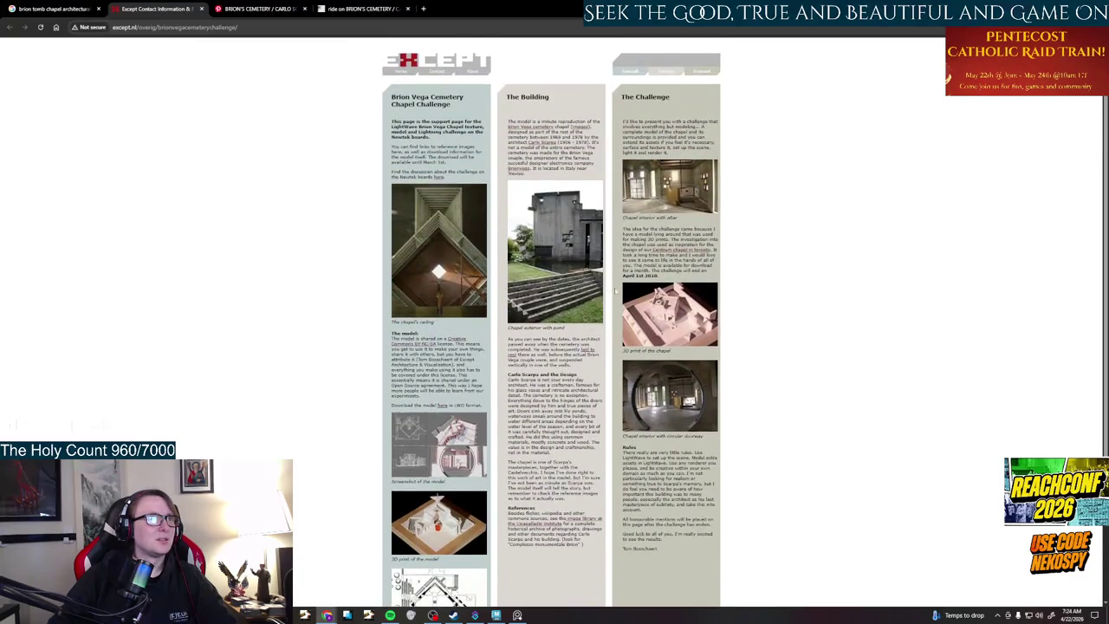
click(420, 450)
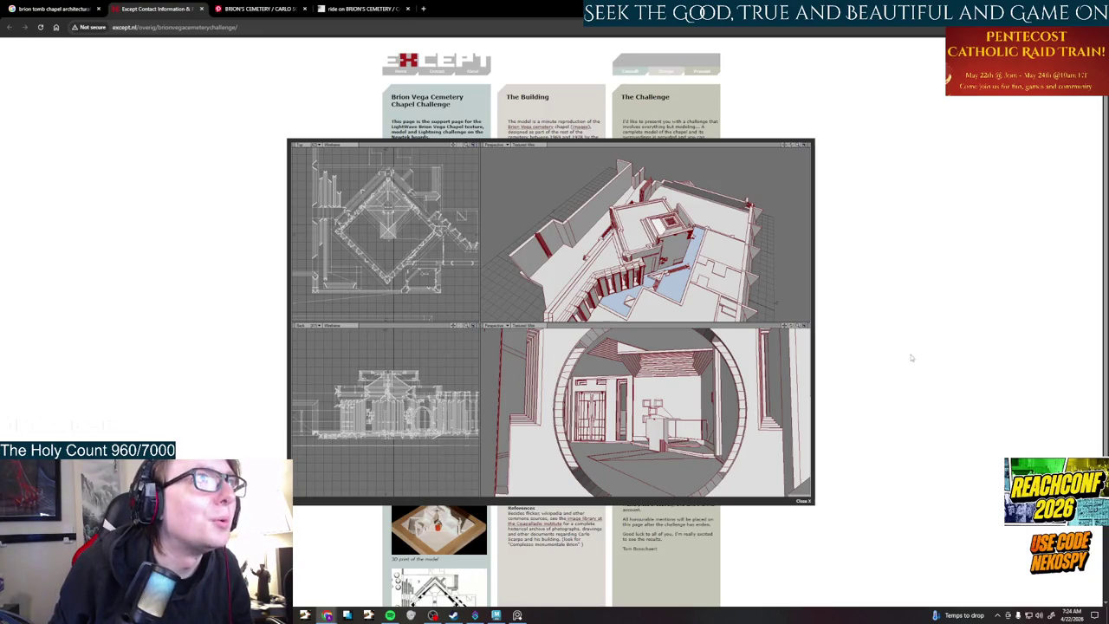
click(783, 364)
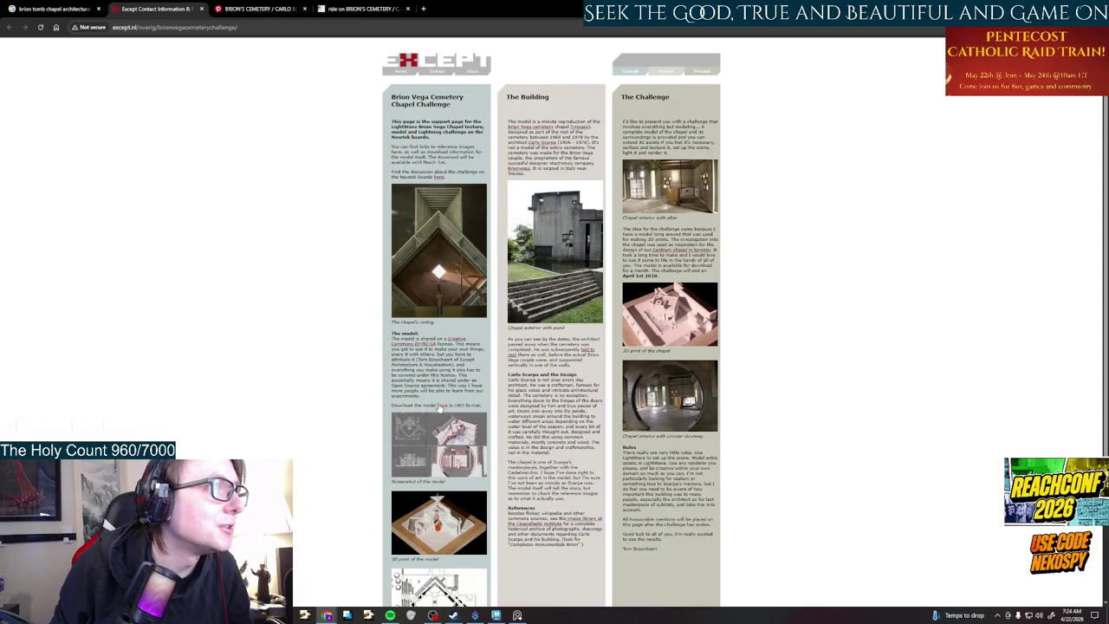
- Download and open the chapel model LWO zip, then start a 'LWO files' search in a new tab
click(441, 405)
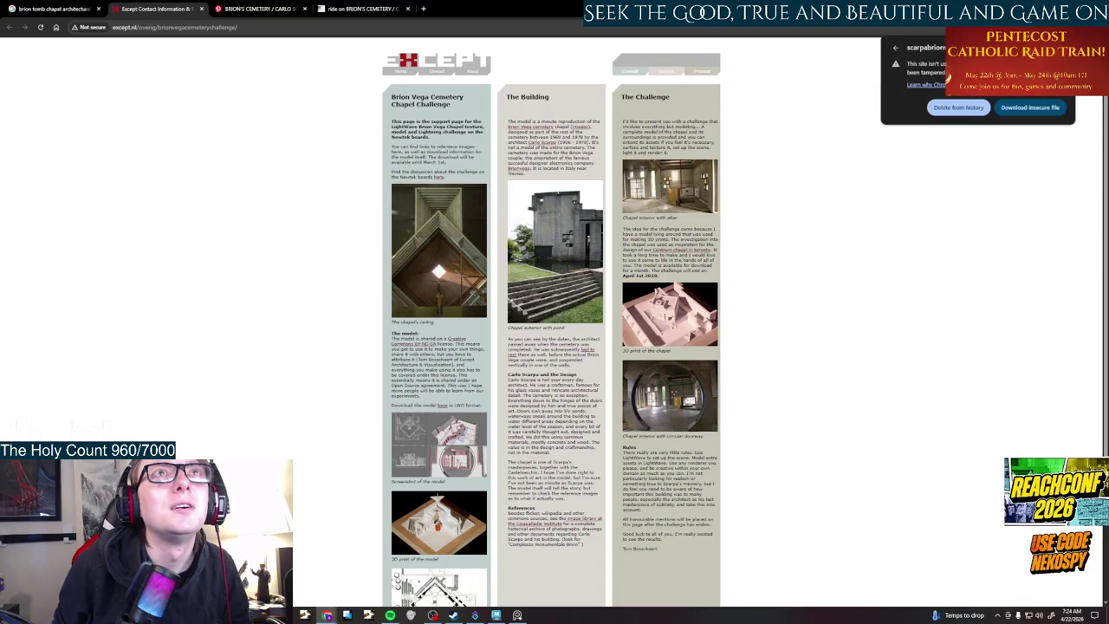
click(1030, 108)
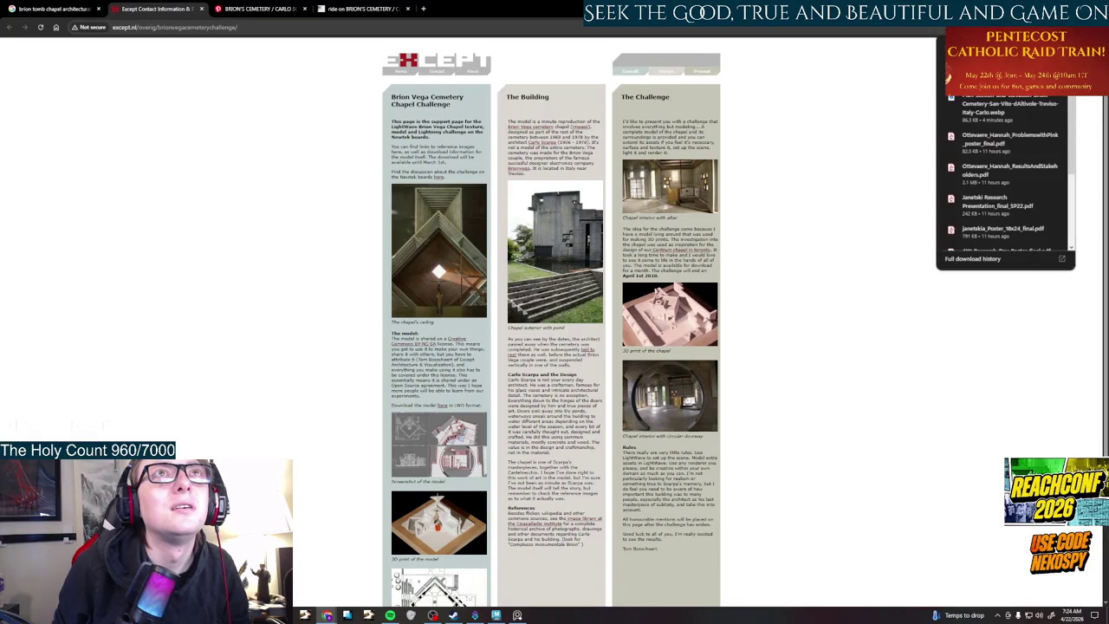
click(949, 78)
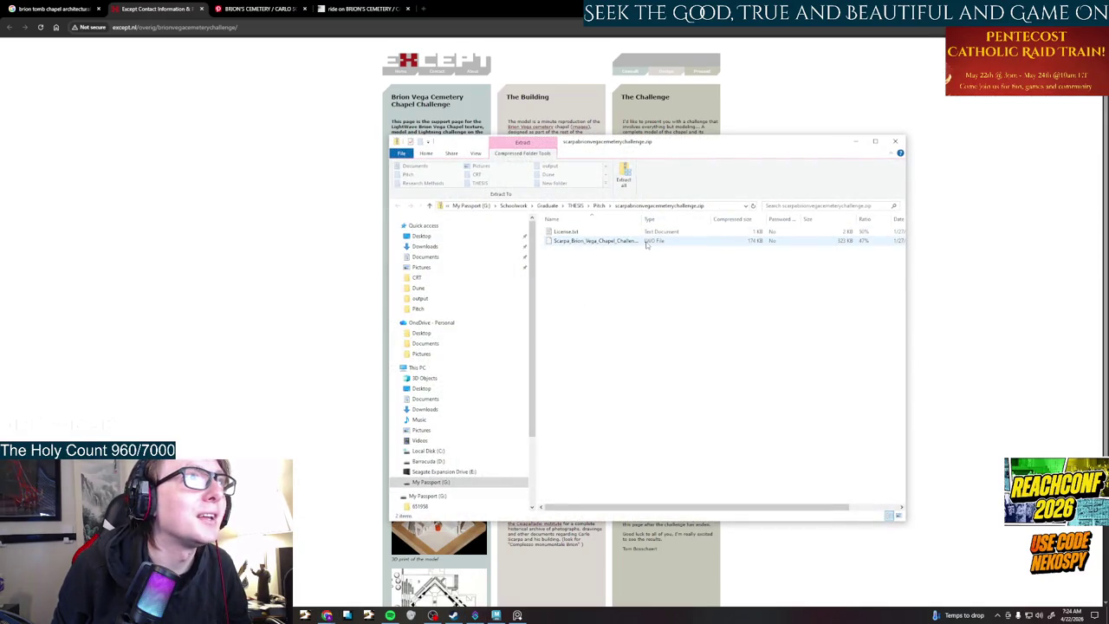
click(422, 8)
text(Lodestone)
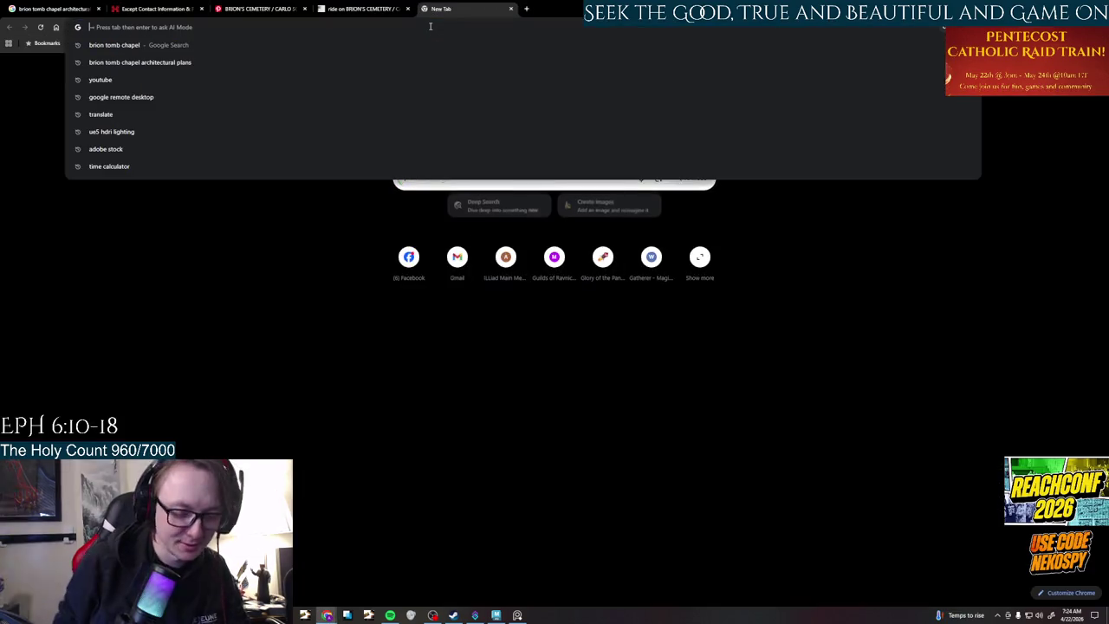
text(LWO fil)
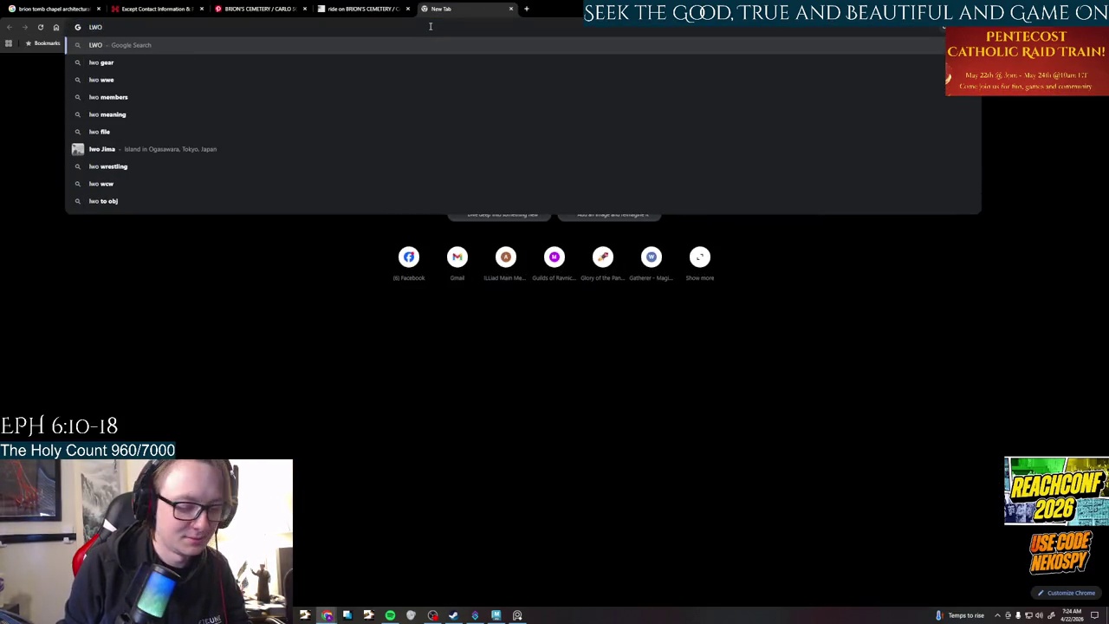
text(es)
- Search 'LWO files', refine to 'LWO files maya', then search the Start menu for 'blen'
key(Return)
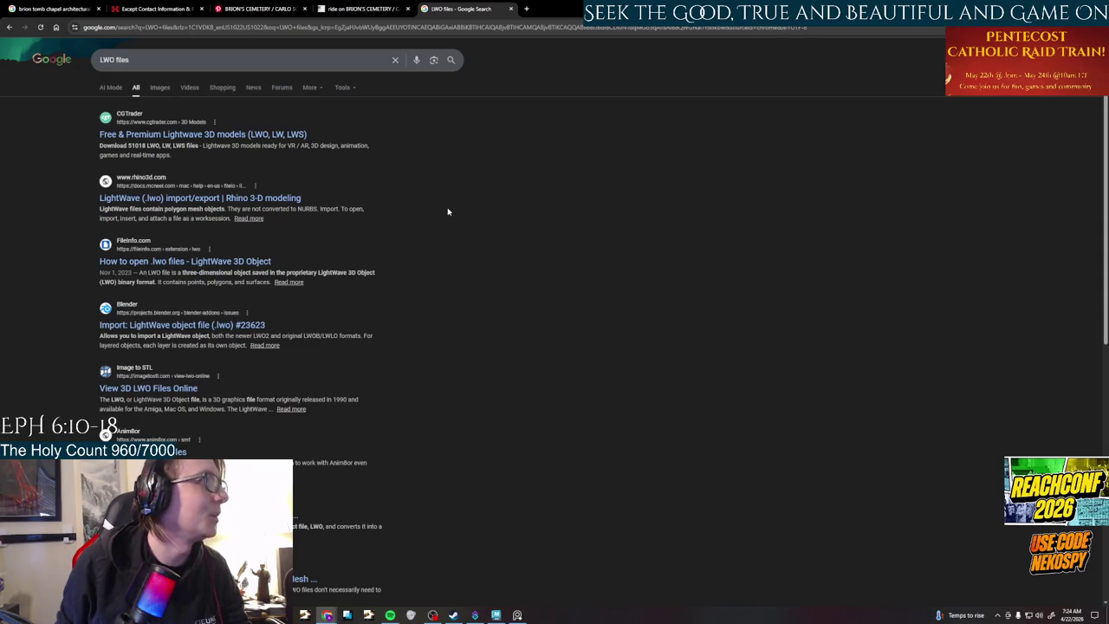
click(160, 61)
text(maya)
key(Return)
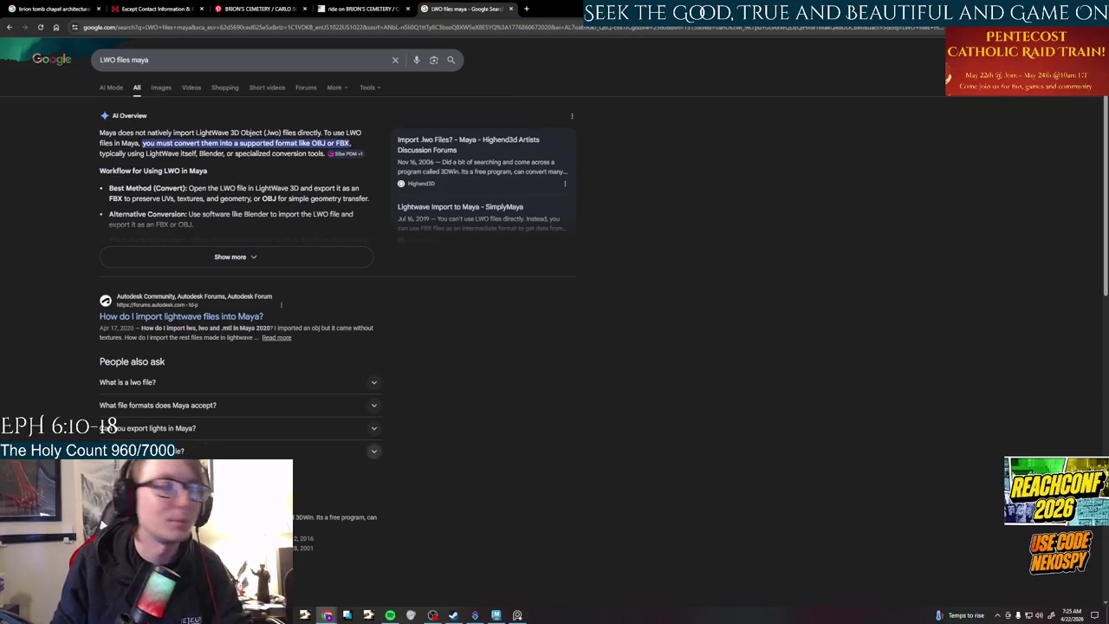
key(super)
text(blen)
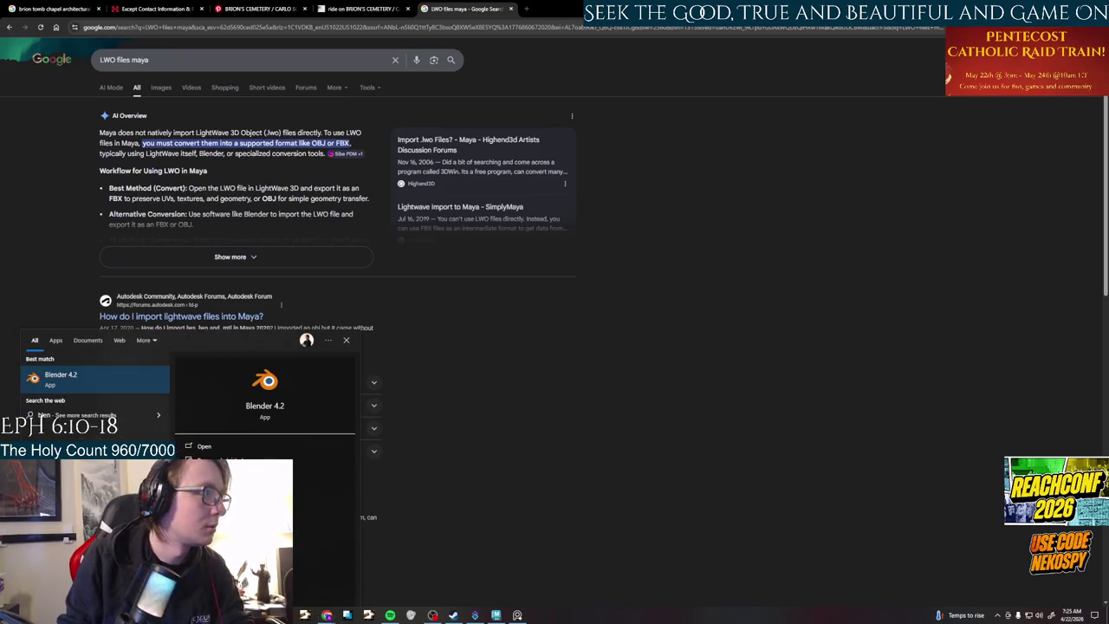
- Launch Blender 4.2, dismiss the splash screen and delete the default cube
click(68, 382)
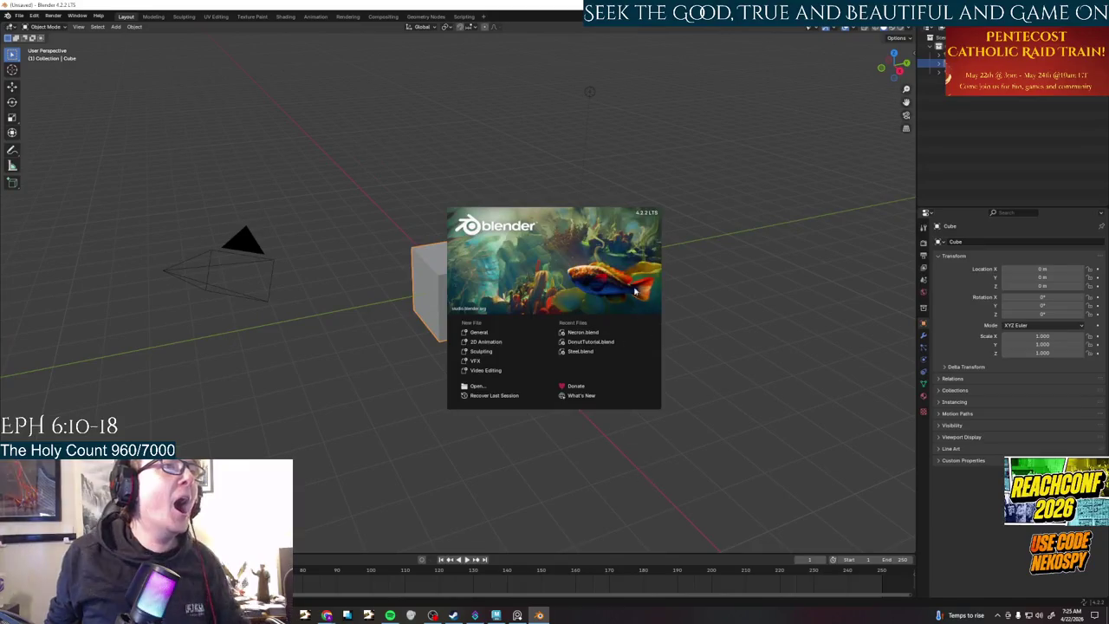
click(708, 338)
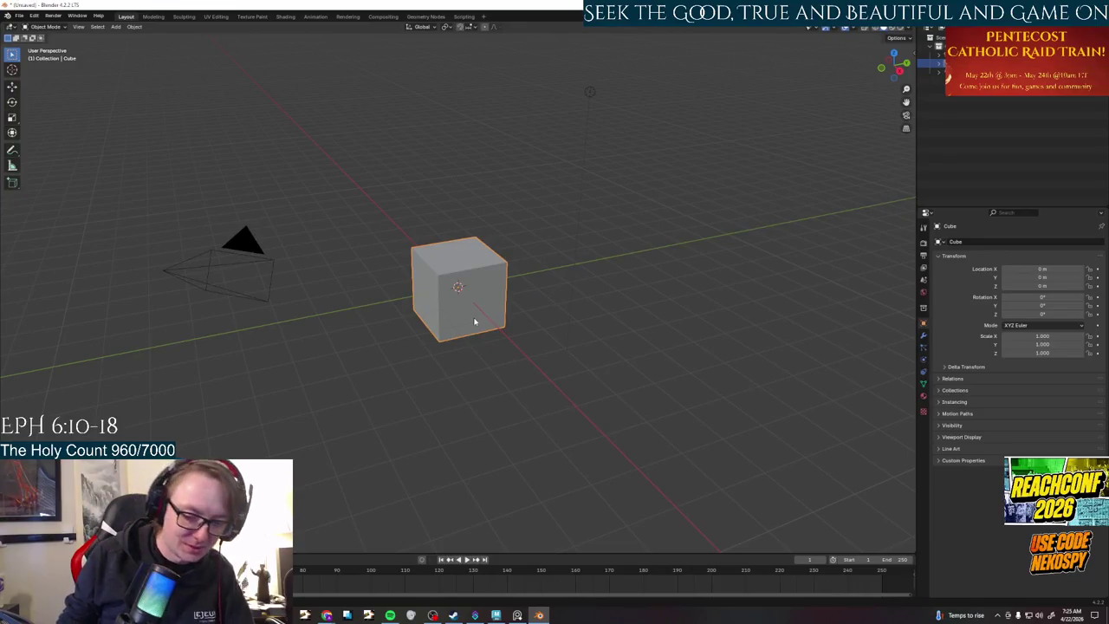
key(Delete)
- Switch to the chapel zip folder in Explorer and select the Brion Vega LWO file
click(19, 16)
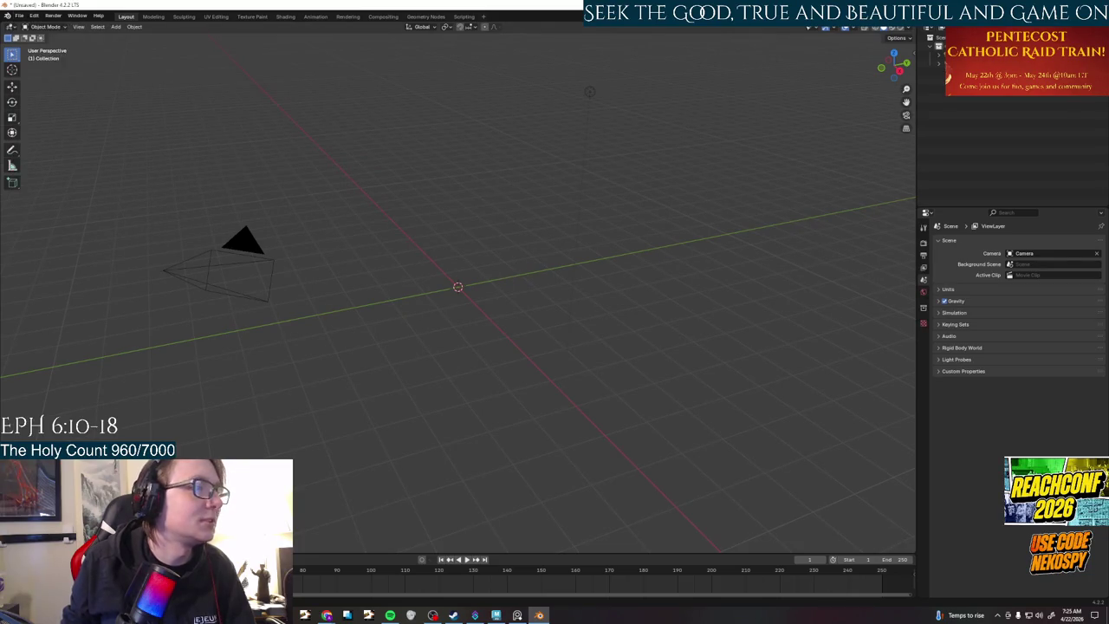
key(alt+Tab)
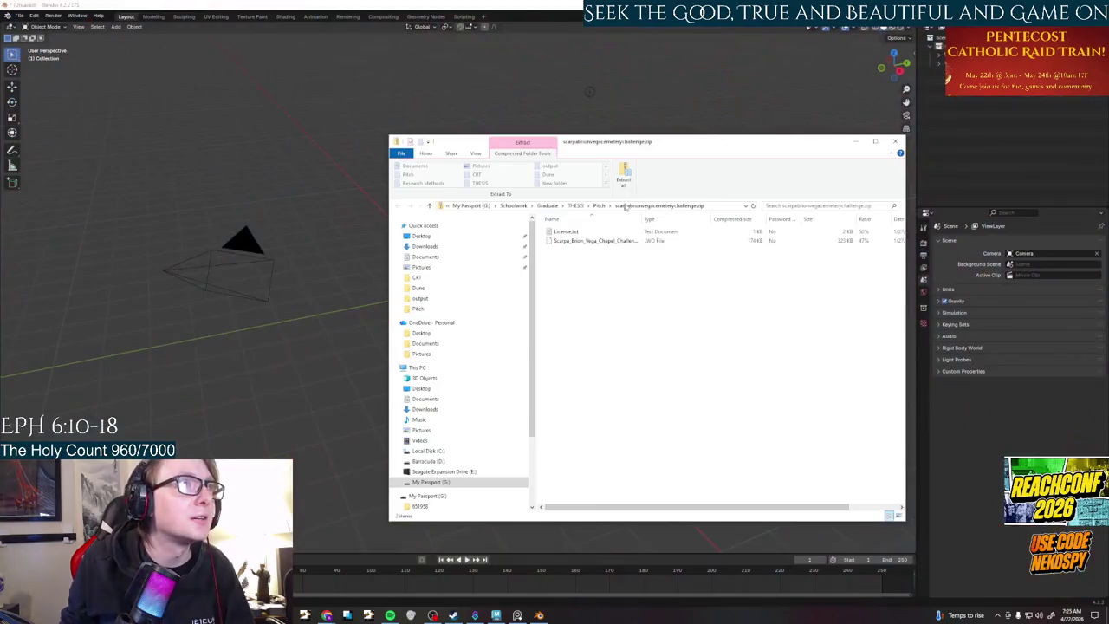
click(596, 240)
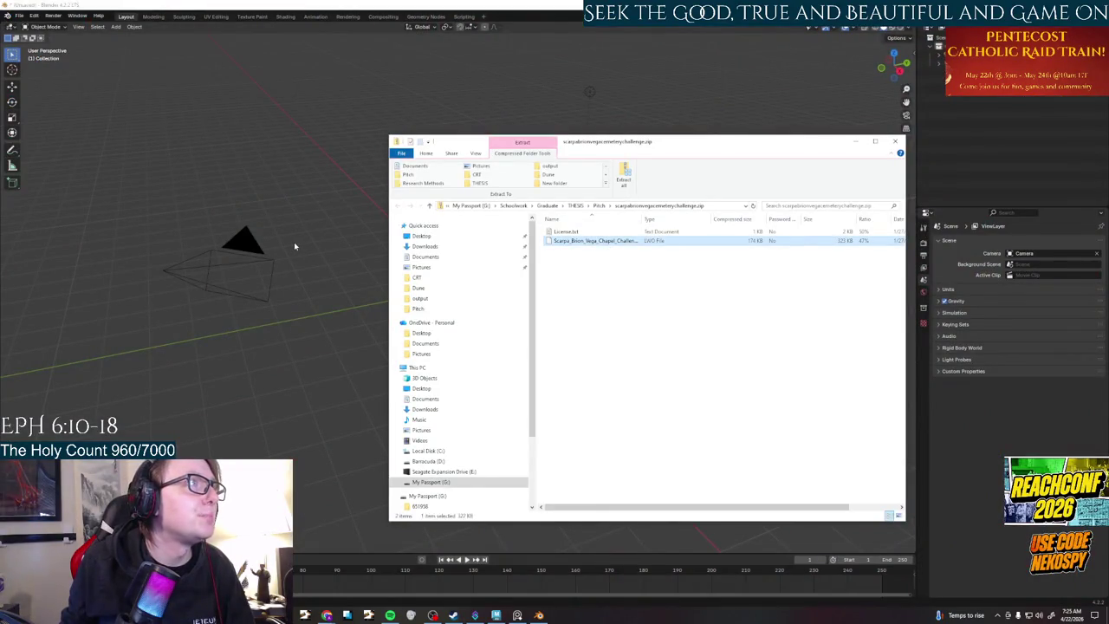
- Bring Blender's empty scene forward over the zip window, then switch back to Chrome's results
click(275, 323)
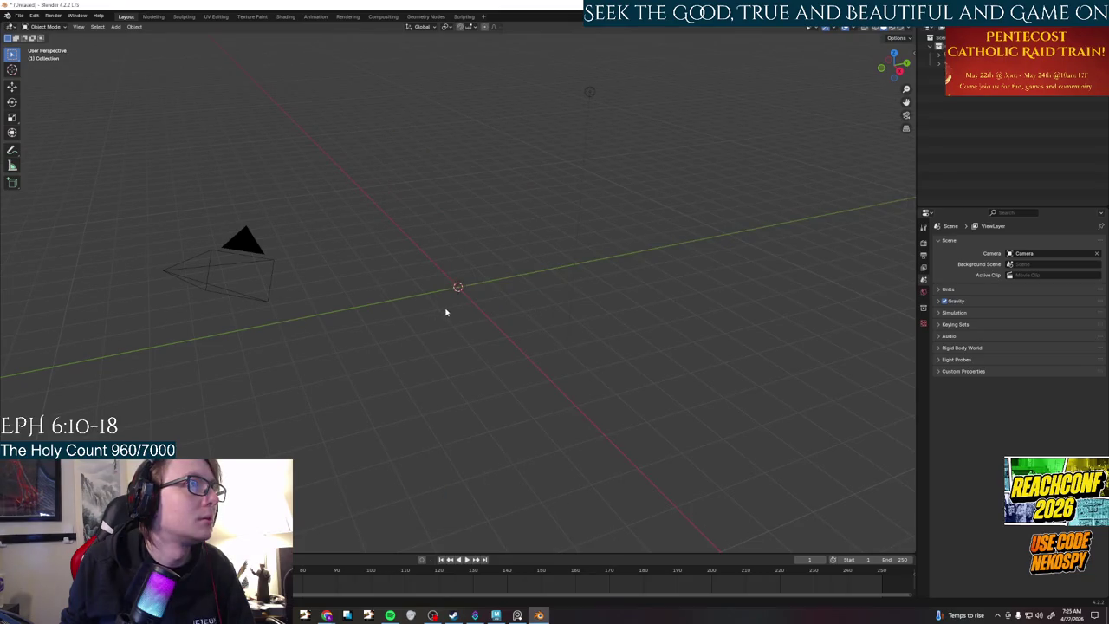
scroll(446, 312, up, 3)
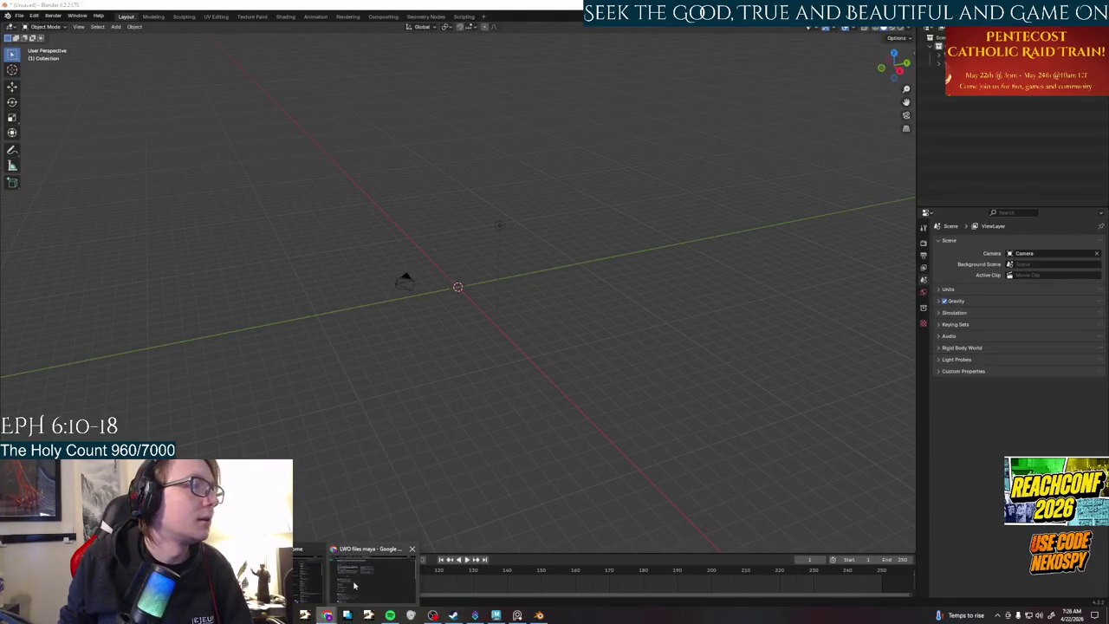
click(326, 615)
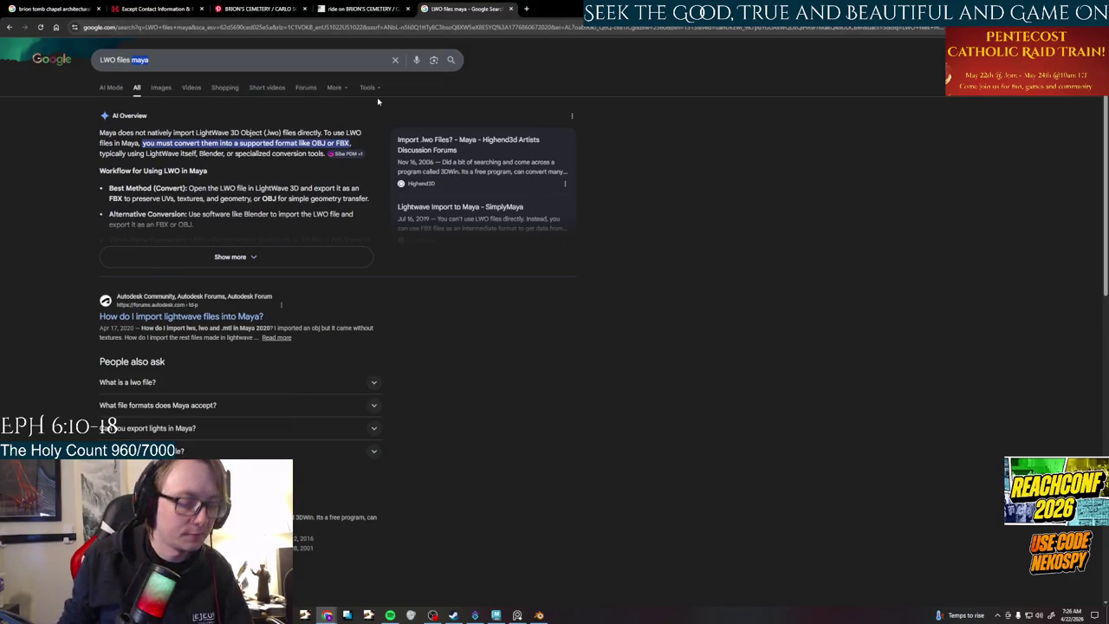
- Search 'LWO files blender', read the Stack Exchange import answers, and close that thread
text(blender)
key(Return)
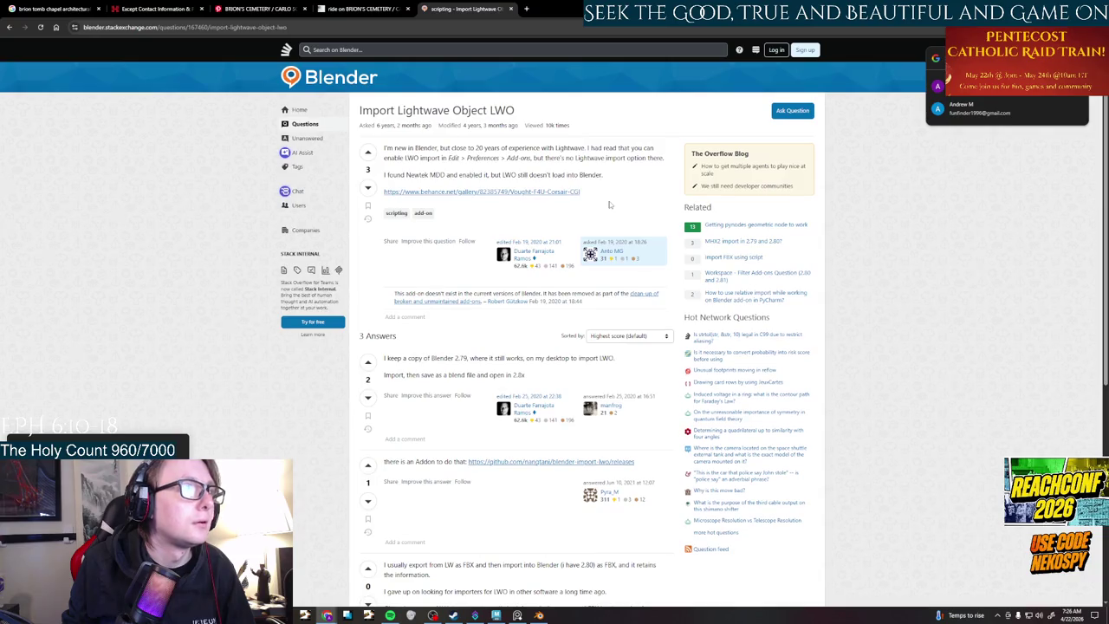
scroll(609, 204, down, 3)
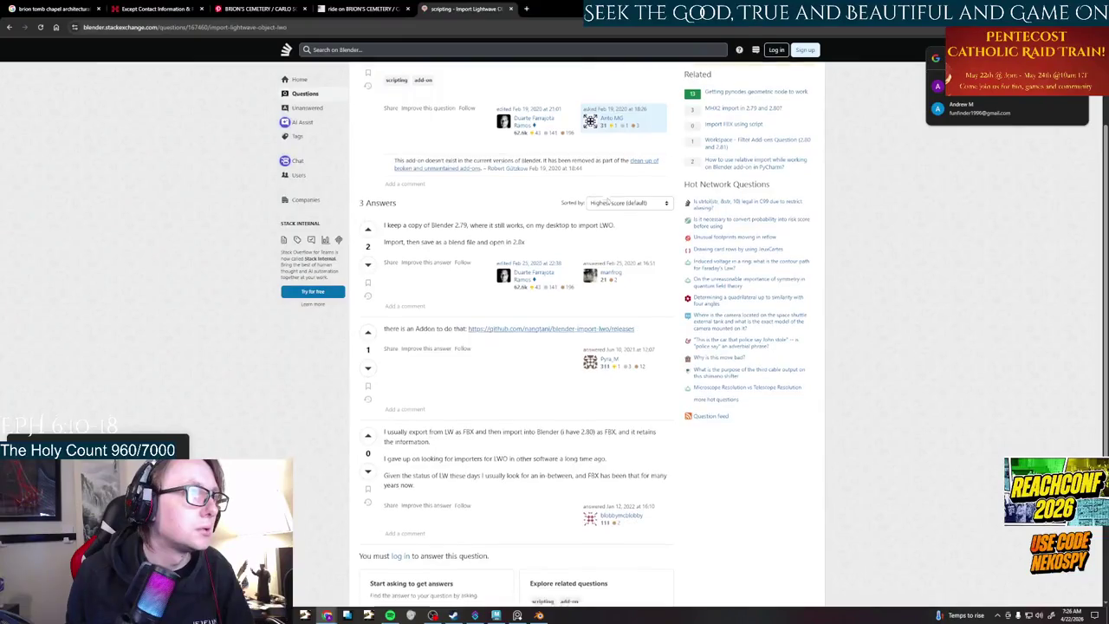
scroll(608, 199, down, 3)
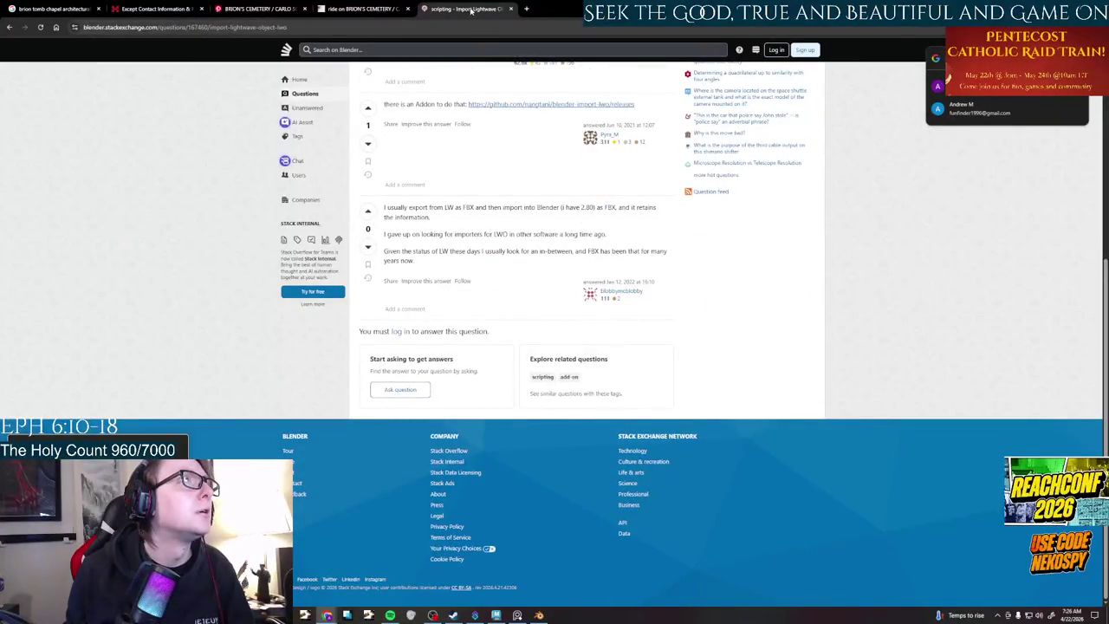
middle_click(471, 10)
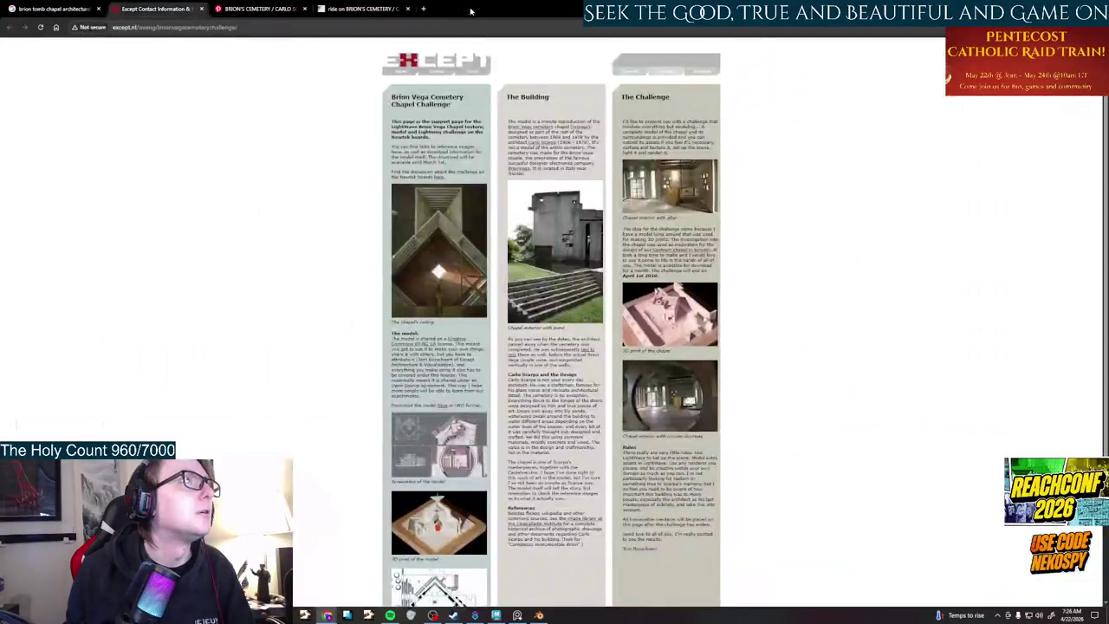
- Search 'open LWO file' in a new tab and open ImageToSTL's online LWO viewer
click(425, 10)
text(o)
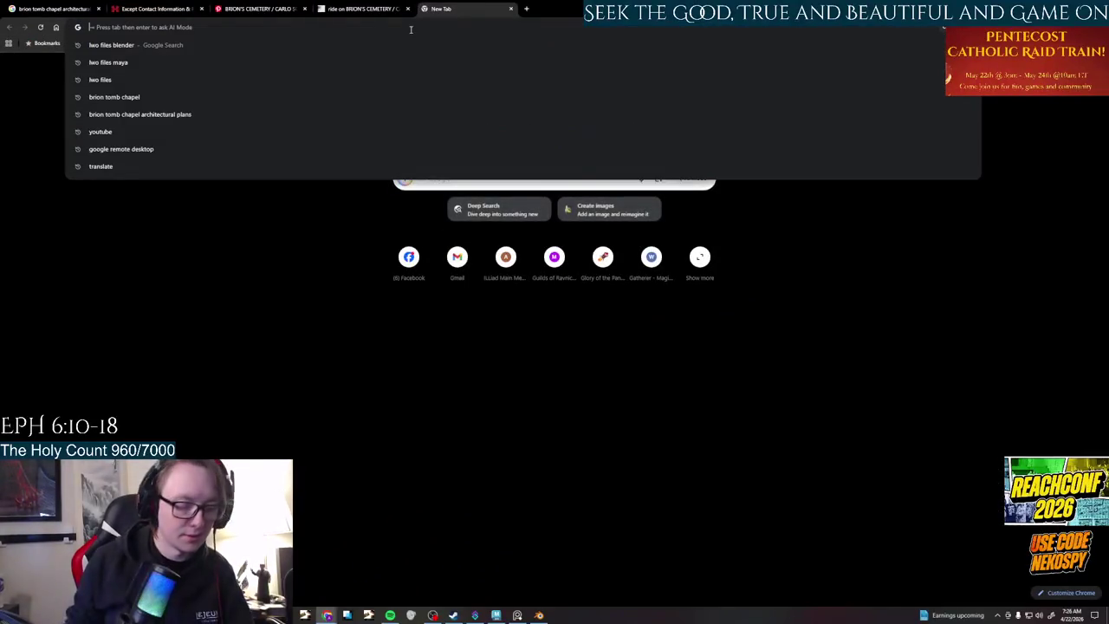
text(pen LW)
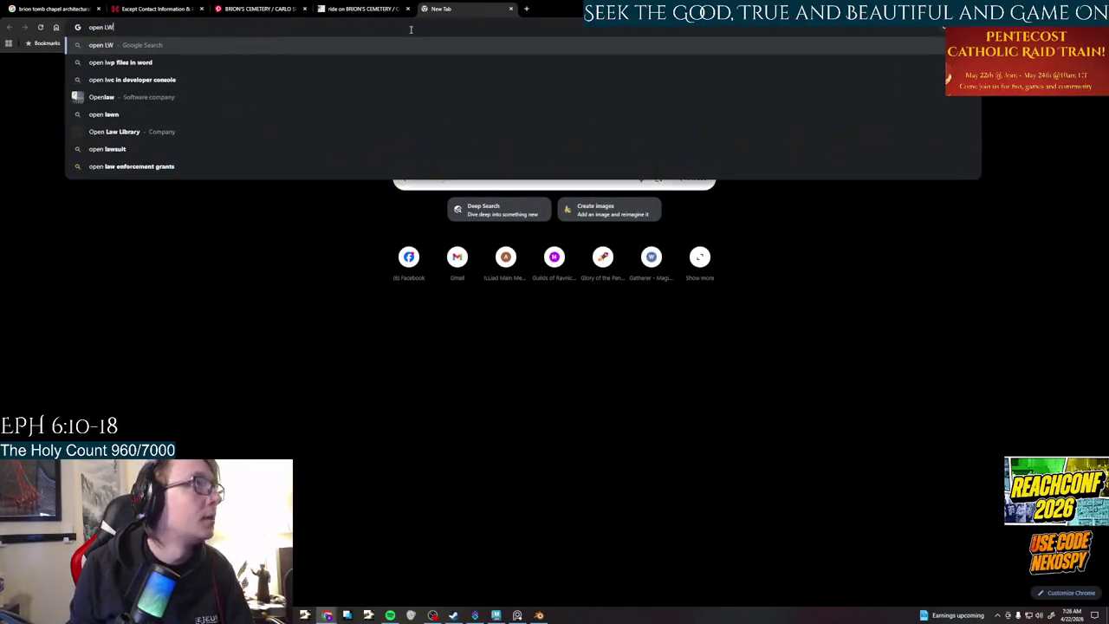
text(O file)
key(Return)
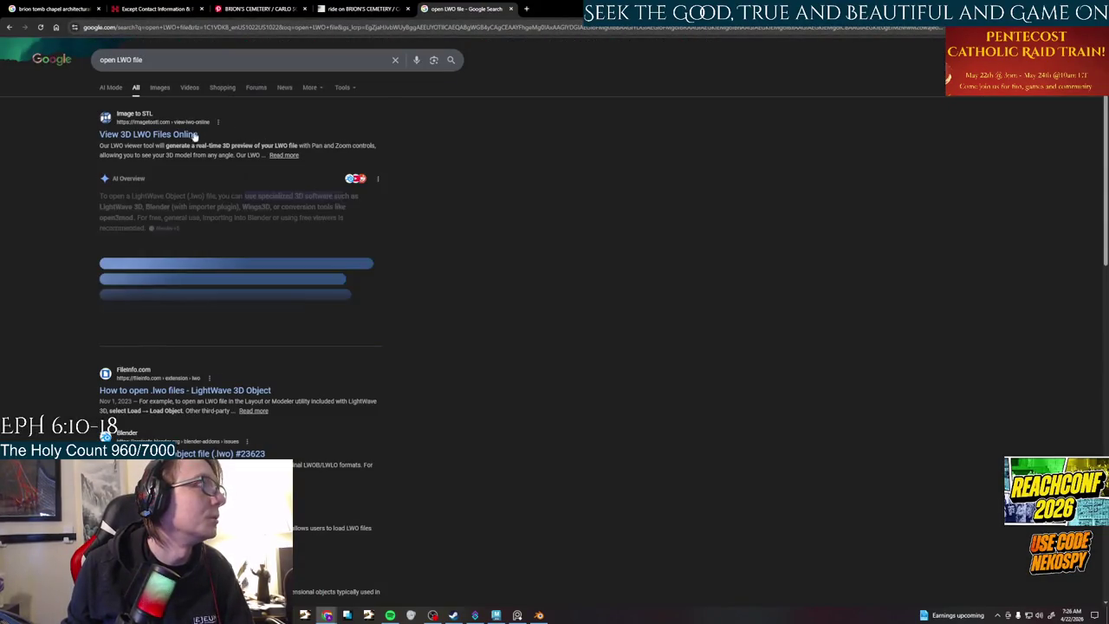
click(172, 135)
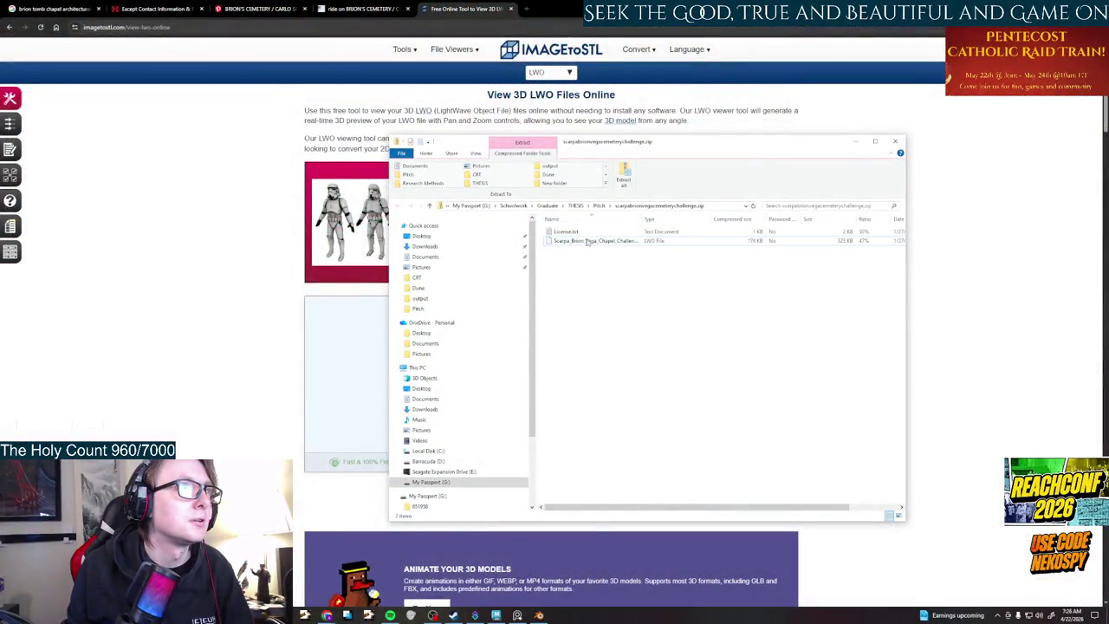
- Drag the chapel LWO file into ImageToSTL's upload area and view the model full screen
drag(585, 241, 347, 378)
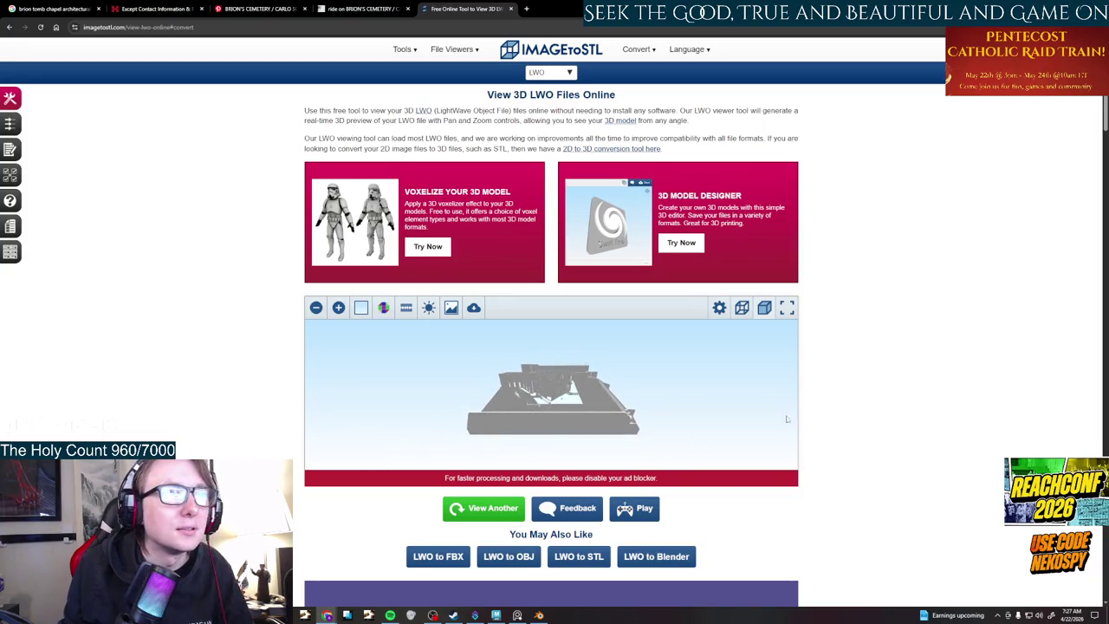
click(786, 308)
- Zoom and orbit the chapel model to an oblique view of the whole building
scroll(782, 310, up, 3)
mouse_move(782, 309)
mouse_down()
mouse_move(445, 431)
mouse_move(712, 395)
mouse_move(745, 432)
mouse_up()
scroll(711, 394, up, 5)
scroll(745, 433, down, 5)
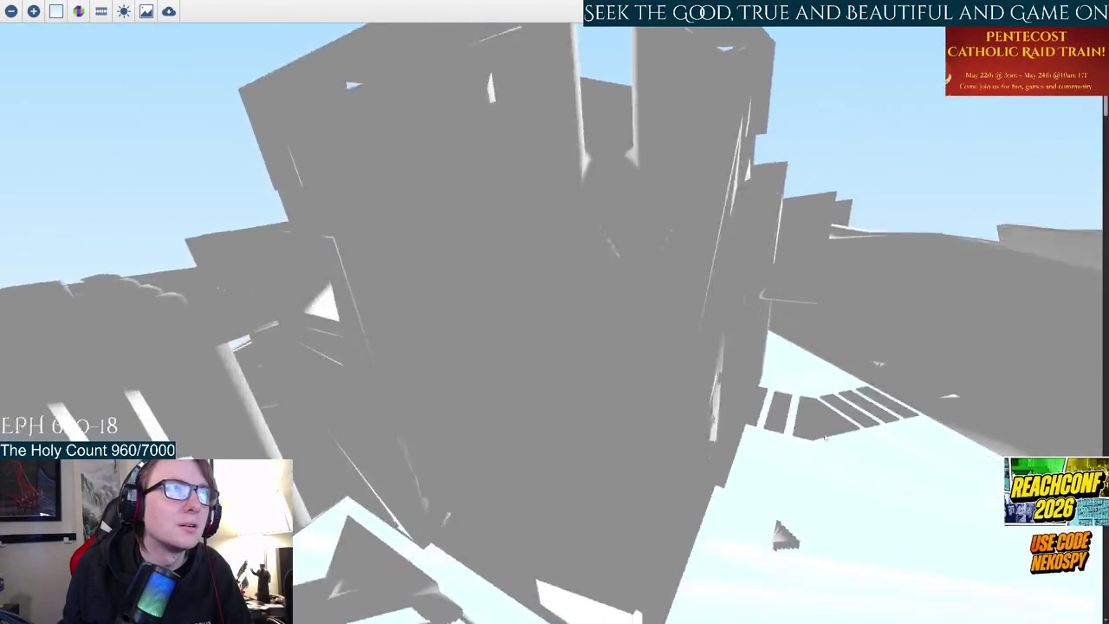
scroll(779, 425, down, 3)
drag(779, 426, 627, 421)
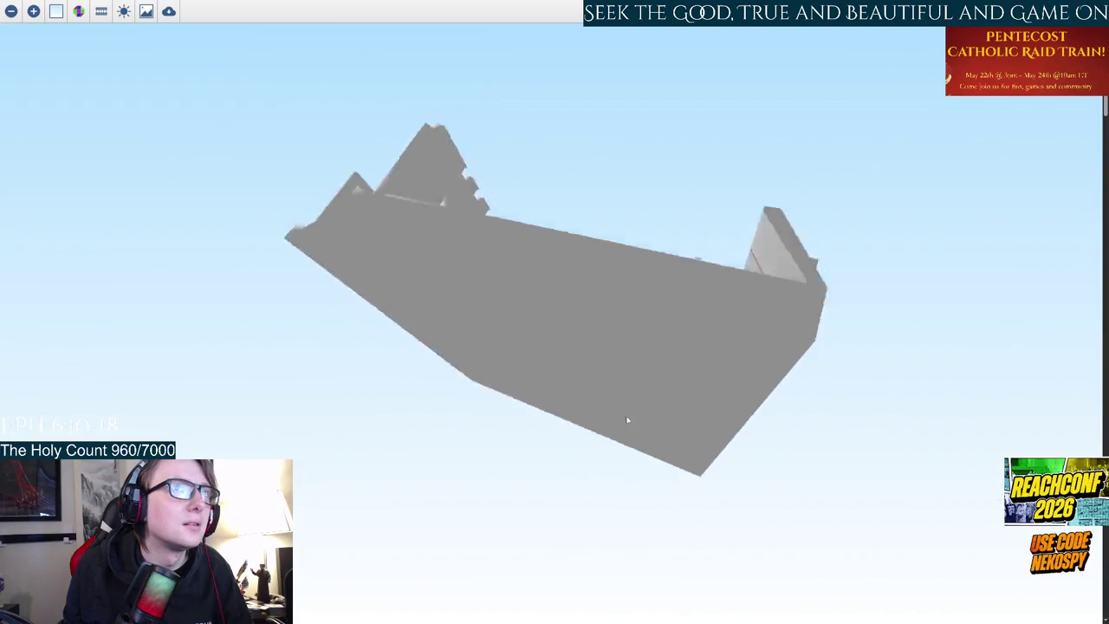
- Recolour the chapel model dark red, then black, then grey
click(78, 11)
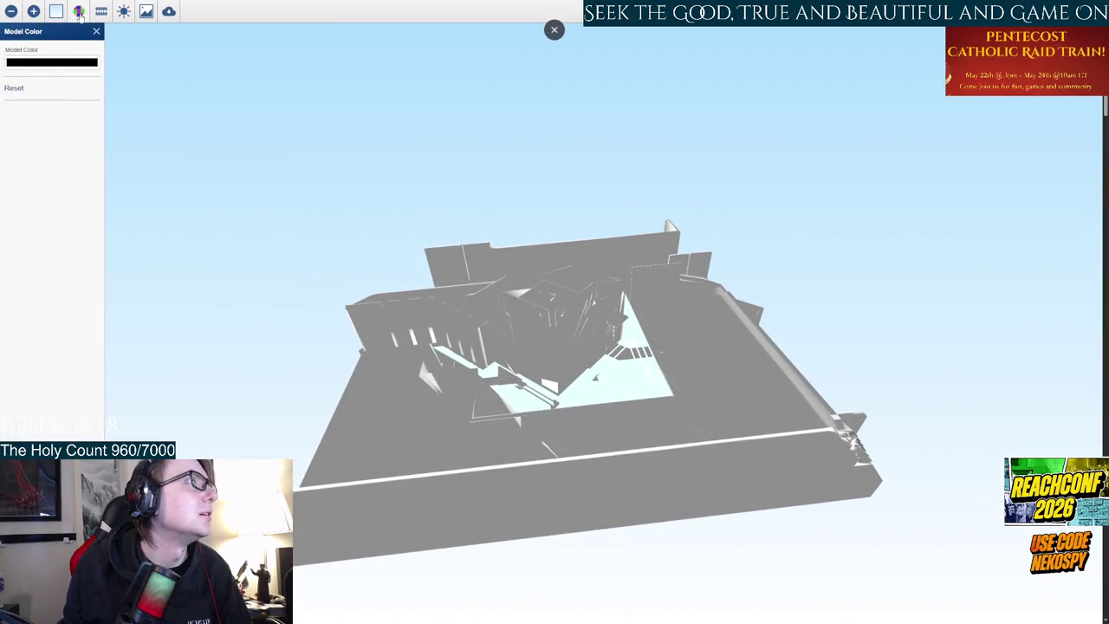
click(52, 63)
mouse_move(100, 97)
mouse_down()
mouse_move(137, 116)
mouse_move(153, 80)
mouse_up()
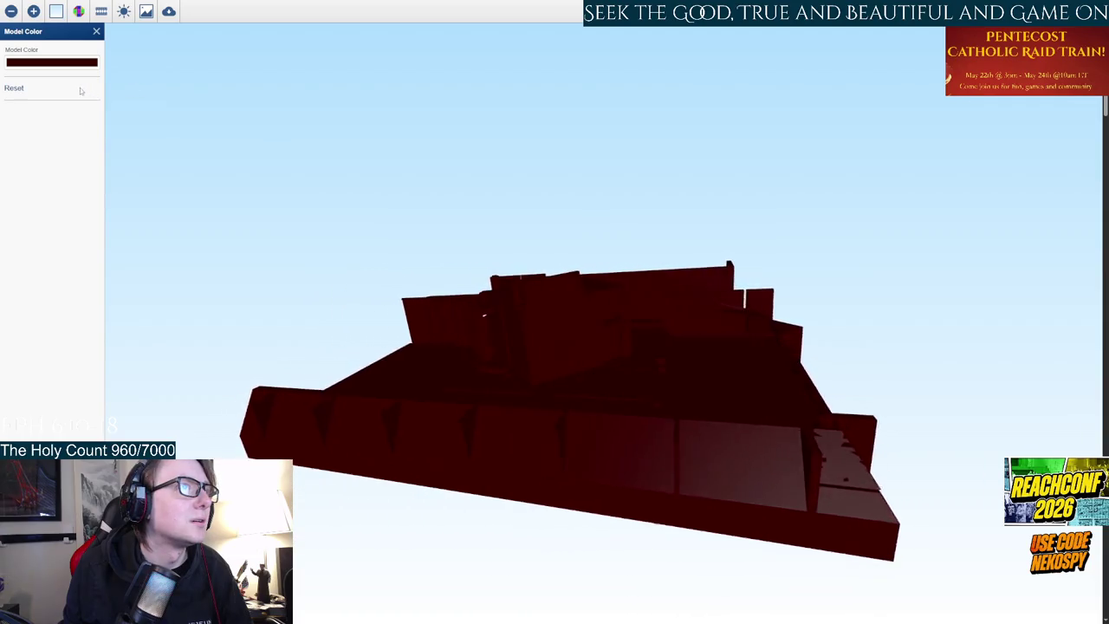
click(34, 62)
mouse_move(24, 81)
mouse_down()
mouse_move(3, 170)
mouse_move(4, 106)
mouse_up()
drag(485, 226, 611, 256)
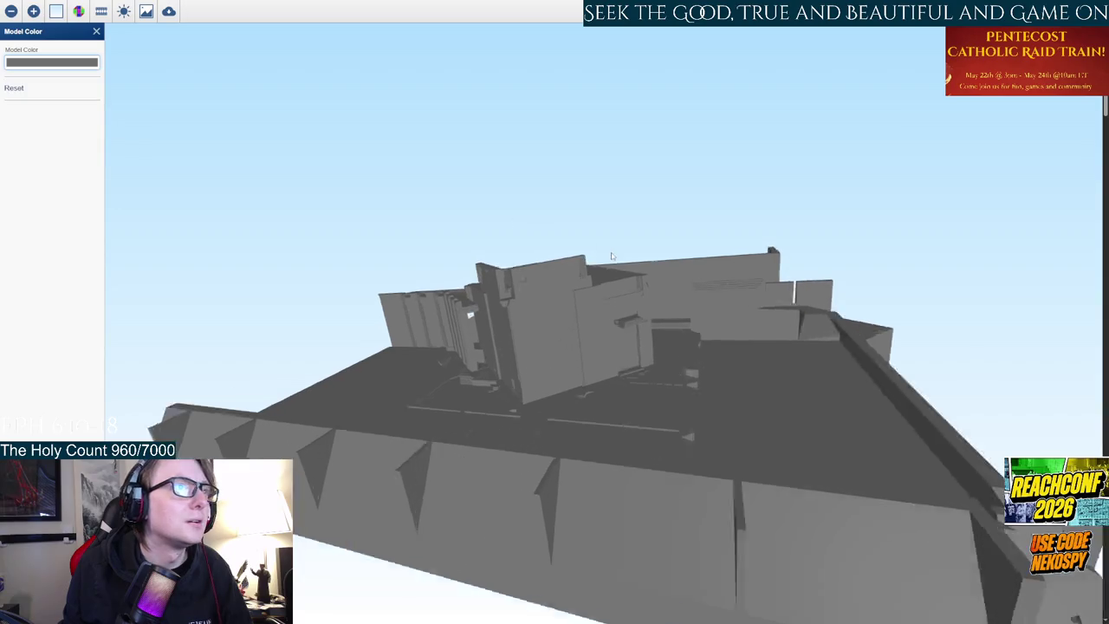
- Zoom in close on the model, then bring up the animation and lighting settings
scroll(702, 371, up, 5)
scroll(676, 376, up, 3)
scroll(664, 374, up, 3)
scroll(724, 391, up, 3)
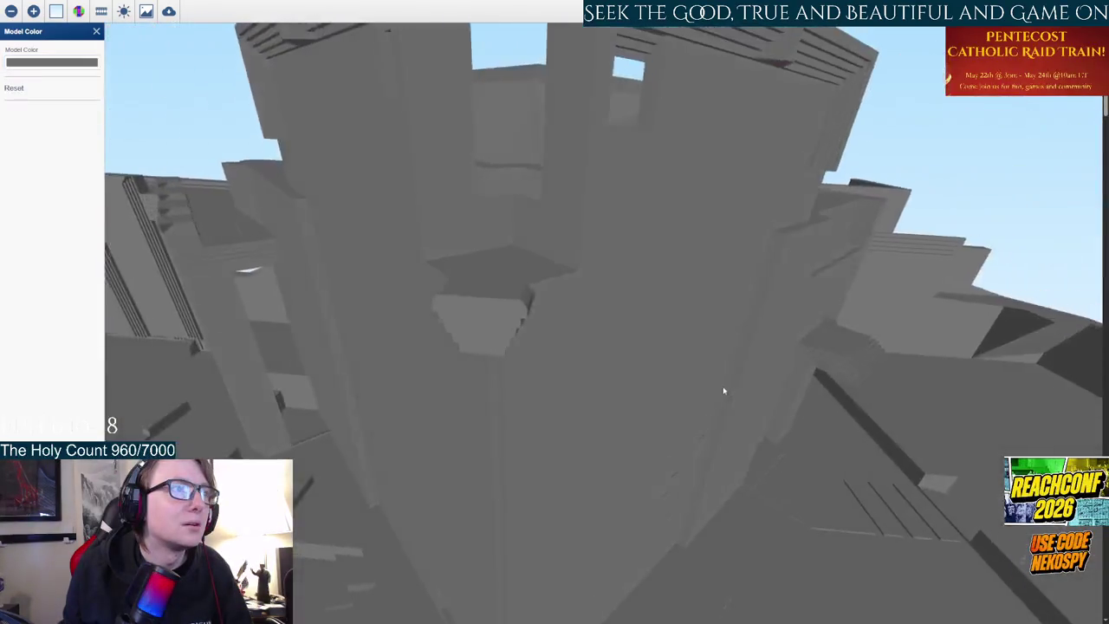
scroll(723, 391, up, 3)
scroll(715, 381, up, 2)
scroll(745, 375, up, 3)
scroll(759, 359, up, 2)
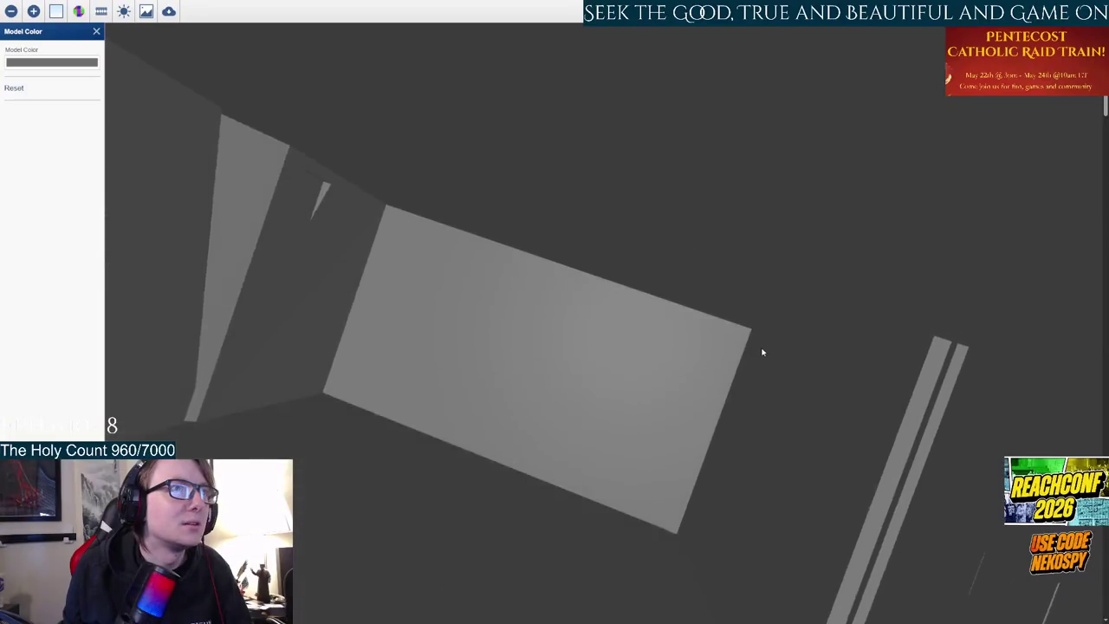
scroll(728, 350, up, 3)
scroll(664, 340, up, 3)
scroll(627, 329, up, 2)
scroll(613, 325, up, 2)
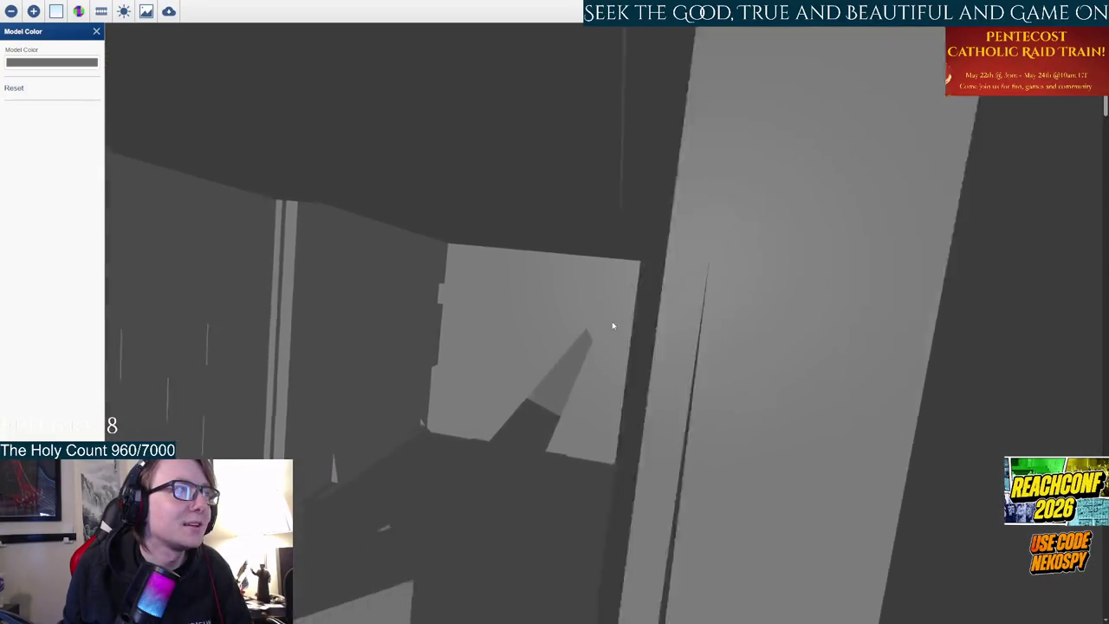
scroll(613, 326, down, 2)
scroll(614, 324, down, 3)
scroll(659, 334, down, 2)
scroll(686, 340, down, 3)
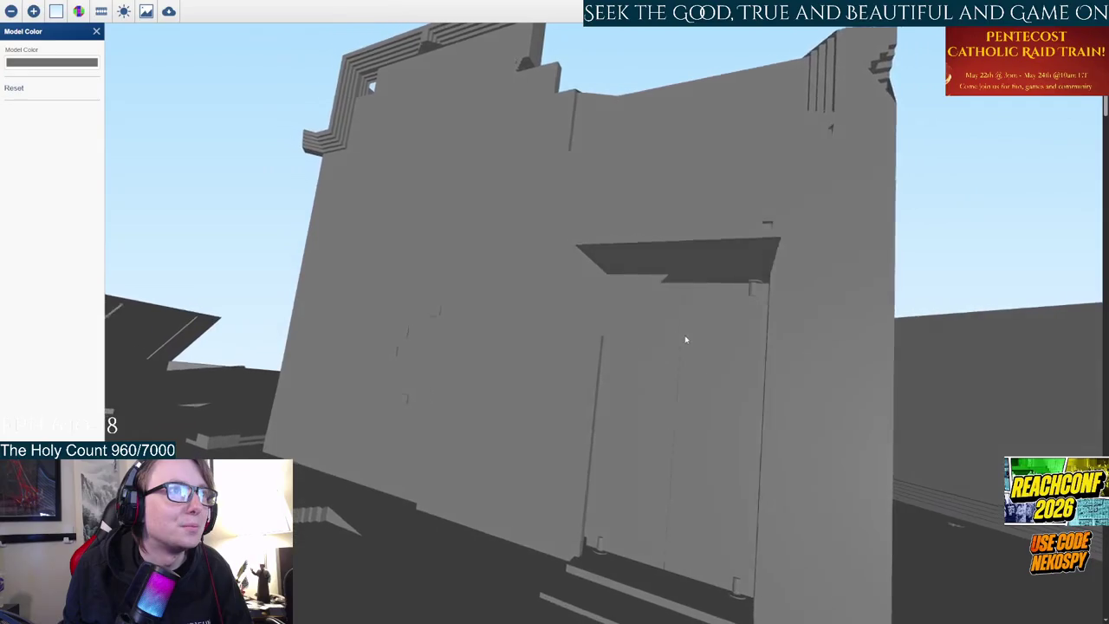
scroll(698, 339, down, 3)
scroll(709, 340, down, 2)
scroll(719, 344, down, 2)
scroll(745, 345, down, 2)
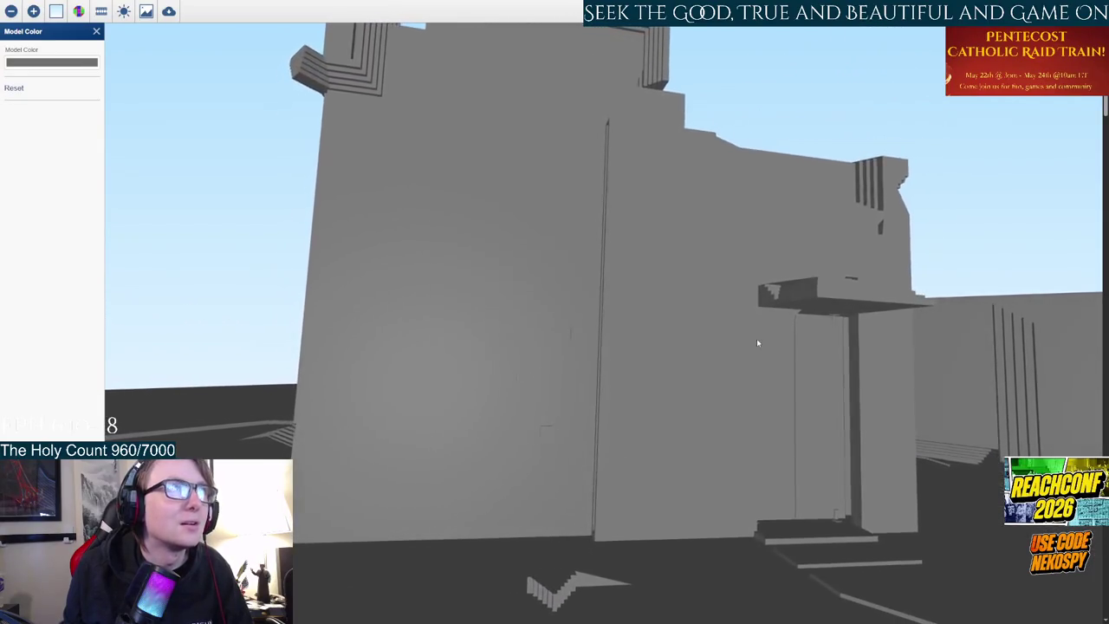
scroll(728, 339, up, 2)
scroll(669, 330, up, 2)
click(102, 10)
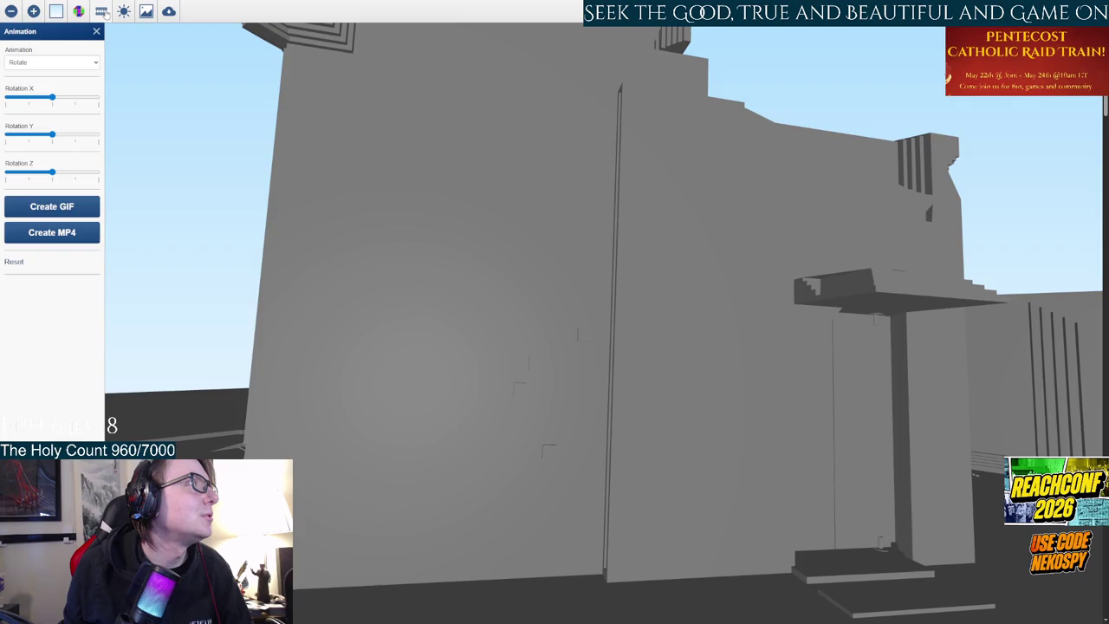
click(124, 10)
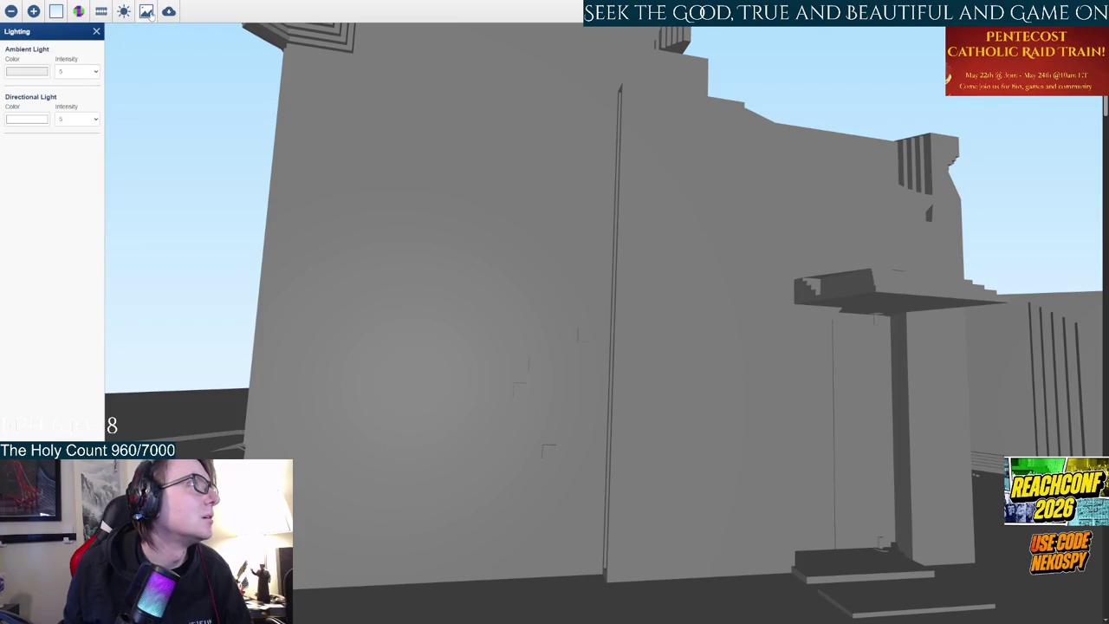
- Choose FBX as the download format, convert and download the chapel model, then exit fullscreen
click(147, 12)
click(169, 12)
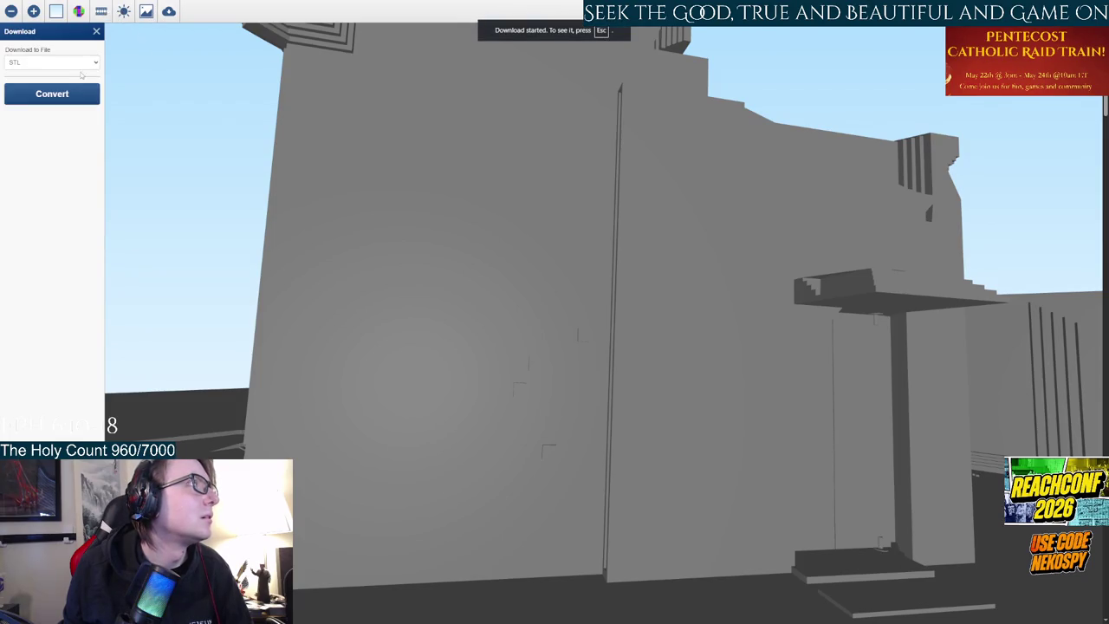
click(83, 64)
click(61, 139)
click(52, 94)
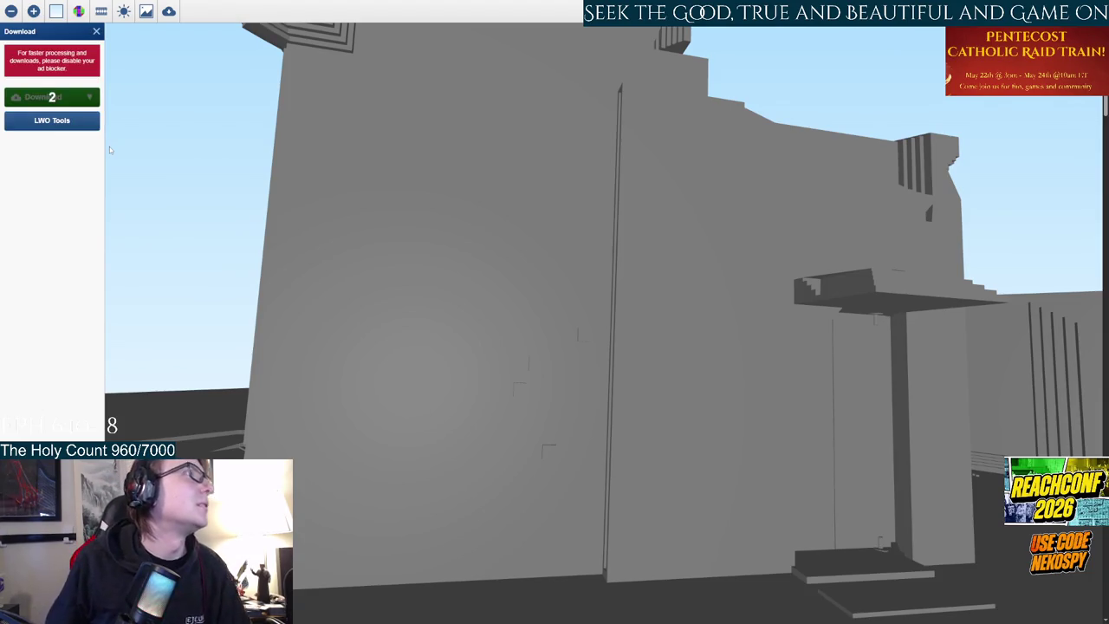
click(48, 102)
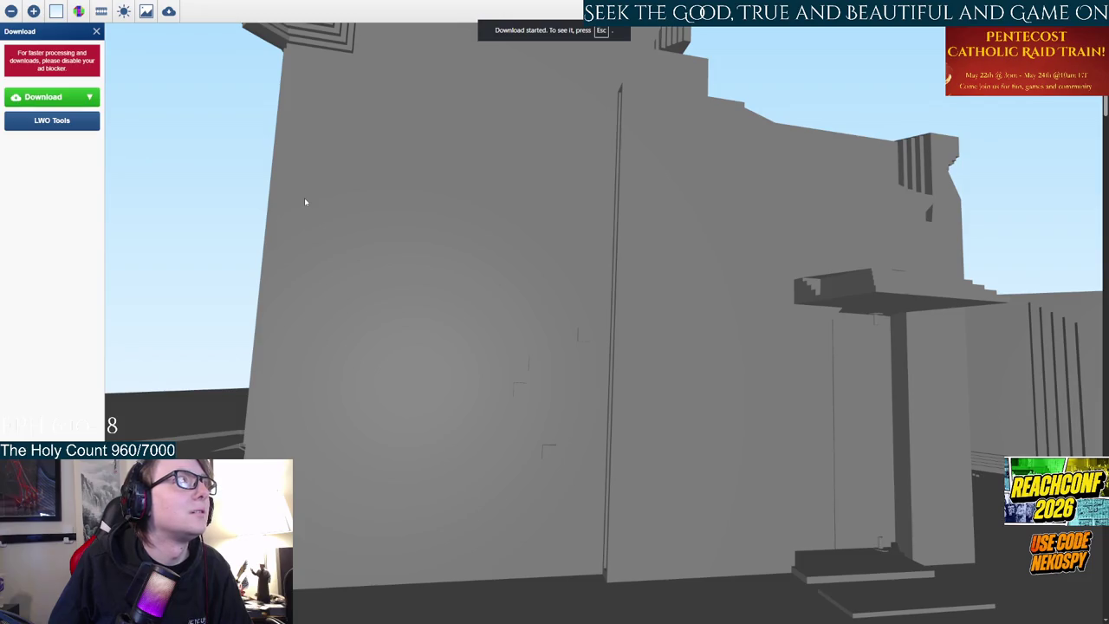
key(Escape)
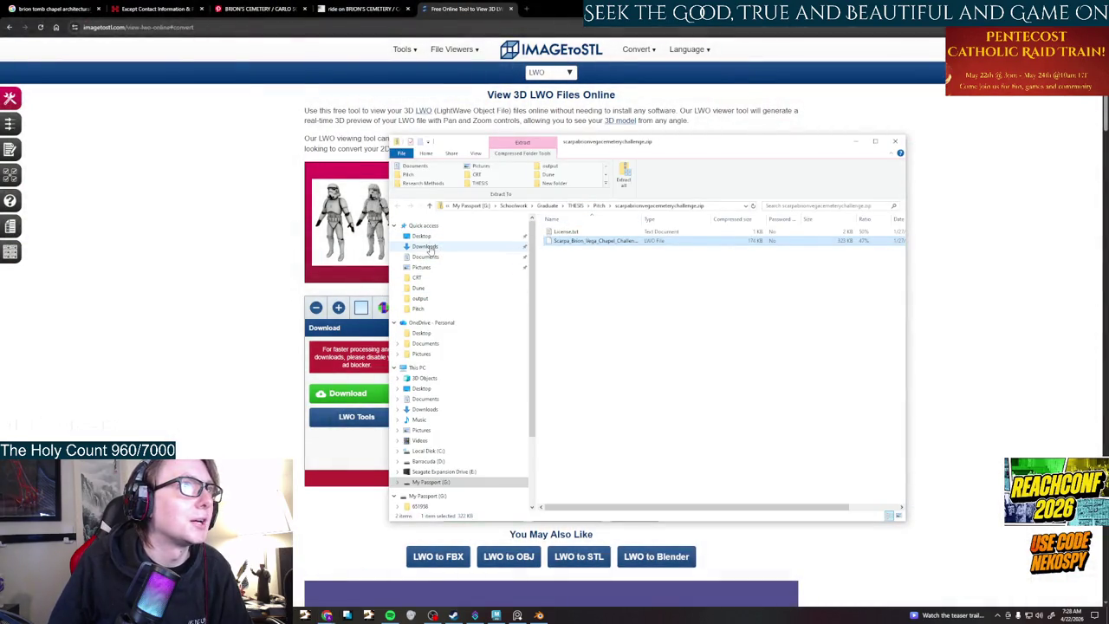
- Delete the cemetery challenge zip from Pitch and extract the ImageToStl chapel zip in Downloads
click(424, 311)
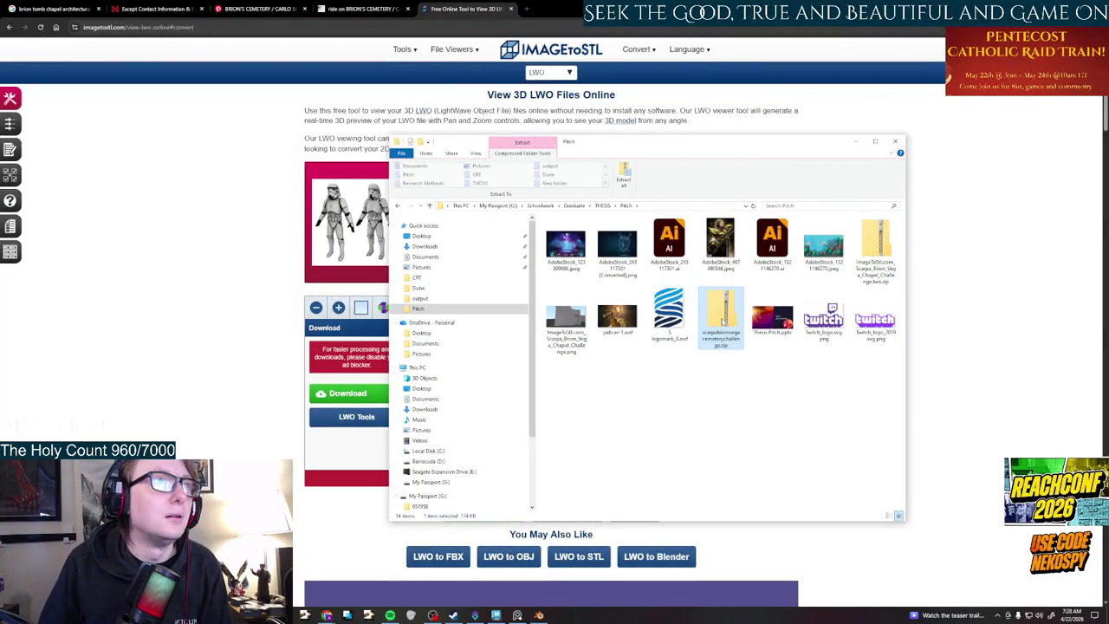
key(Delete)
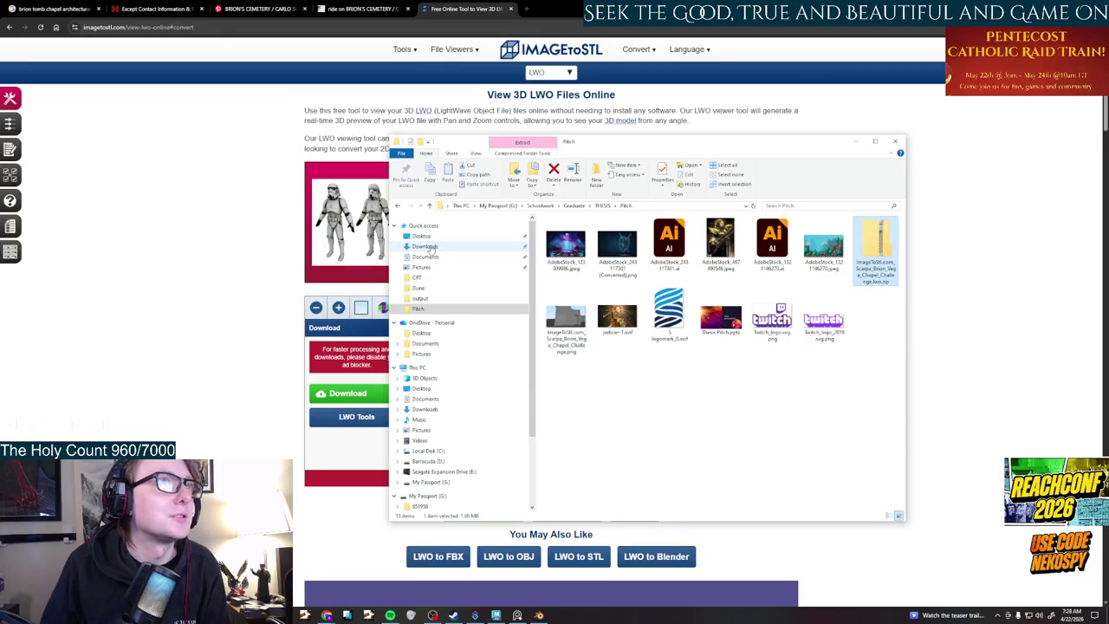
click(426, 247)
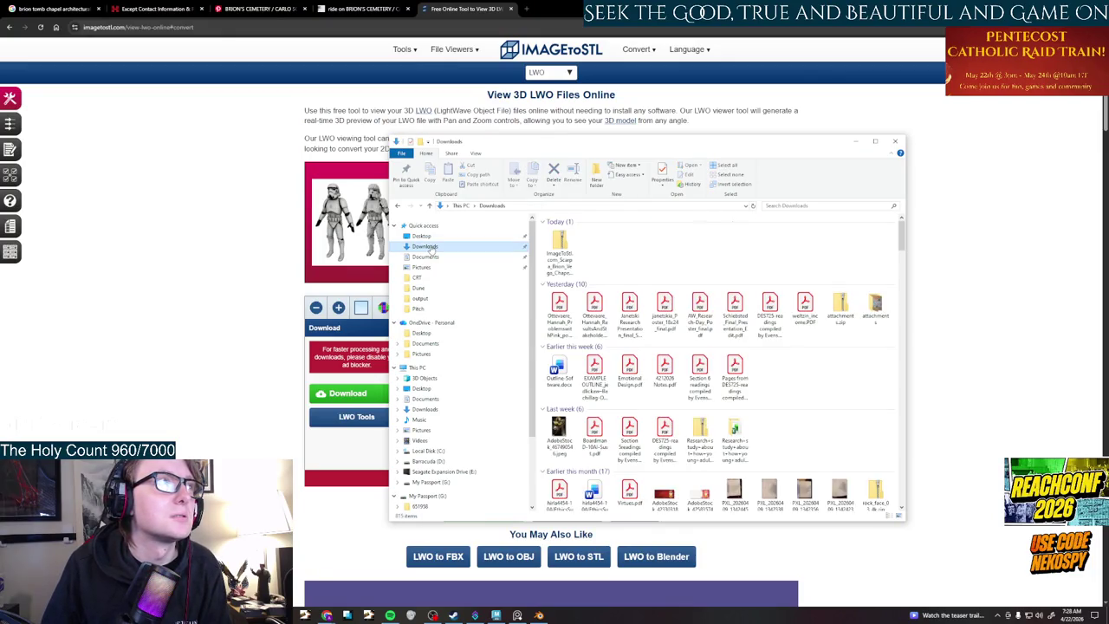
right_click(564, 246)
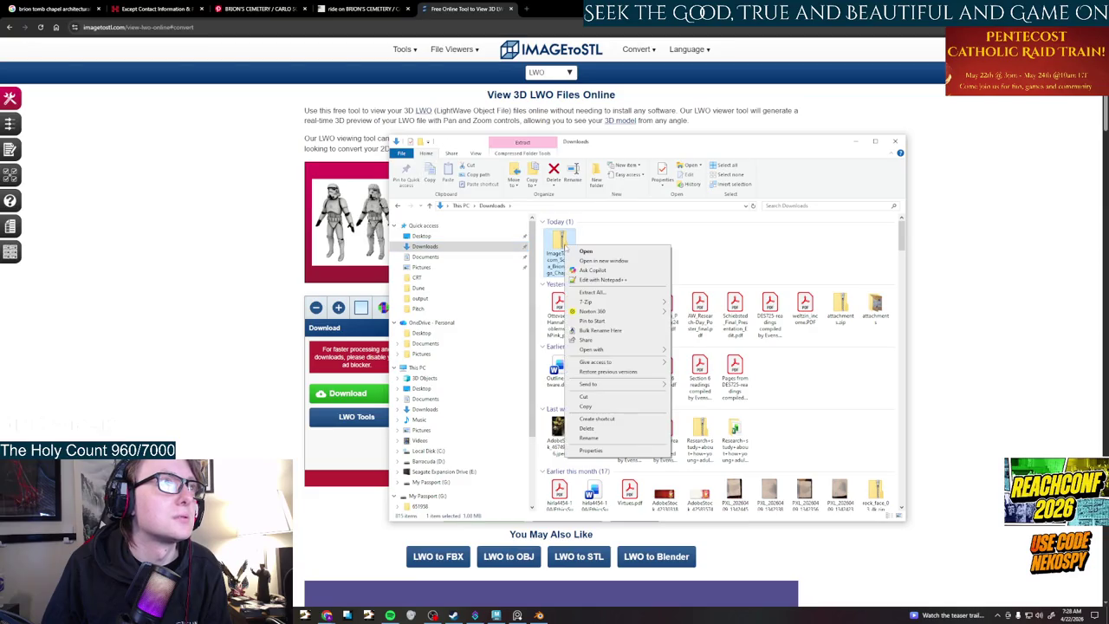
click(597, 293)
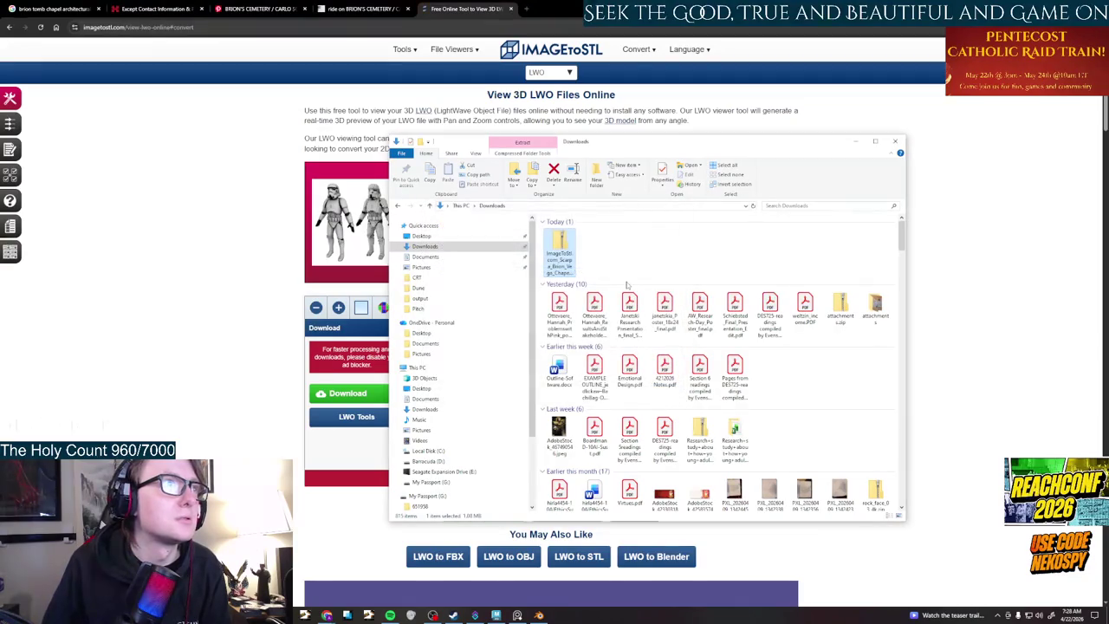
- Open the extracted chapel folder and rename the model file
double_click(594, 253)
click(592, 243)
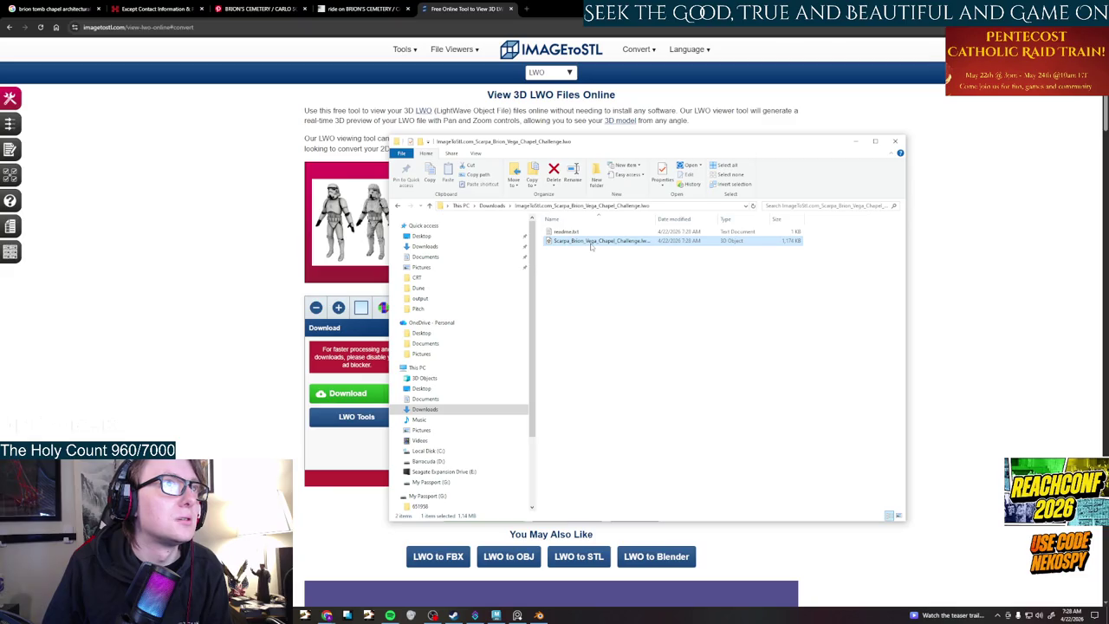
right_click(592, 247)
click(654, 222)
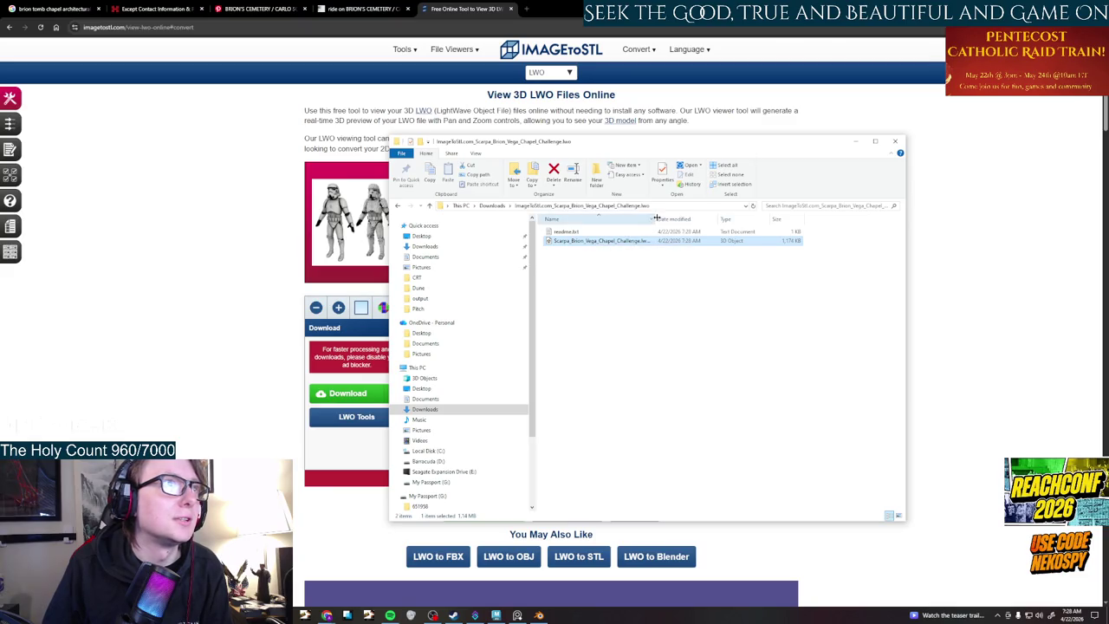
click(630, 241)
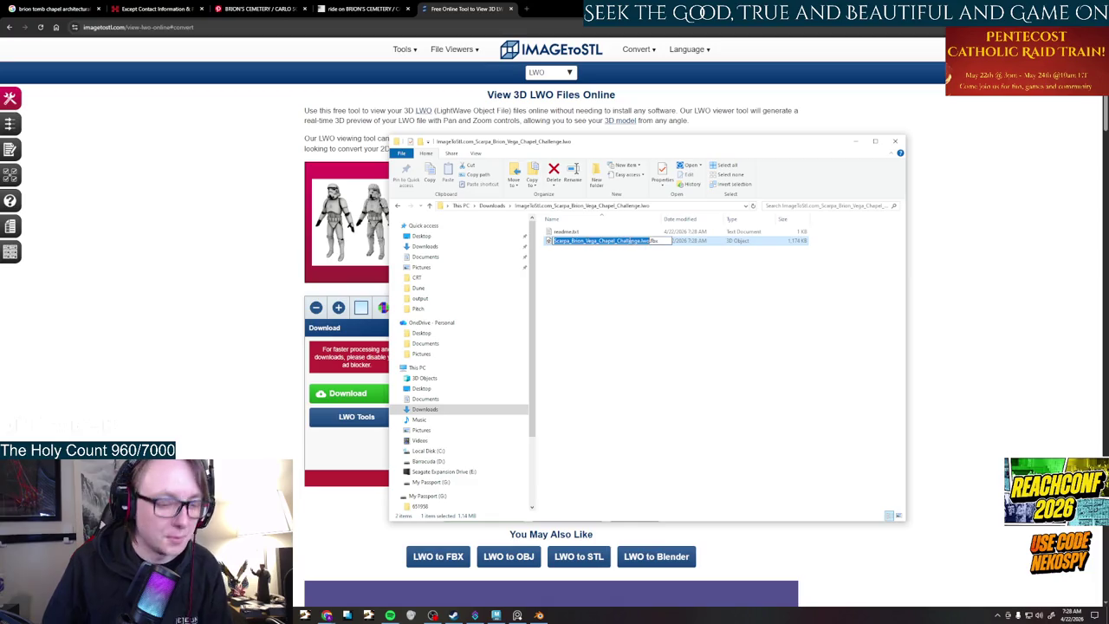
click(604, 277)
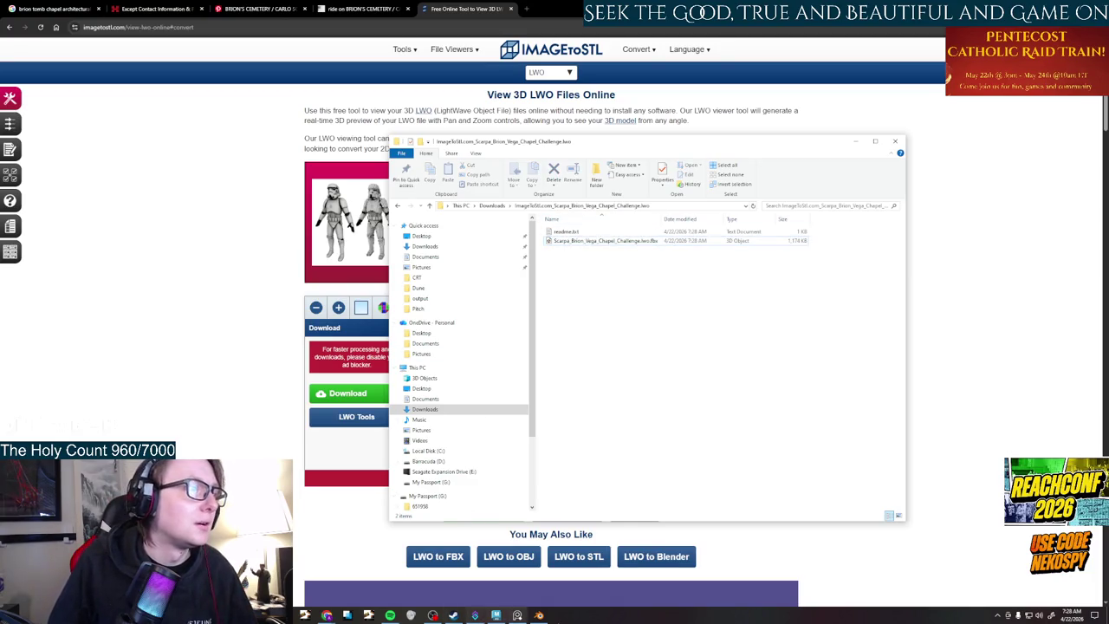
click(518, 615)
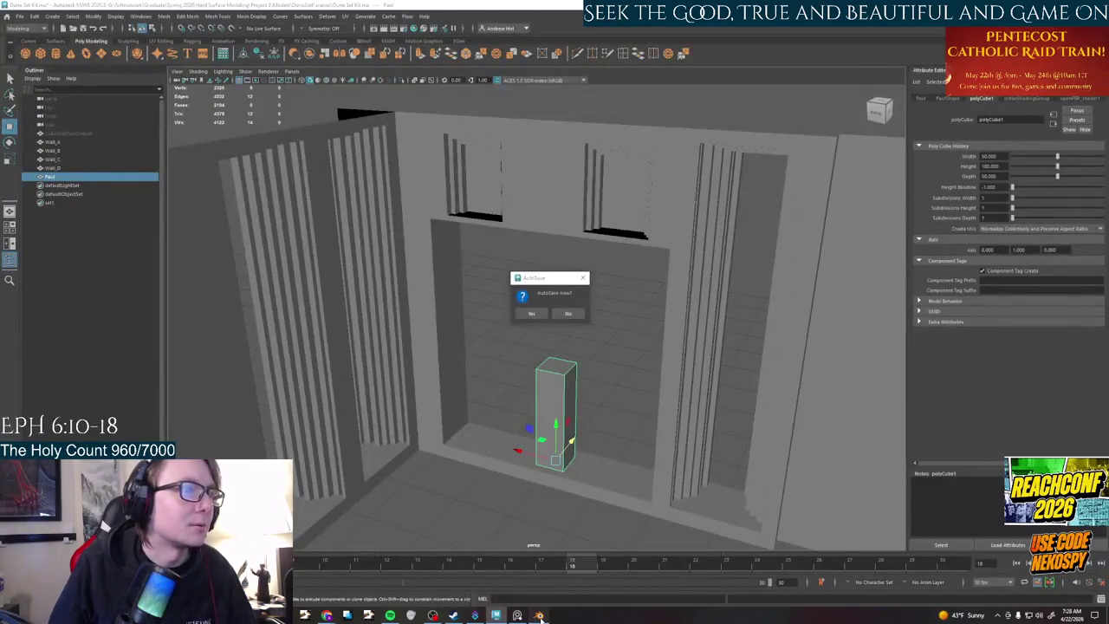
- Quit Blender without saving and let Maya autosave the current scene
click(538, 616)
key(ctrl+q)
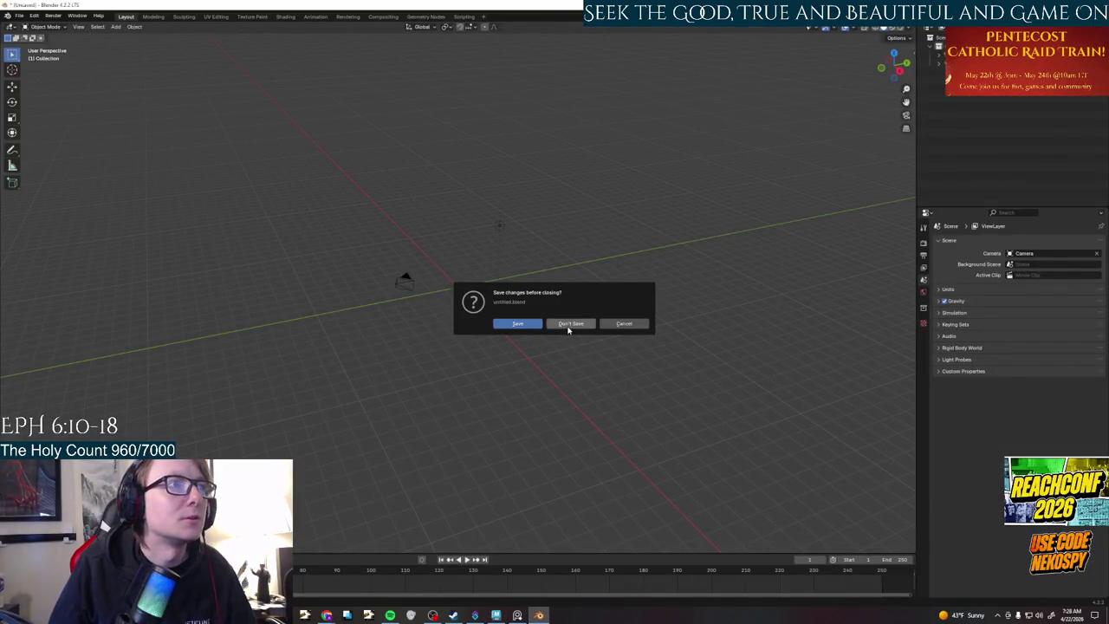
click(568, 324)
click(536, 315)
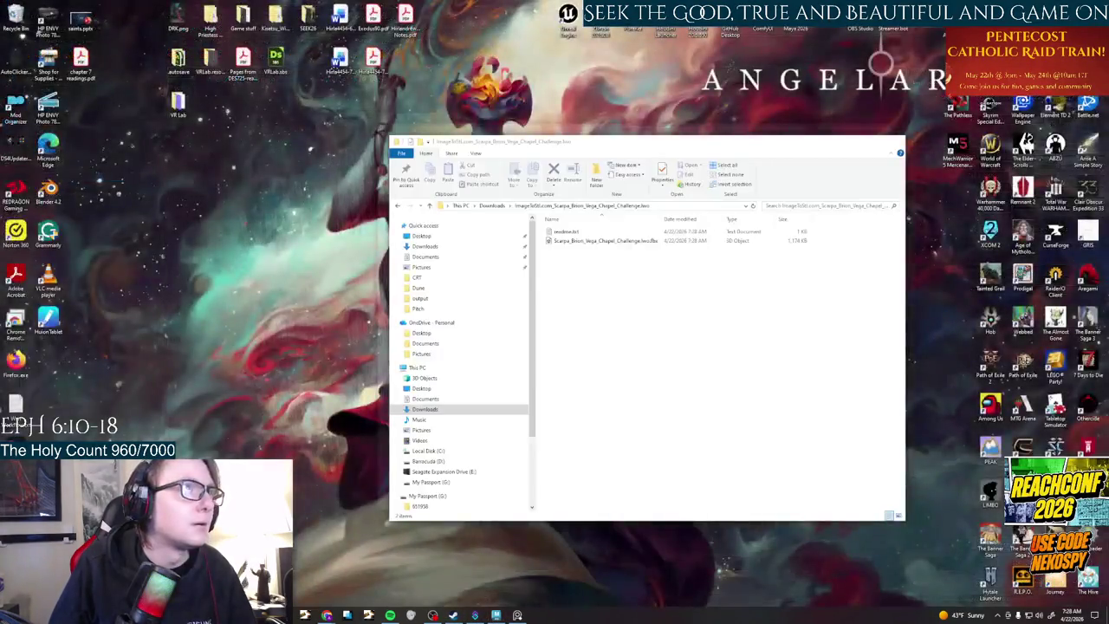
- Import the converted FBX chapel model from File Explorer into the Maya scene
click(346, 555)
click(602, 243)
drag(384, 557, 367, 538)
click(856, 142)
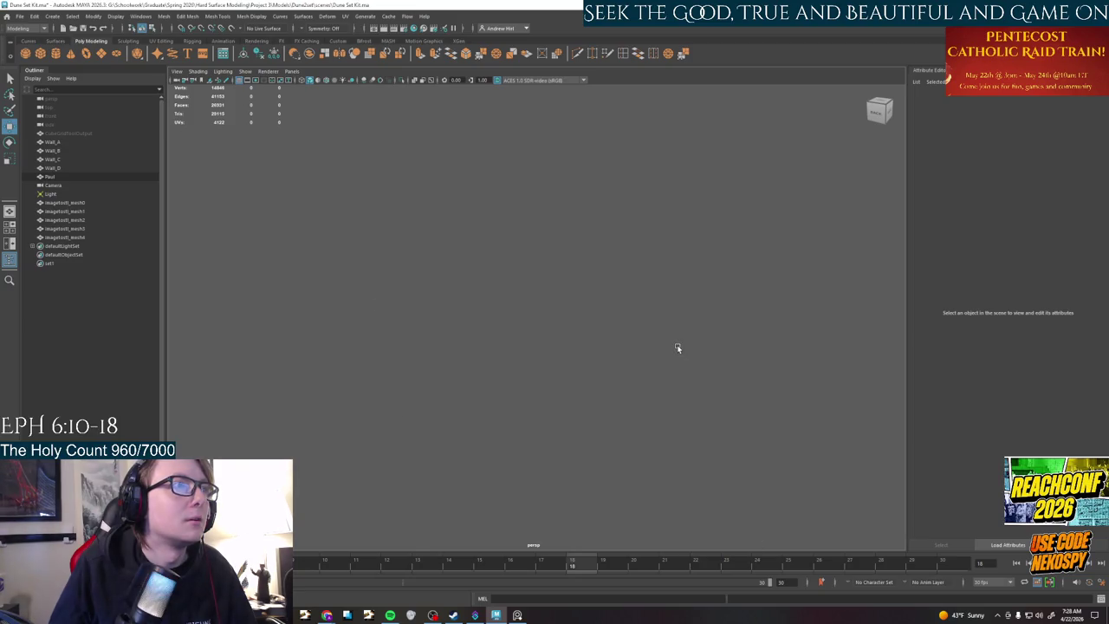
- Select all five imported imagetostl meshes and frame them in the view
scroll(677, 347, up, 5)
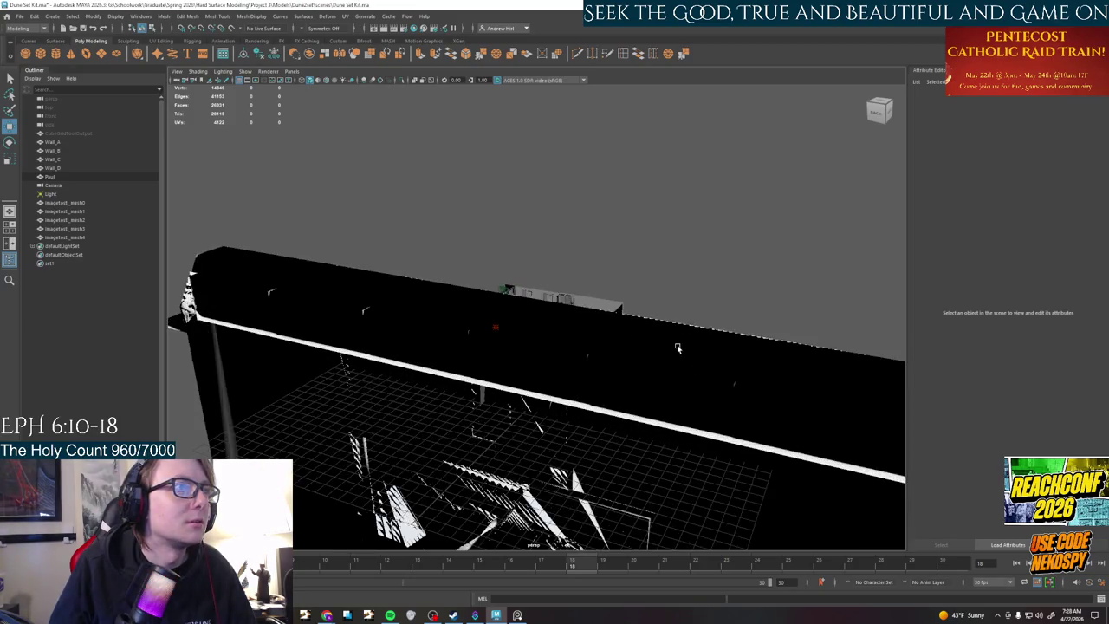
click(69, 203)
mouse_move(628, 382)
alt+mouse_down()
mouse_move(443, 399)
mouse_move(507, 261)
mouse_move(627, 337)
mouse_move(520, 357)
mouse_move(533, 360)
alt+mouse_up()
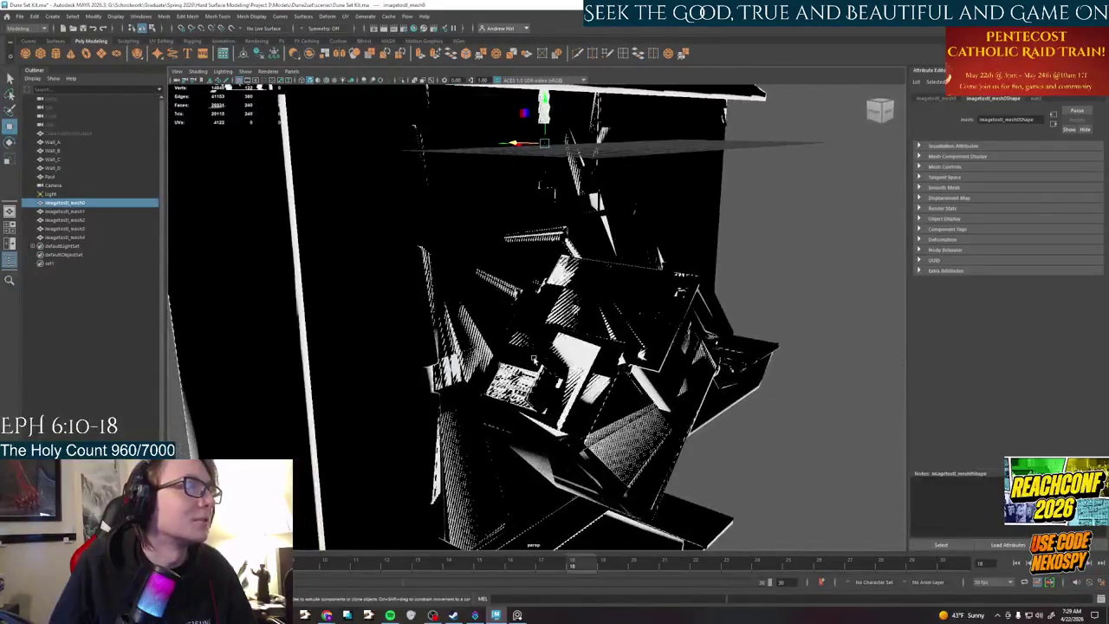
shift+click(59, 237)
key(f)
- Orbit and zoom around the imported meshes to see the whole model from several angles
key(e)
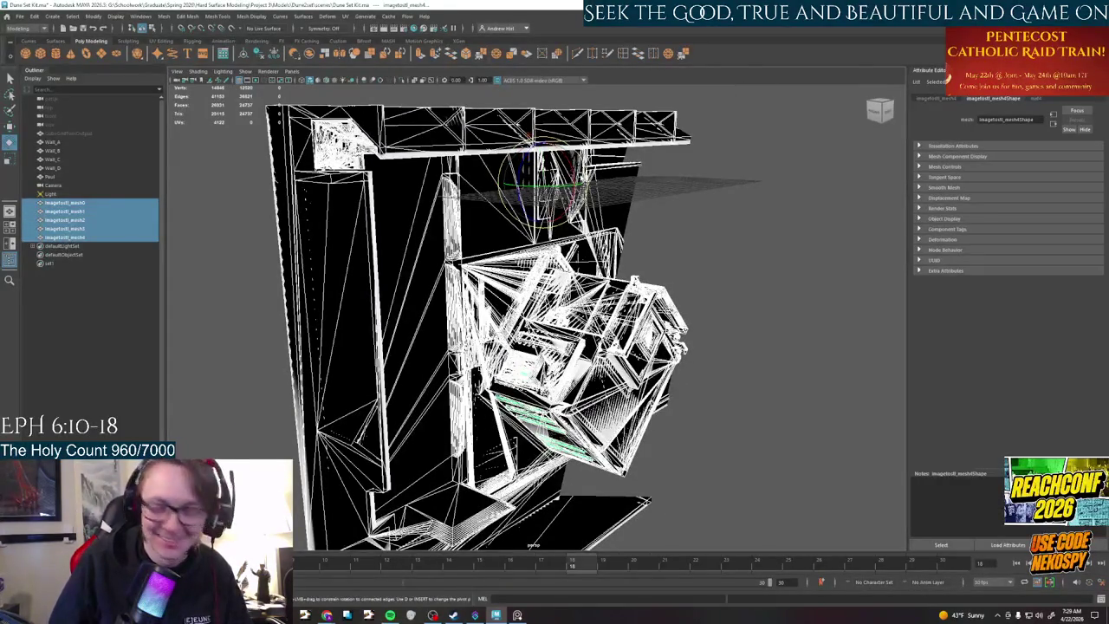
alt+drag(537, 329, 606, 295)
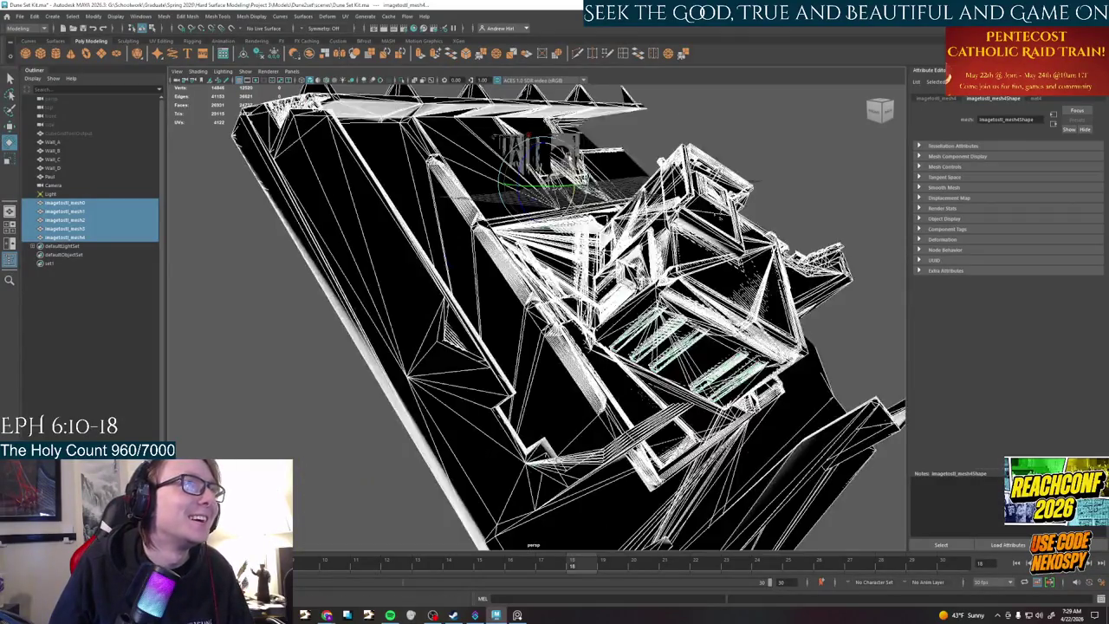
alt+drag(553, 126, 549, 152)
mouse_move(549, 152)
alt+right_down()
mouse_move(548, 221)
mouse_move(517, 264)
alt+right_up()
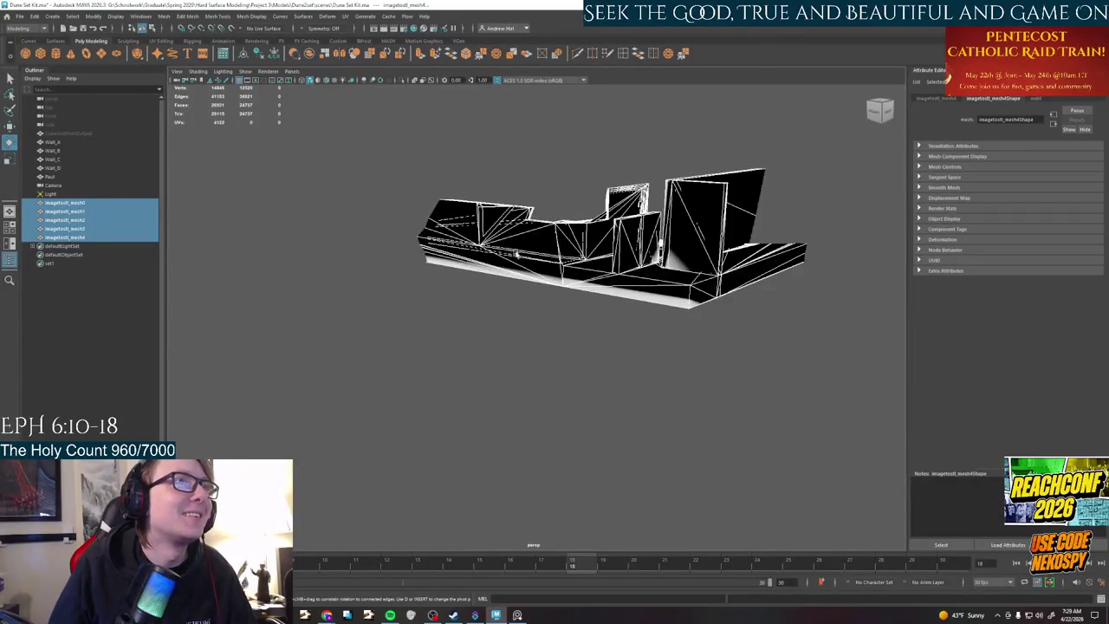
alt+drag(514, 269, 559, 290)
alt+right_drag(559, 290, 589, 260)
mouse_move(589, 260)
alt+mouse_down()
mouse_move(608, 290)
mouse_move(488, 302)
mouse_move(478, 333)
alt+mouse_up()
mouse_move(482, 318)
alt+right_down()
mouse_move(374, 336)
mouse_move(450, 330)
alt+right_up()
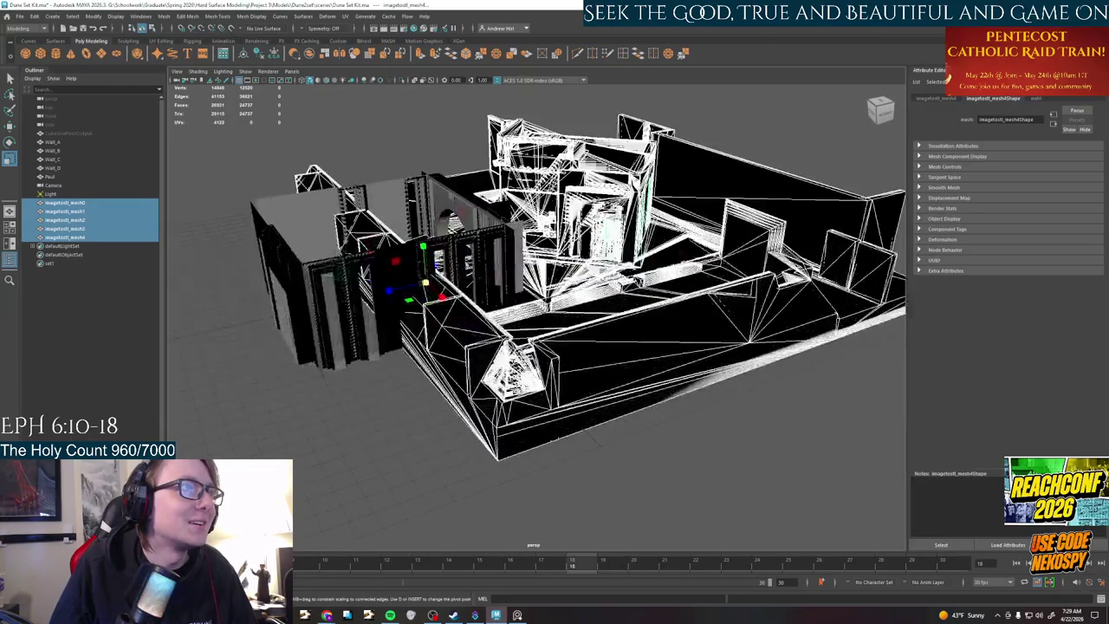
mouse_move(451, 330)
alt+mouse_down()
mouse_move(520, 364)
mouse_move(450, 347)
alt+mouse_up()
- Rotate the imported meshes, then undo the rotation and the move
key(e)
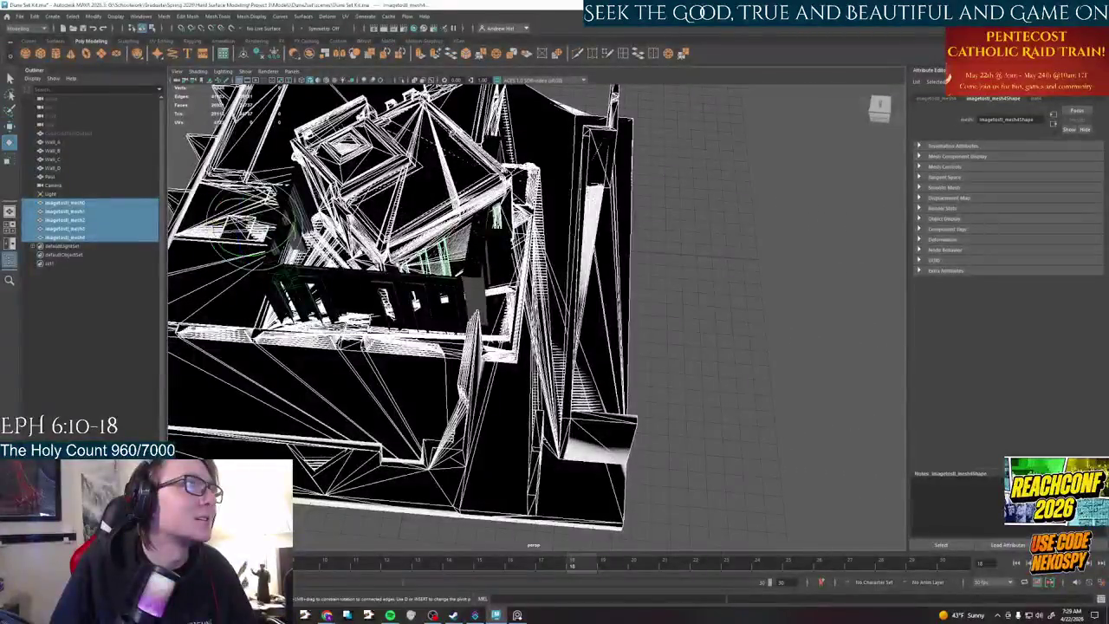
mouse_move(277, 238)
mouse_down()
mouse_move(330, 243)
mouse_move(286, 243)
mouse_move(312, 260)
mouse_move(295, 247)
mouse_move(234, 377)
mouse_up()
key(ctrl+z)
key(w)
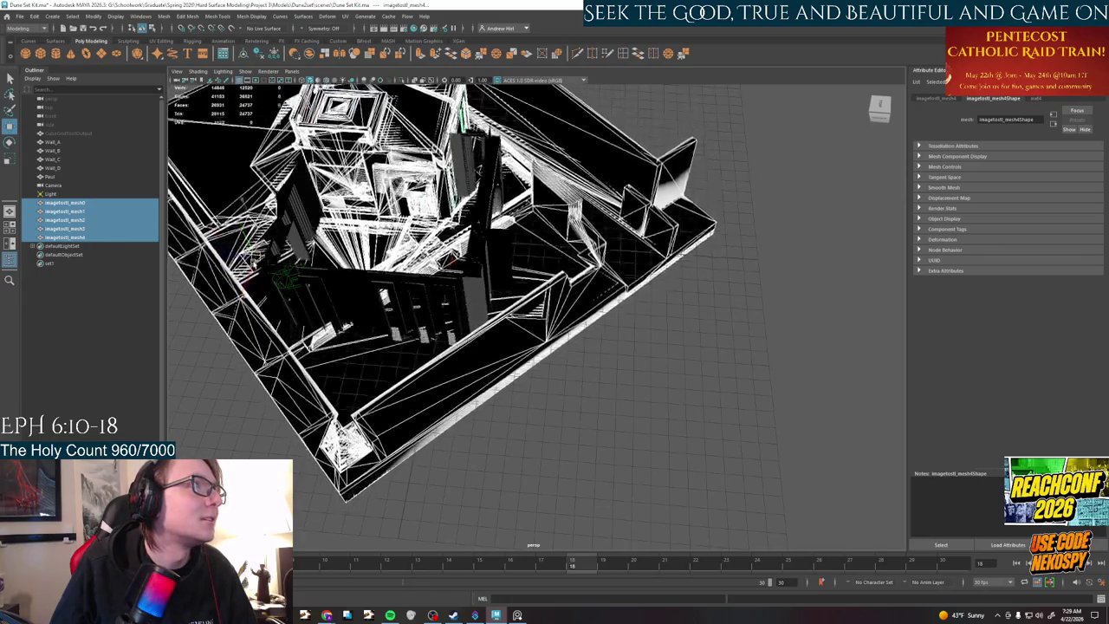
key(ctrl+z)
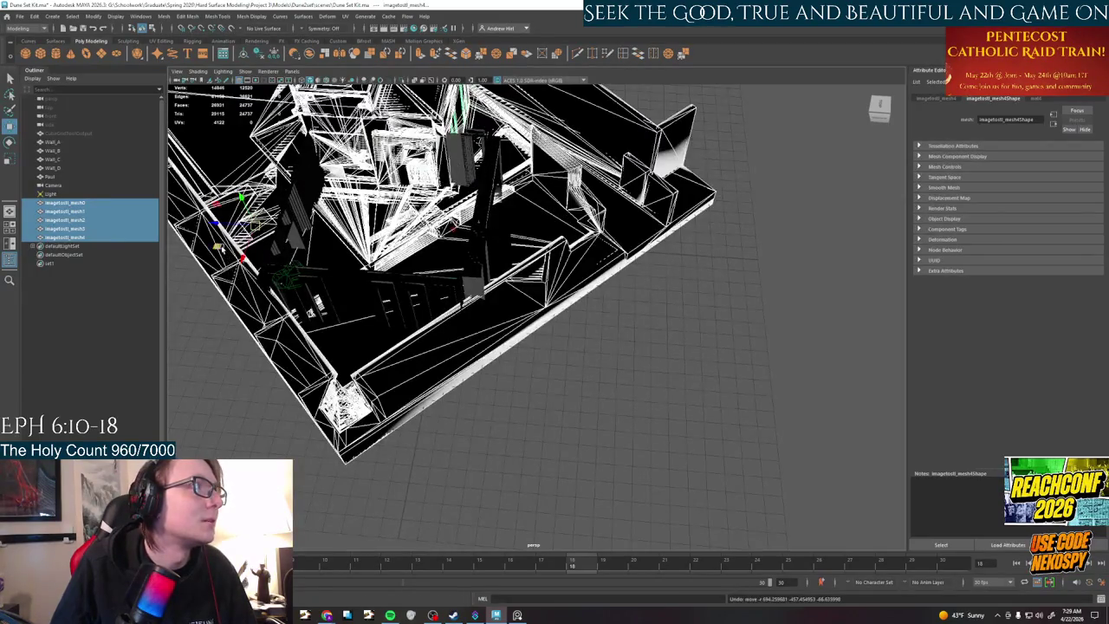
- Orbit around the meshes from a lower angle and undo the earlier moves and rotations
alt+drag(433, 303, 486, 329)
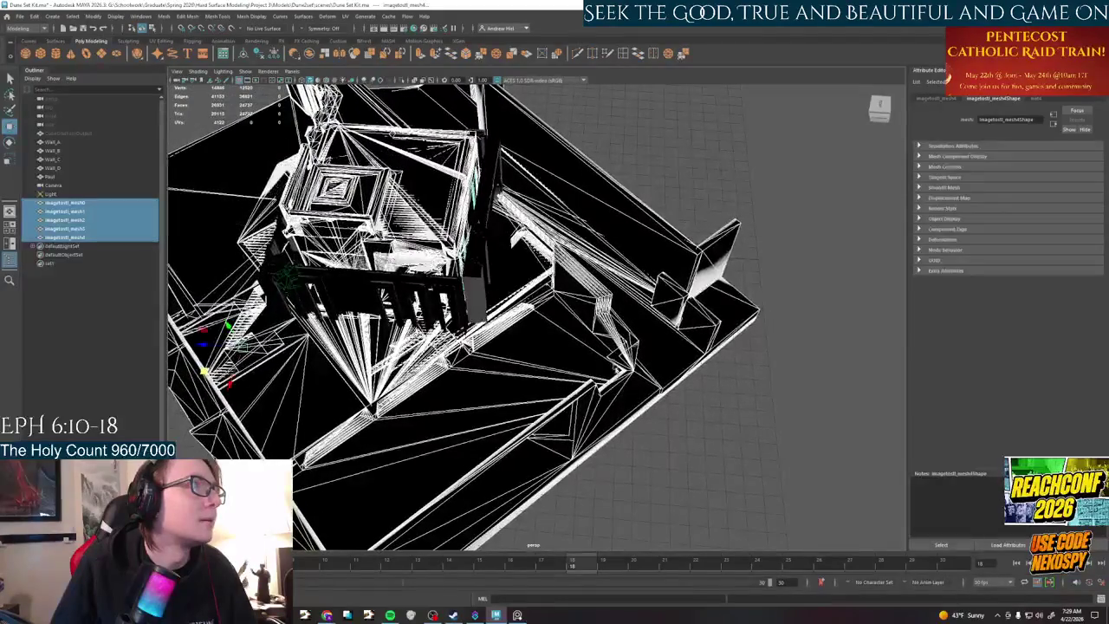
right_drag(563, 295, 539, 294)
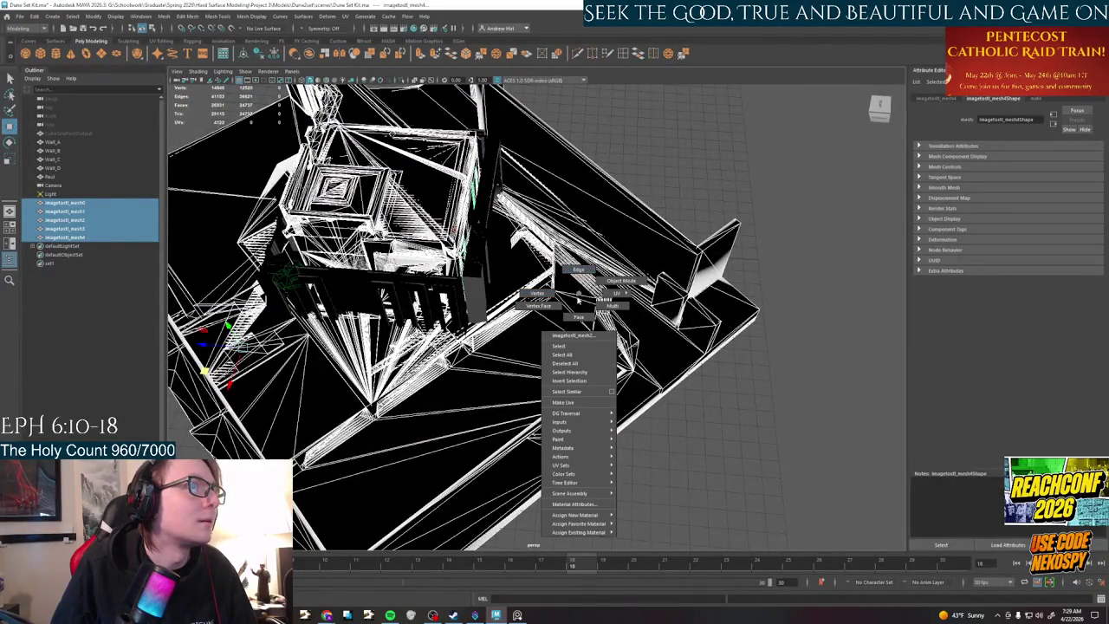
alt+drag(598, 295, 520, 312)
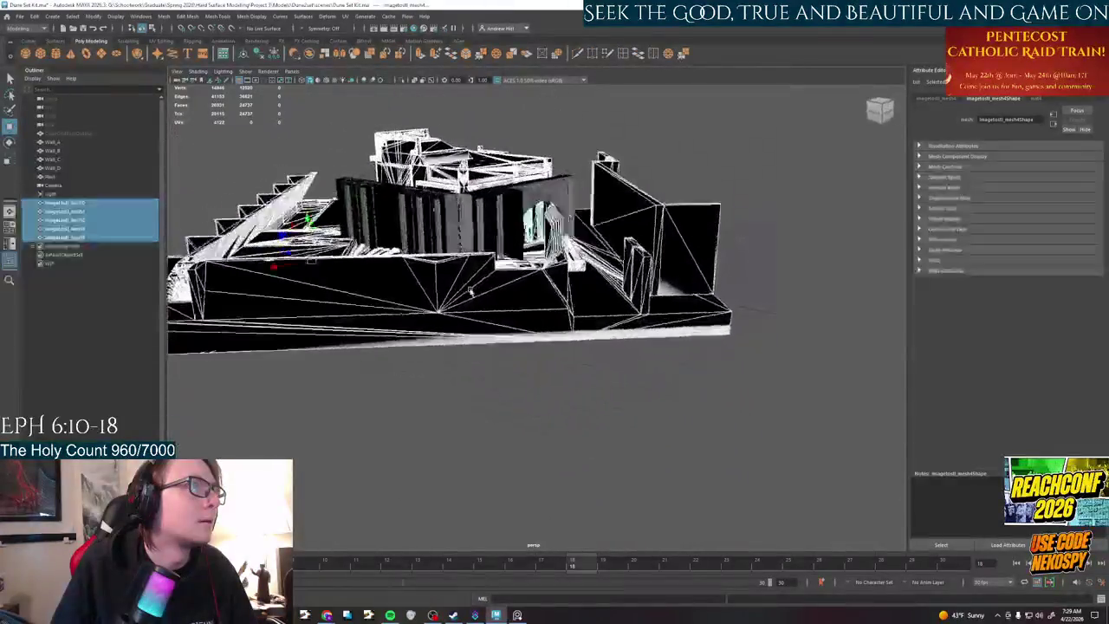
mouse_move(503, 260)
alt+mouse_down()
mouse_move(569, 345)
mouse_move(508, 355)
alt+mouse_up()
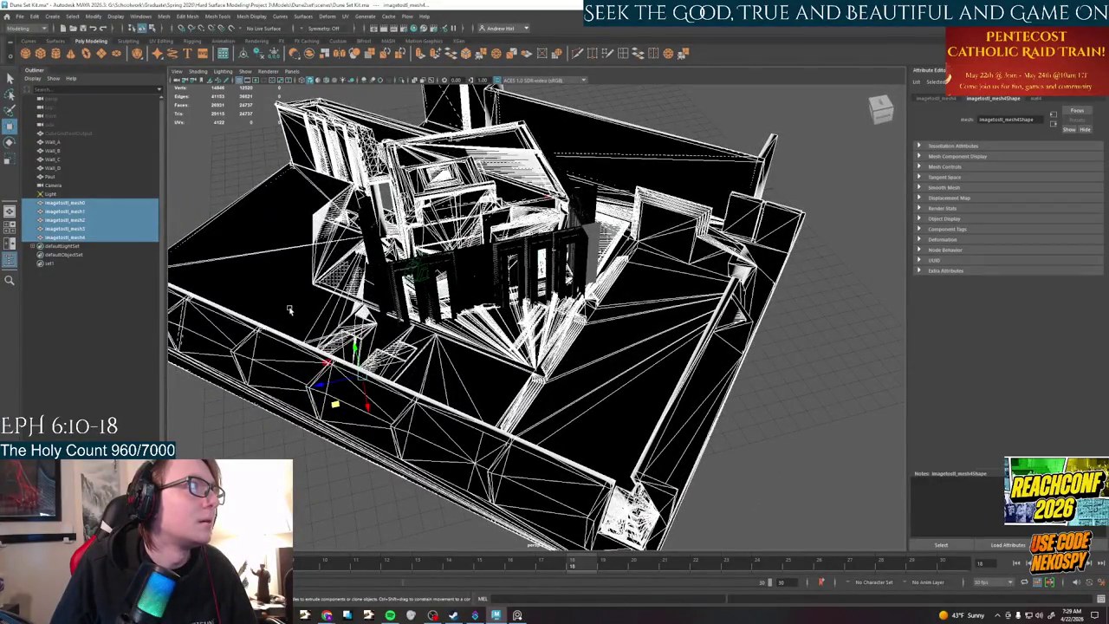
key(ctrl+z)
key(ctrl+z)
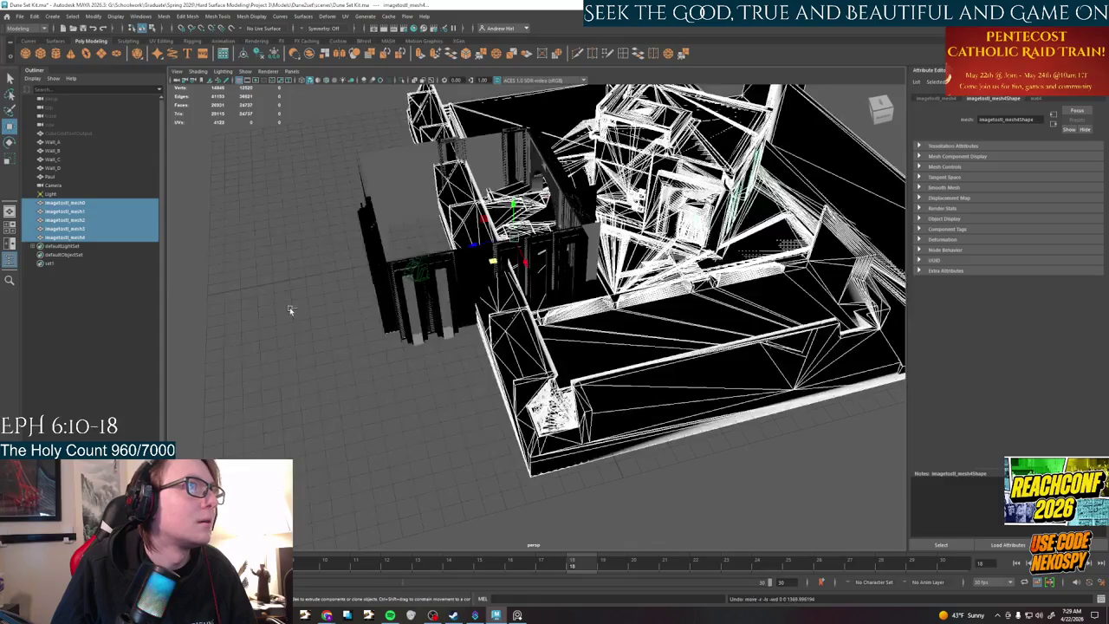
key(ctrl+z)
key(ctrl+z)
key(ctrl+z)
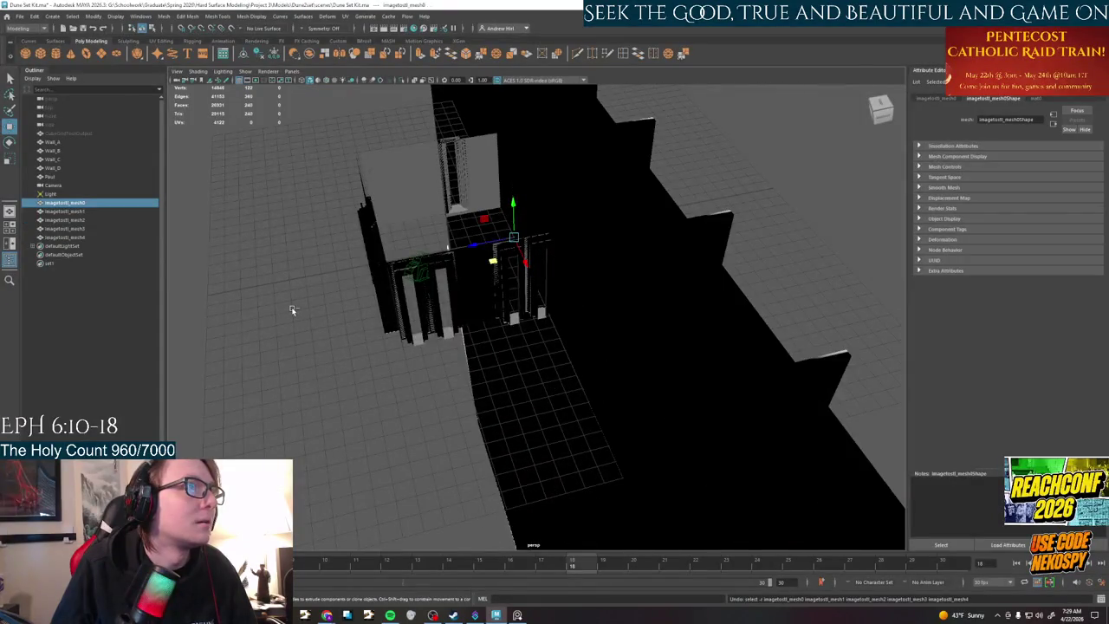
key(ctrl+z)
key(ctrl+z)
- Undo back past the import until the five meshes, Camera and Light leave the Outliner
key(ctrl+z)
key(ctrl+z)
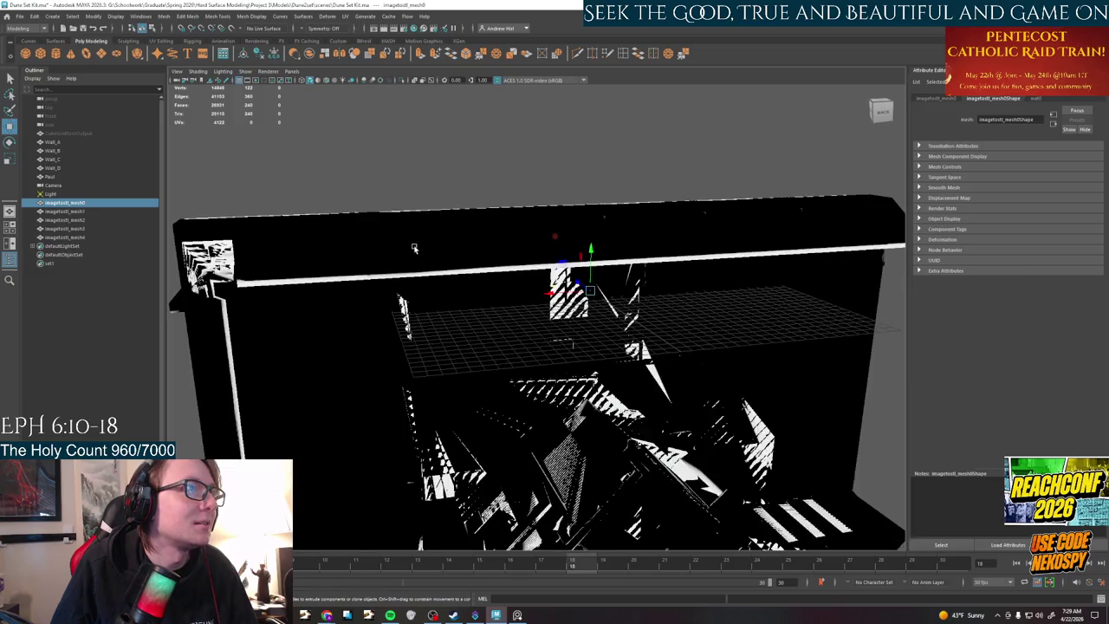
key(ctrl+z)
key(ctrl+z)
key(ctrl+z)
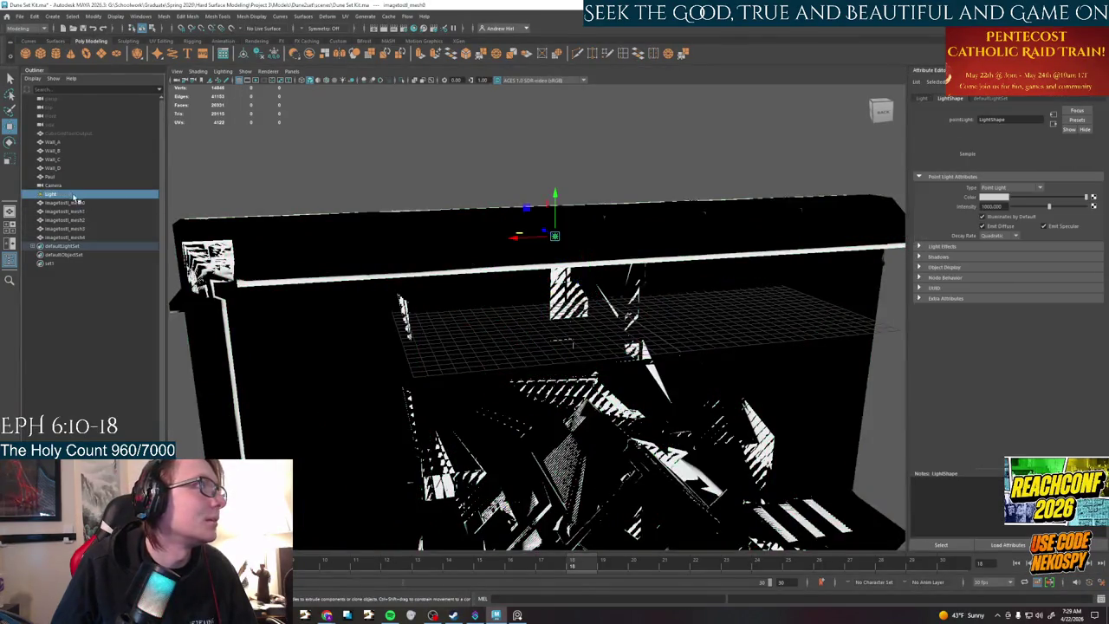
key(ctrl+z)
key(ctrl+z)
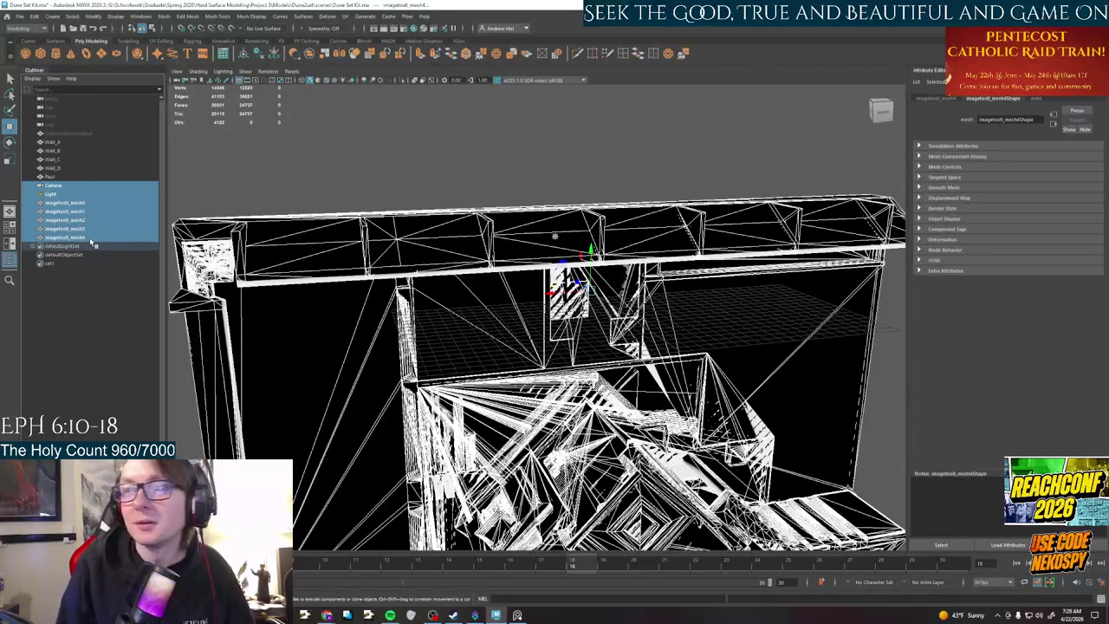
key(ctrl+z)
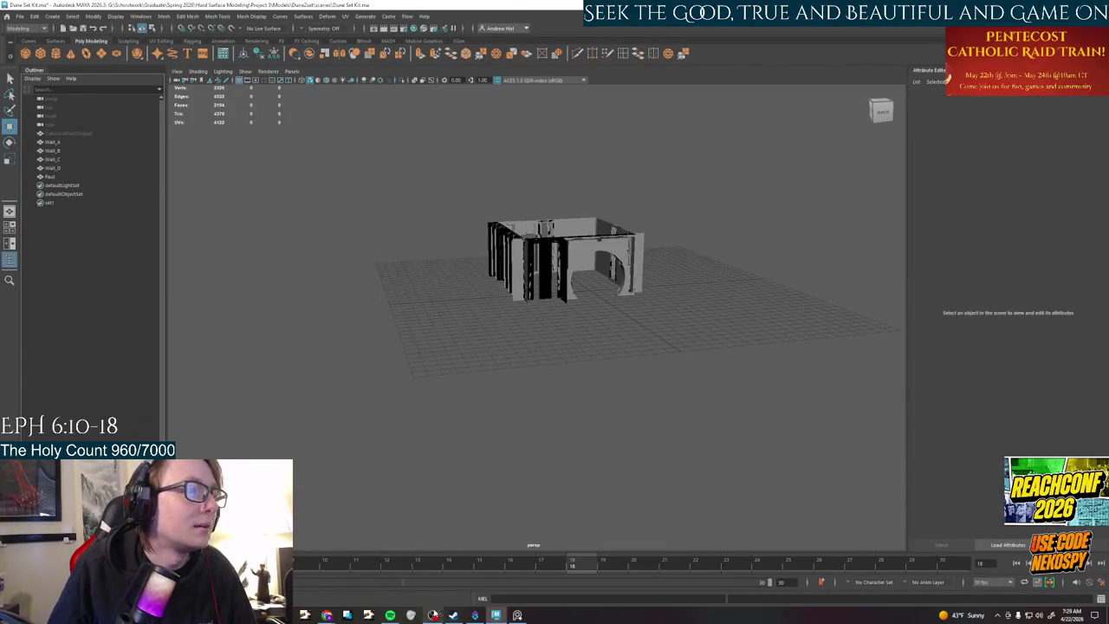
click(517, 615)
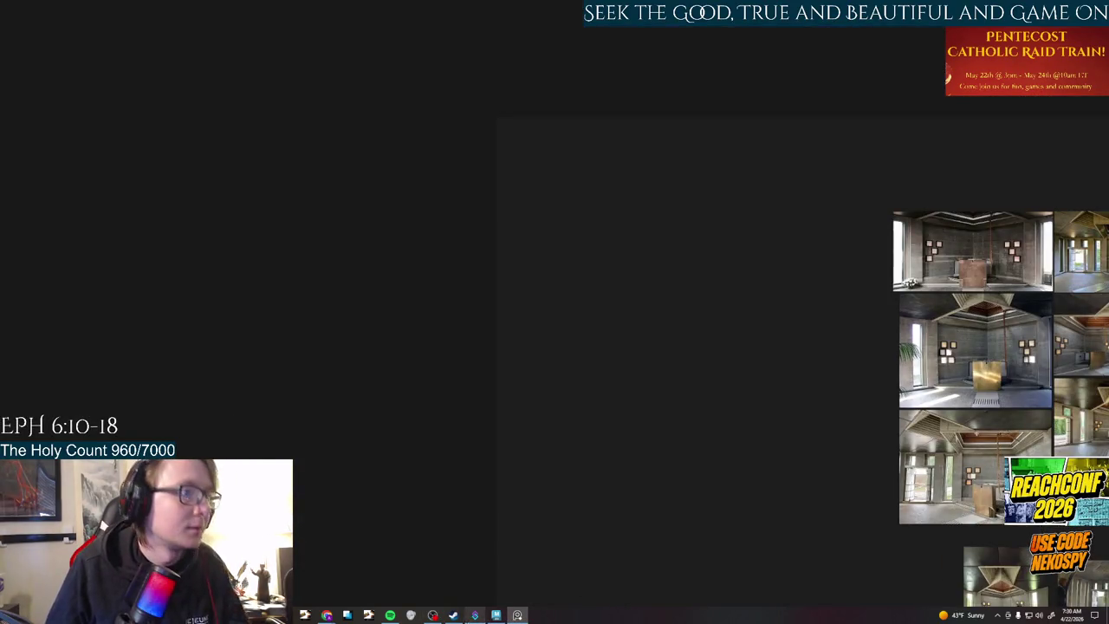
mouse_move(327, 615)
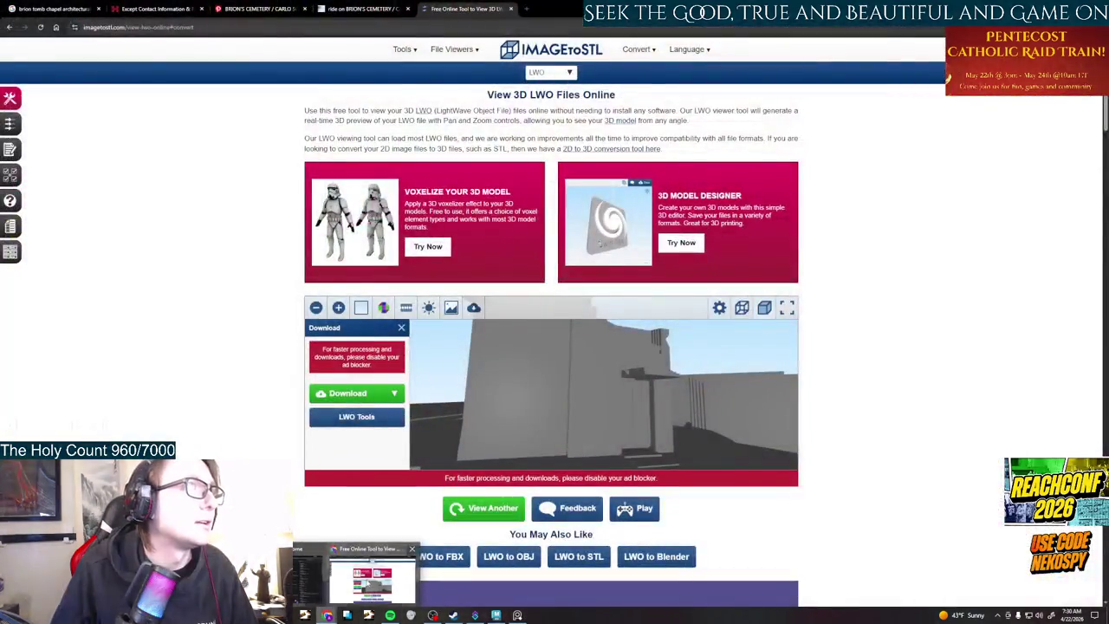
- Read FileInfo's .LWO page listing programs like LightWave 3D and Modo, then go back to the results
click(373, 579)
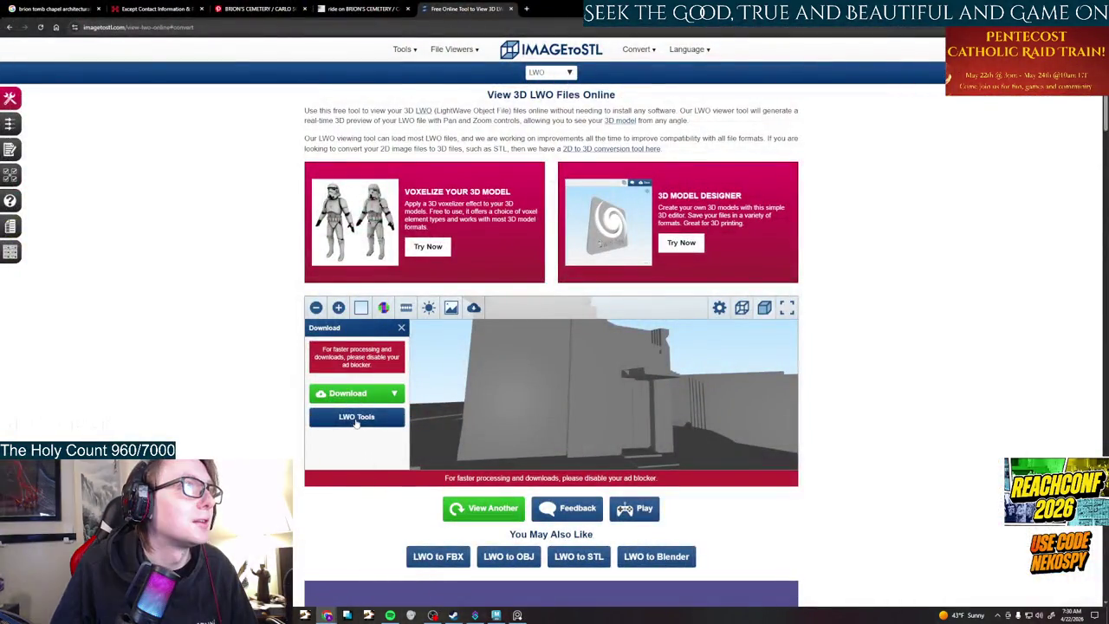
click(9, 26)
click(10, 27)
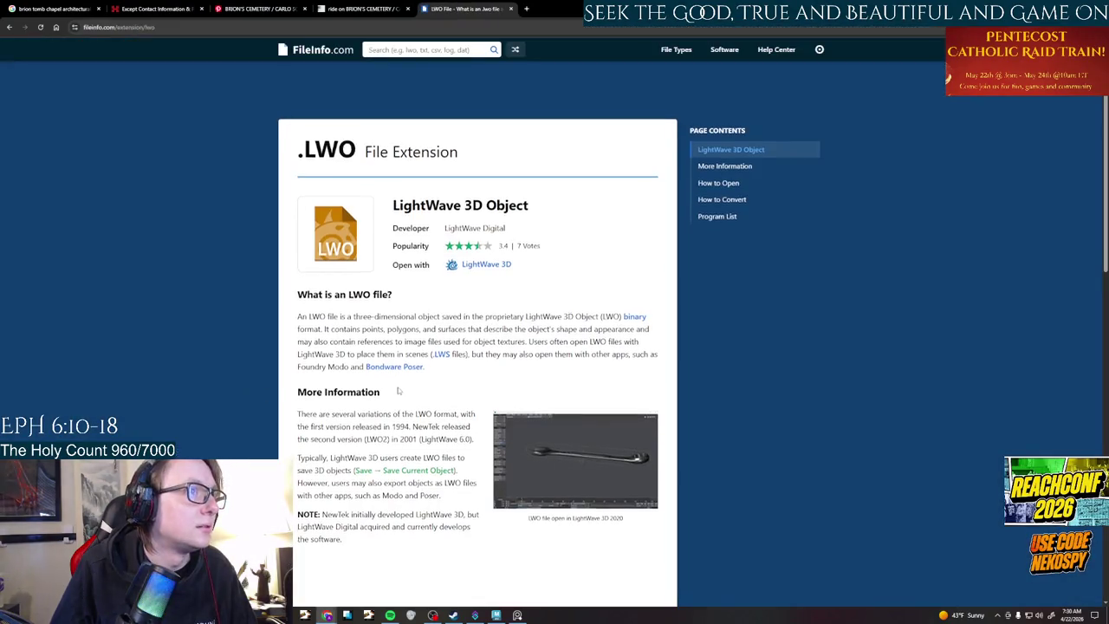
scroll(398, 391, down, 2)
scroll(399, 392, down, 1)
scroll(398, 392, down, 1)
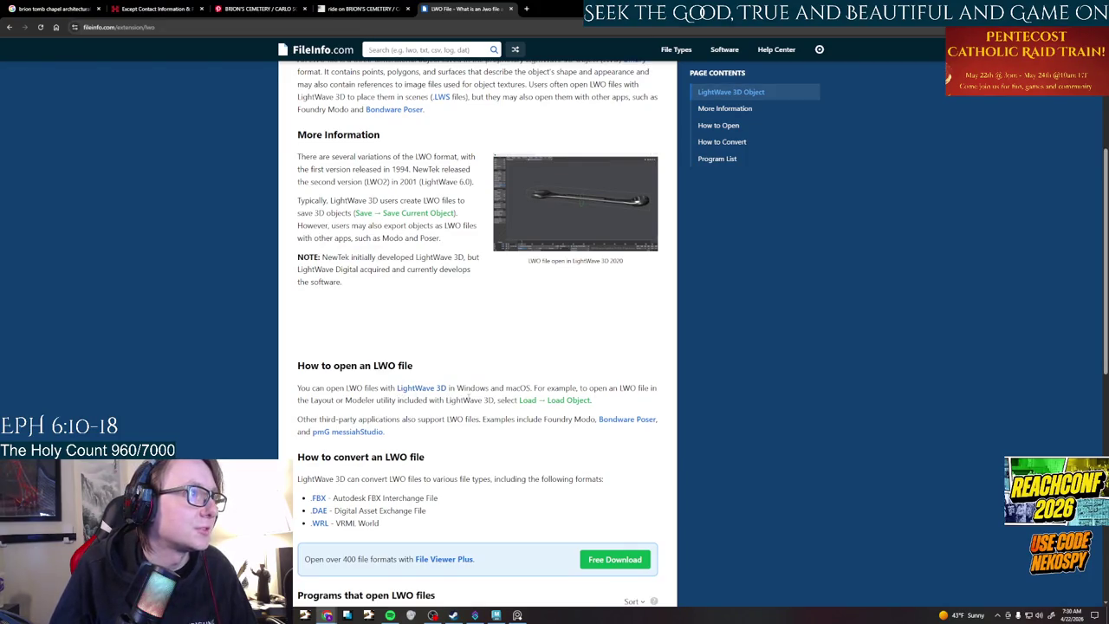
scroll(467, 397, down, 3)
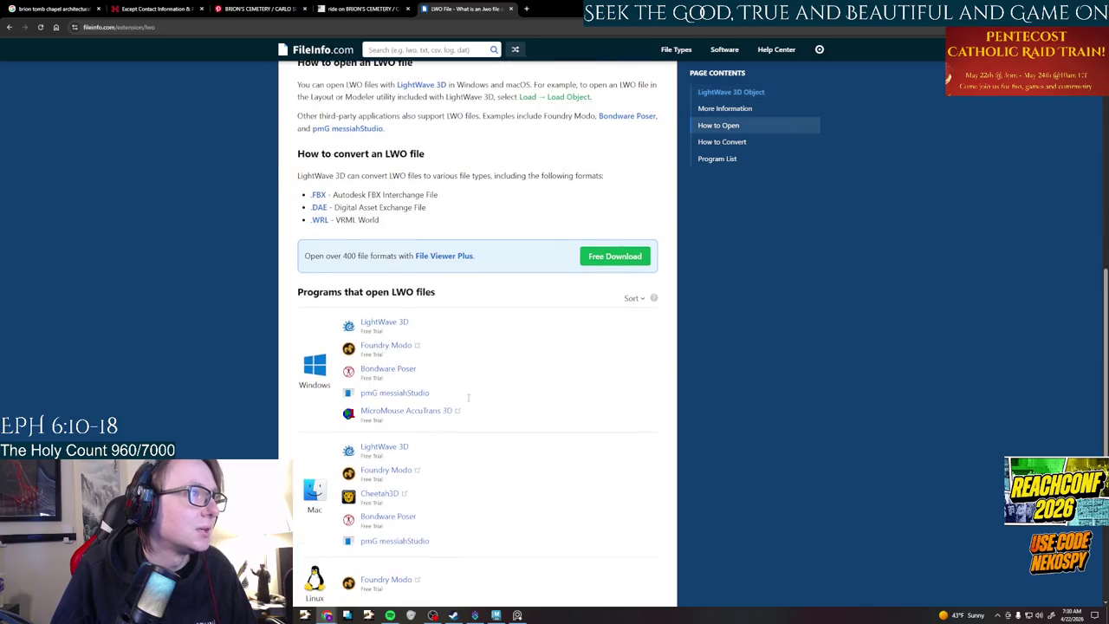
click(9, 27)
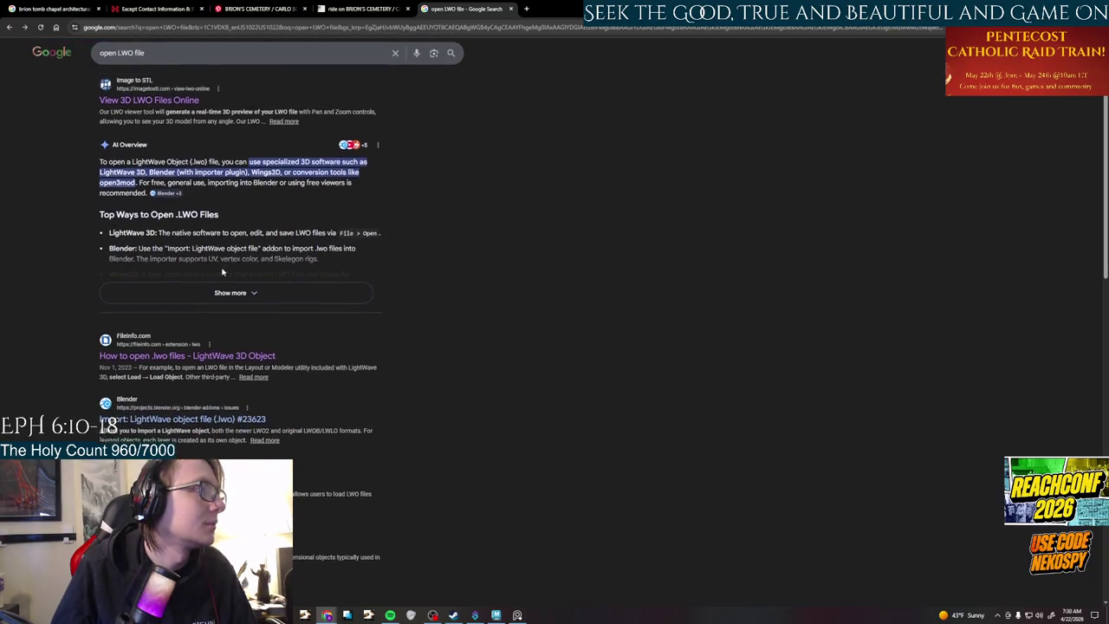
- Look over the tumblr Brion cemetery post and glance at the Pinterest Brion Cemetery page
scroll(234, 276, up, 1)
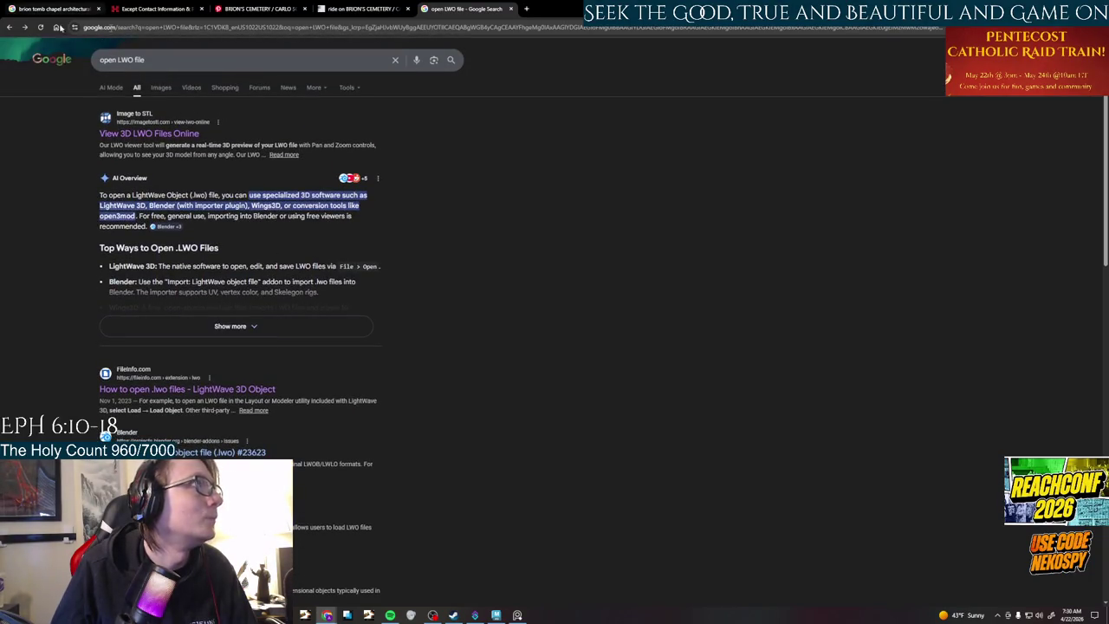
click(359, 9)
scroll(266, 329, down, 4)
scroll(266, 330, down, 5)
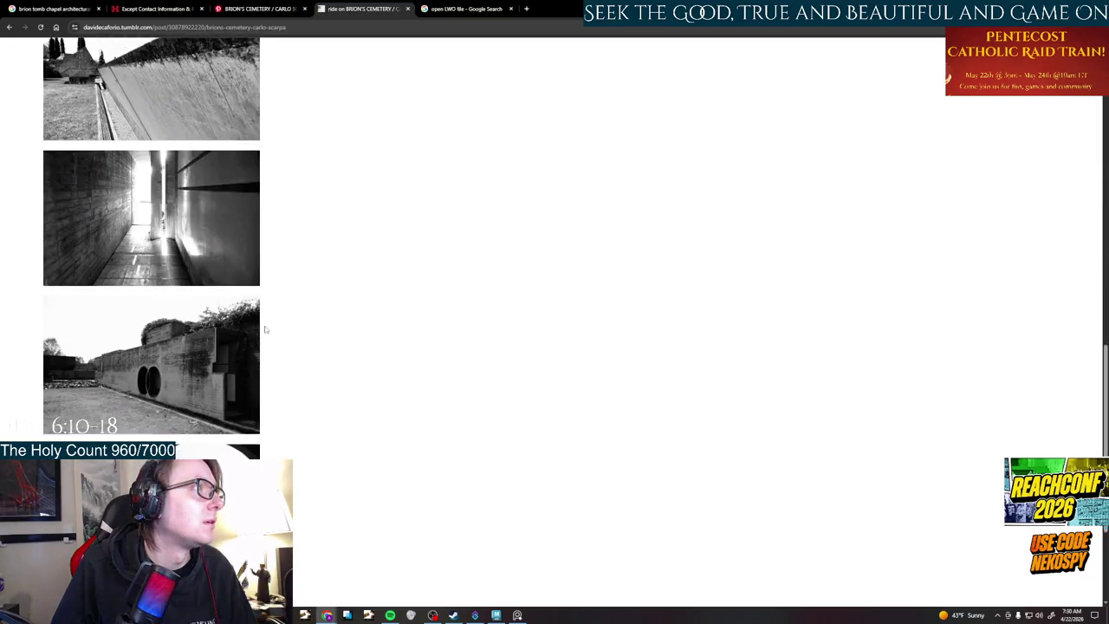
click(276, 5)
click(332, 8)
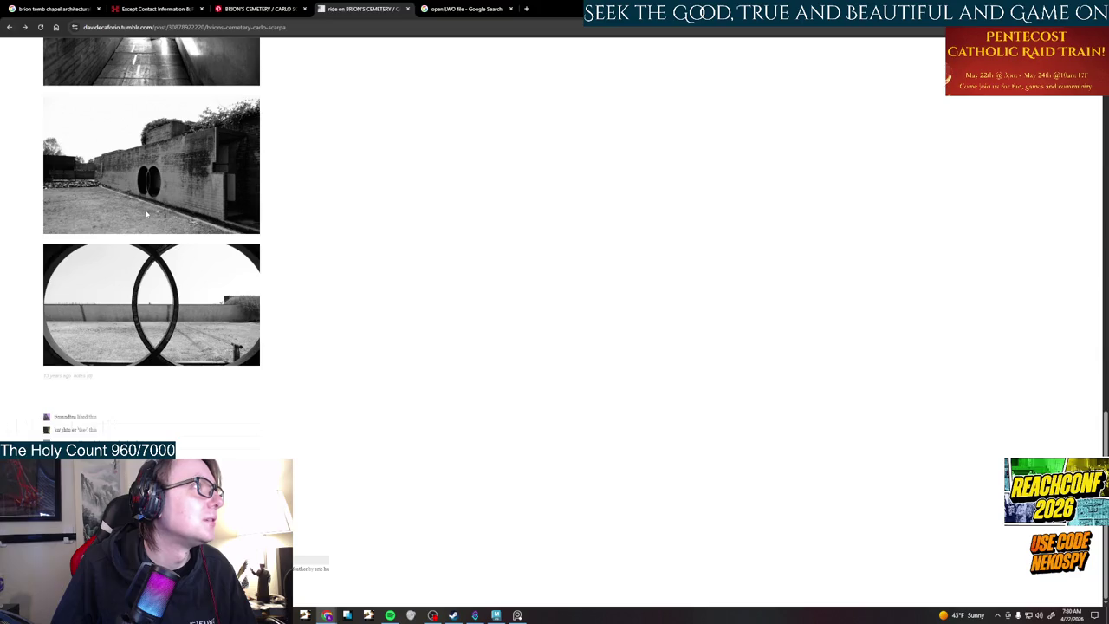
- Close the empty Google tab and the tumblr post tab to land on the except.nl page
click(464, 9)
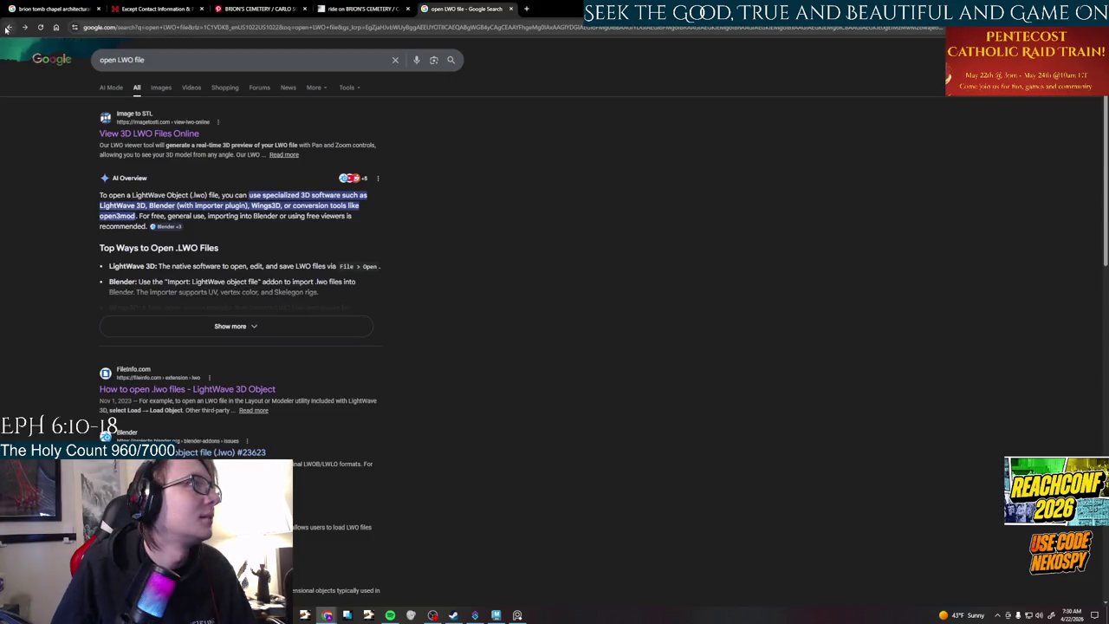
click(9, 27)
key(ctrl+w)
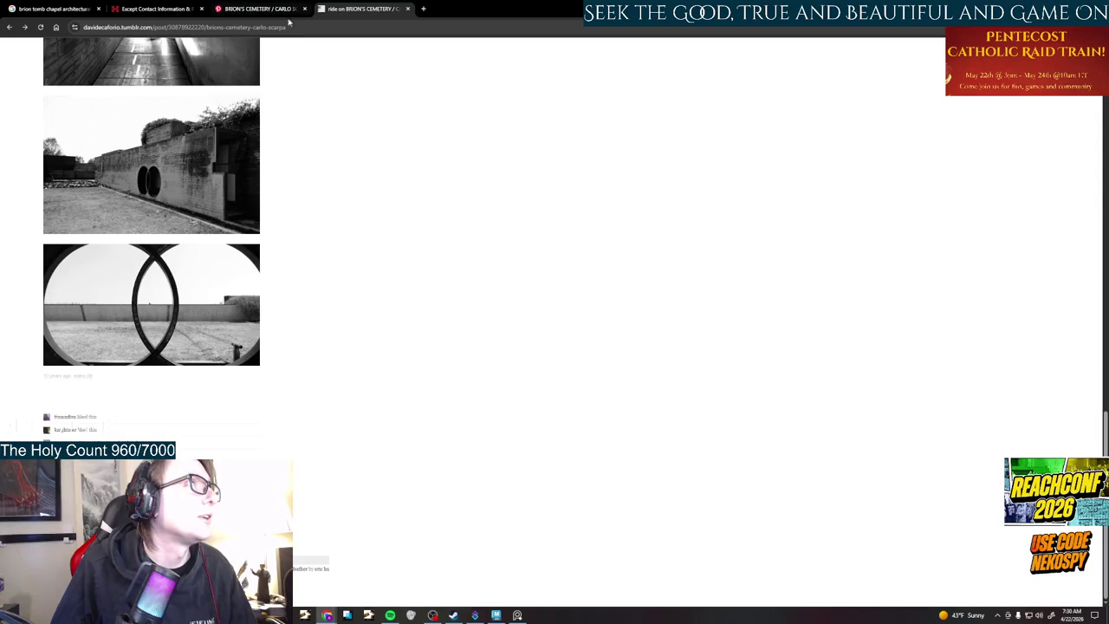
click(8, 28)
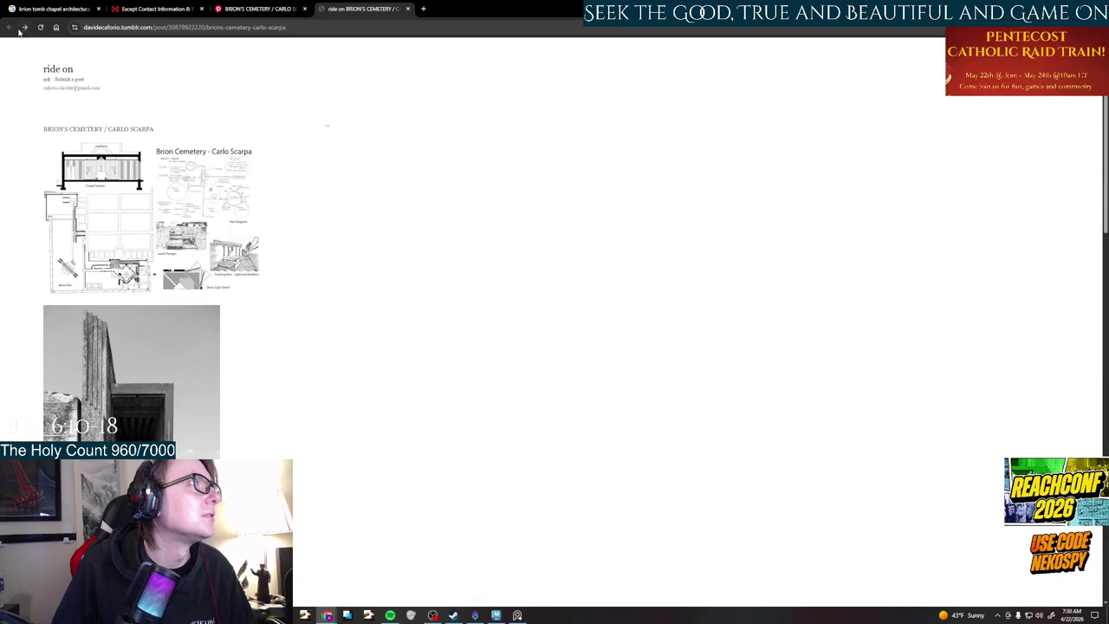
key(ctrl+w)
key(ctrl+shift+Tab)
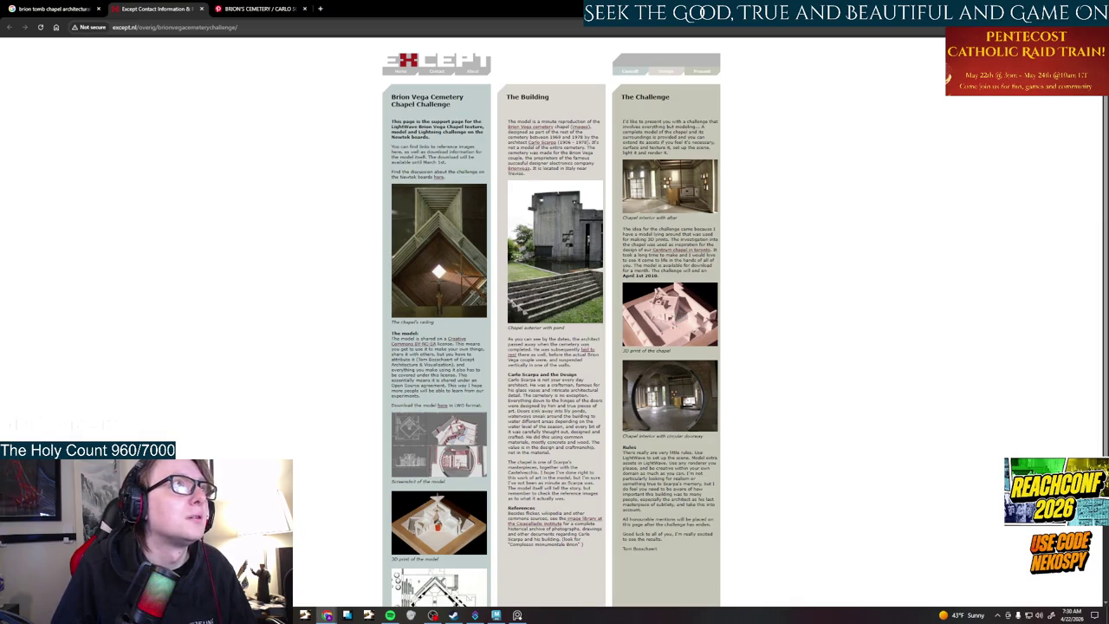
- Enlarge the screenshot of the chapel model on the except.nl page, then close it
scroll(551, 329, down, 2)
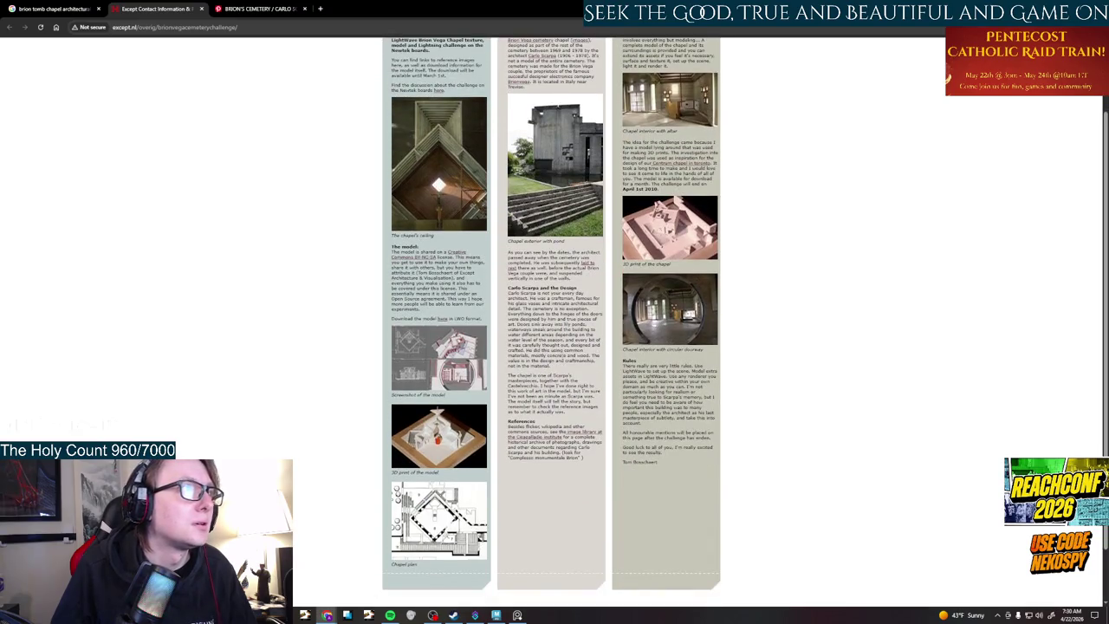
click(434, 350)
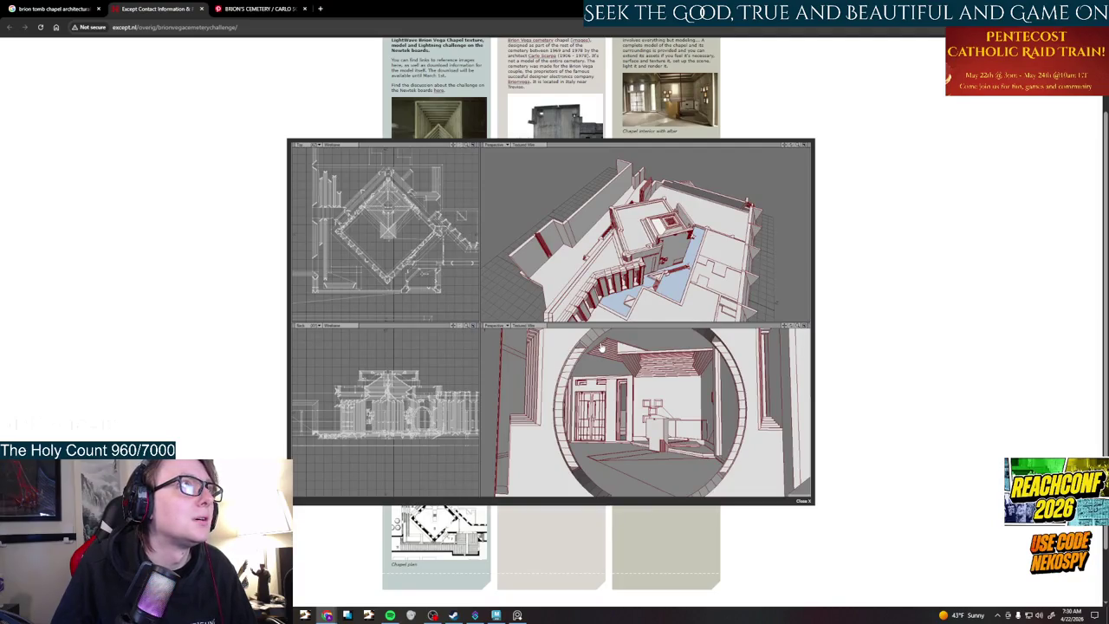
click(806, 502)
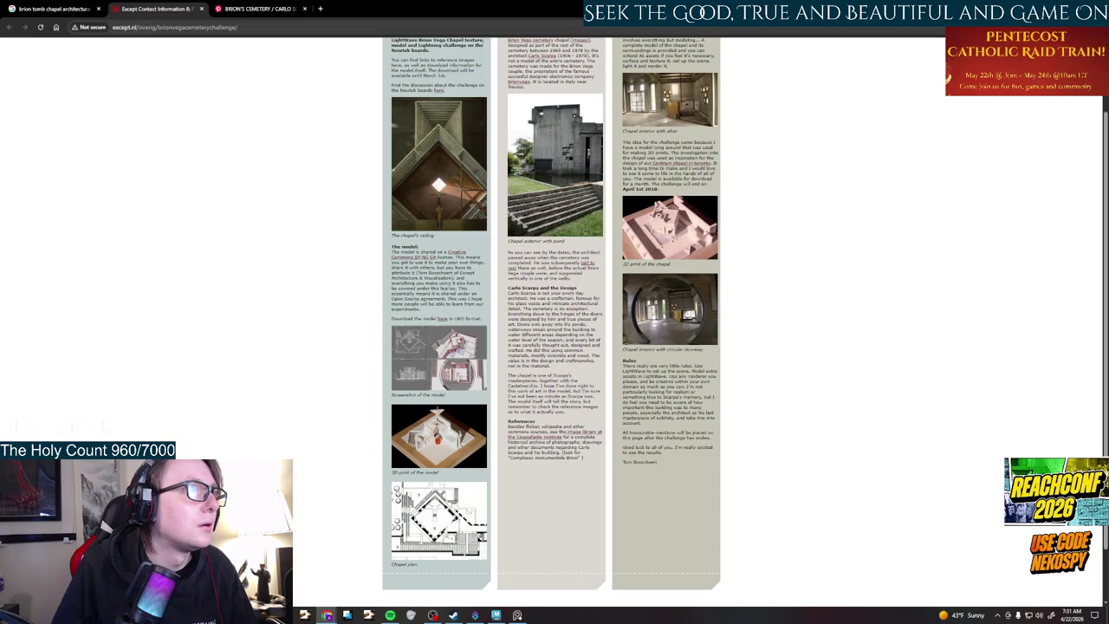
- Scroll through the Brion Vega Cemetery Chapel Challenge description
scroll(554, 312, down, 1)
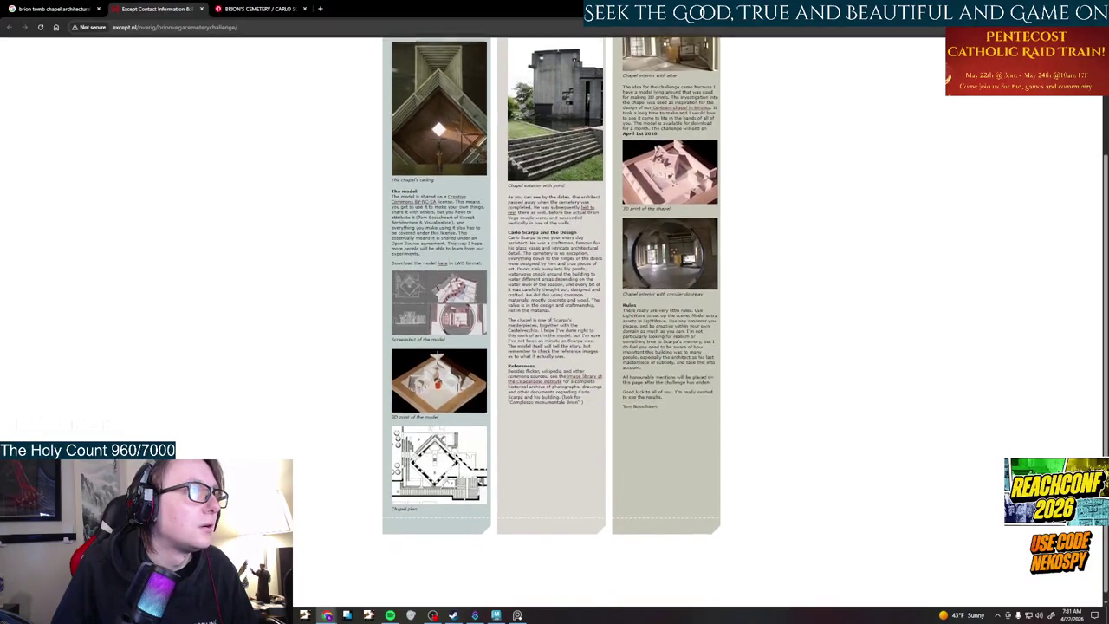
scroll(555, 312, up, 2)
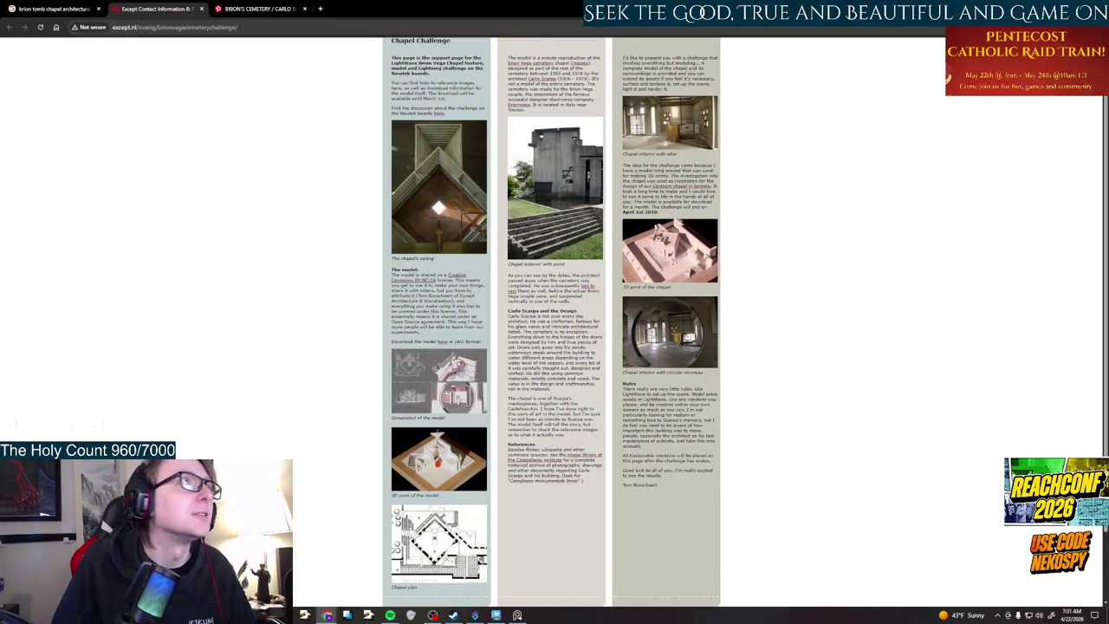
scroll(446, 292, up, 1)
scroll(446, 292, up, 1)
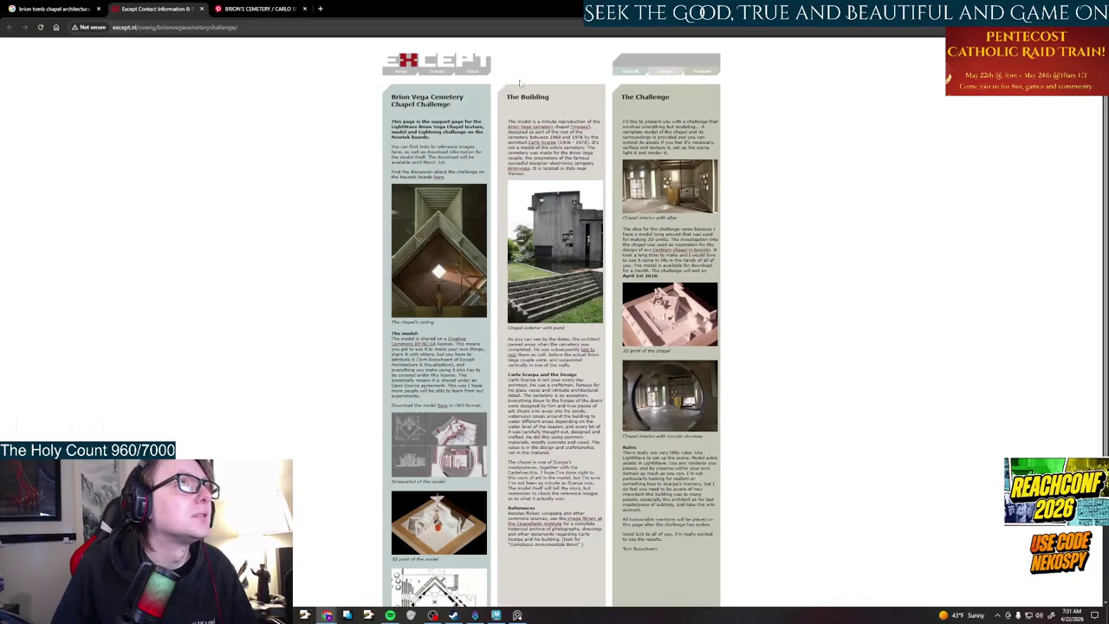
scroll(457, 299, down, 2)
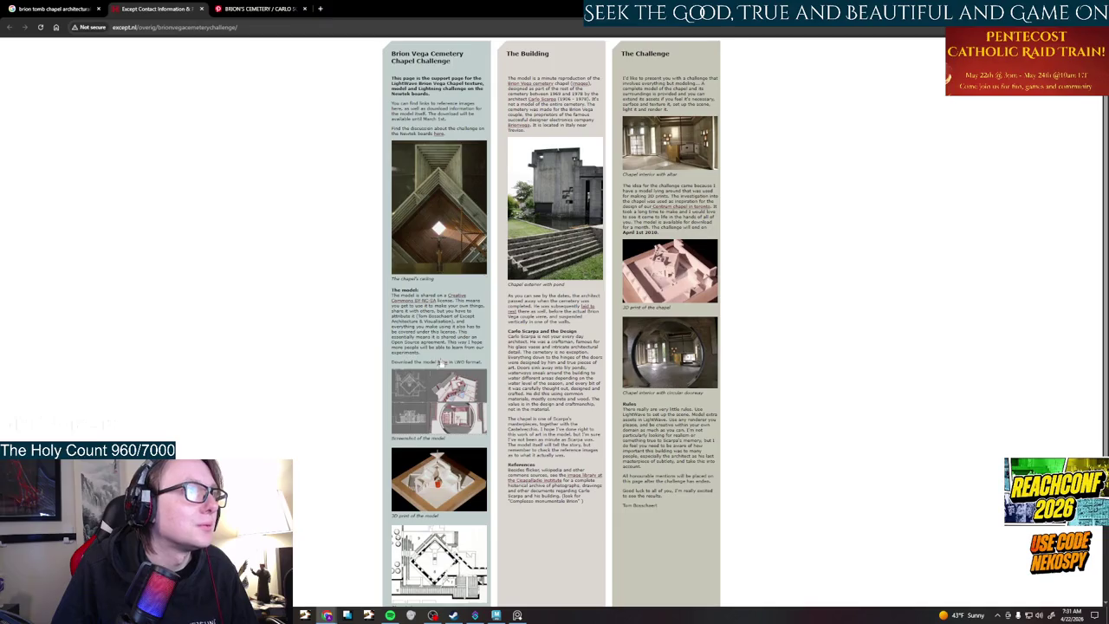
scroll(450, 443, down, 1)
scroll(449, 443, down, 2)
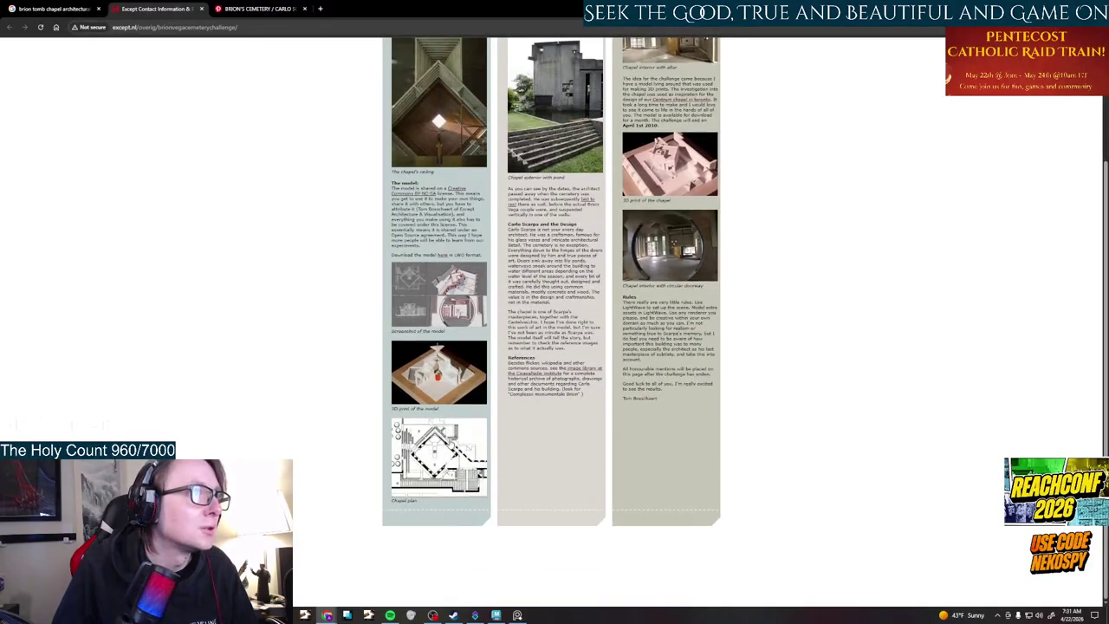
scroll(451, 442, up, 3)
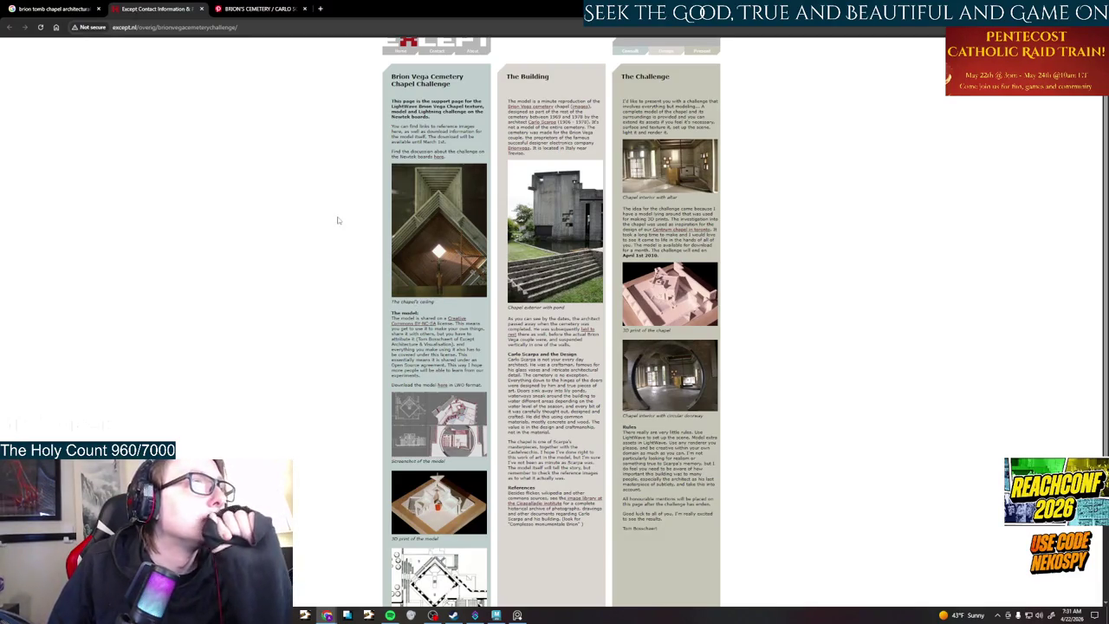
click(63, 10)
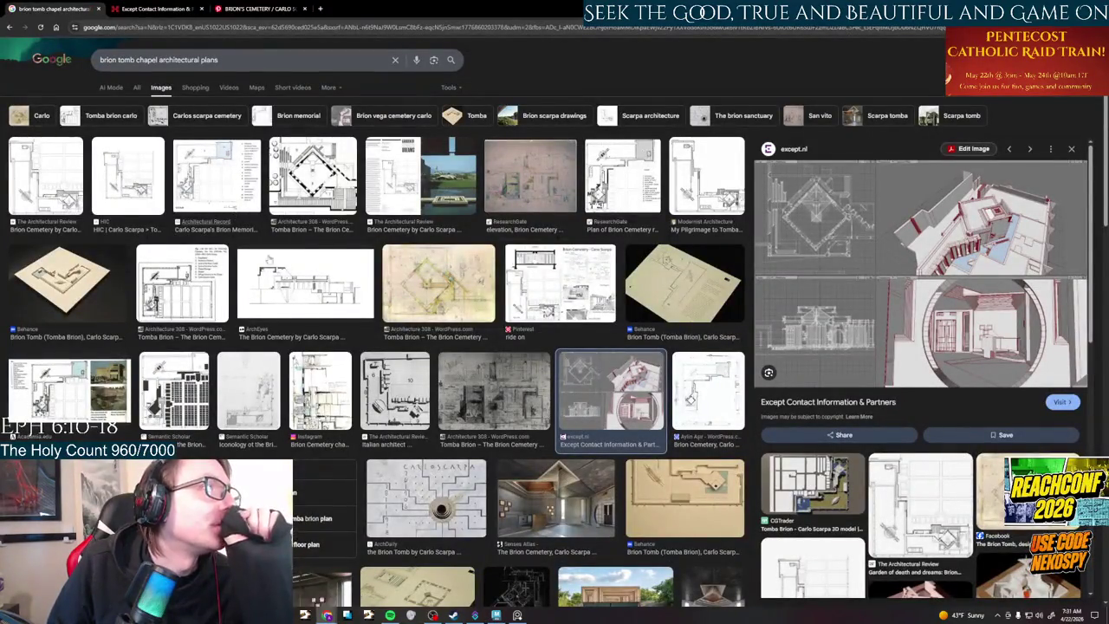
- Scroll through the 'brion tomb chapel architectural plans' image results and select the end of the query
scroll(462, 311, down, 2)
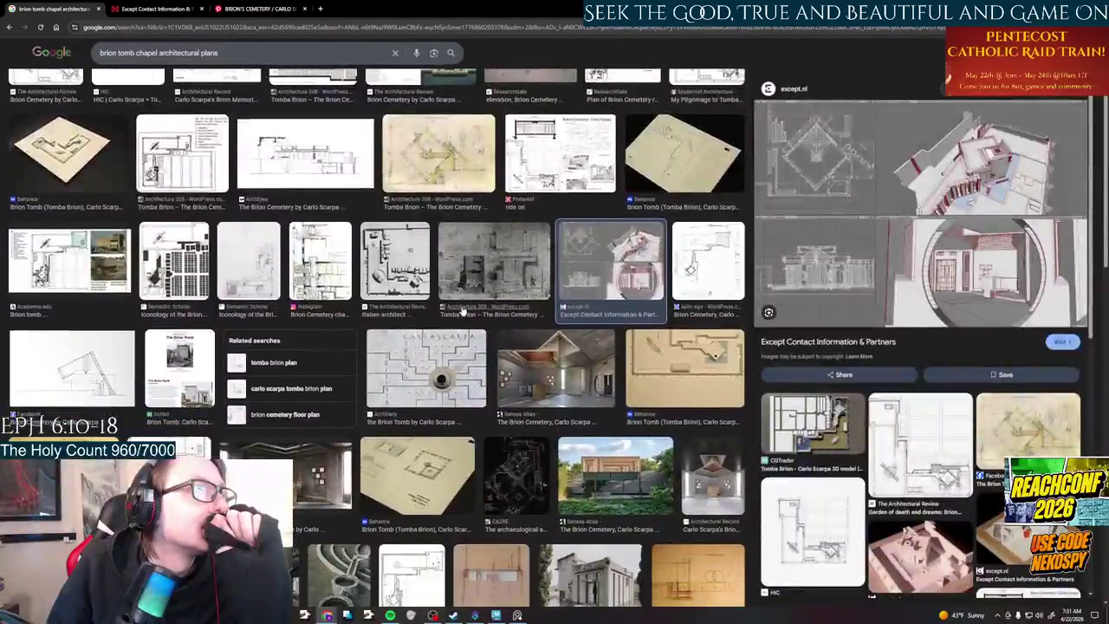
scroll(463, 311, down, 1)
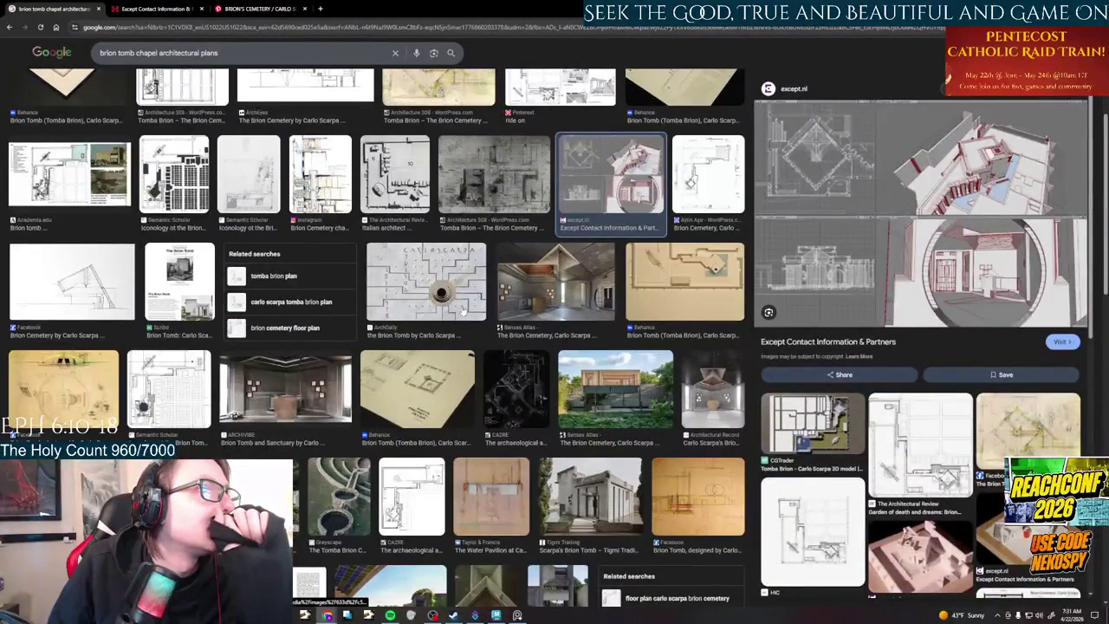
scroll(463, 311, down, 2)
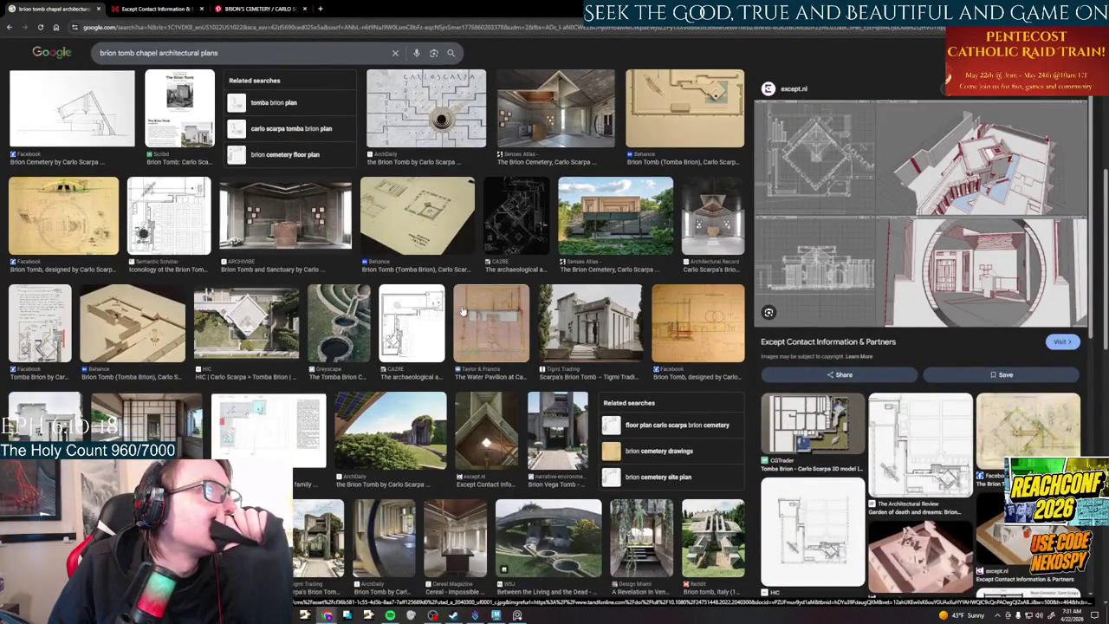
scroll(463, 311, down, 3)
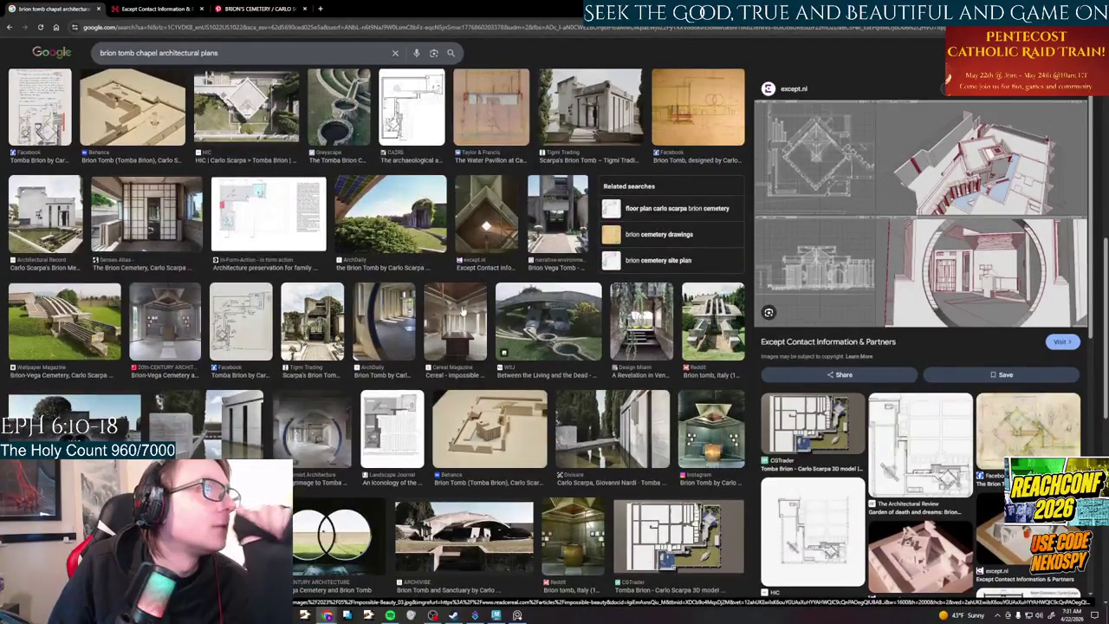
scroll(462, 311, down, 2)
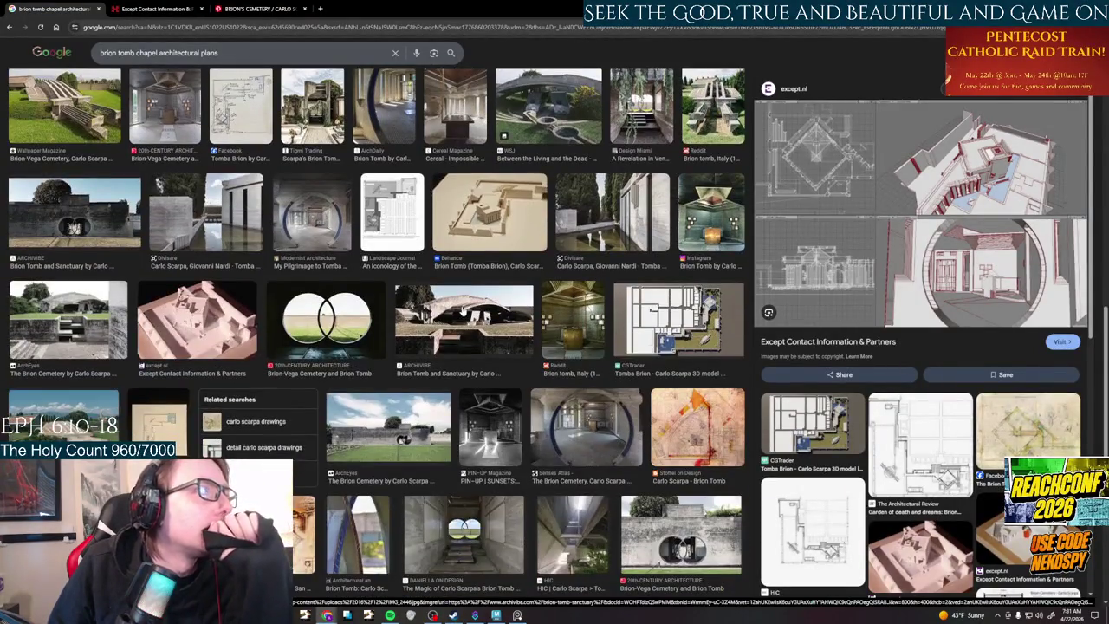
scroll(462, 311, down, 2)
scroll(463, 310, down, 2)
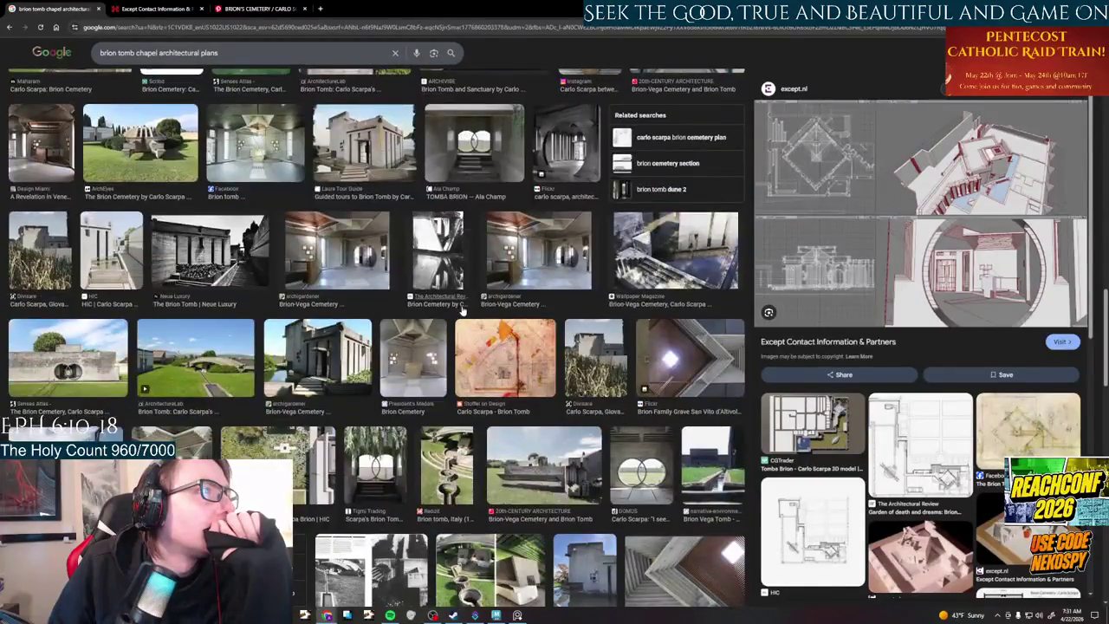
scroll(463, 311, down, 2)
scroll(463, 310, down, 2)
scroll(463, 308, down, 1)
scroll(463, 309, down, 2)
scroll(463, 310, down, 2)
scroll(463, 310, down, 1)
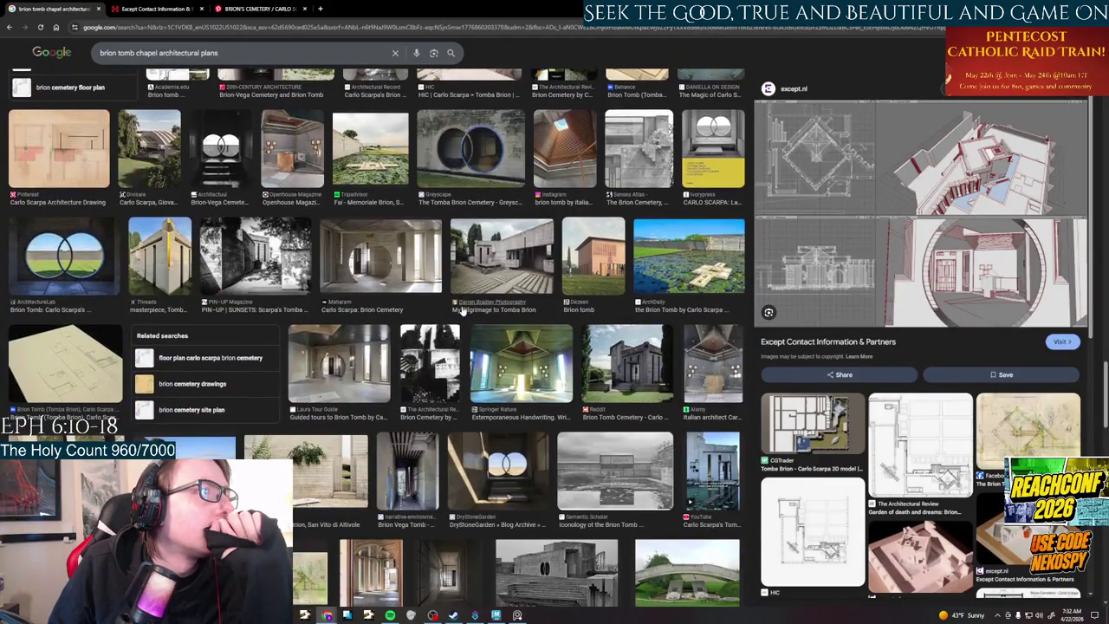
scroll(463, 311, up, 4)
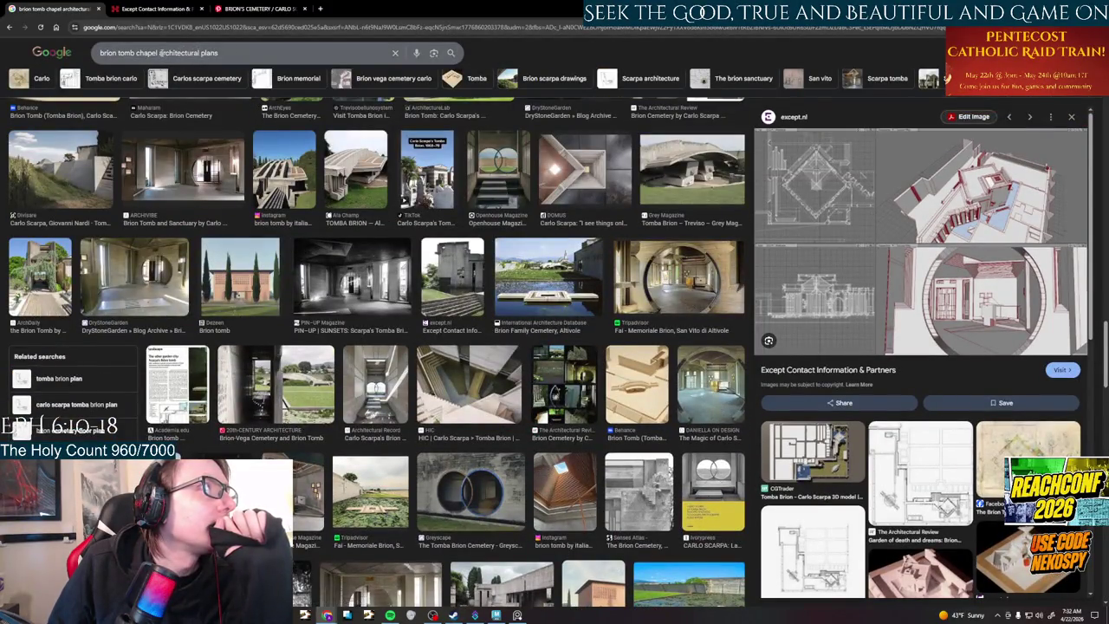
drag(218, 53, 161, 53)
- Search images for 'brion tomb chapel section cut' and check the Scarpa sketch's Facebook source post
text(se)
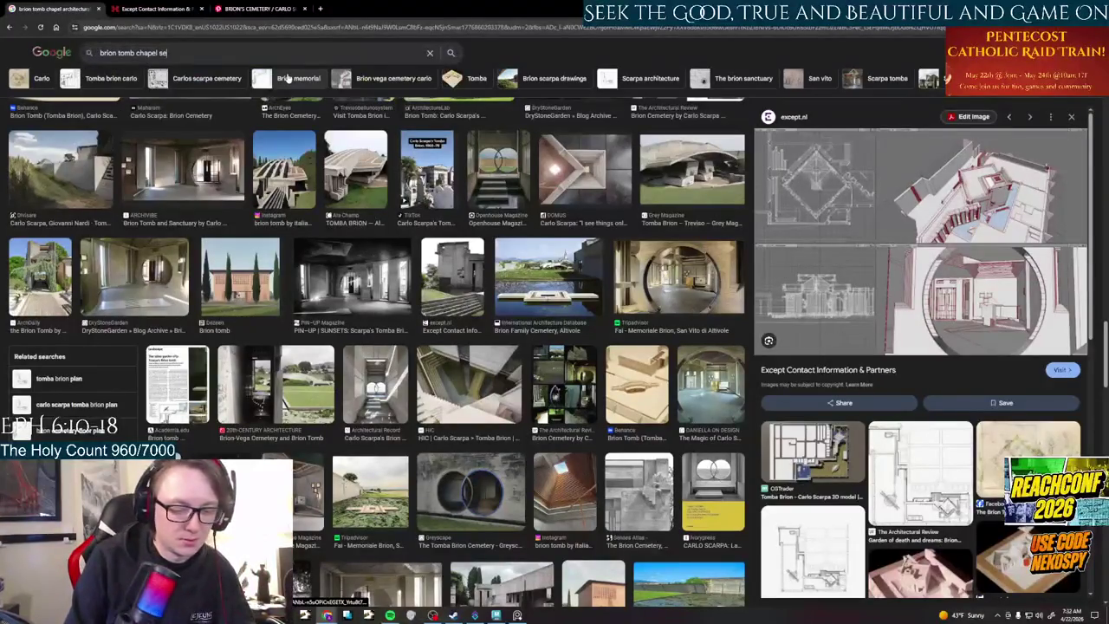
text(ction cut)
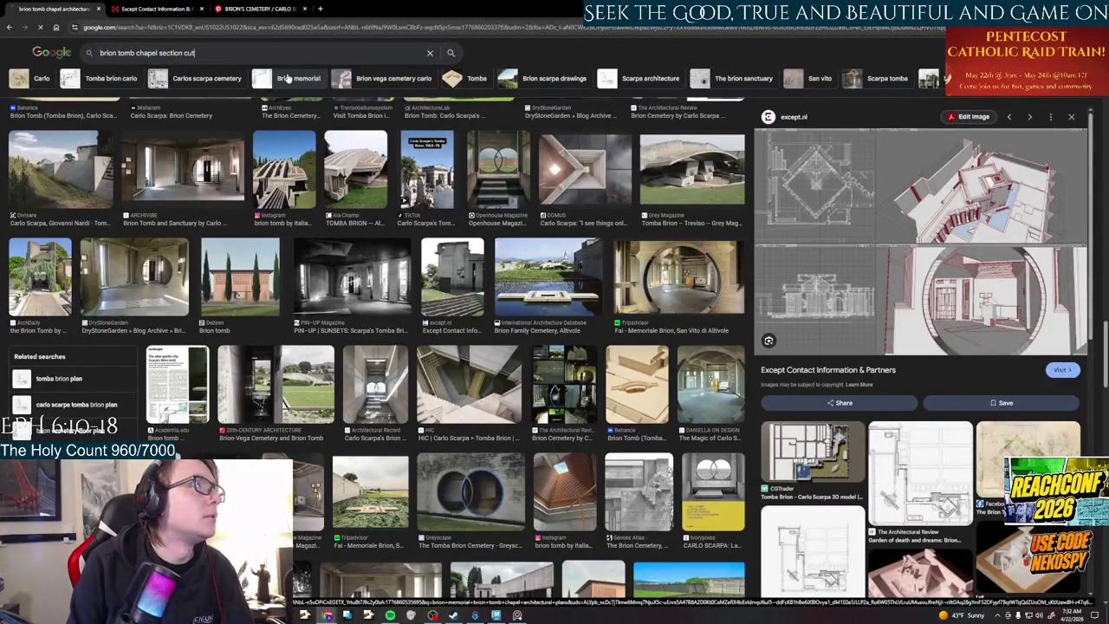
key(Return)
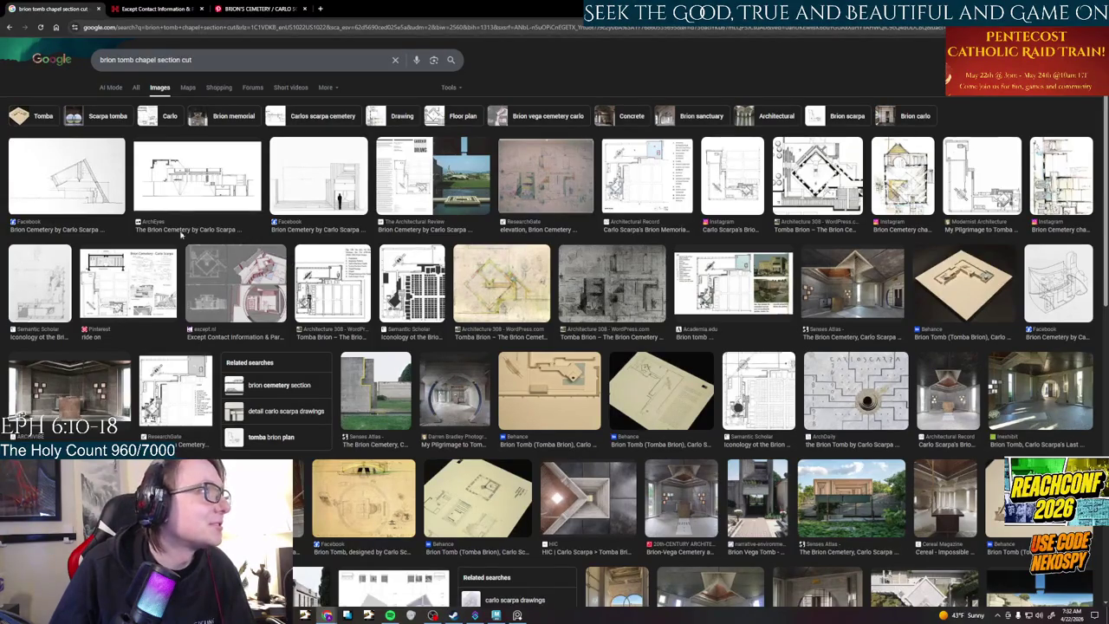
click(342, 190)
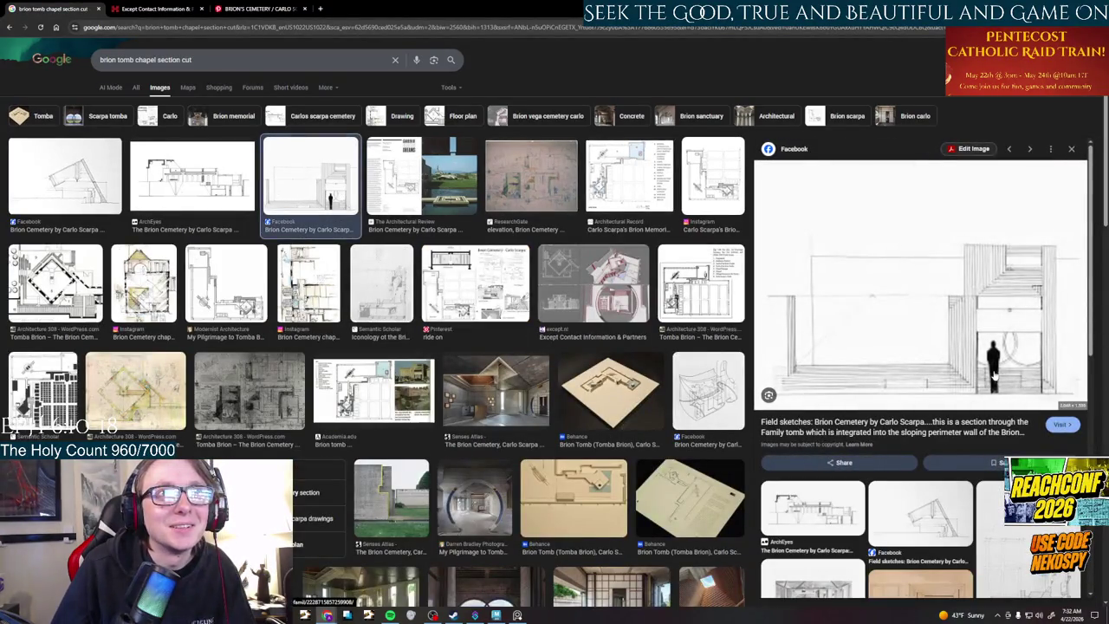
scroll(1001, 358, down, 2)
scroll(1001, 357, up, 1)
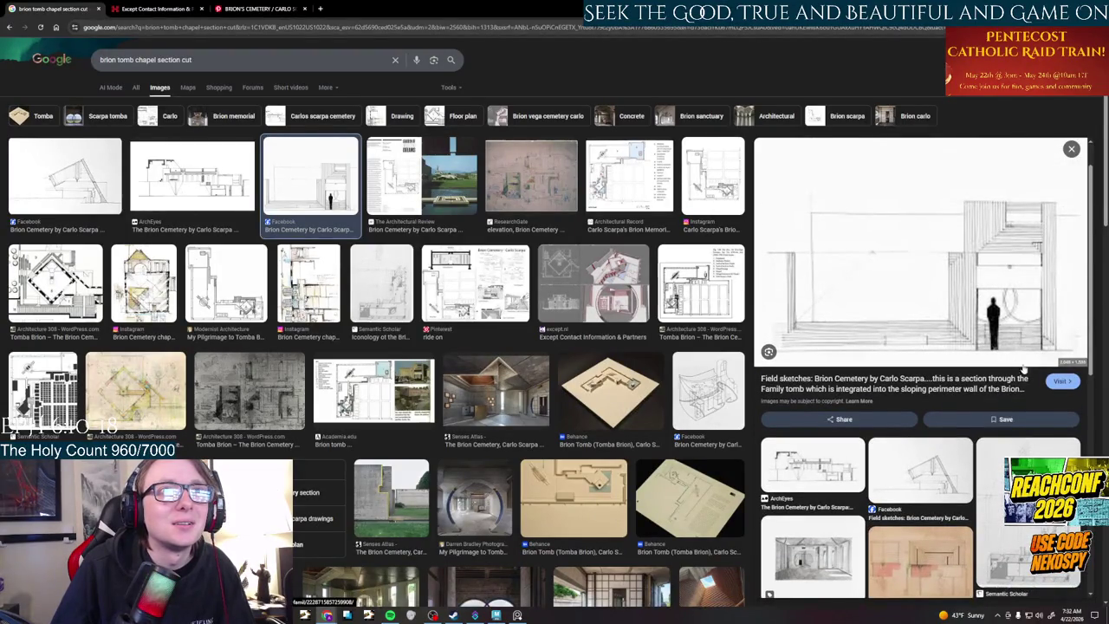
click(1071, 383)
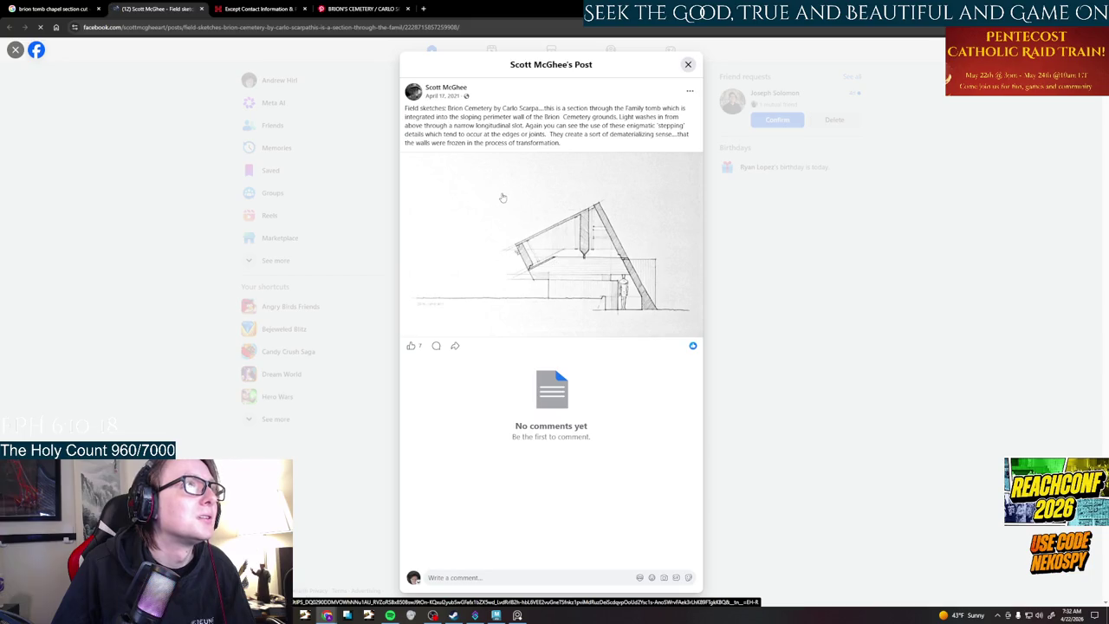
middle_click(143, 8)
- Preview the ArchEyes and family tomb preservation drawings, then open the bojingqu.com drawings gallery
click(213, 165)
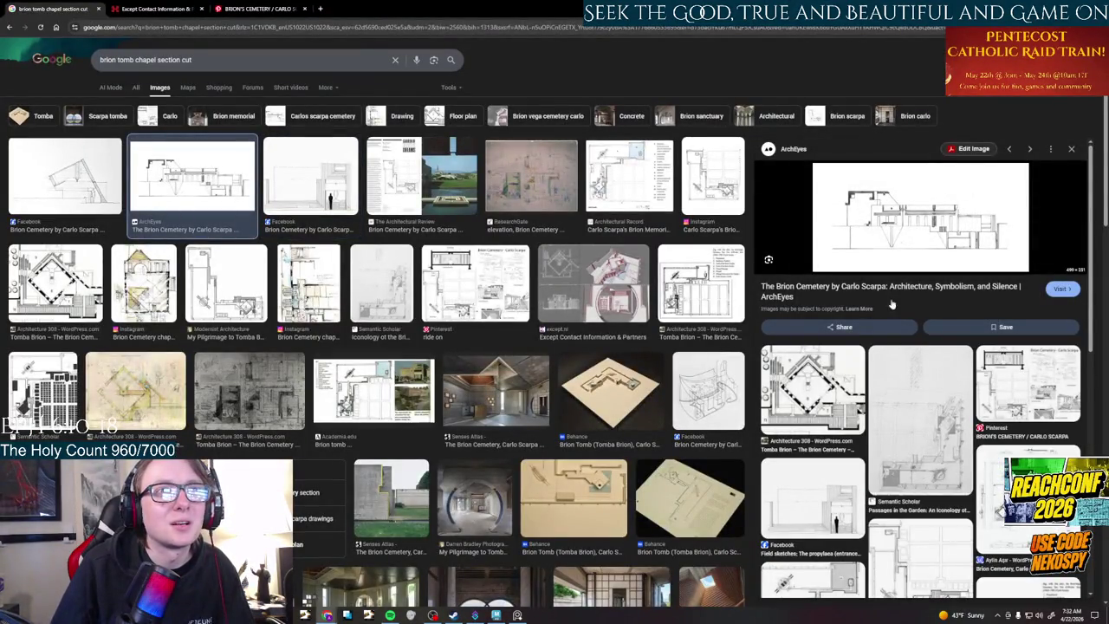
scroll(901, 382, down, 3)
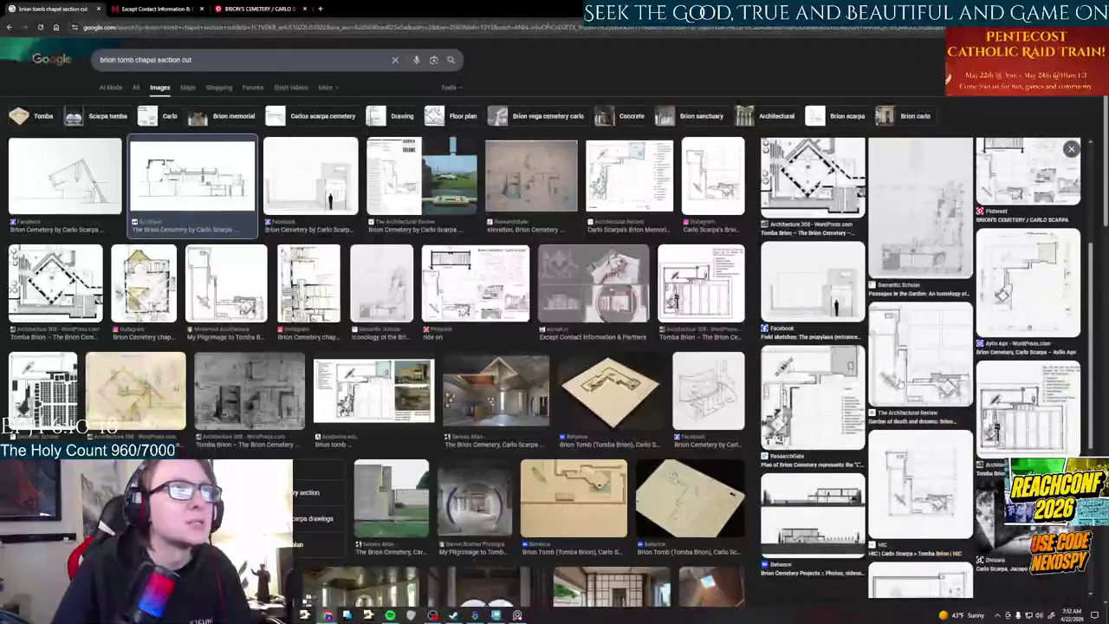
click(329, 203)
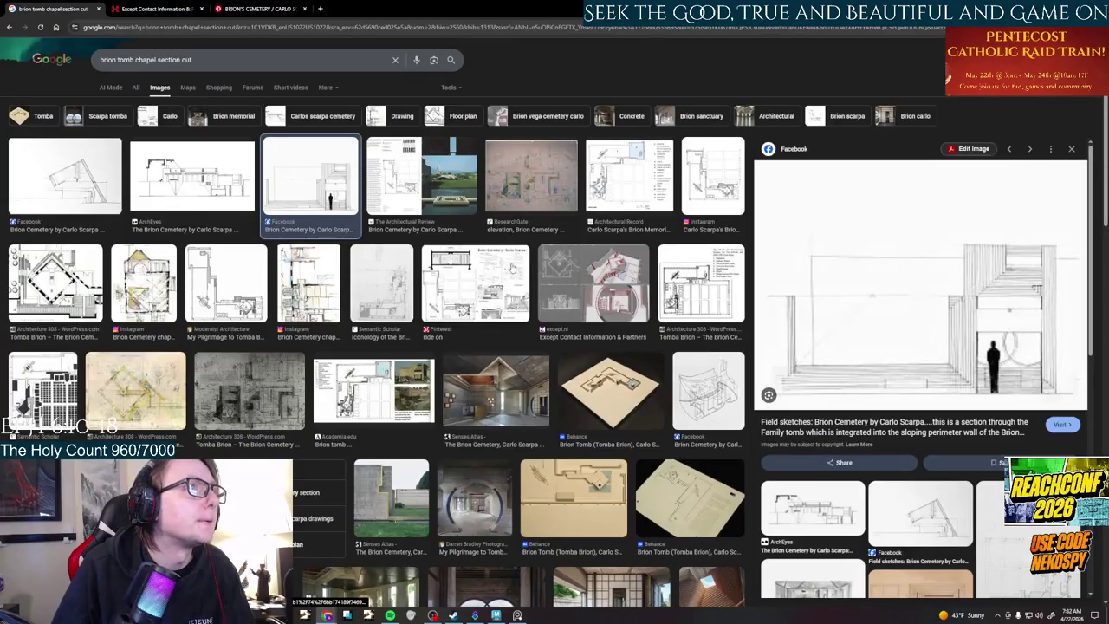
scroll(512, 270, down, 3)
scroll(520, 251, down, 5)
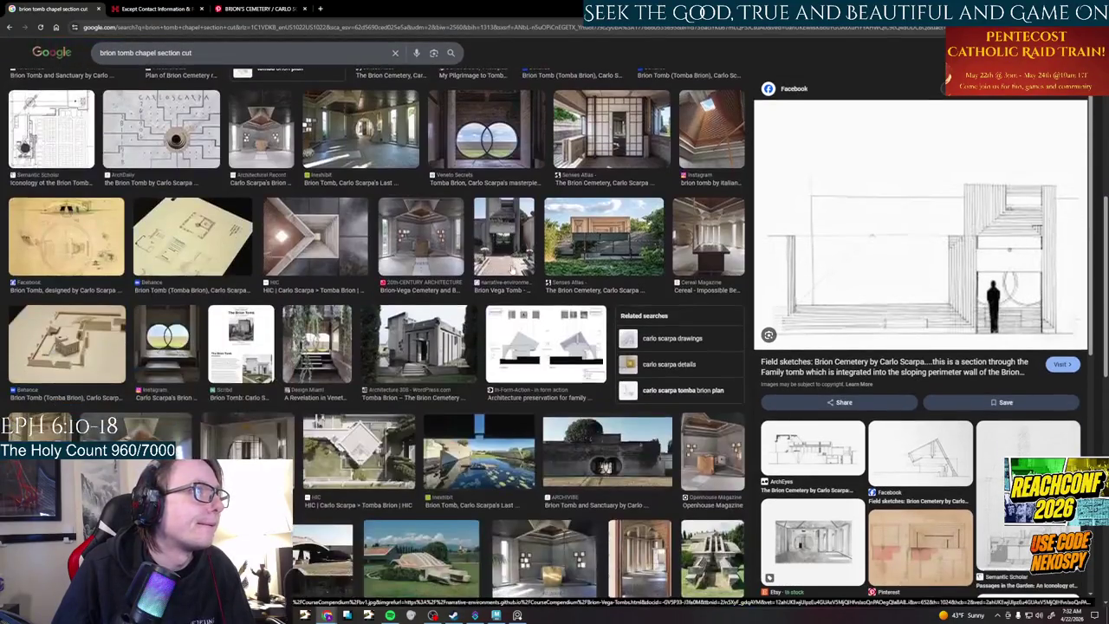
scroll(544, 214, down, 3)
click(544, 214)
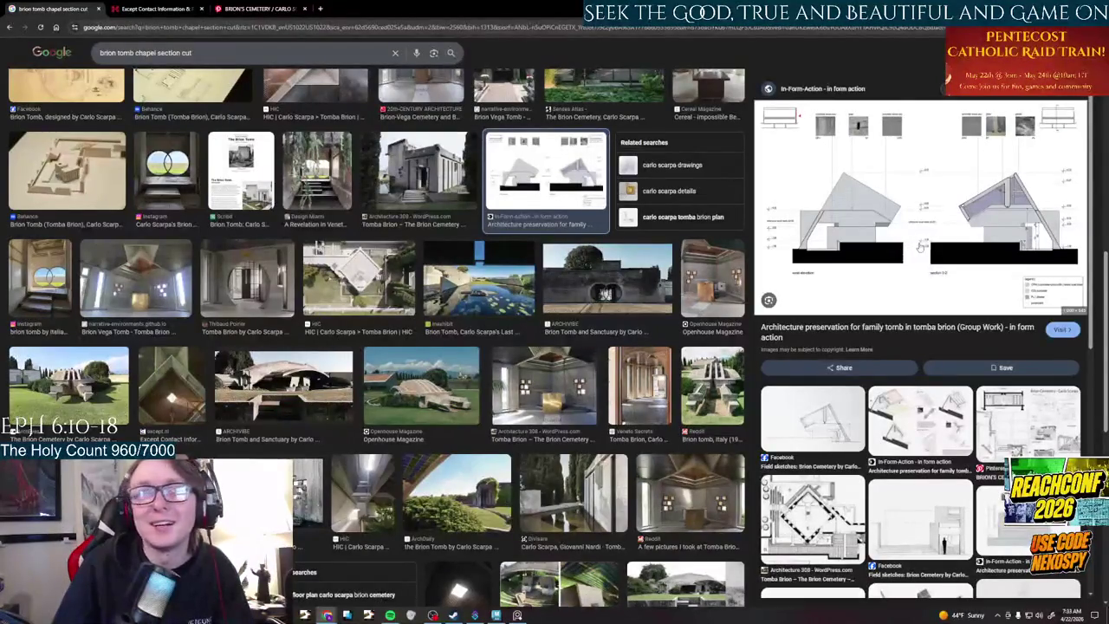
click(1075, 330)
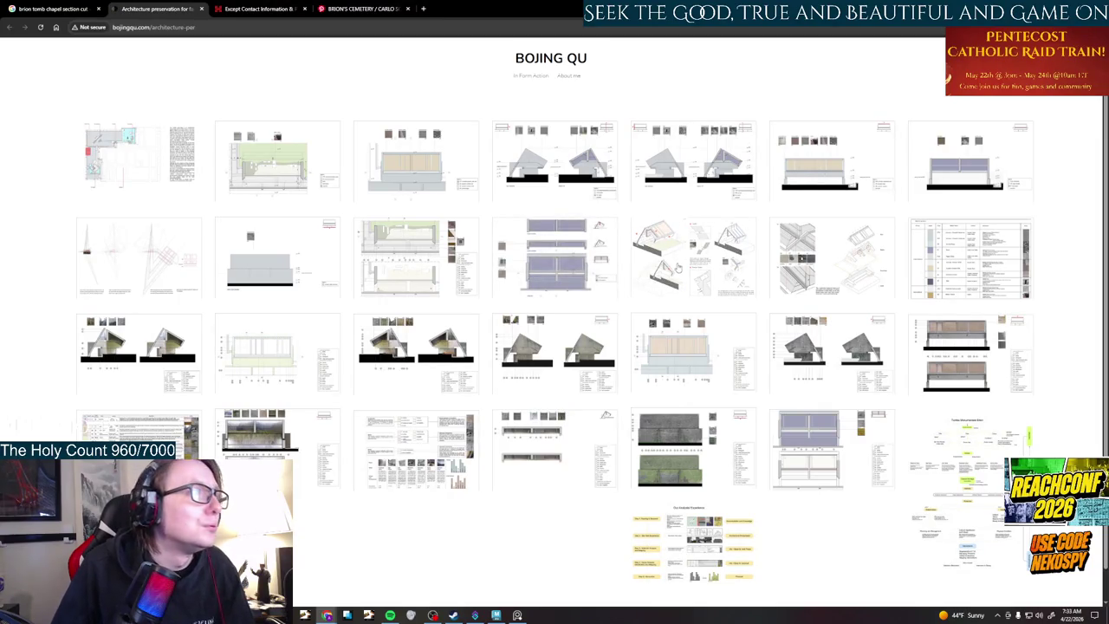
- Enlarge and inspect the section 2-2, site plan and decay table images in the gallery
scroll(604, 229, down, 1)
scroll(604, 229, down, 1)
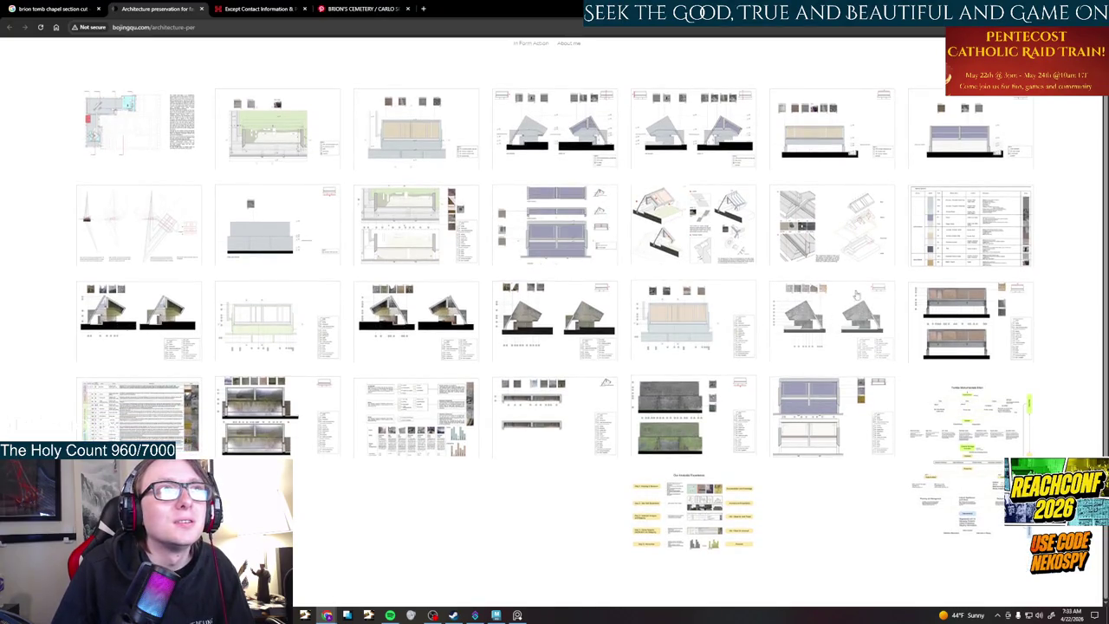
click(532, 131)
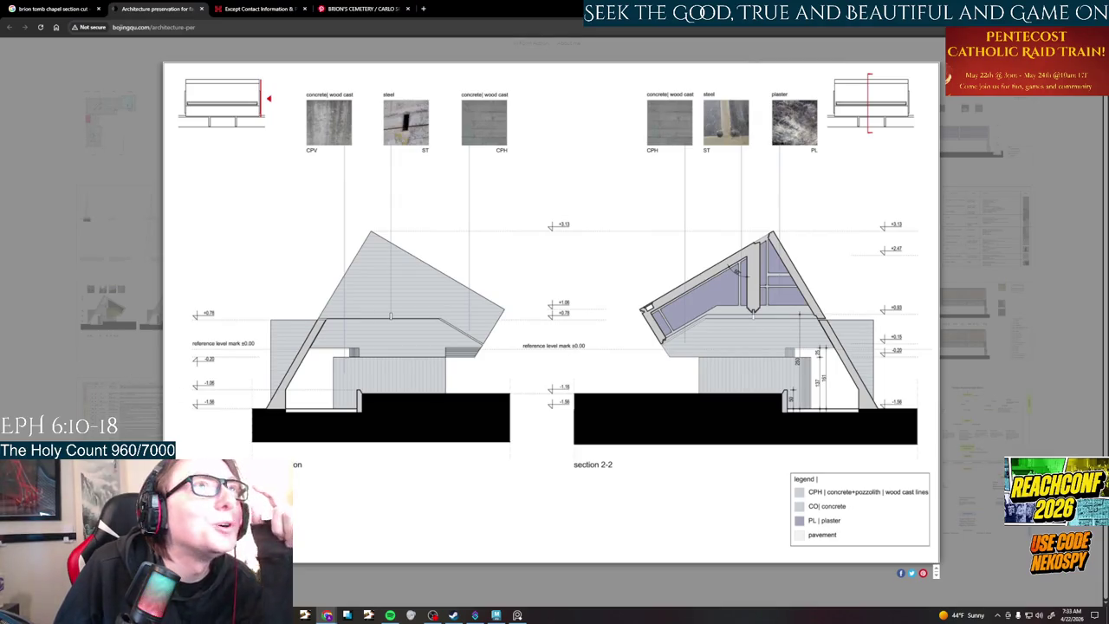
click(996, 143)
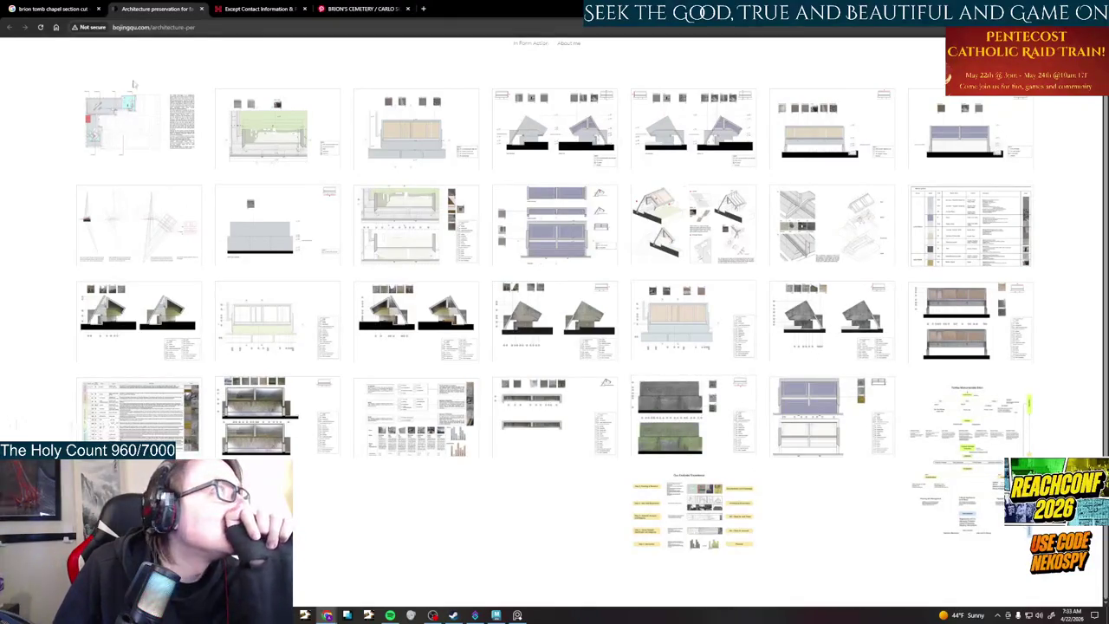
click(138, 123)
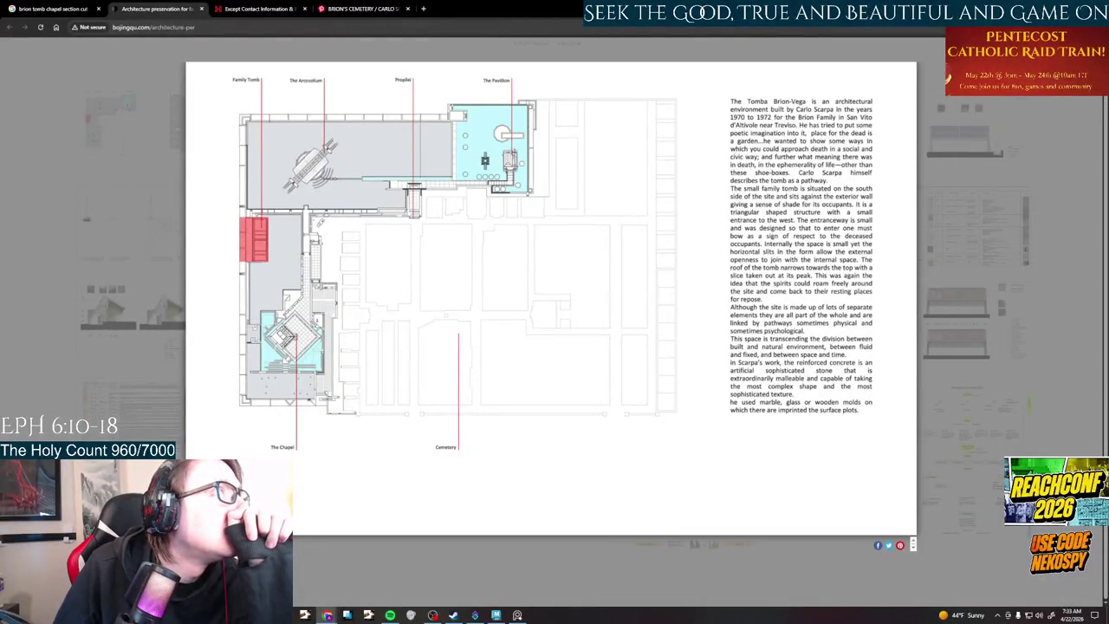
click(936, 176)
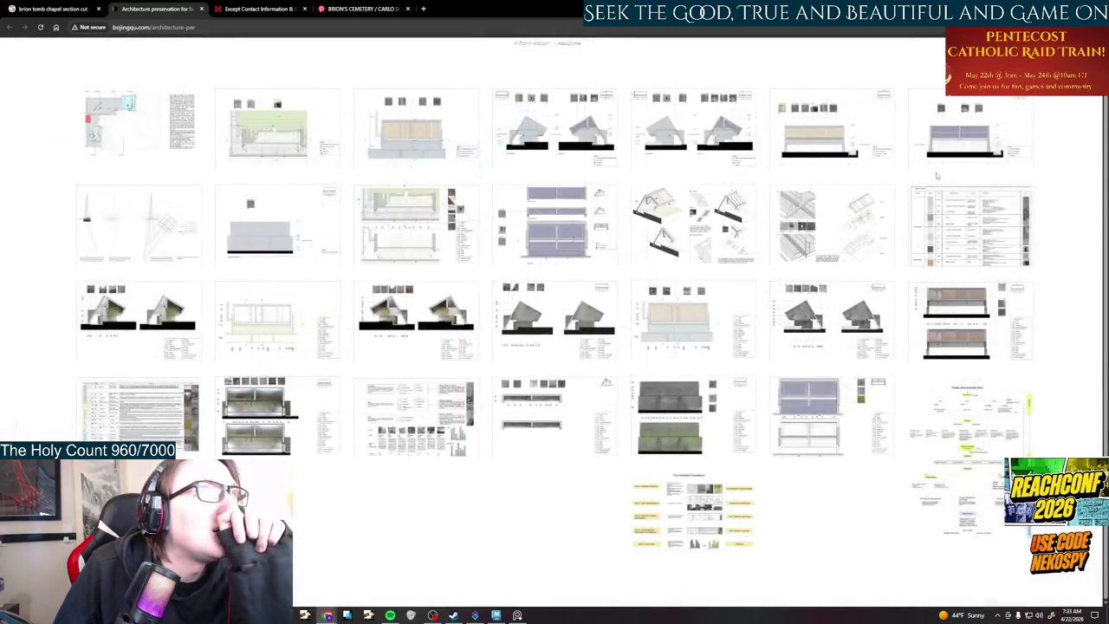
scroll(936, 176, up, 1)
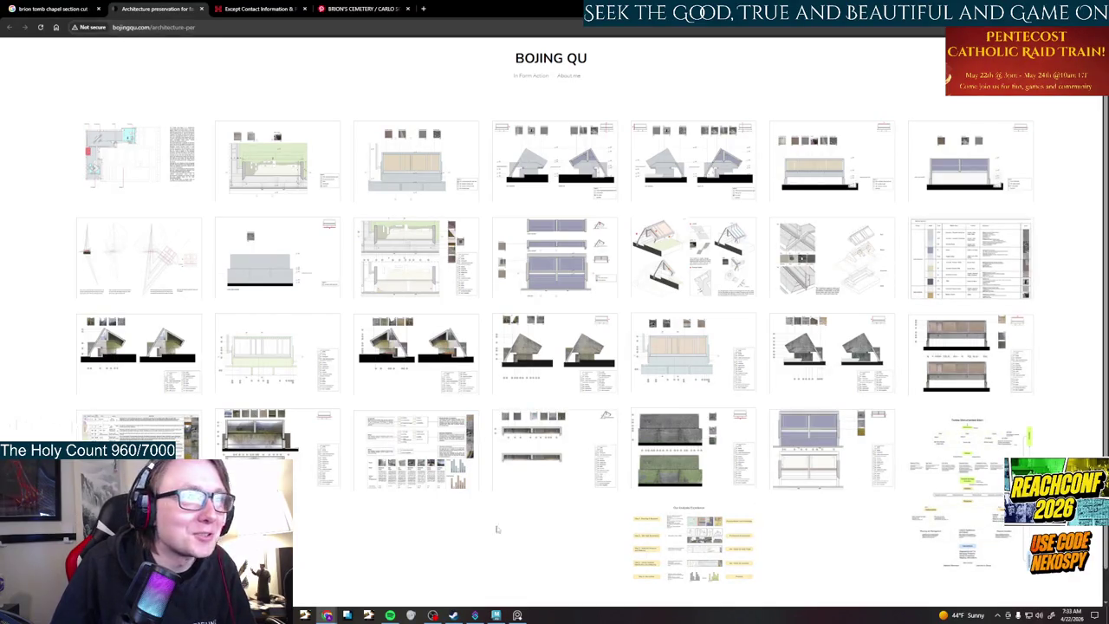
click(964, 232)
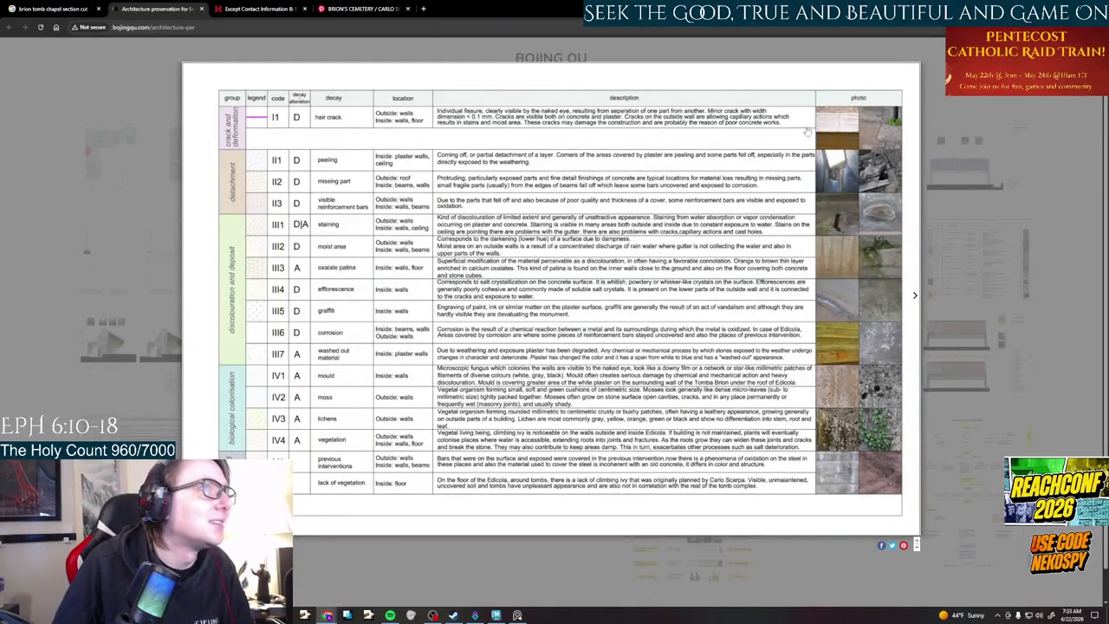
click(411, 187)
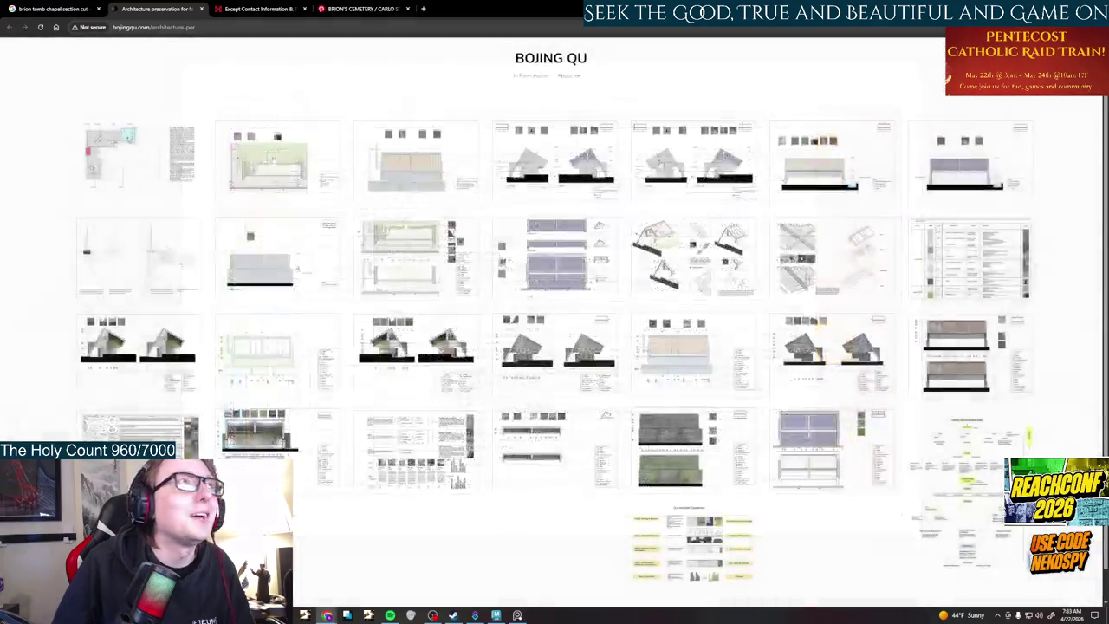
- View the line drawing sheet, then return to the 'brion tomb chapel section cut' results tab
click(123, 259)
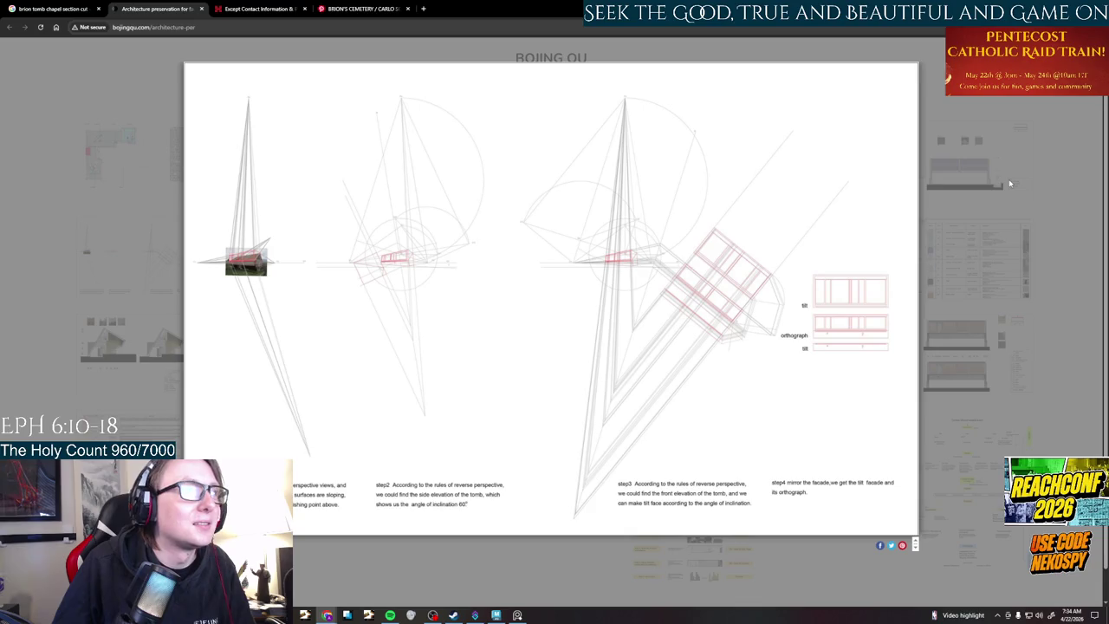
key(Escape)
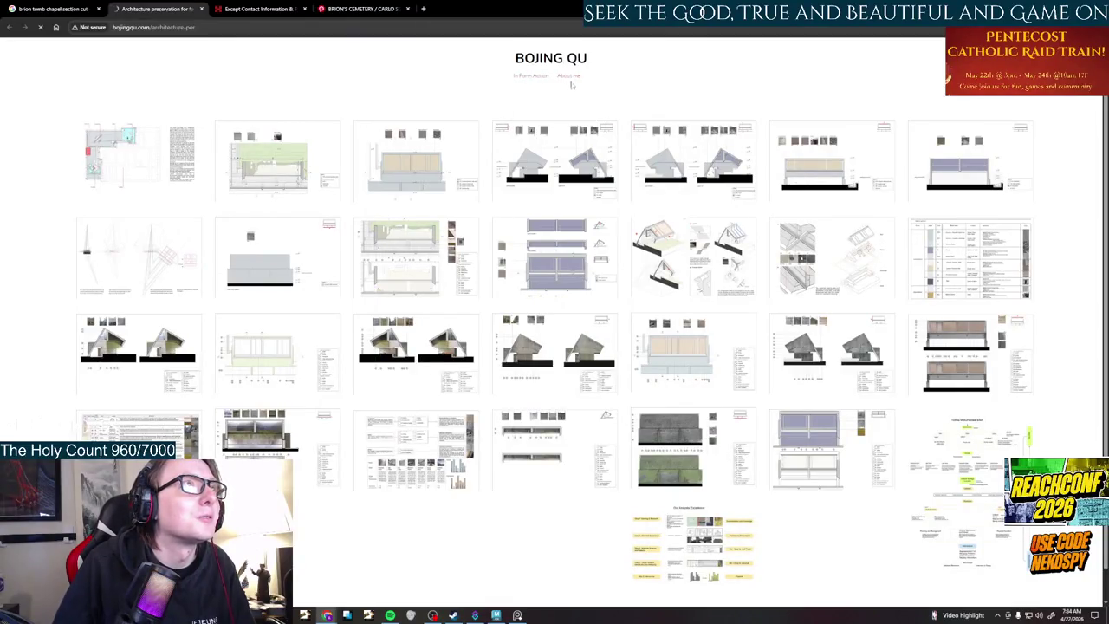
click(8, 27)
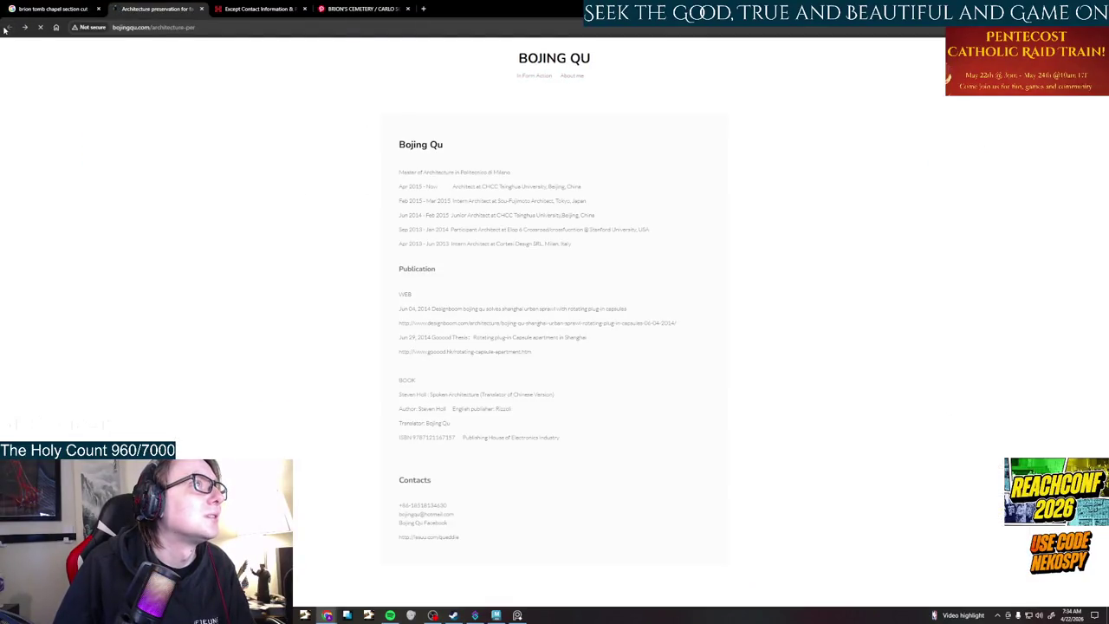
scroll(654, 327, down, 1)
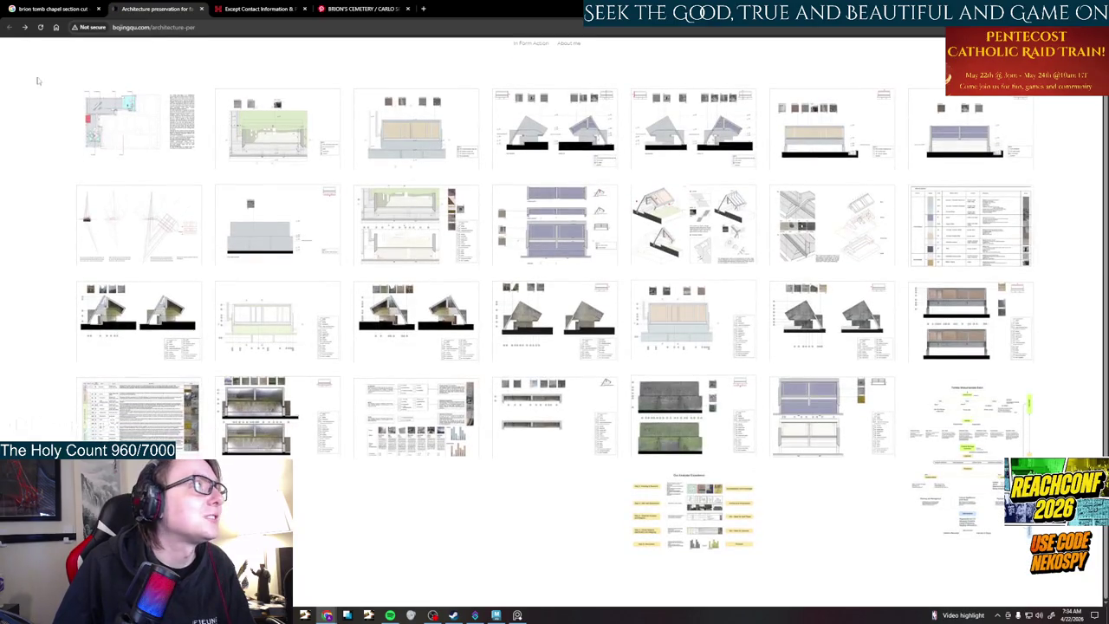
click(52, 10)
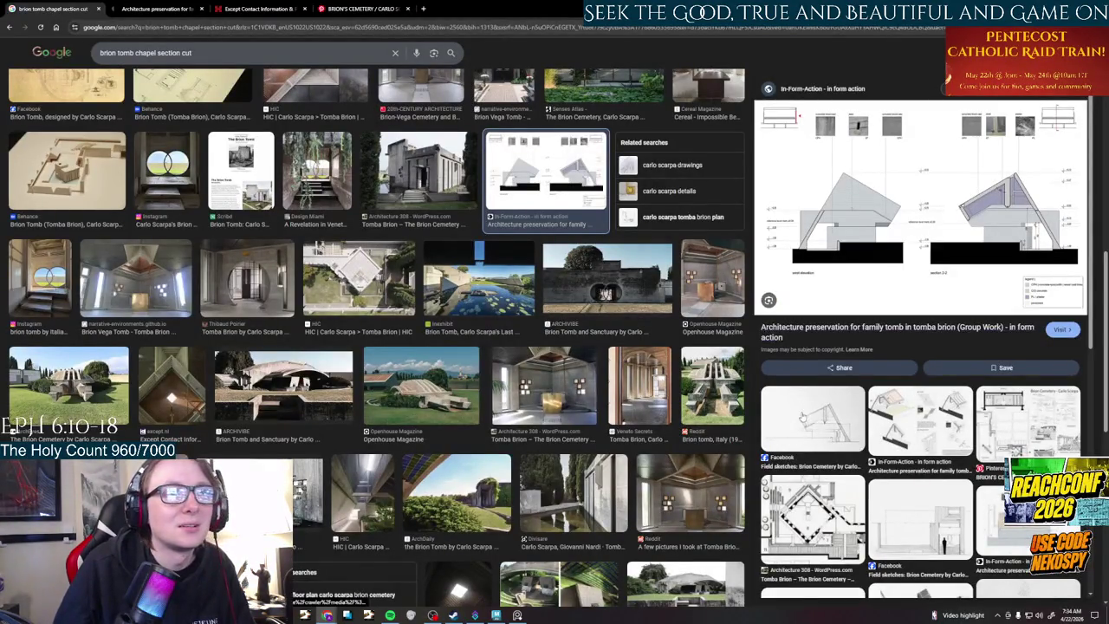
- Preview the Behance and ArchEyes Brion Cemetery drawings, then search images for 'carlo scarpa drawings'
scroll(813, 434, down, 2)
scroll(819, 390, down, 2)
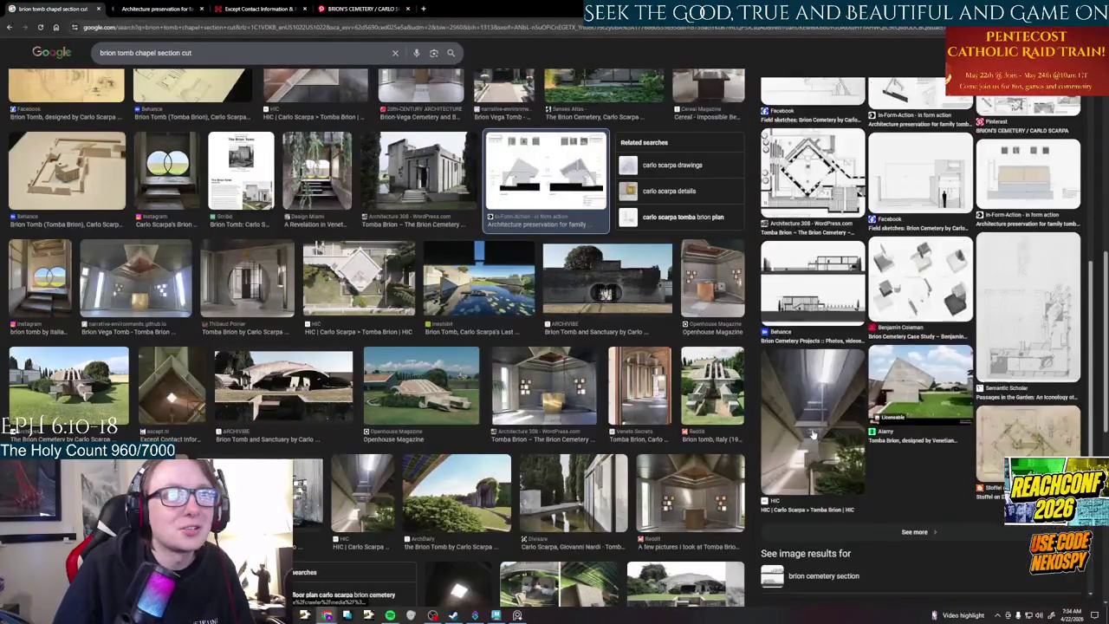
click(834, 274)
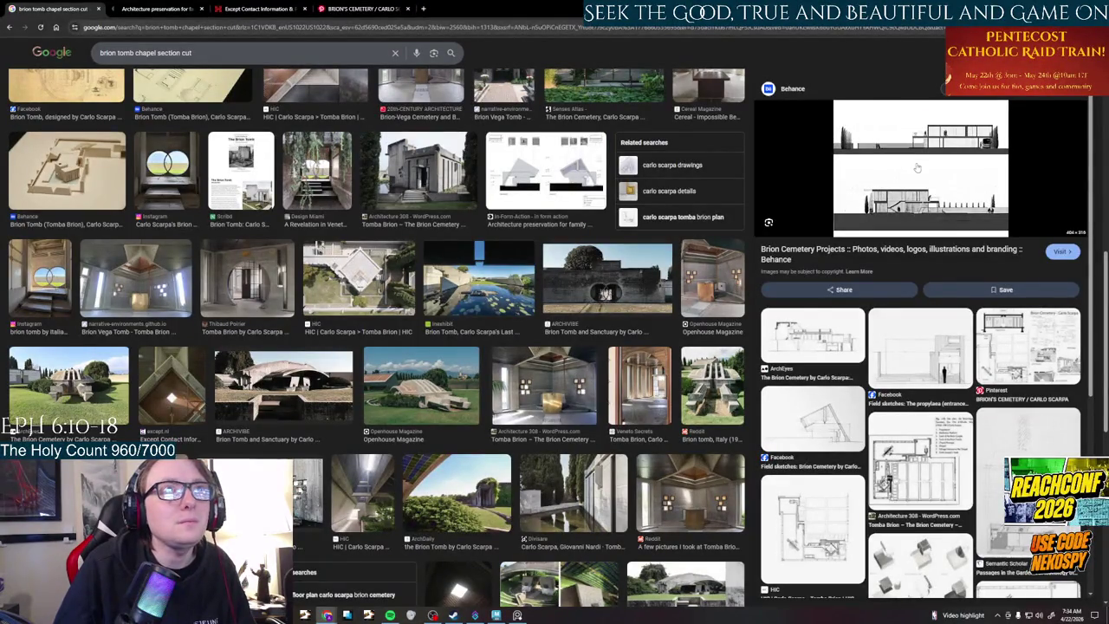
click(822, 345)
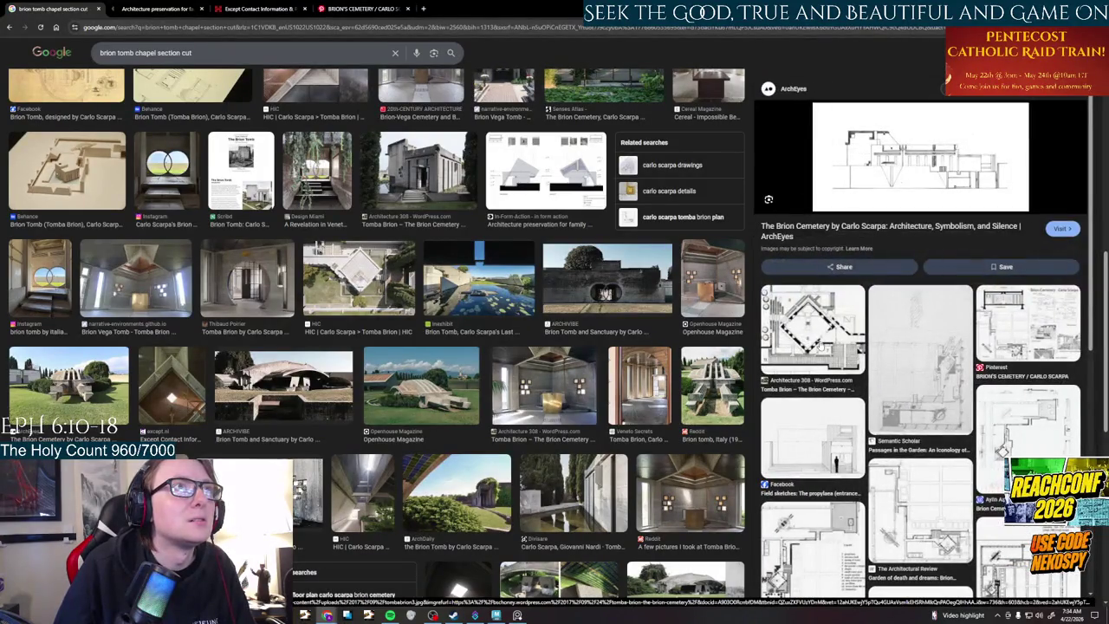
click(673, 165)
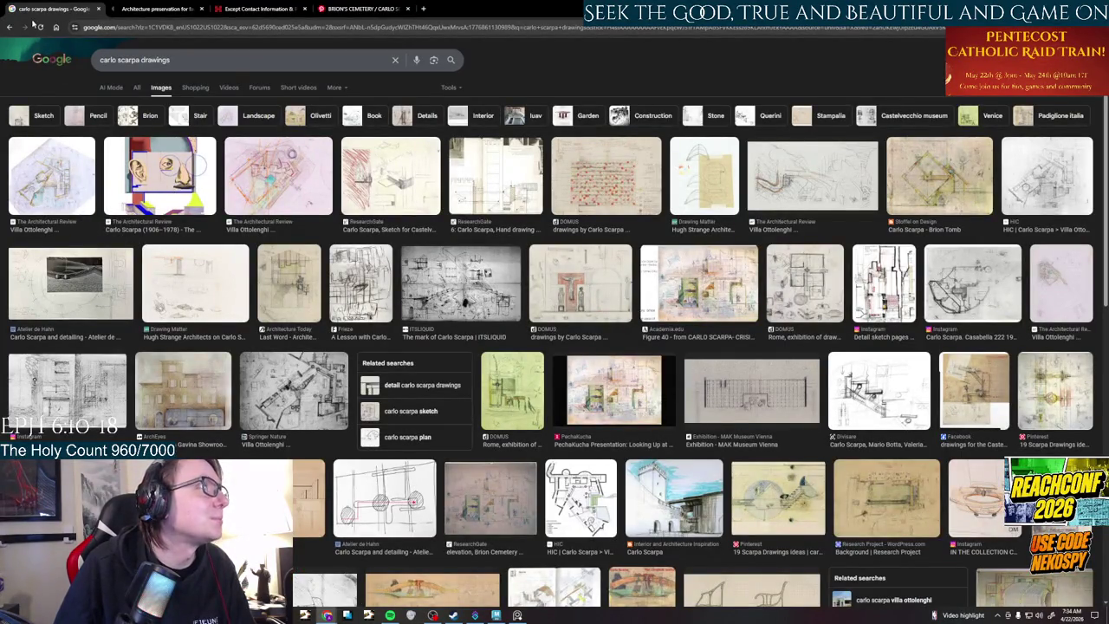
- Preview the Brion Tomb drawing, the Instagram La tombe Brion sketch and the Pinterest Scarpa drawings
click(977, 192)
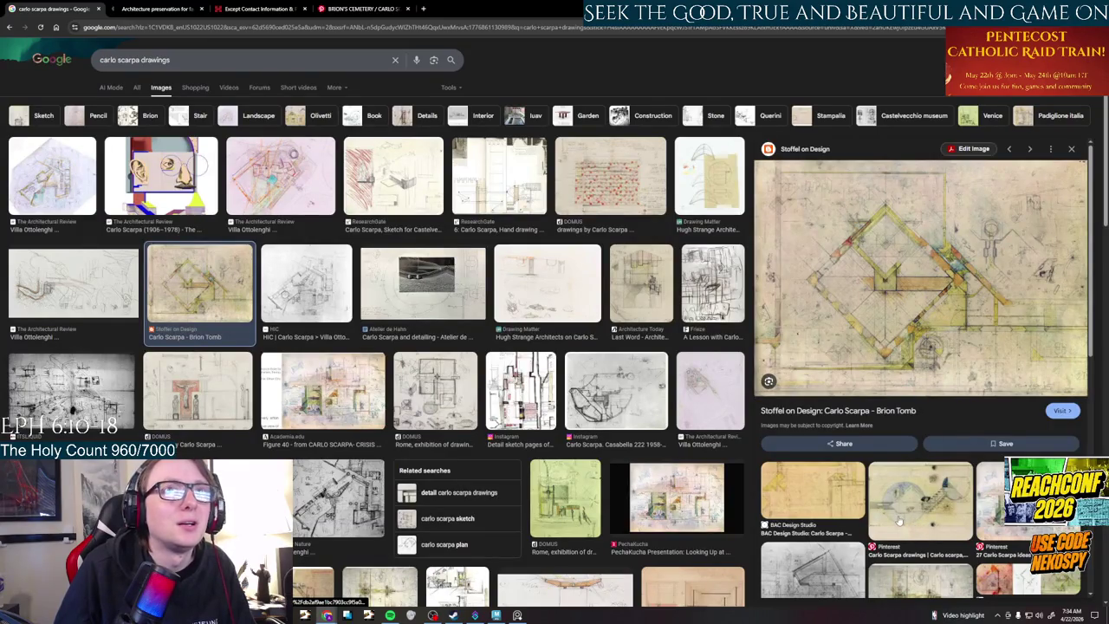
scroll(899, 520, down, 3)
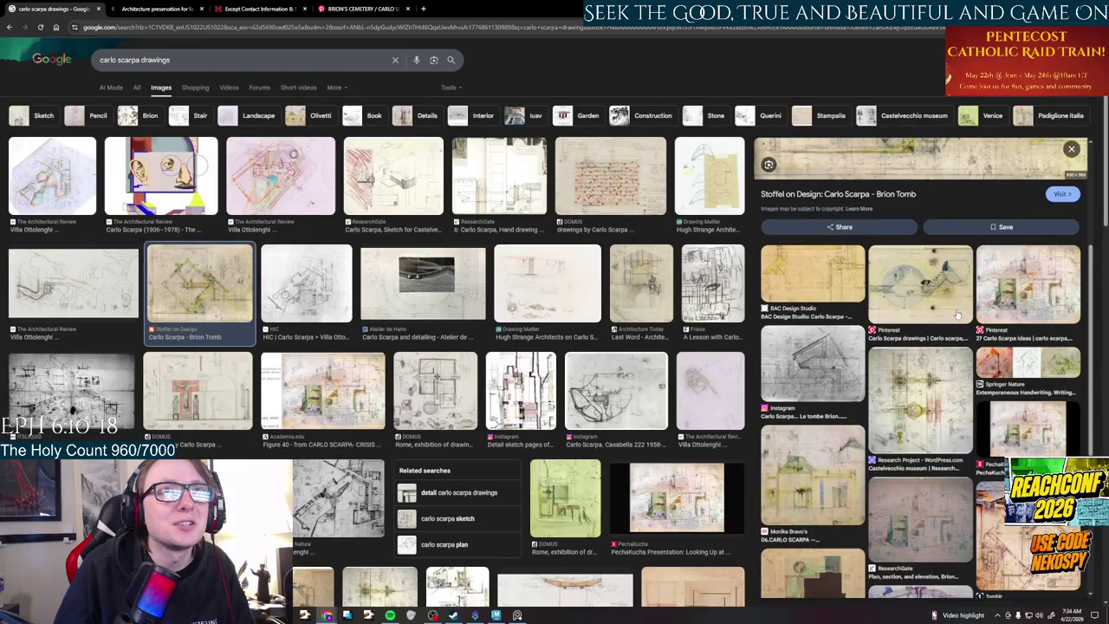
click(790, 390)
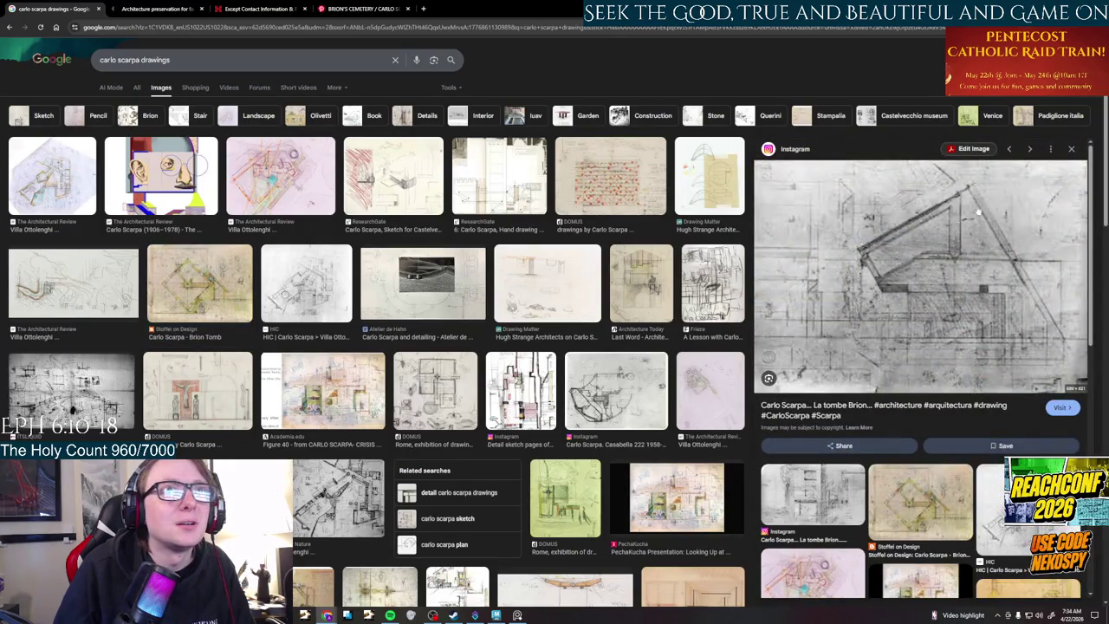
click(1071, 149)
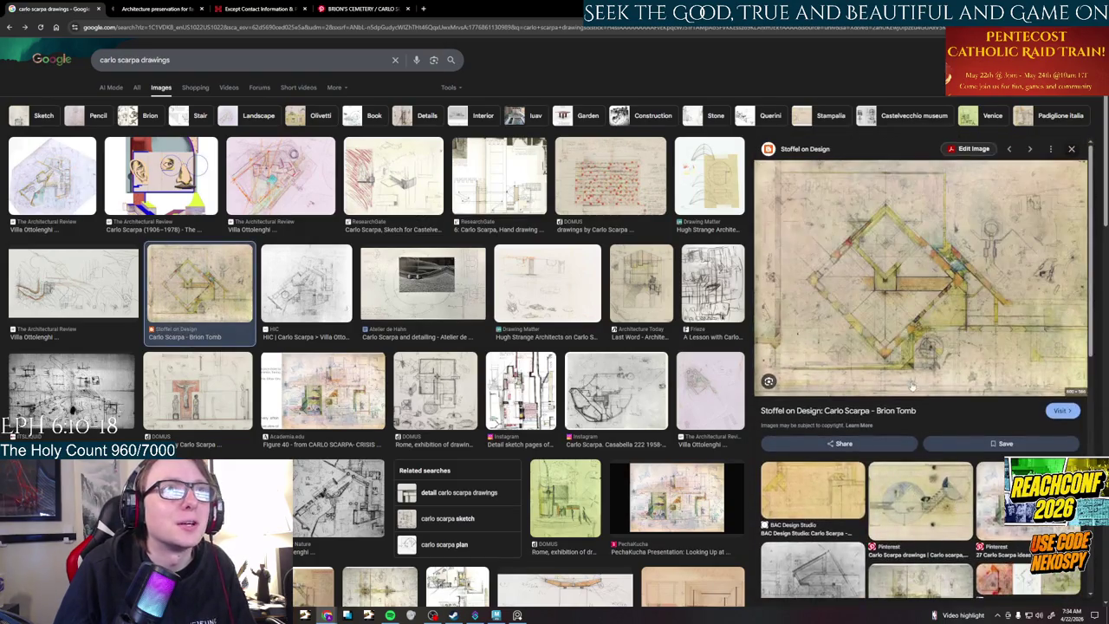
scroll(914, 330, down, 3)
click(919, 266)
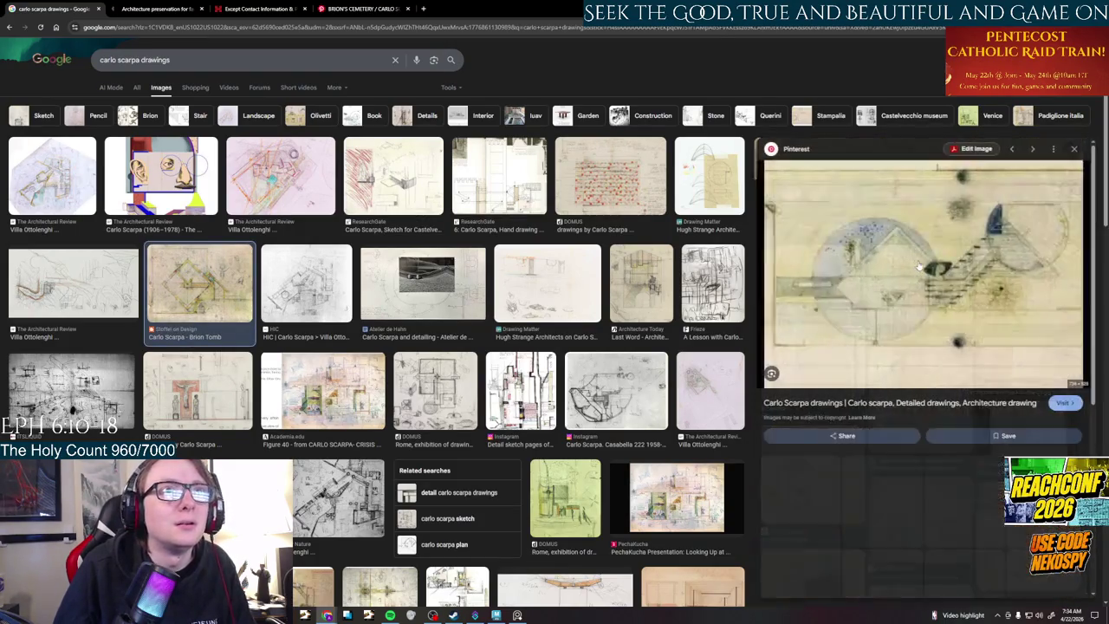
click(1072, 152)
- View the Tumblr, Figure 40 and DOMUS crucifix drawings, then return to the section cut results
scroll(960, 304, down, 5)
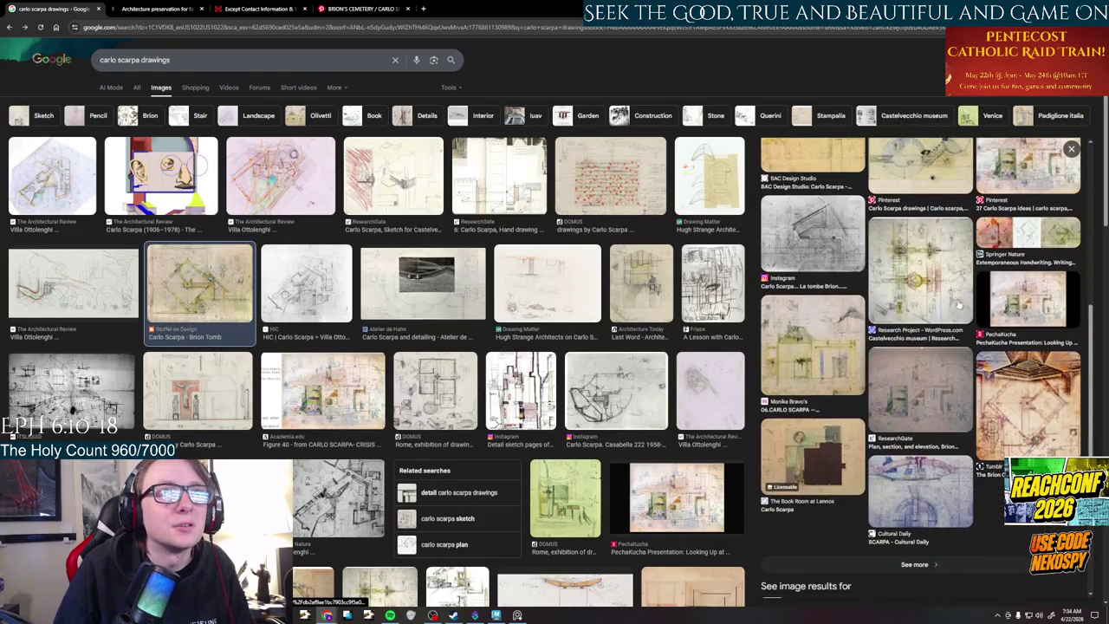
click(1020, 421)
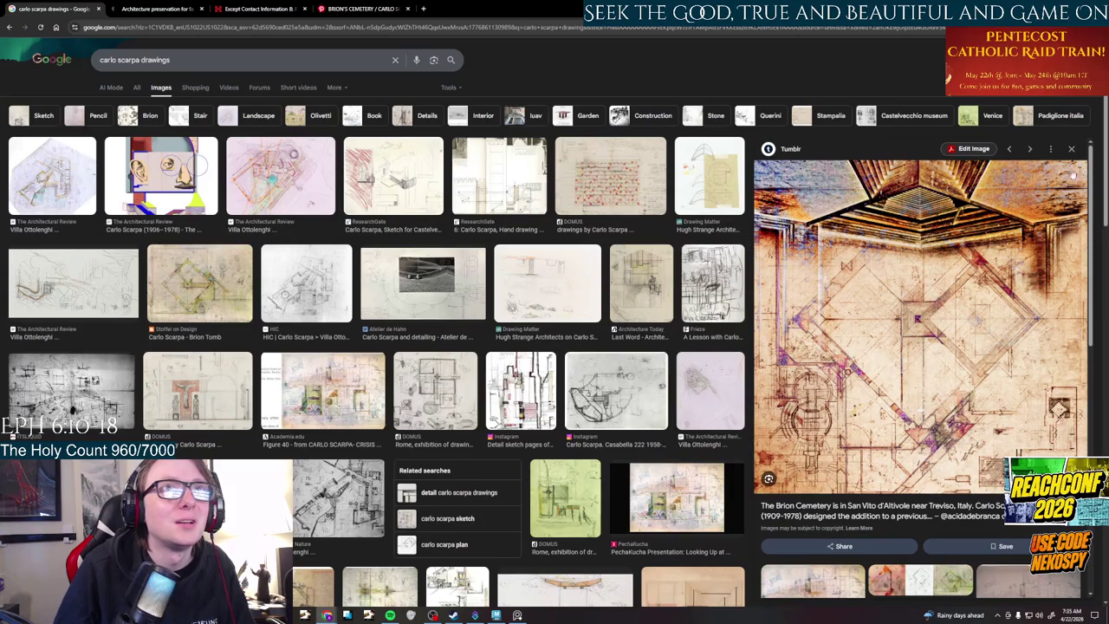
click(1072, 149)
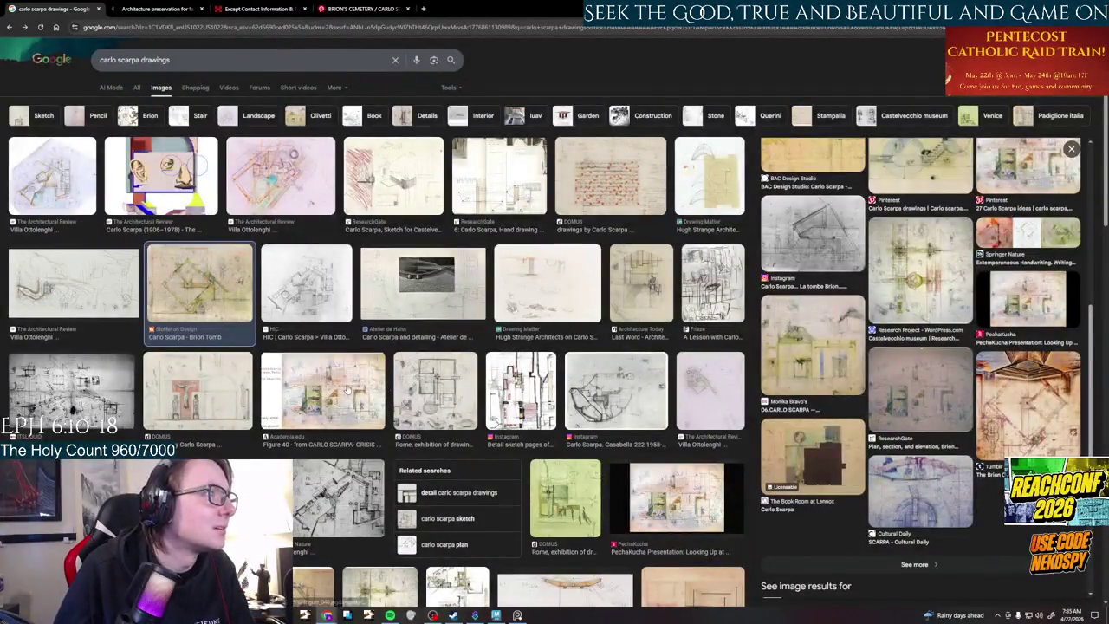
click(351, 389)
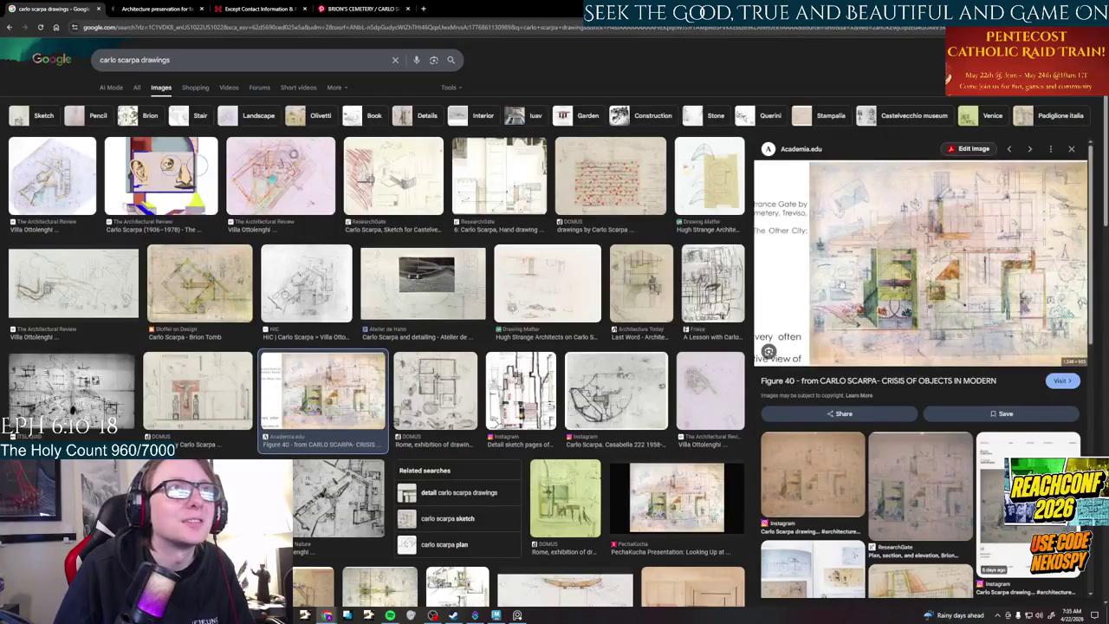
key(Left)
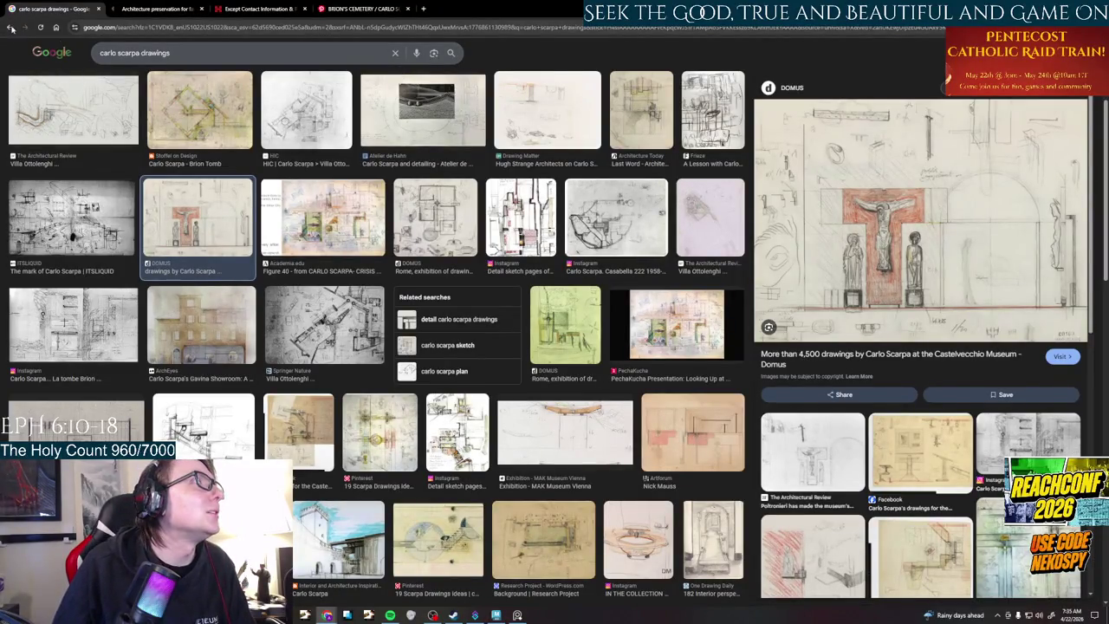
click(11, 27)
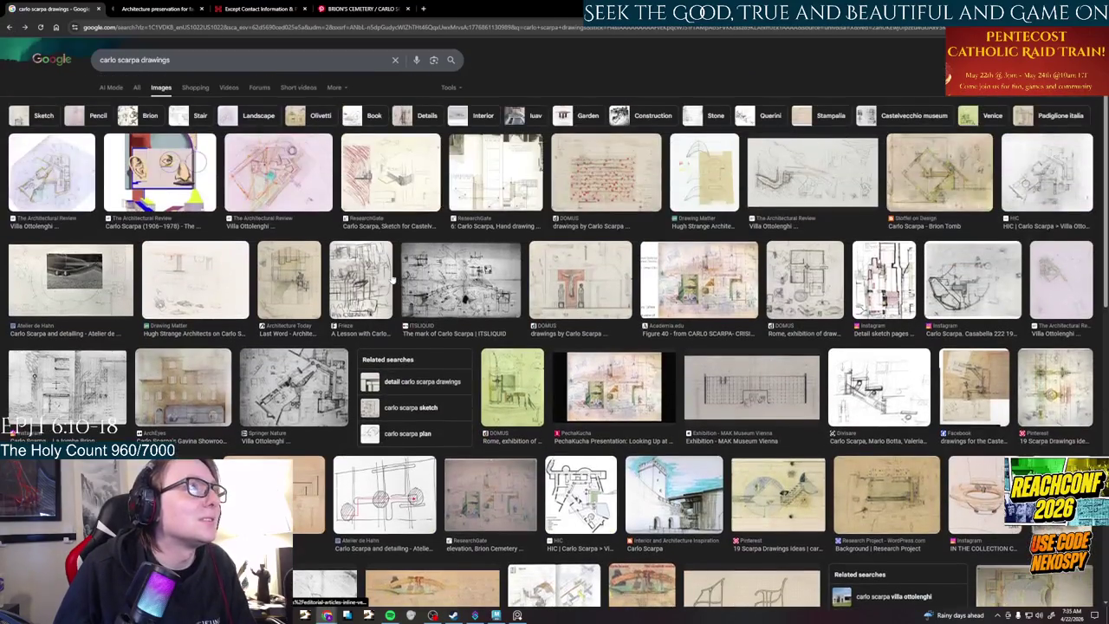
click(11, 27)
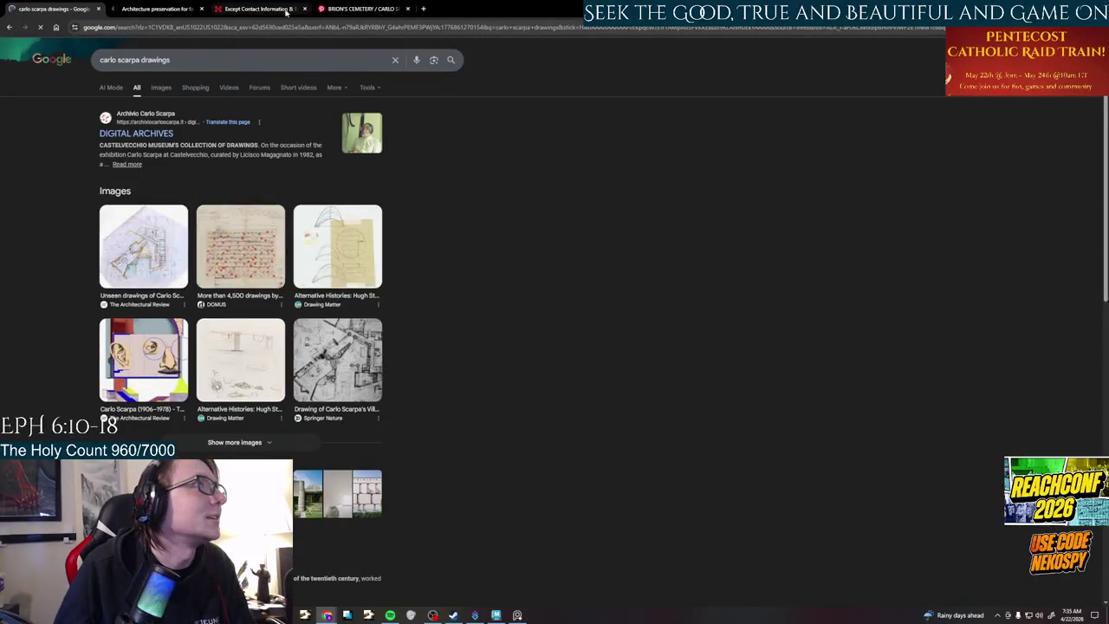
click(9, 27)
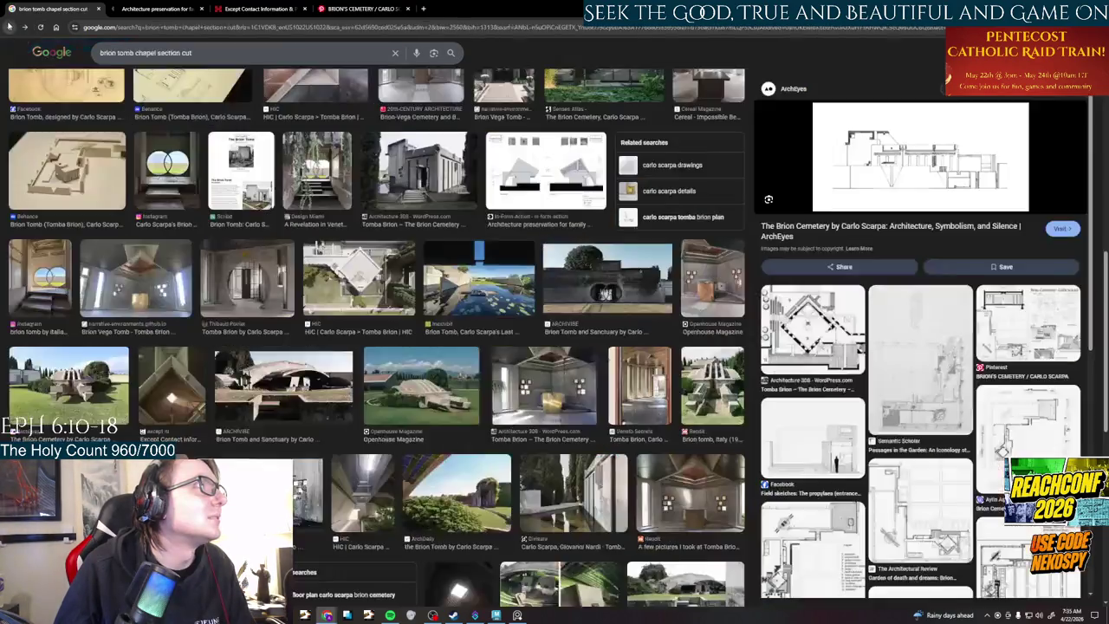
- Scroll down the section cut results and preview the Brion Cemetery Projects Behance image
scroll(458, 233, down, 3)
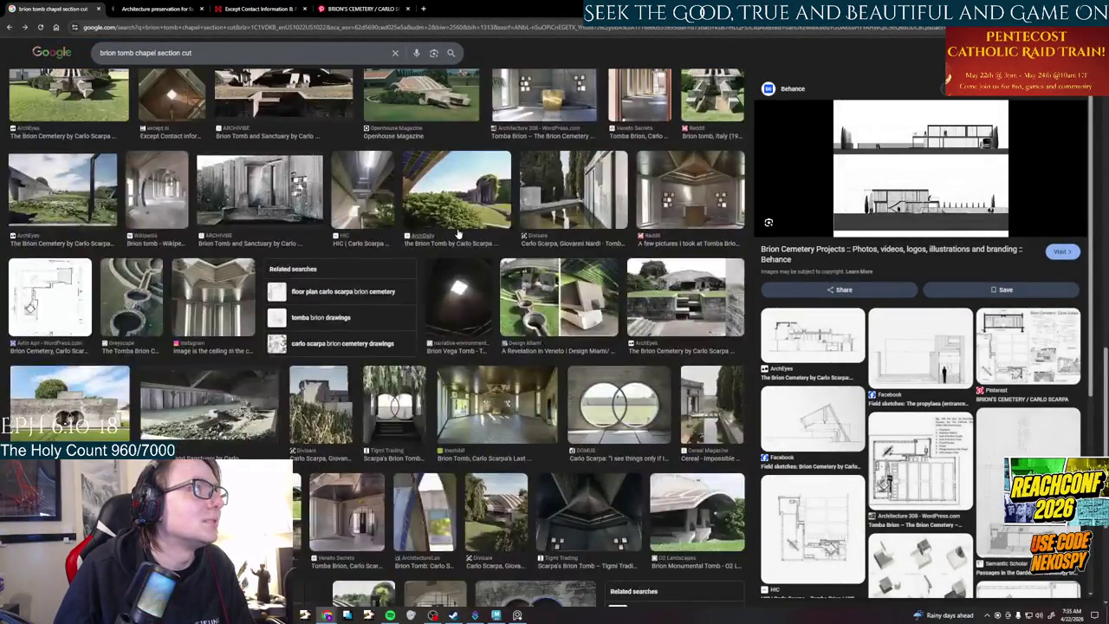
scroll(458, 233, down, 3)
scroll(458, 232, down, 4)
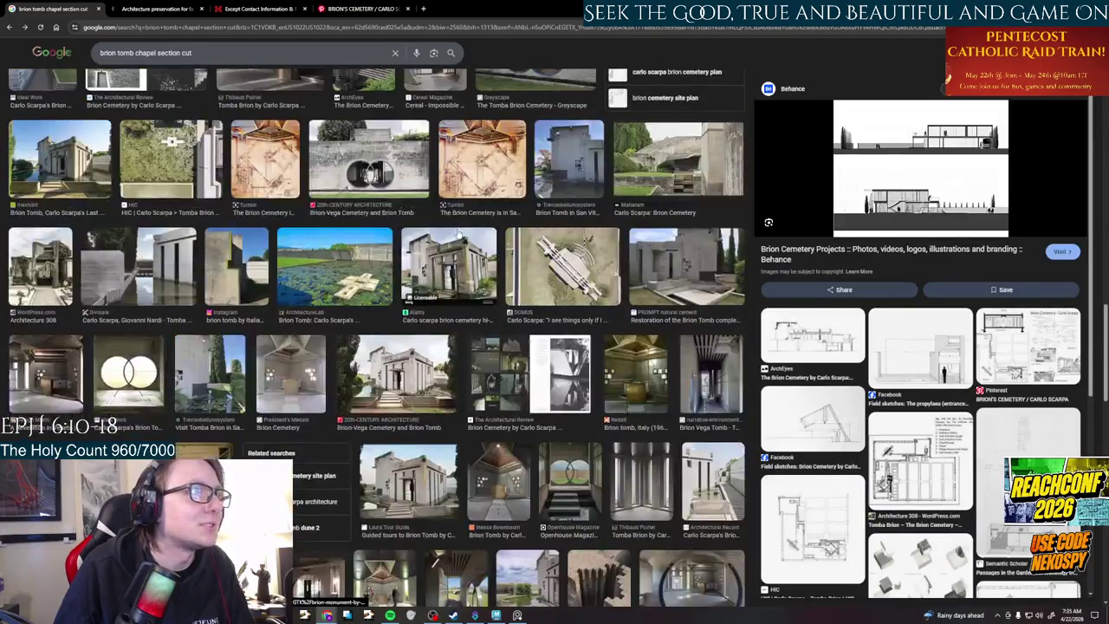
scroll(885, 395, down, 1)
scroll(886, 395, down, 1)
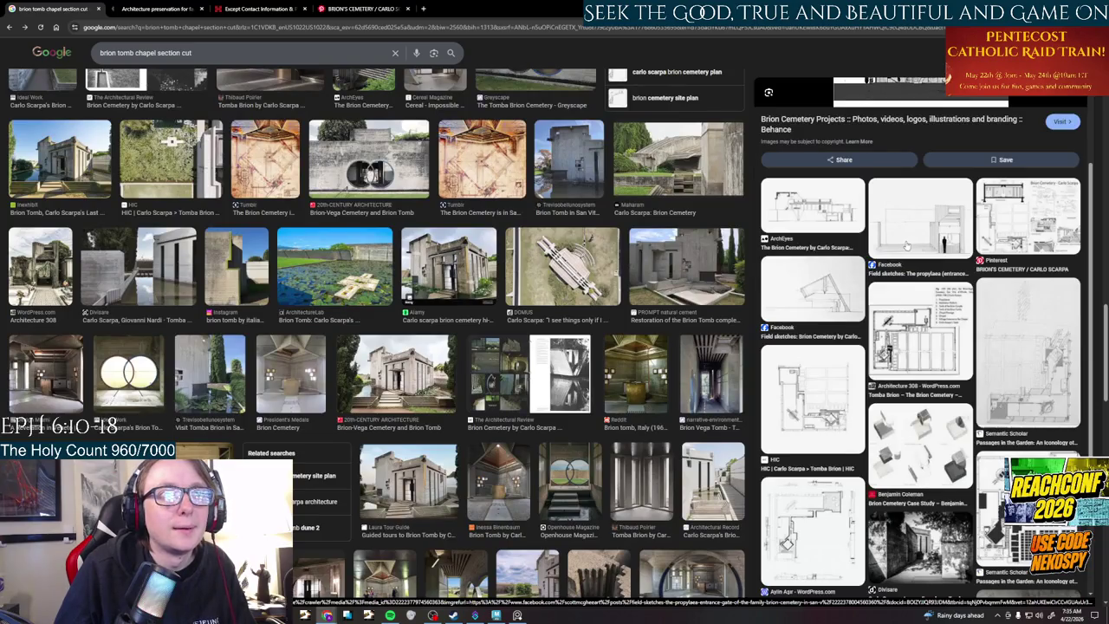
scroll(907, 246, down, 2)
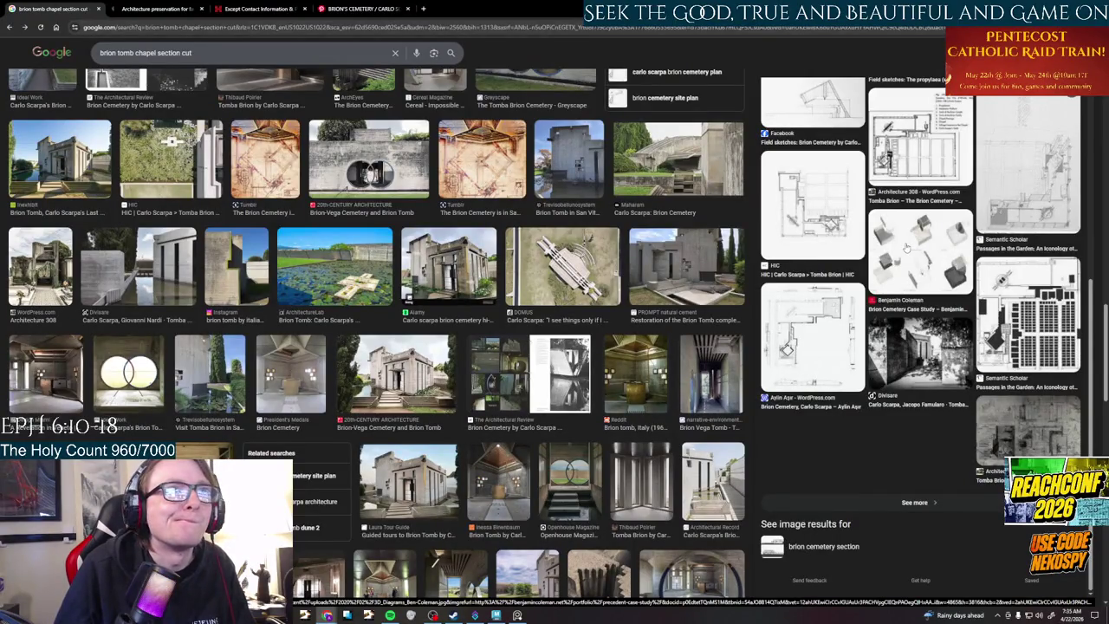
click(906, 246)
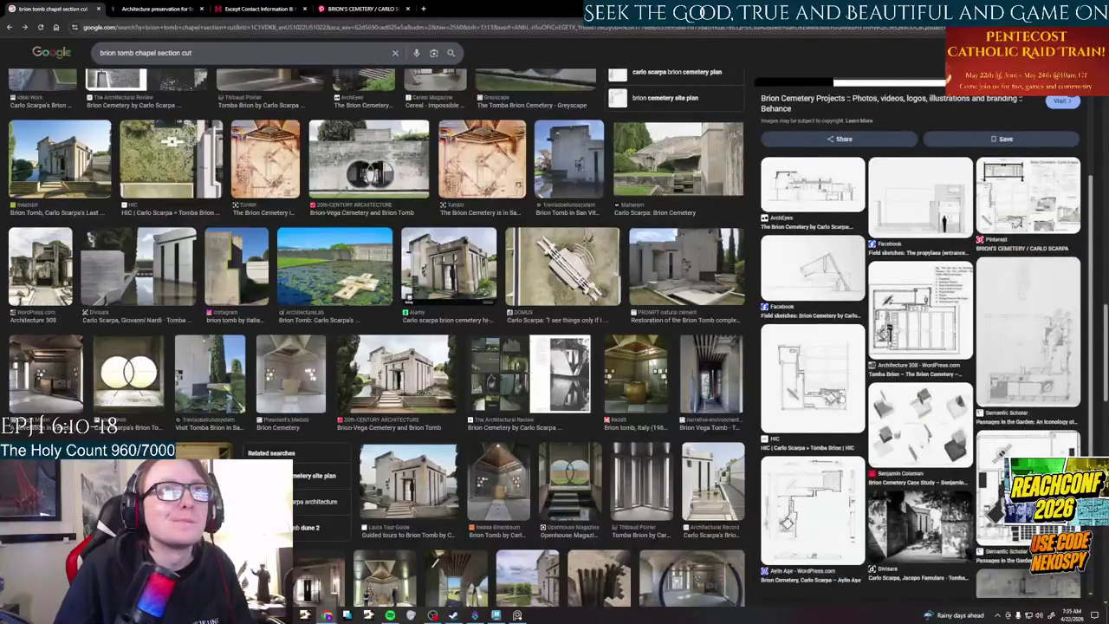
- Scroll back to the top and switch the section cut search to the All results tab
scroll(907, 260, down, 2)
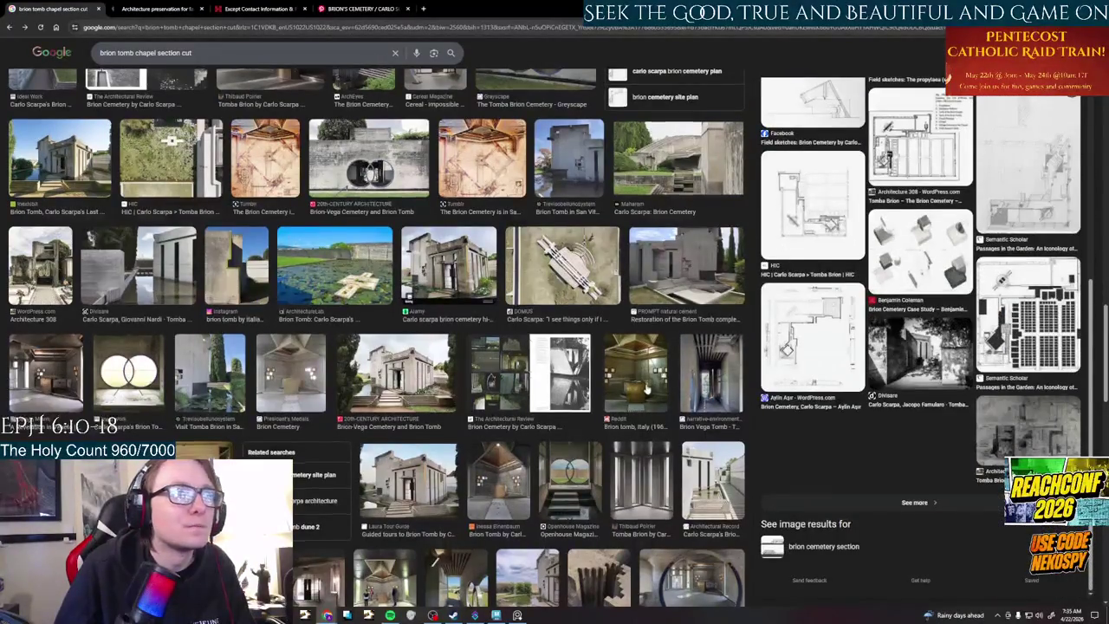
scroll(646, 389, down, 4)
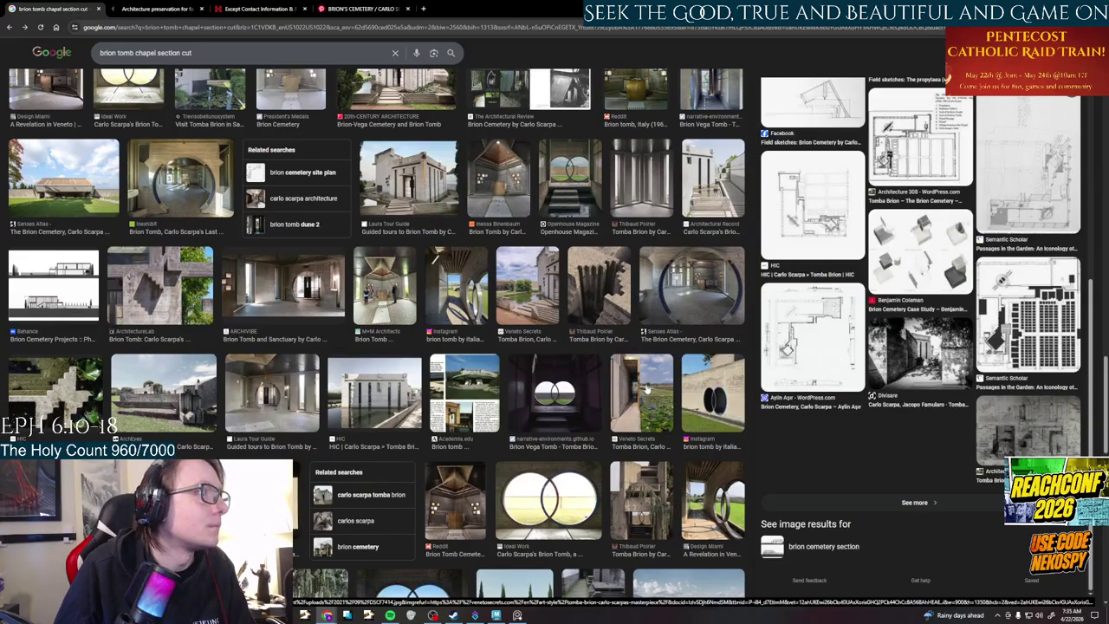
scroll(646, 389, down, 4)
scroll(646, 390, up, 5)
scroll(647, 389, up, 3)
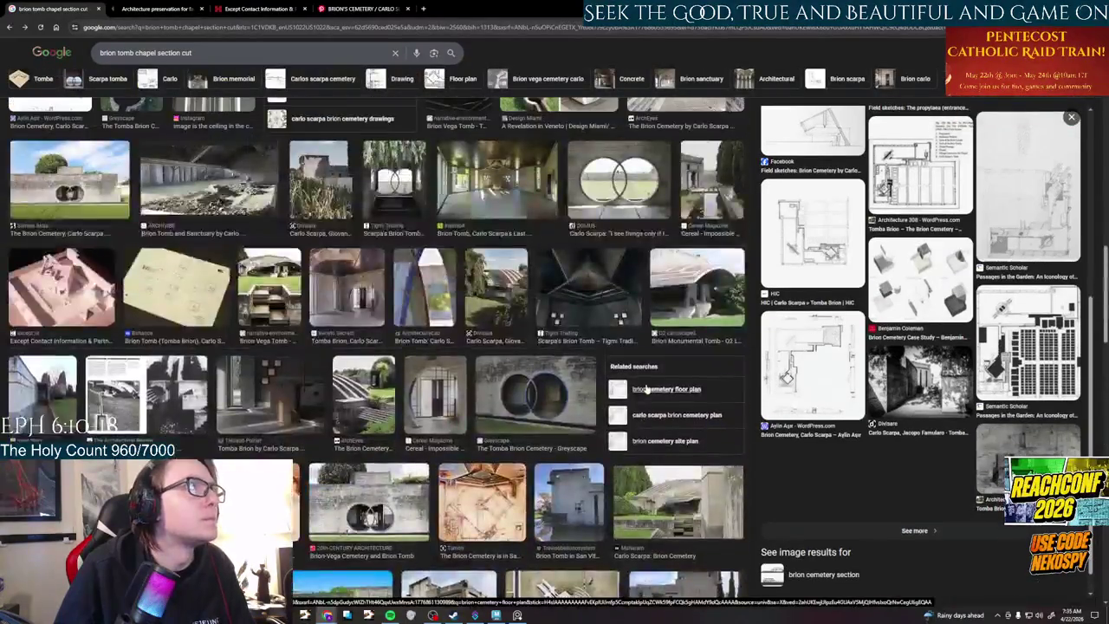
scroll(647, 389, up, 3)
scroll(646, 389, up, 3)
scroll(646, 389, up, 3)
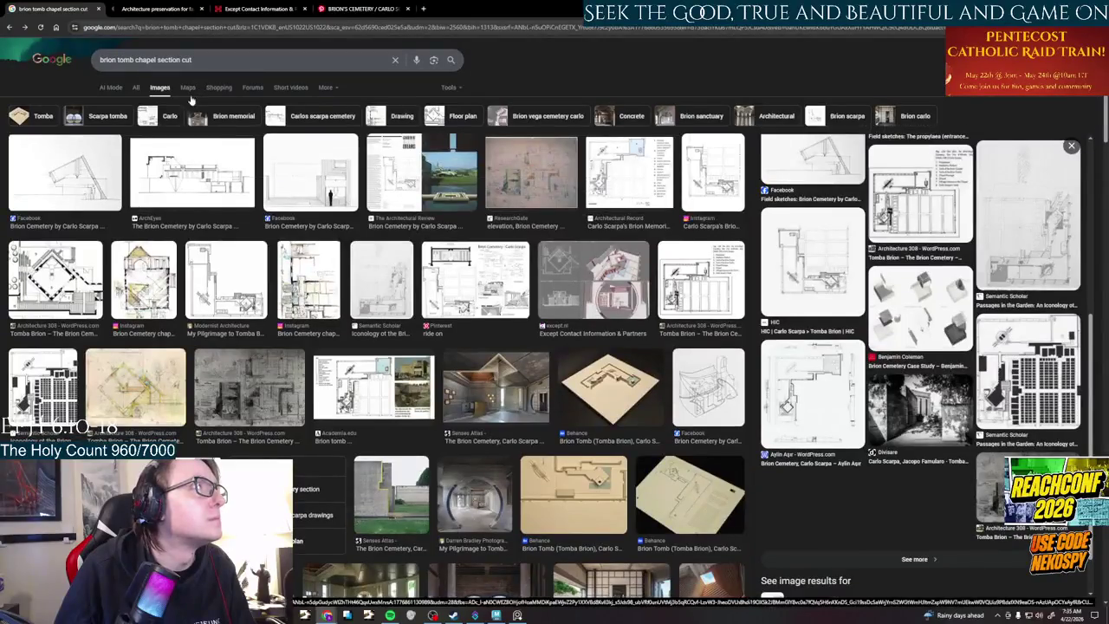
click(136, 87)
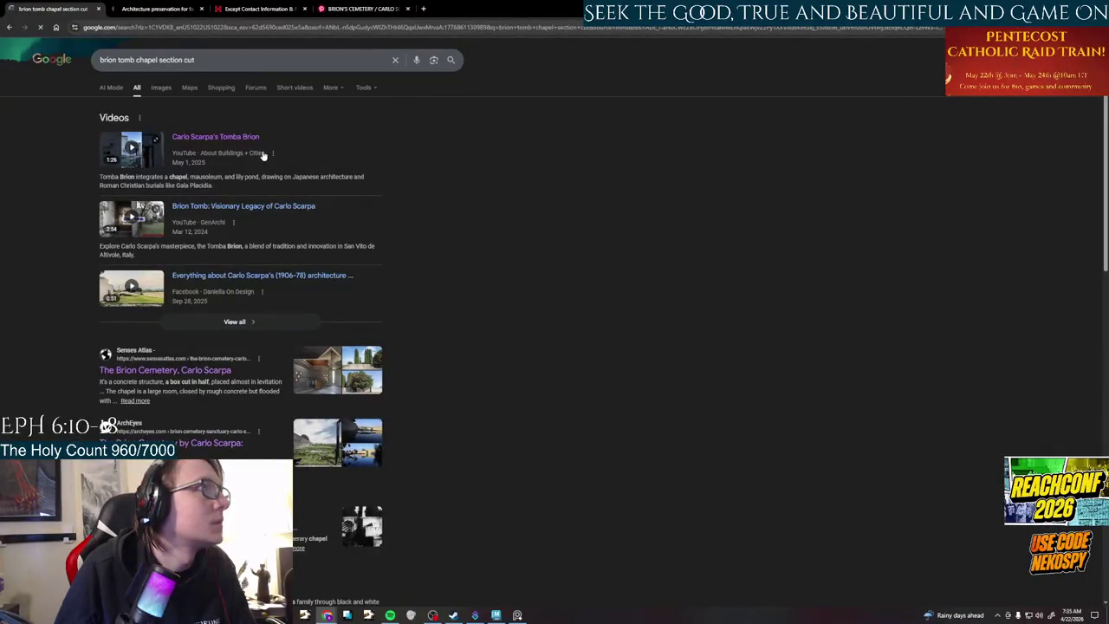
click(210, 141)
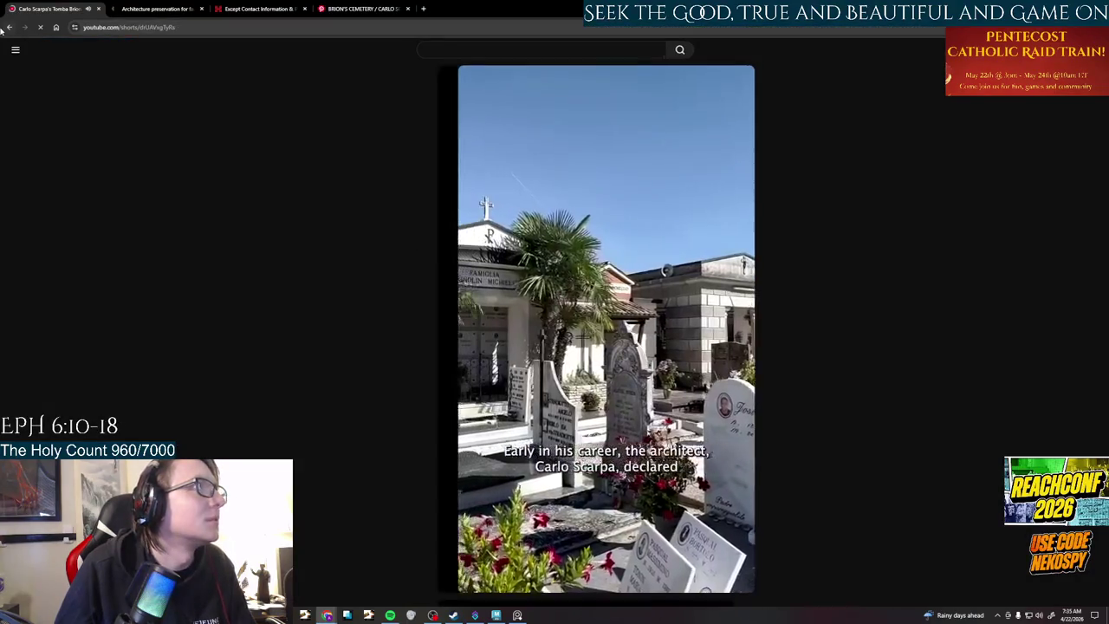
click(7, 27)
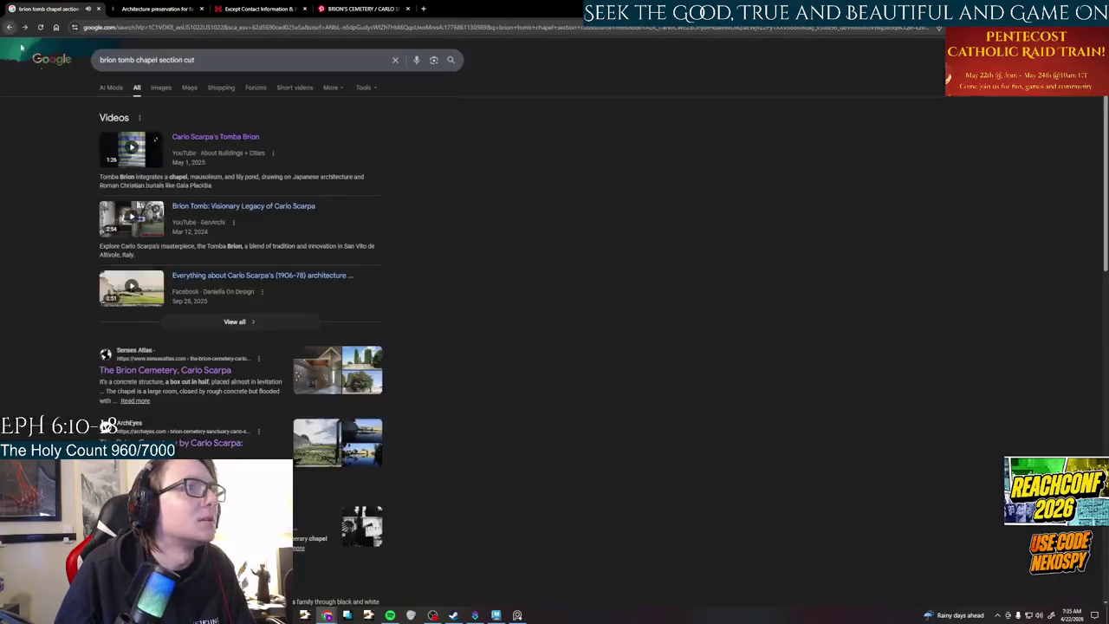
click(253, 209)
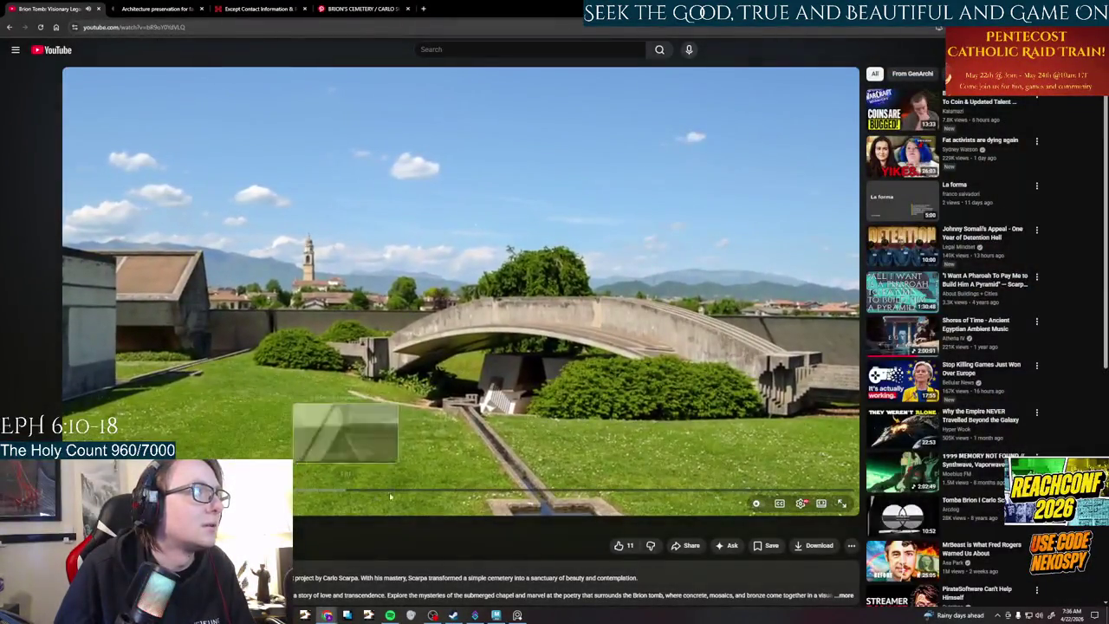
click(429, 493)
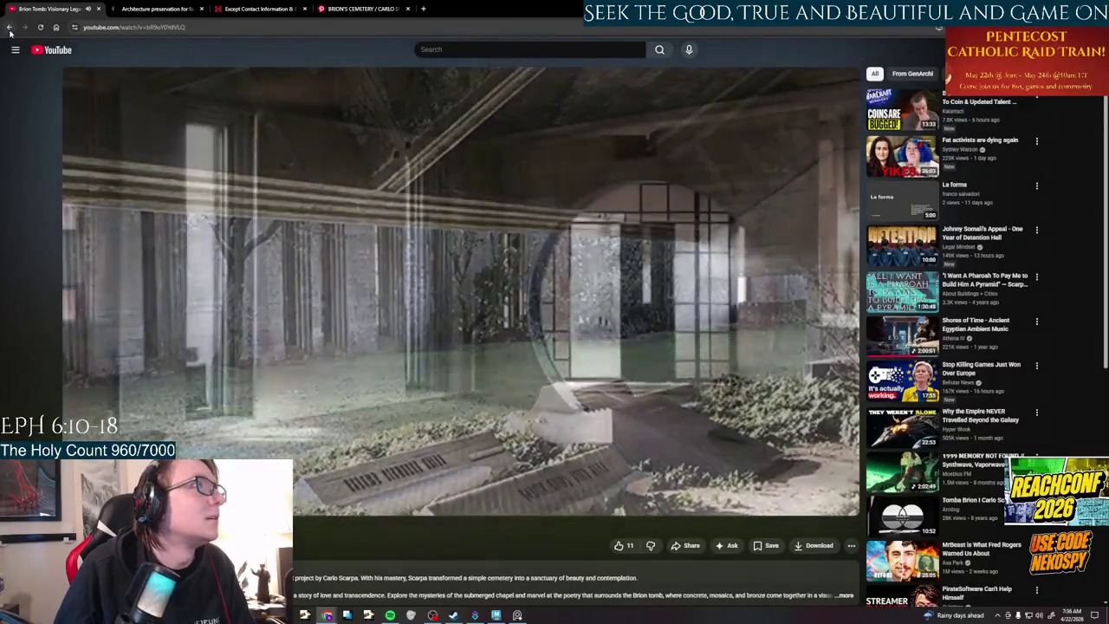
click(9, 28)
scroll(233, 284, down, 3)
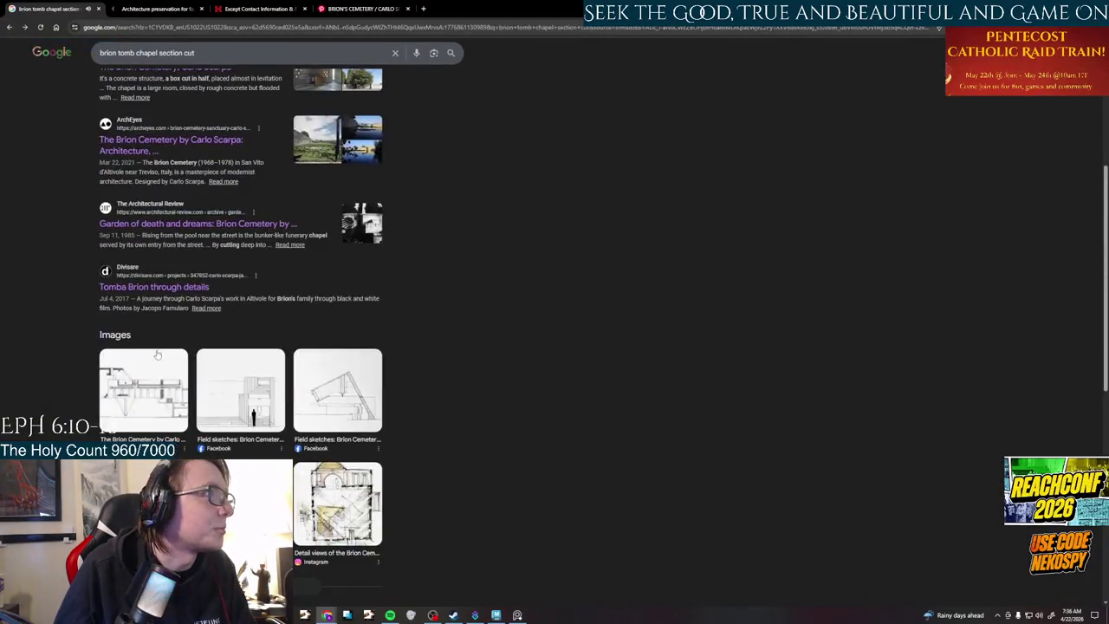
scroll(339, 290, down, 2)
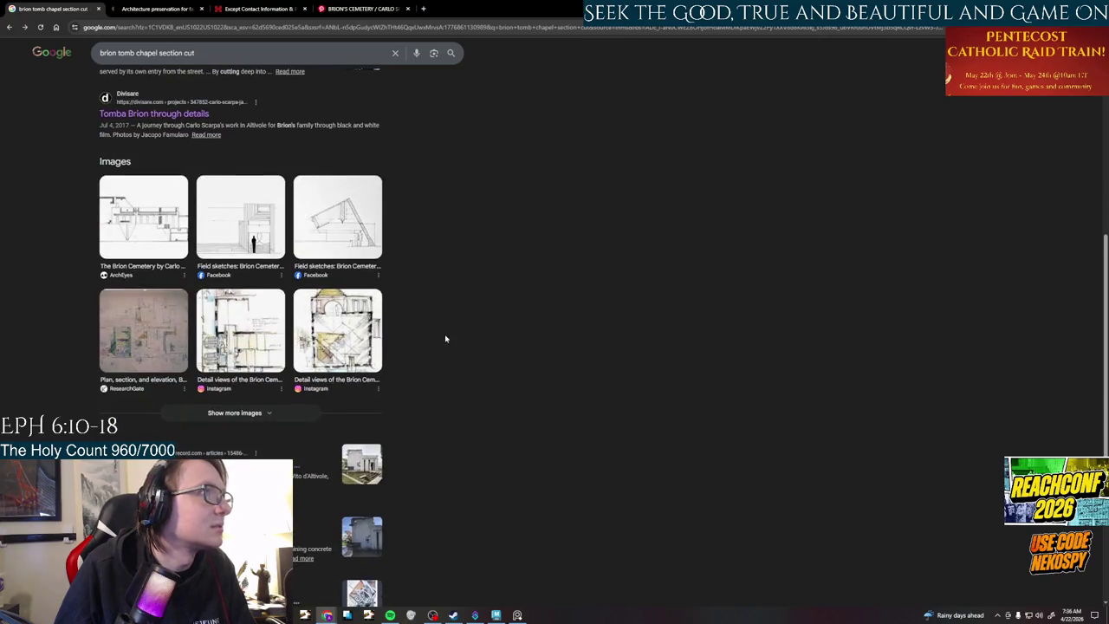
scroll(440, 336, down, 2)
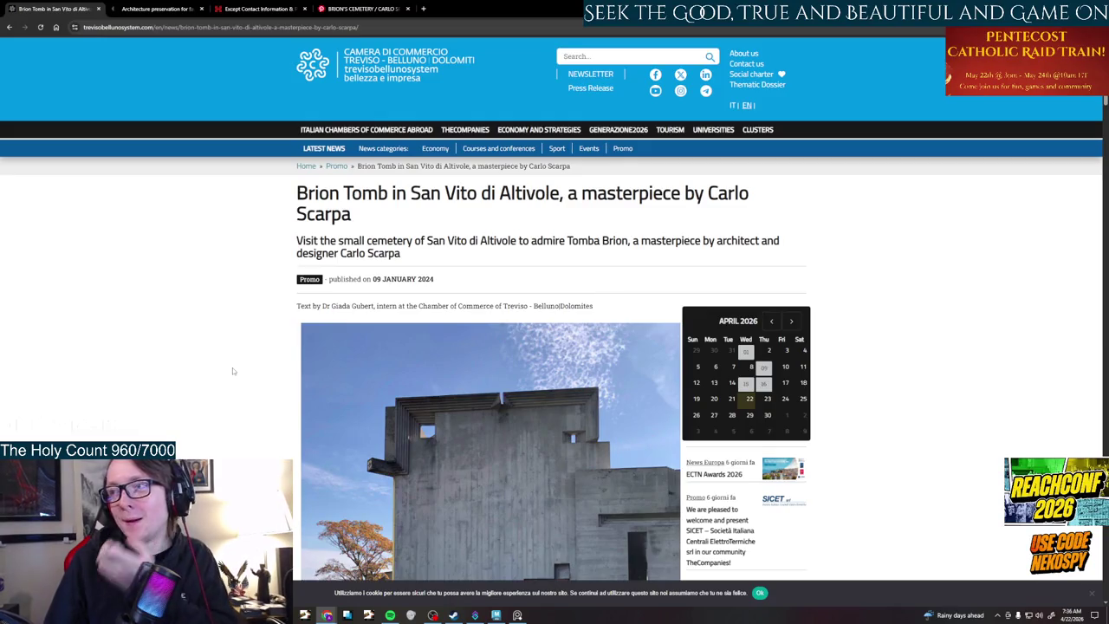
- Leave the article and open the except.nl chapel model image's source page in a new tab
scroll(390, 330, down, 15)
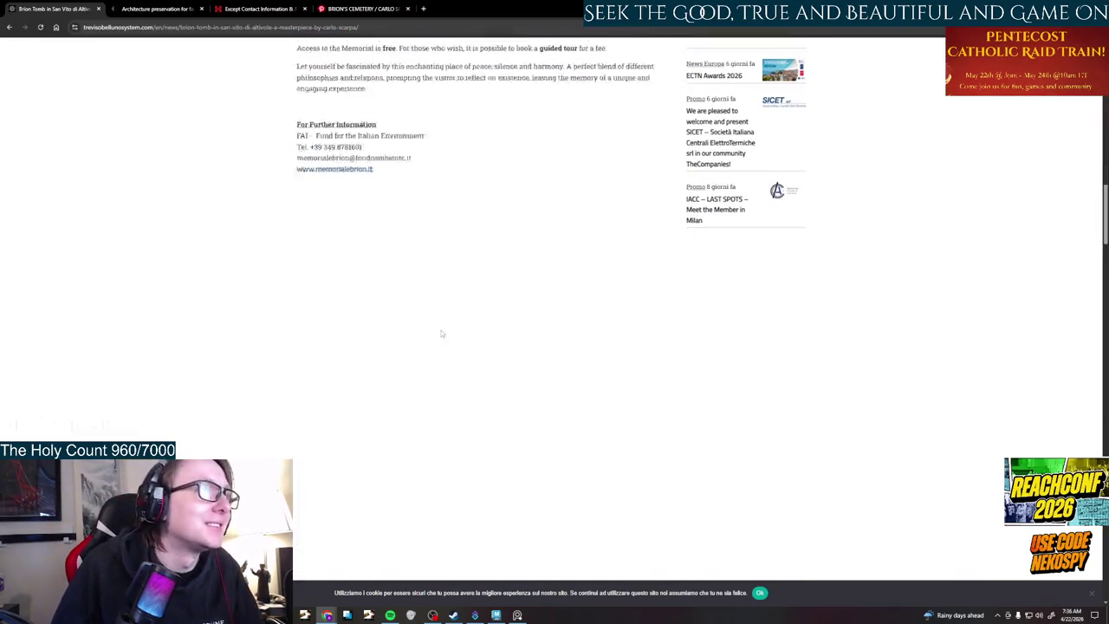
scroll(441, 333, up, 6)
scroll(441, 334, down, 5)
scroll(441, 333, down, 5)
scroll(441, 333, down, 3)
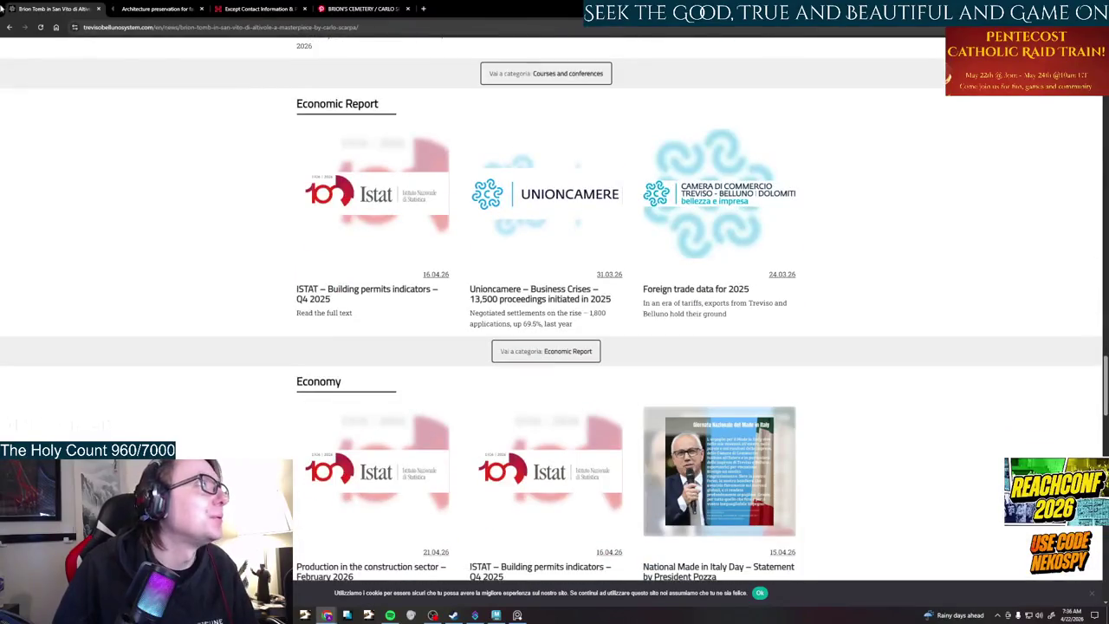
click(8, 27)
scroll(260, 290, down, 2)
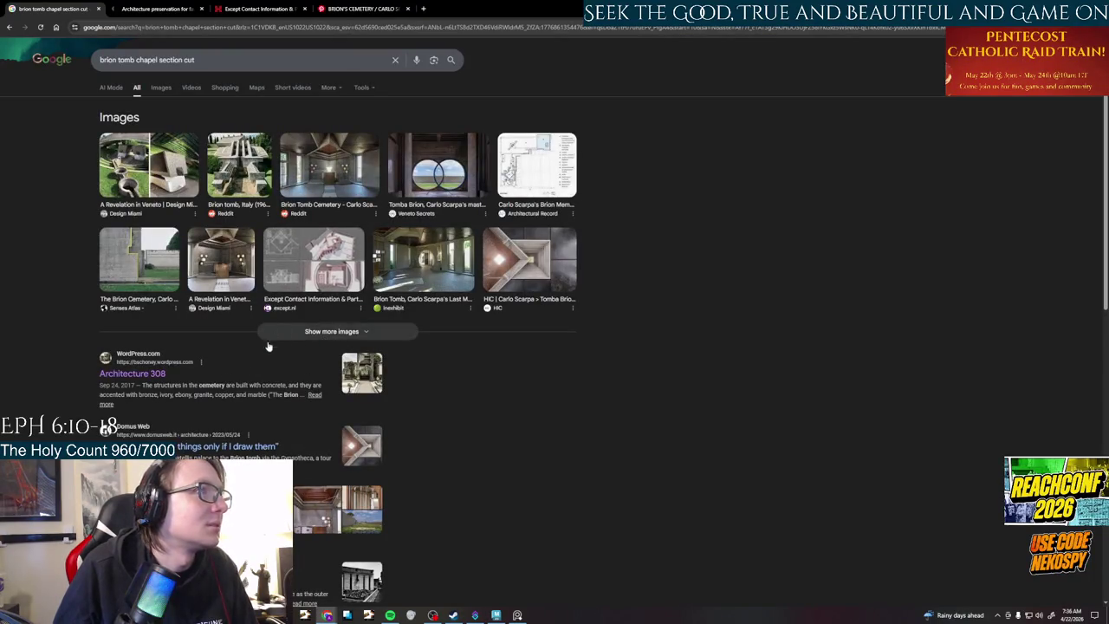
scroll(211, 405, down, 1)
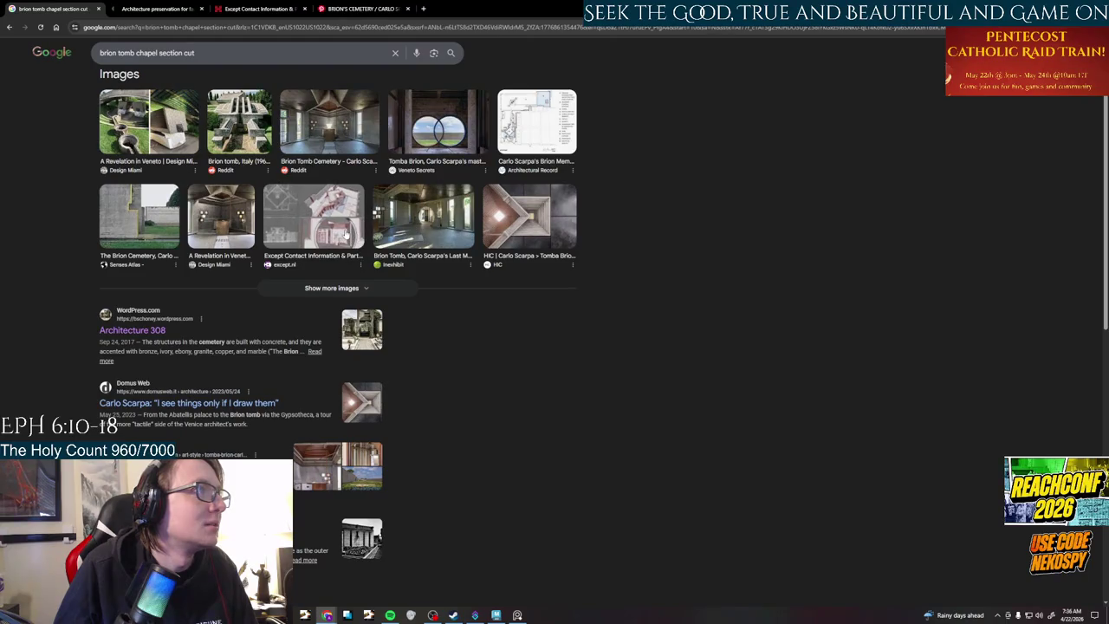
click(345, 234)
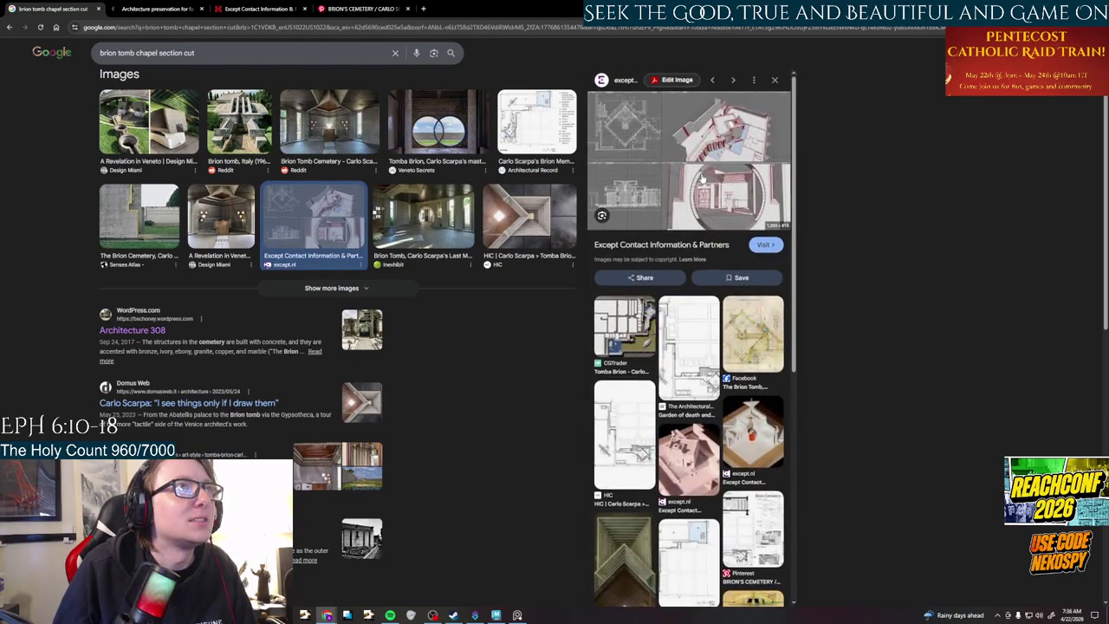
click(760, 247)
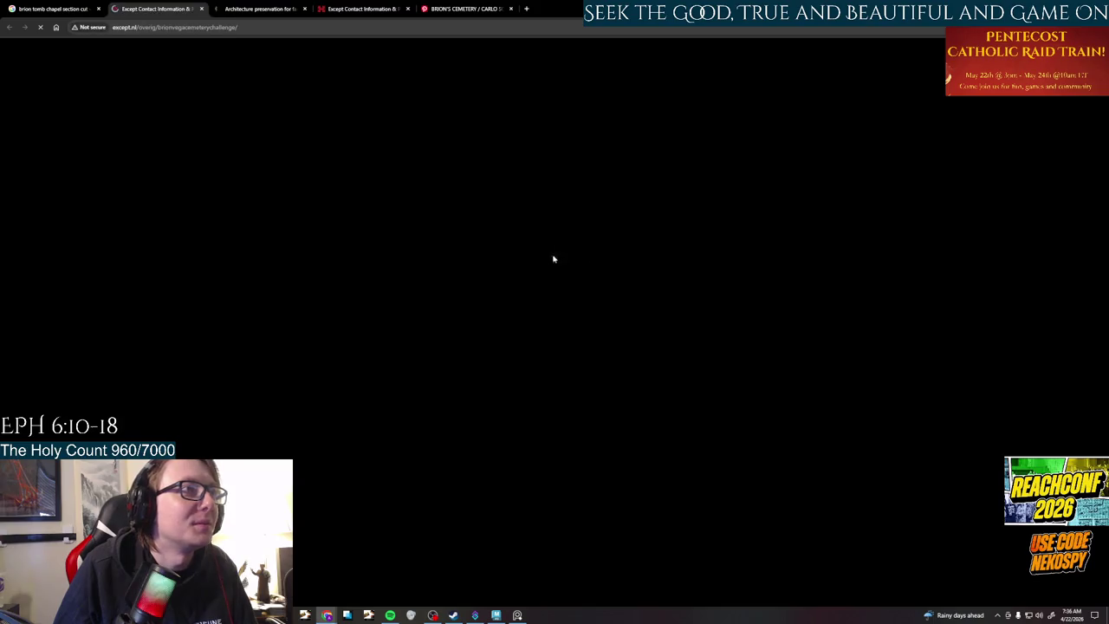
scroll(552, 286, down, 3)
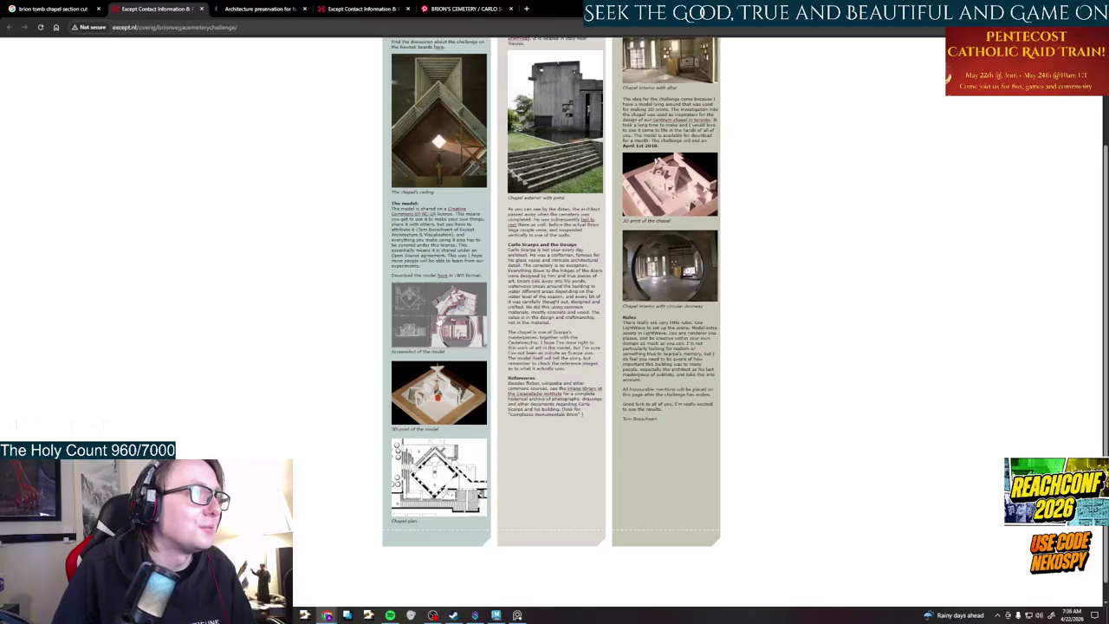
click(450, 304)
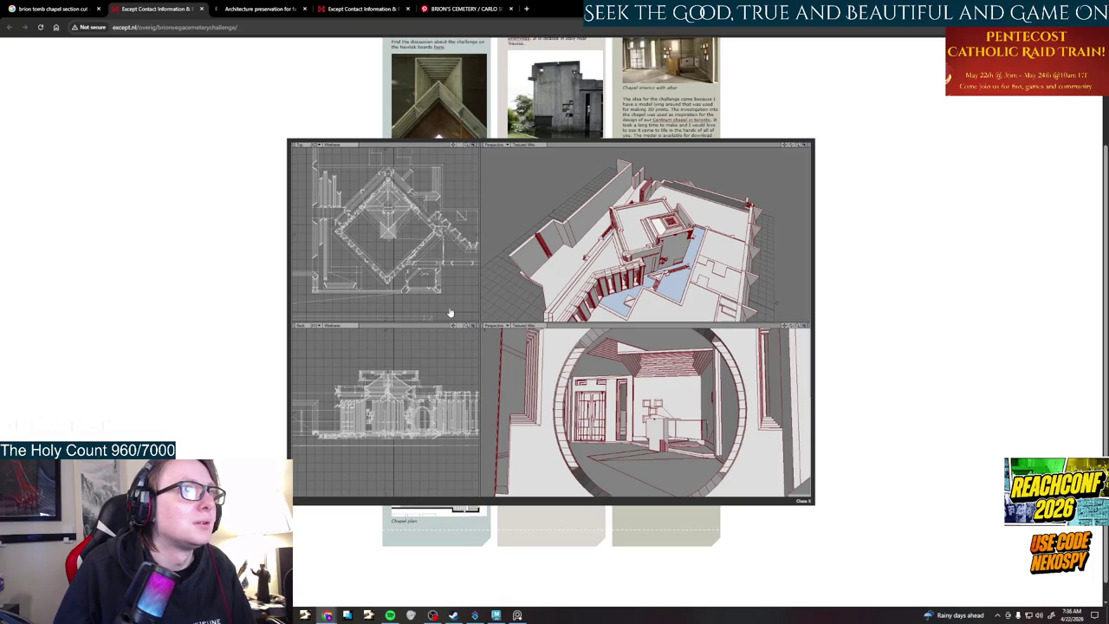
click(801, 502)
scroll(799, 505, up, 2)
scroll(799, 505, up, 1)
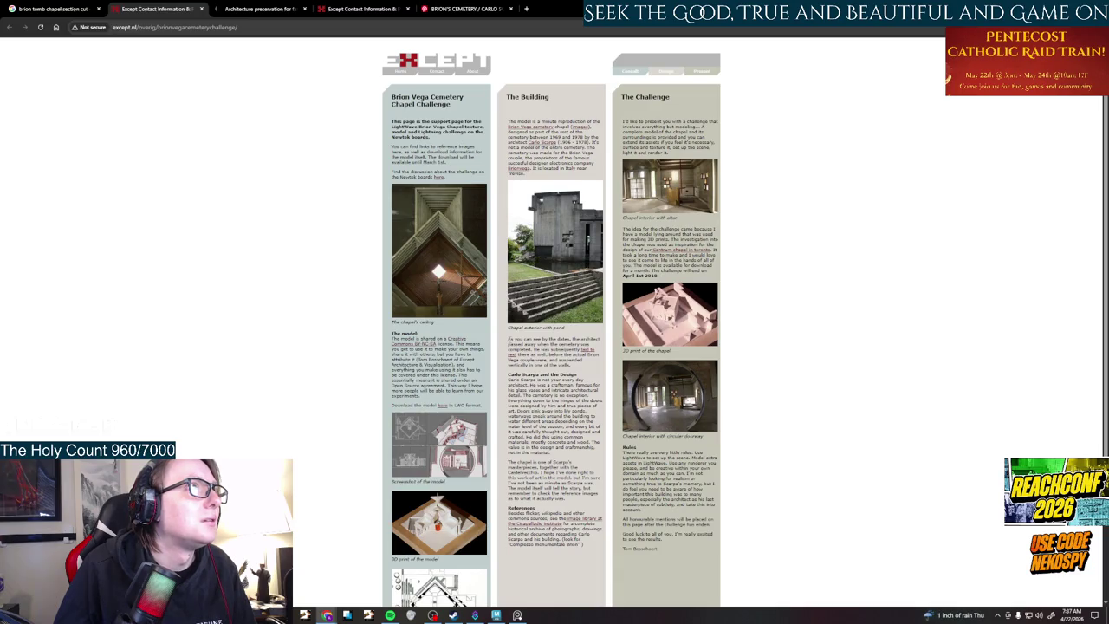
- Search 'newtek boards' in a new tab, then switch back to the Except challenge page tab
click(526, 9)
text(newt)
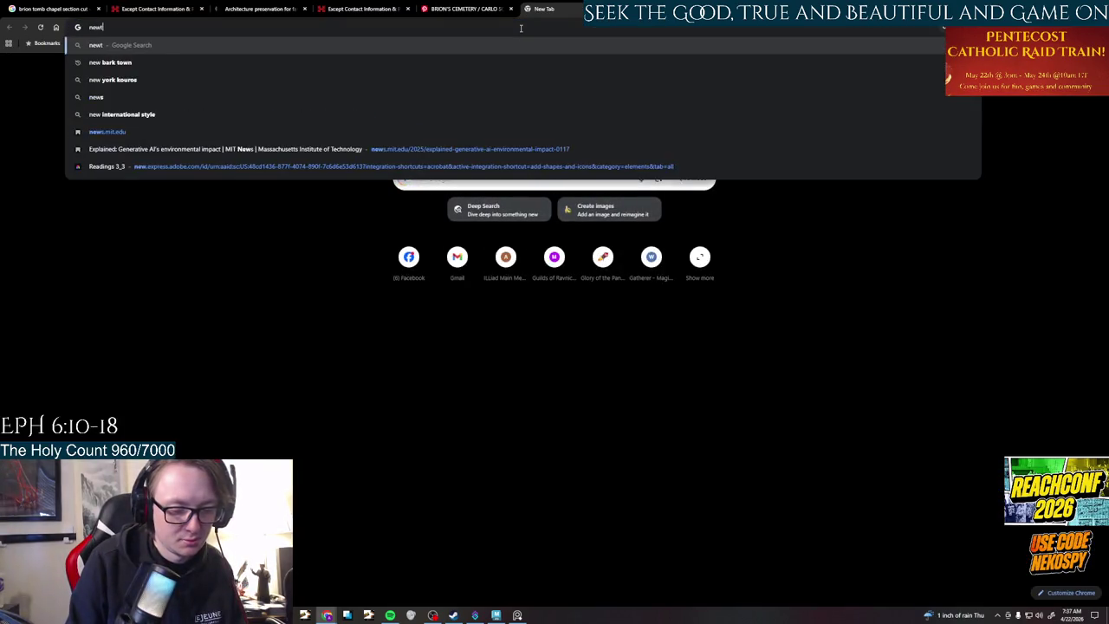
text(ek boards)
key(Return)
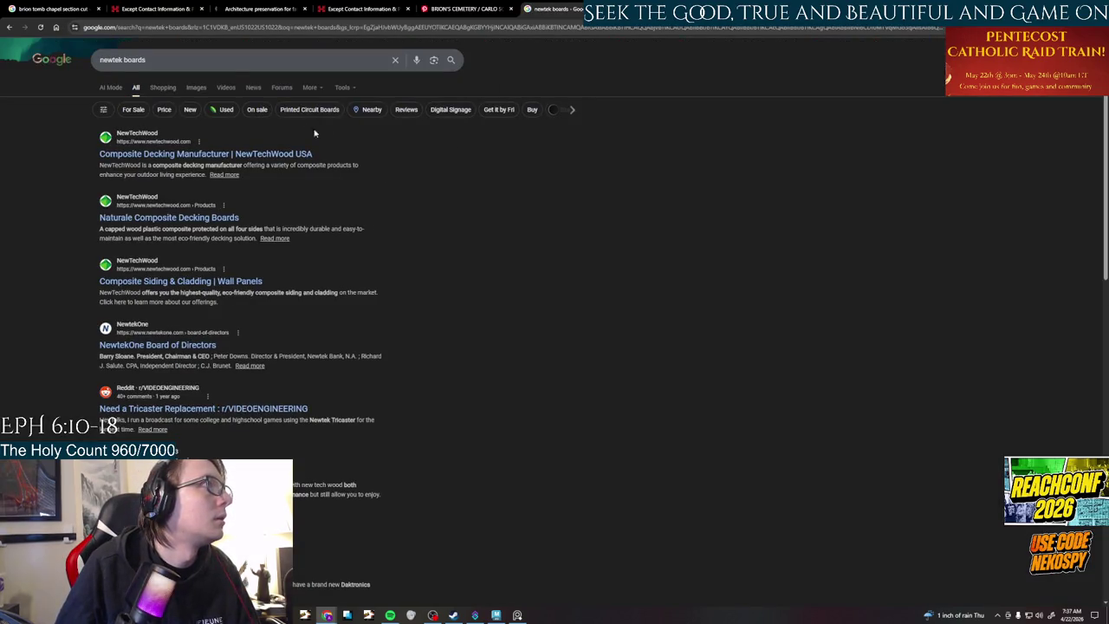
click(459, 8)
click(327, 8)
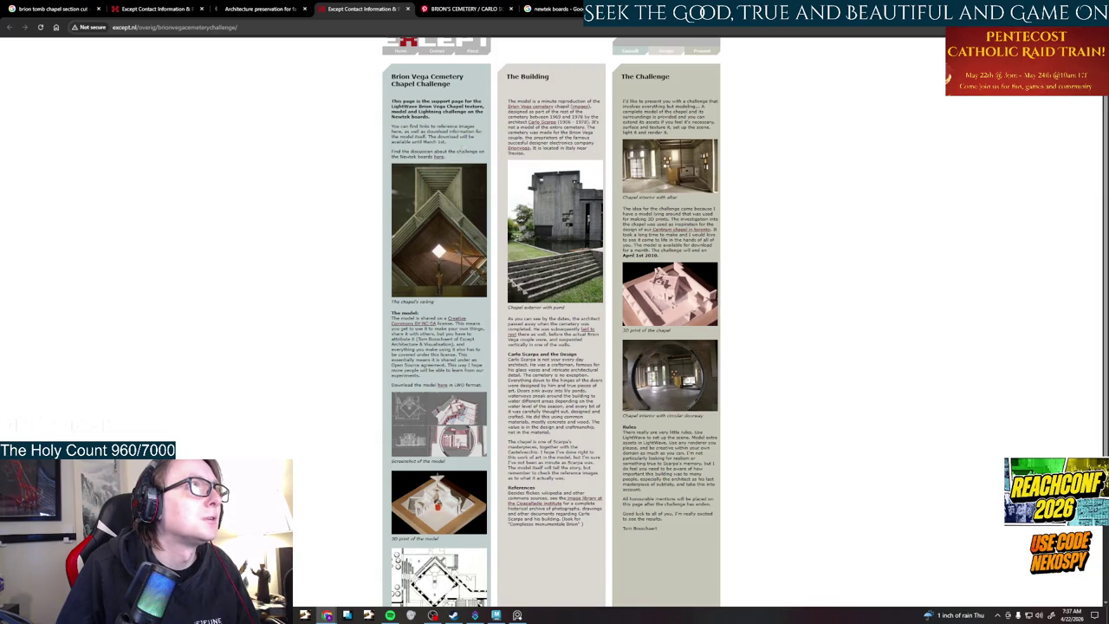
right_click(443, 162)
click(476, 166)
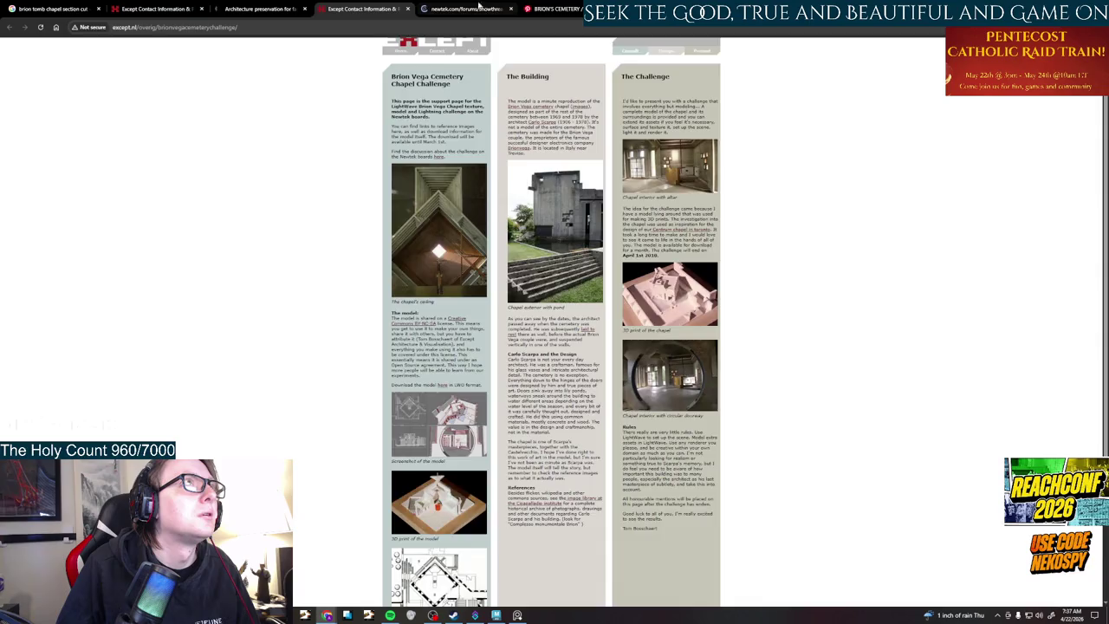
click(465, 8)
key(ctrl+w)
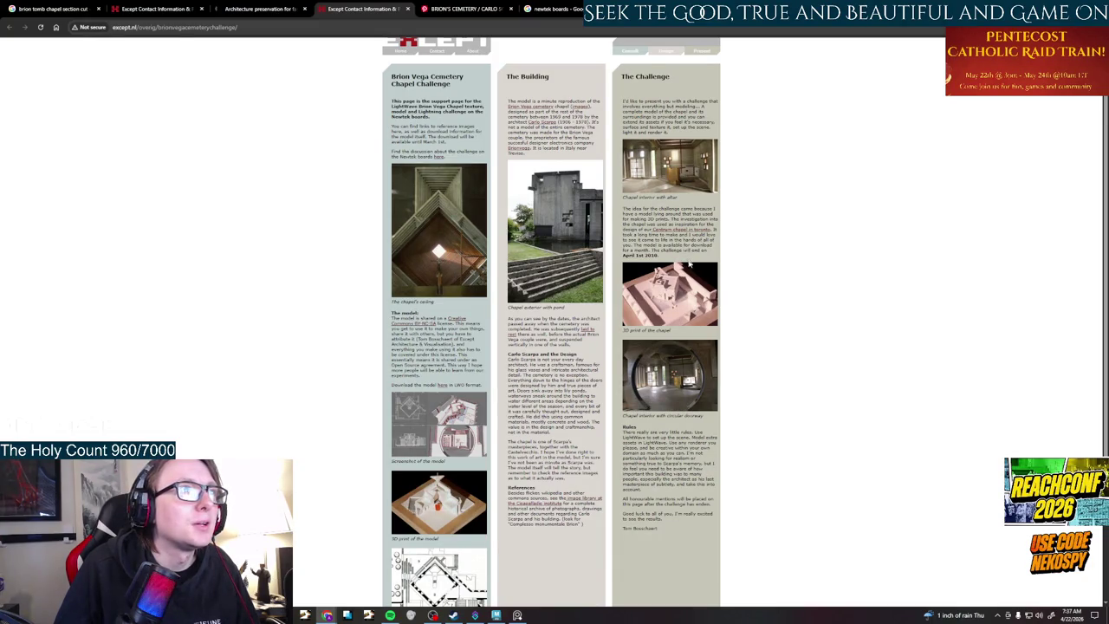
scroll(690, 264, down, 3)
scroll(667, 291, up, 3)
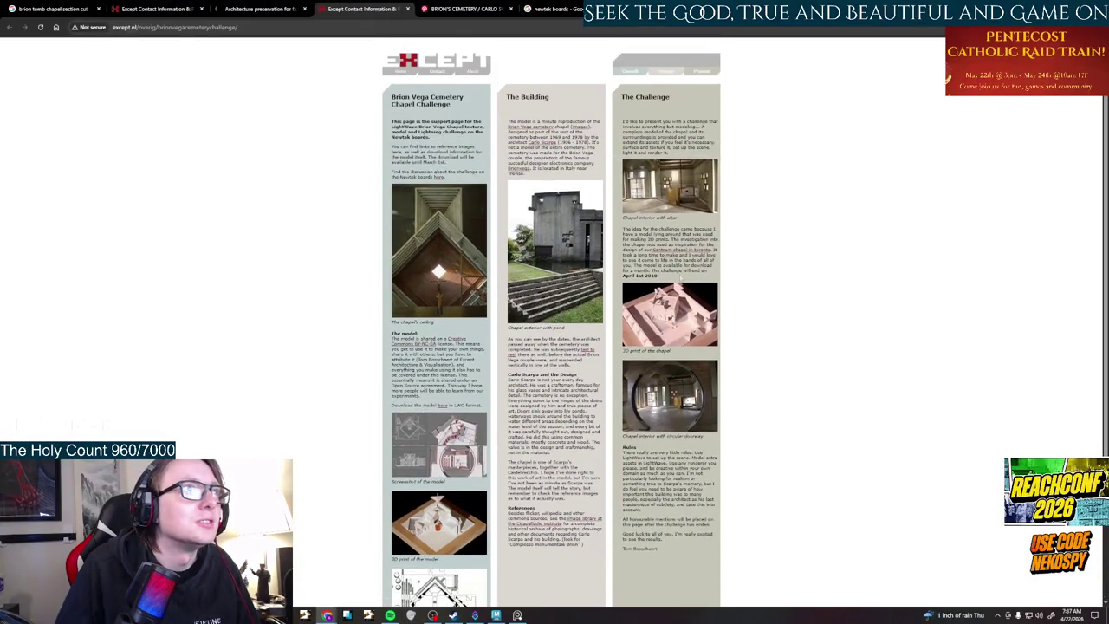
drag(659, 275, 613, 279)
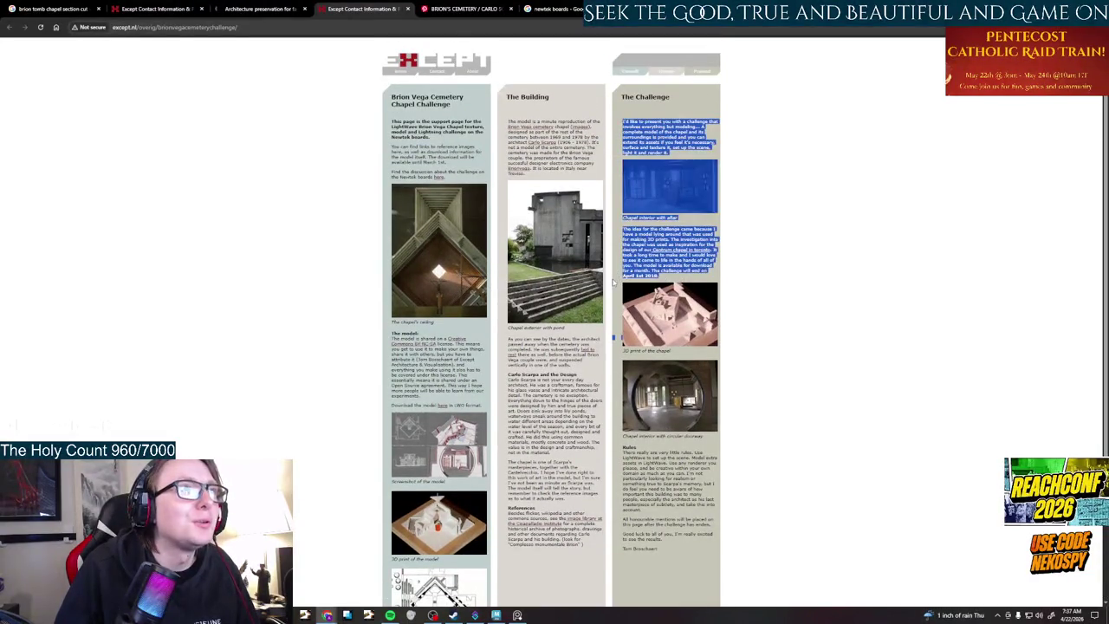
click(698, 284)
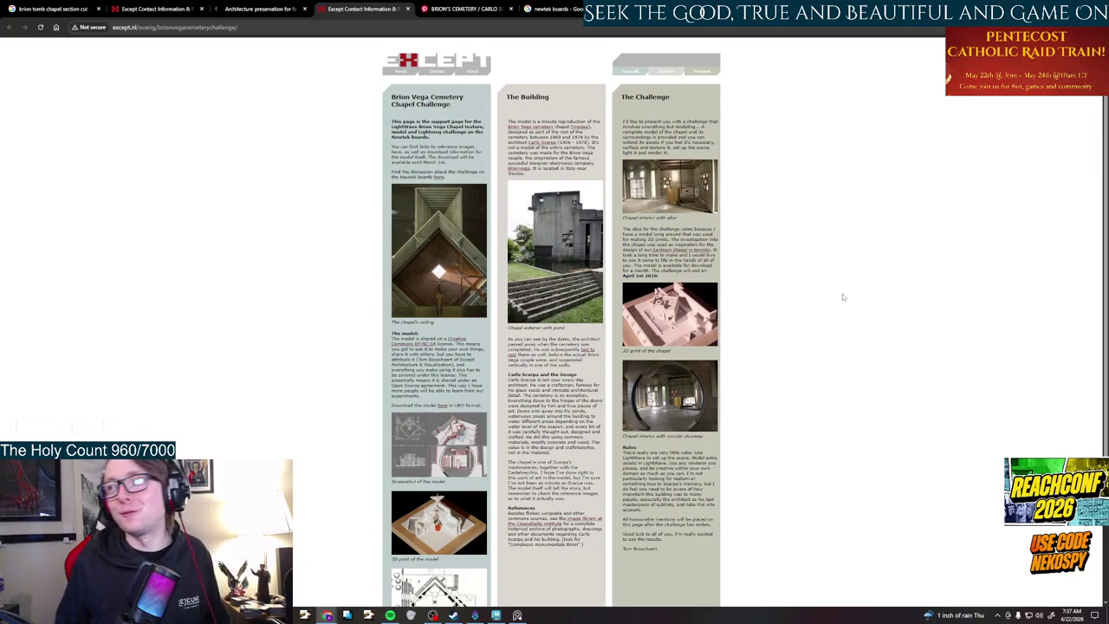
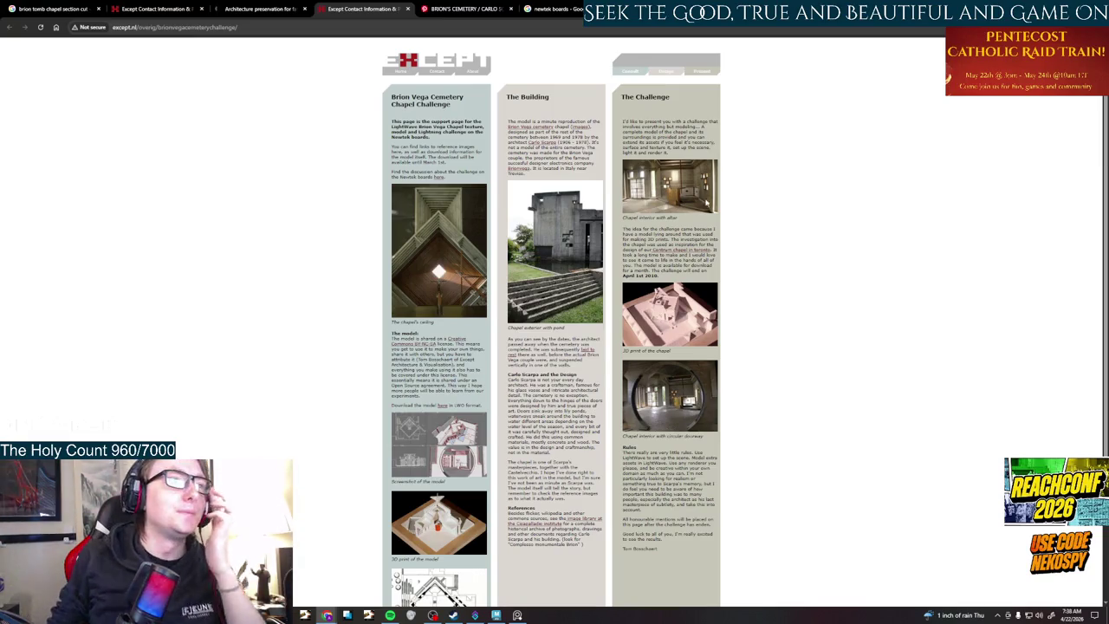
- Switch to the 'newtek boards' Google results tab and start a new search in the address bar
scroll(607, 284, down, 2)
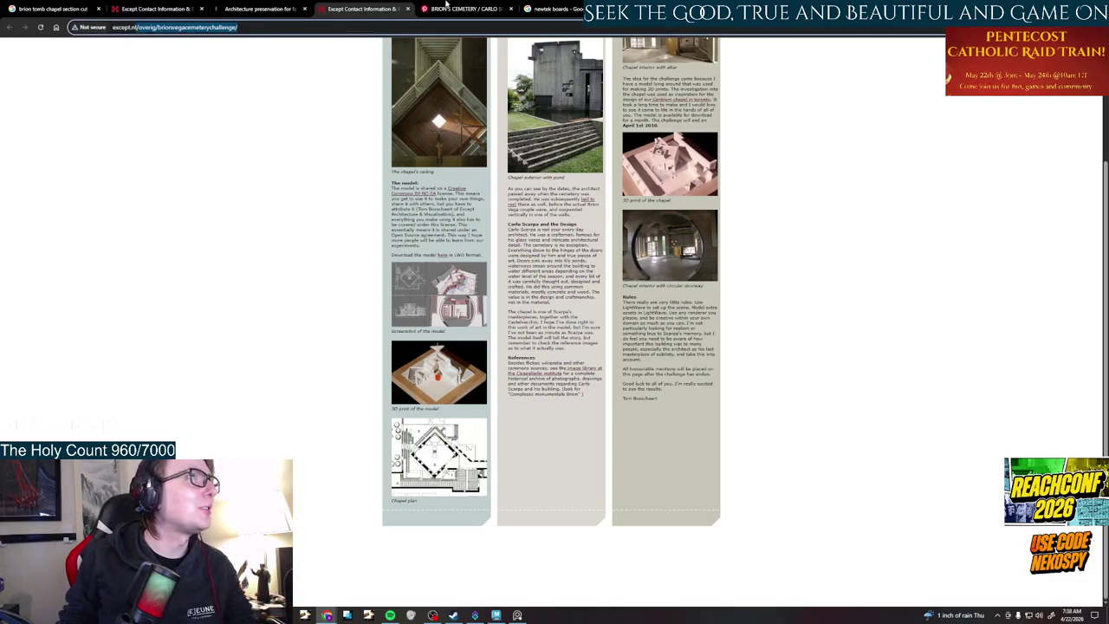
click(533, 9)
click(530, 26)
- Search Google for 'lightwave 3d' and open the official lightwave3d.com homepage
text(lighrwa)
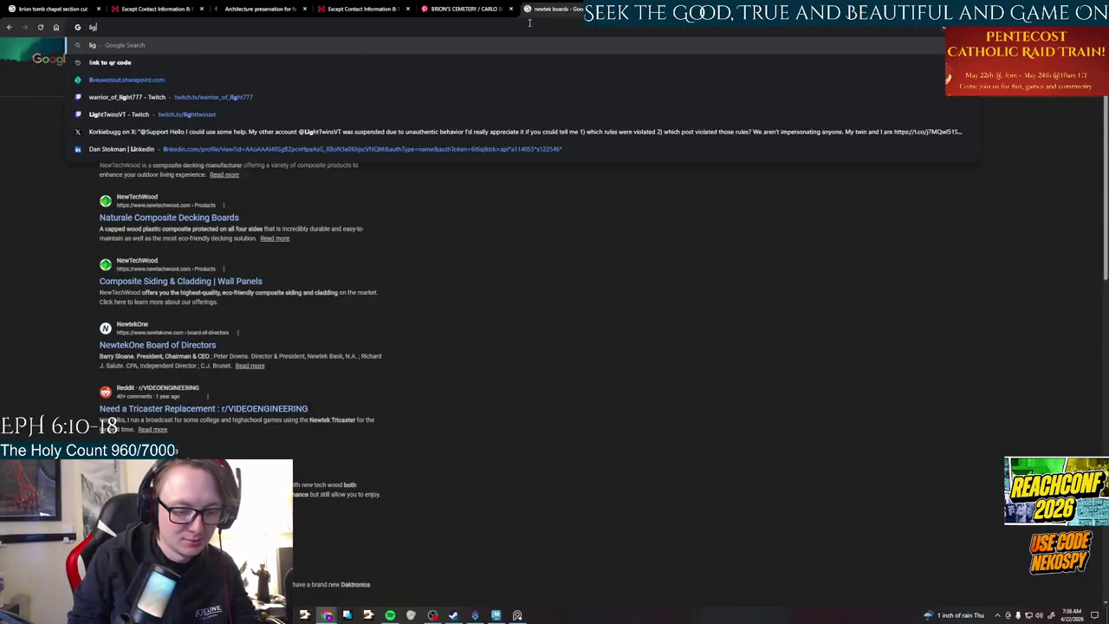
key(BackSpace)
key(BackSpace)
key(BackSpace)
text(t)
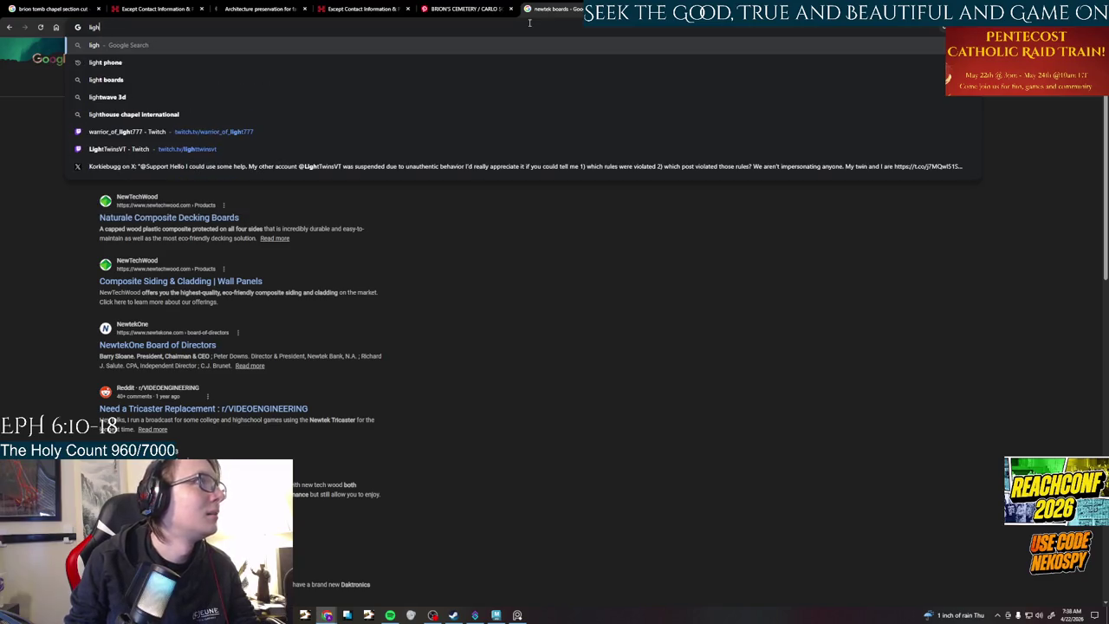
text(wave)
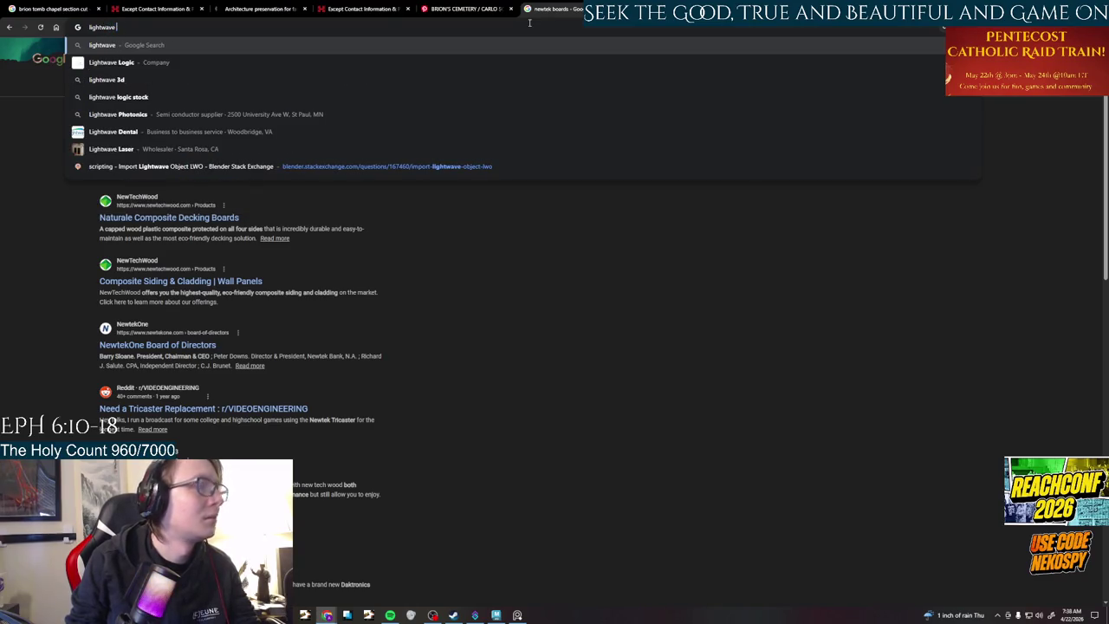
click(485, 80)
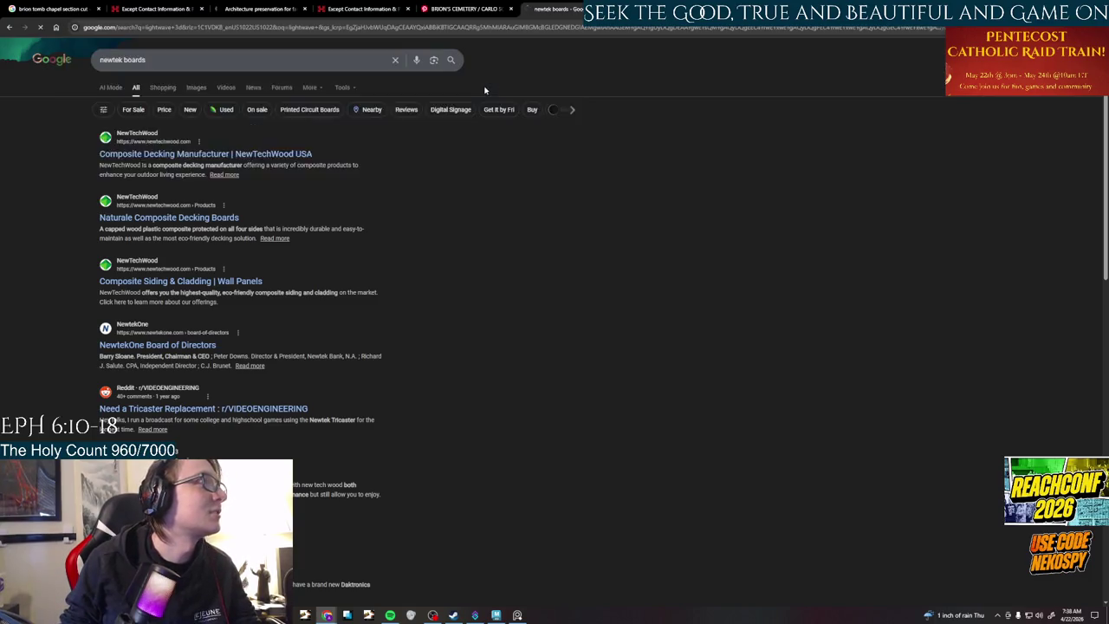
click(173, 135)
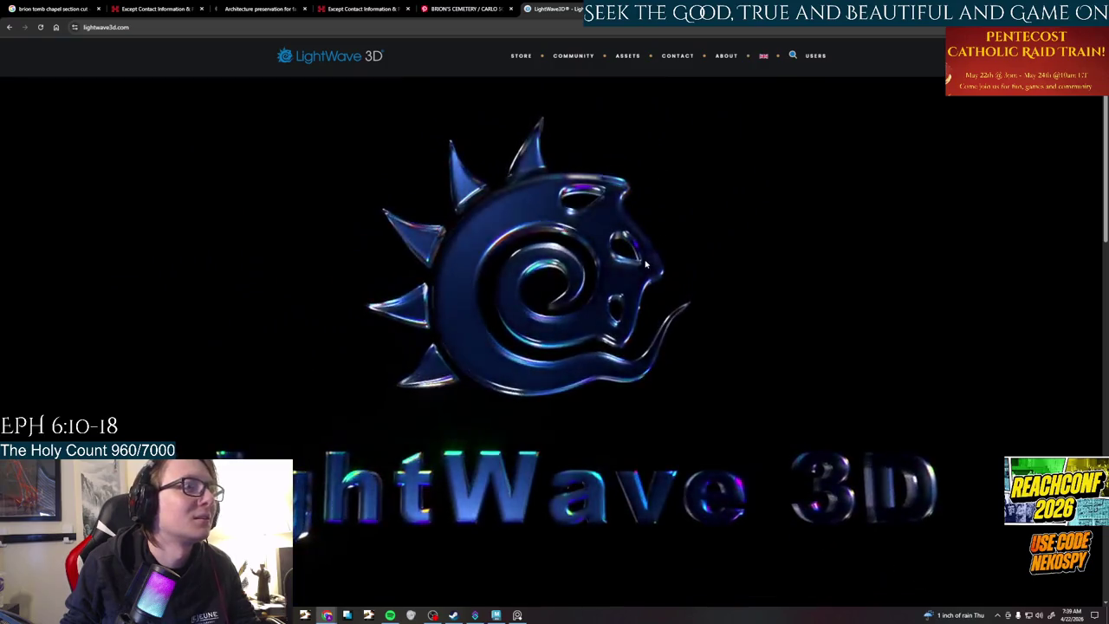
- Browse the LightWave home page and open the Store > Education license page
scroll(645, 265, down, 3)
scroll(646, 264, down, 2)
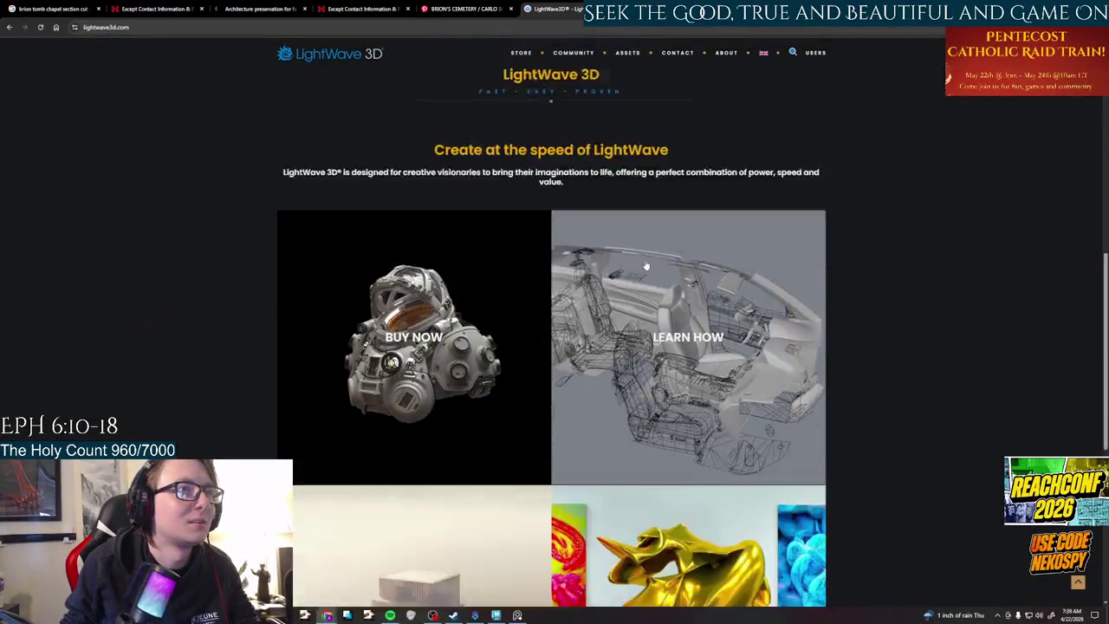
scroll(645, 264, down, 3)
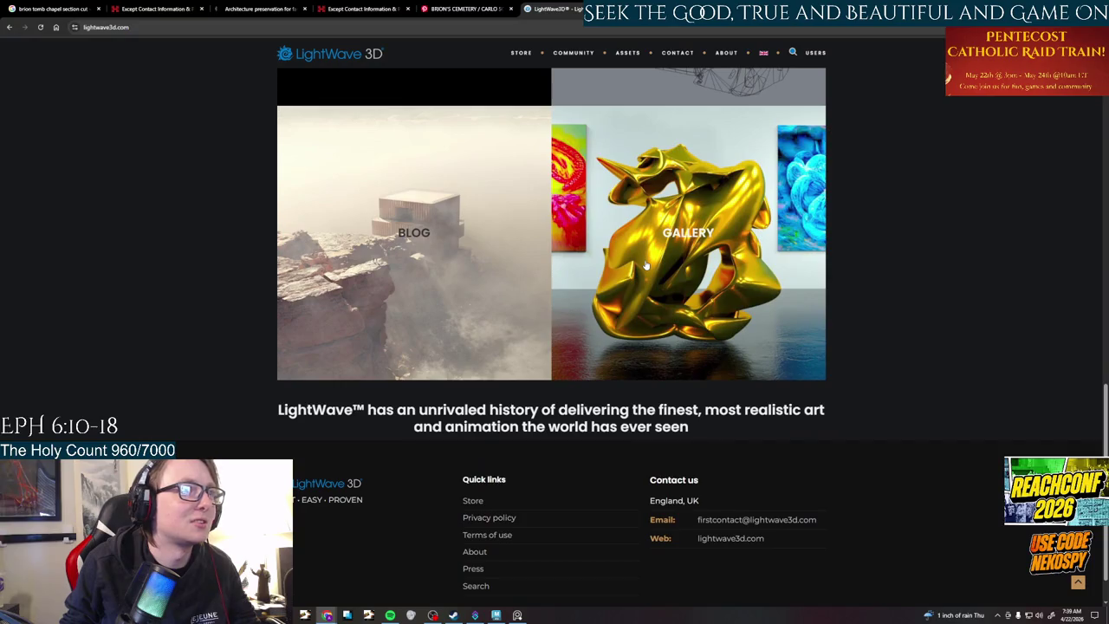
scroll(646, 264, up, 5)
scroll(646, 264, up, 3)
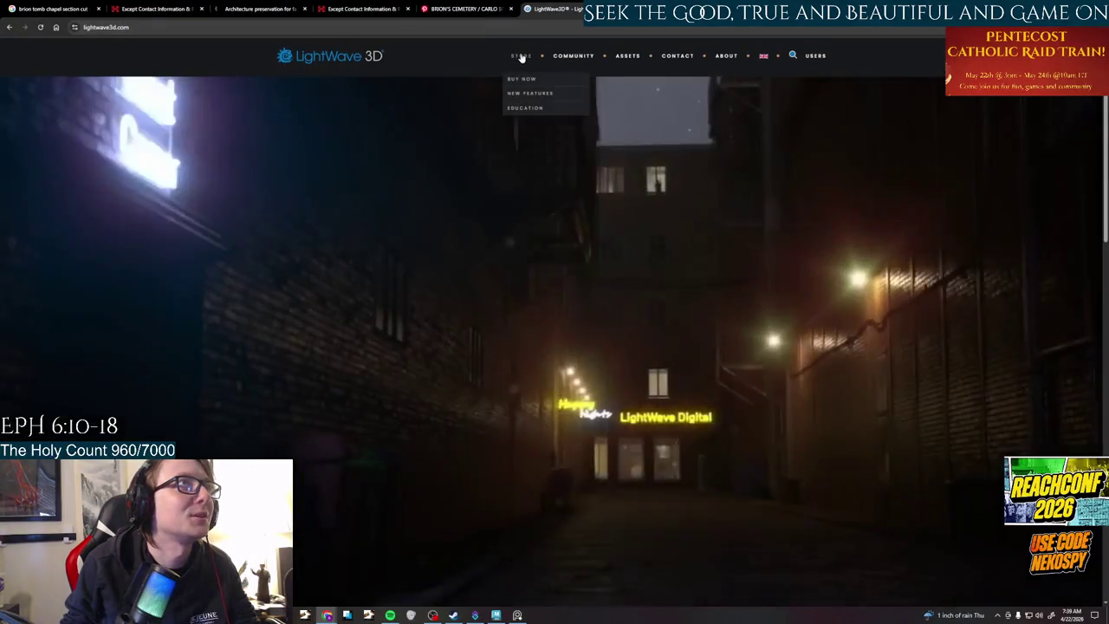
click(353, 60)
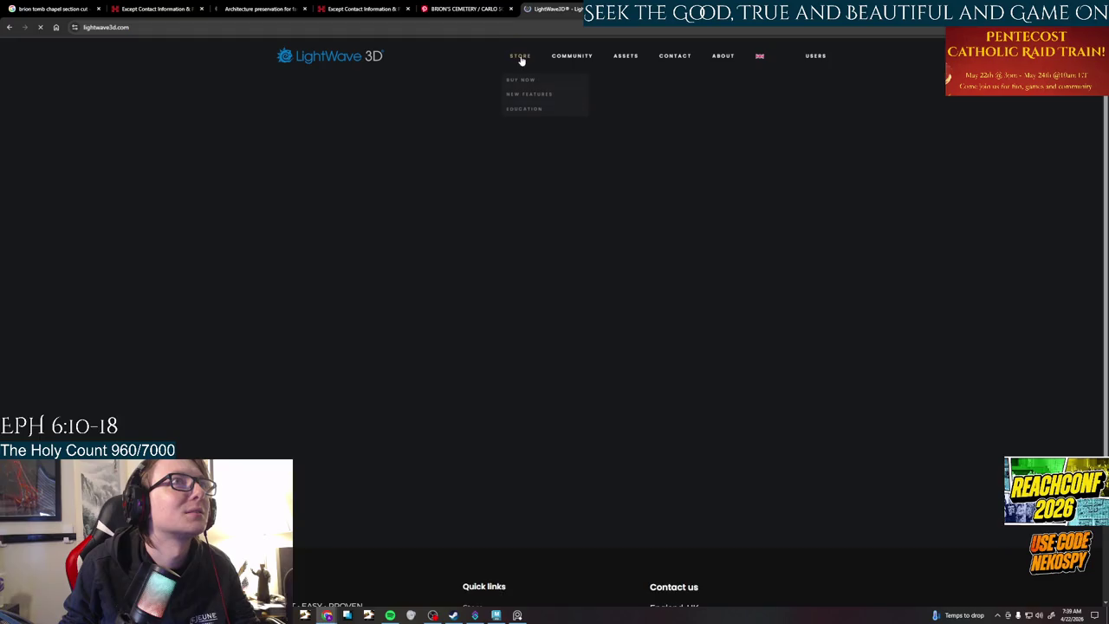
click(524, 108)
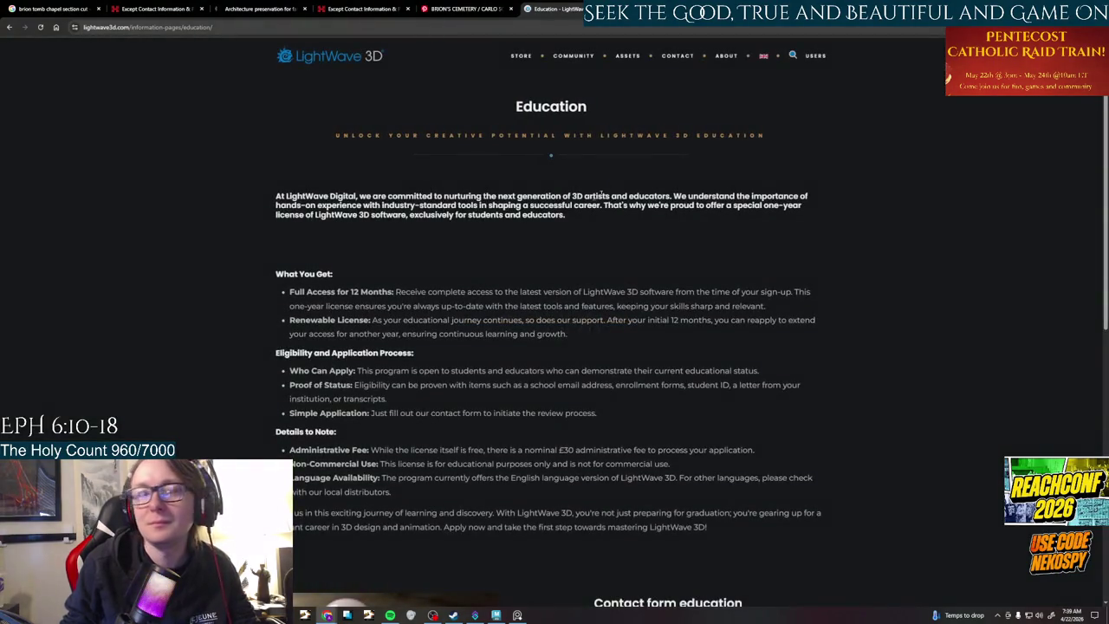
- Read down the Education page, close its tab and return to the Brion Vega challenge page
scroll(512, 223, down, 4)
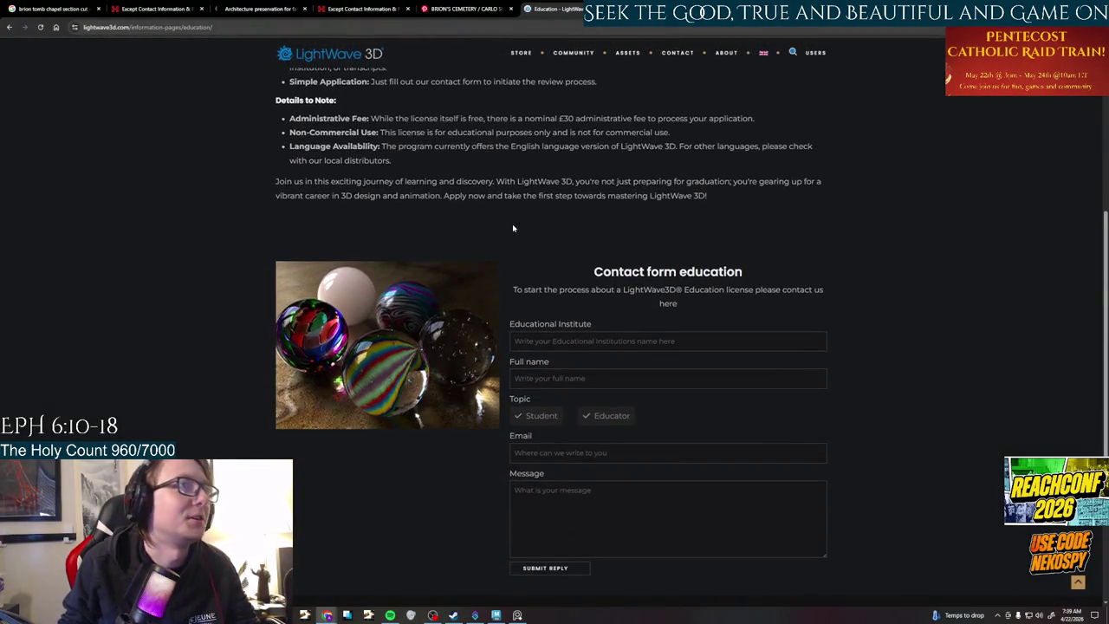
scroll(512, 223, down, 3)
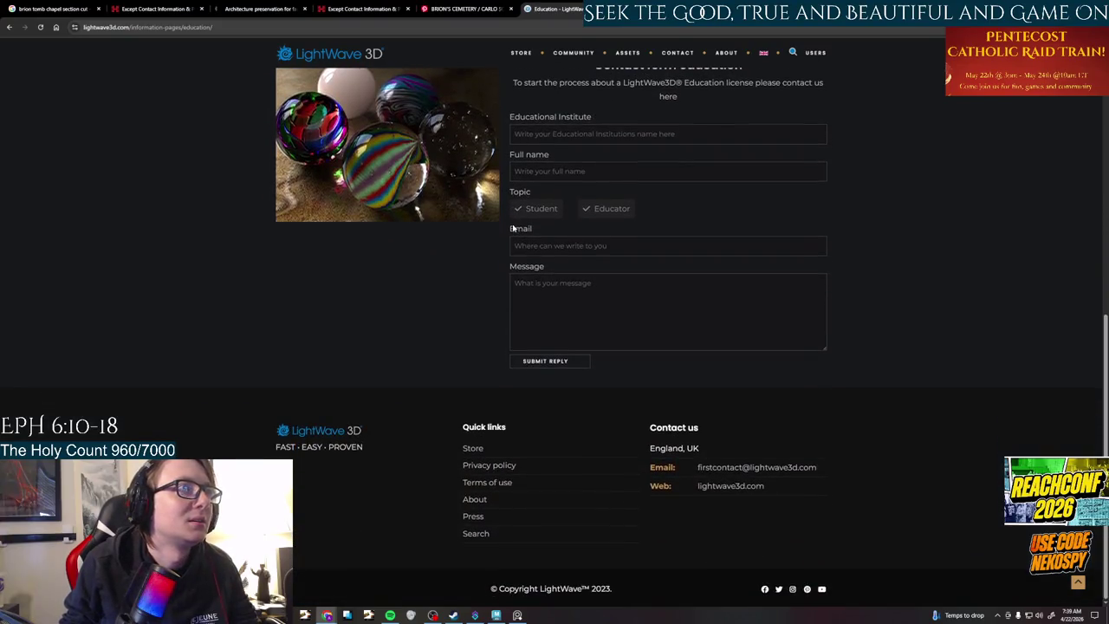
middle_click(527, 9)
click(156, 9)
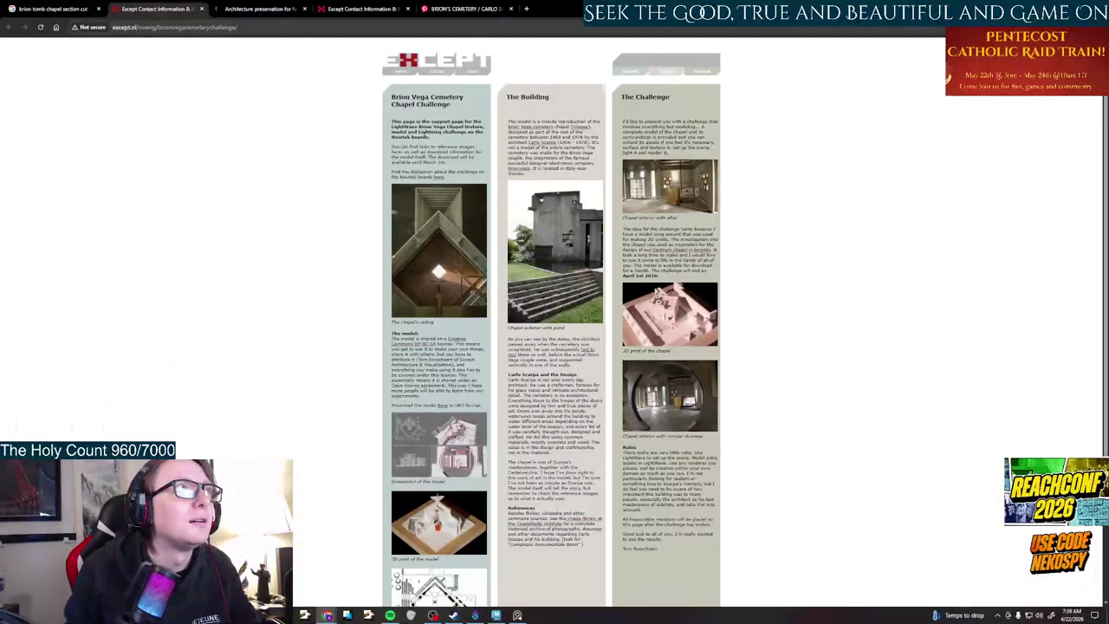
- Scroll through the except.nl Brion Vega challenge page, then bring the chapel interior photo board forward
scroll(510, 397, down, 3)
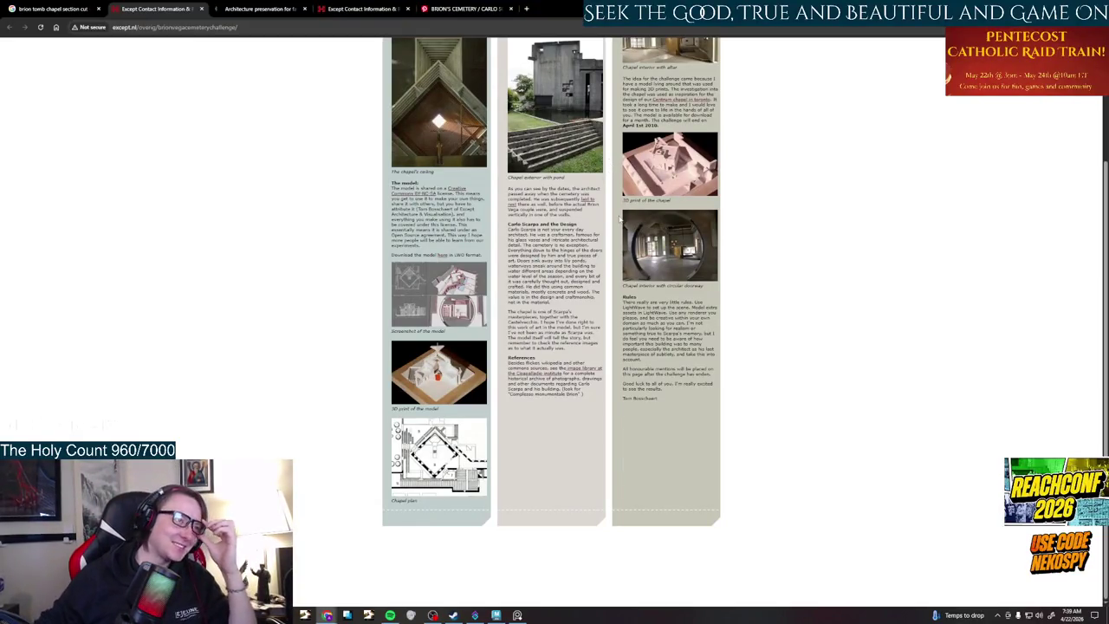
scroll(780, 165, up, 2)
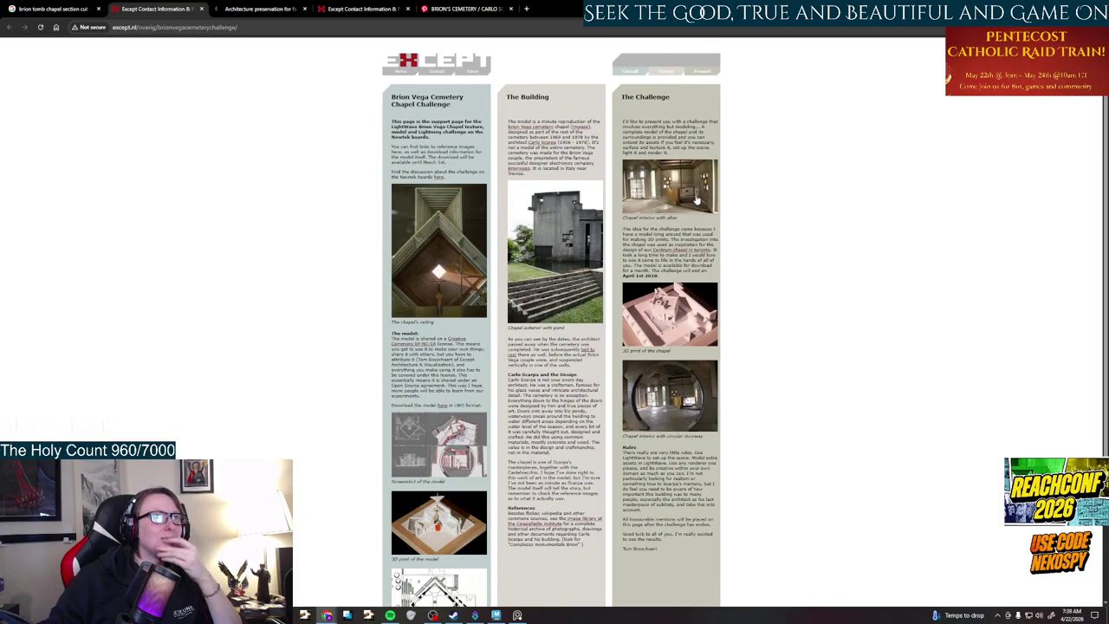
scroll(500, 243, down, 2)
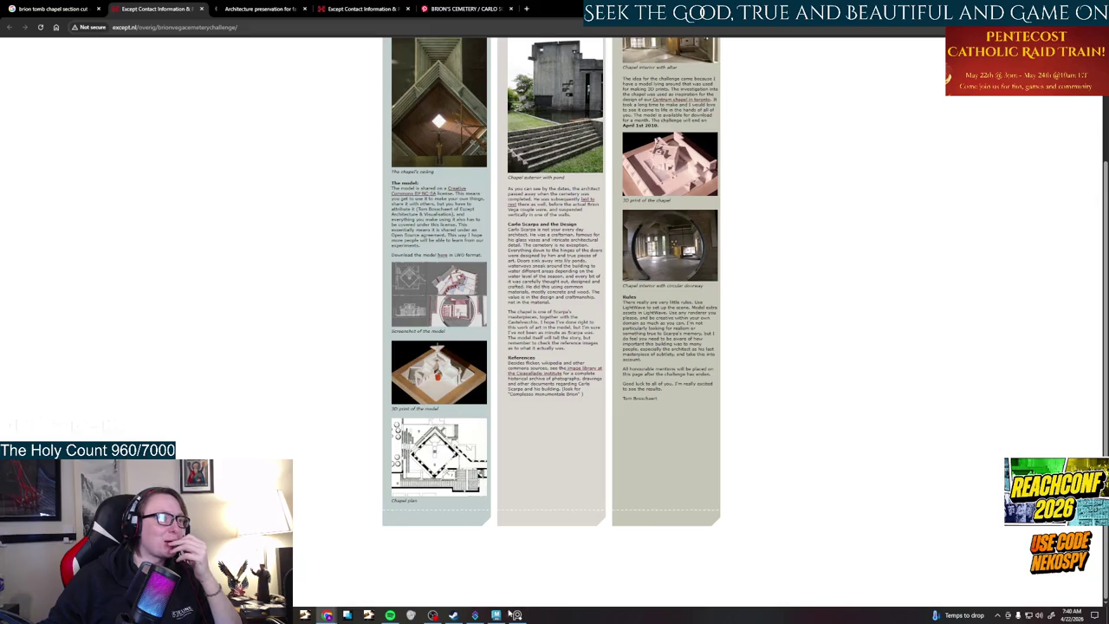
scroll(520, 305, up, 2)
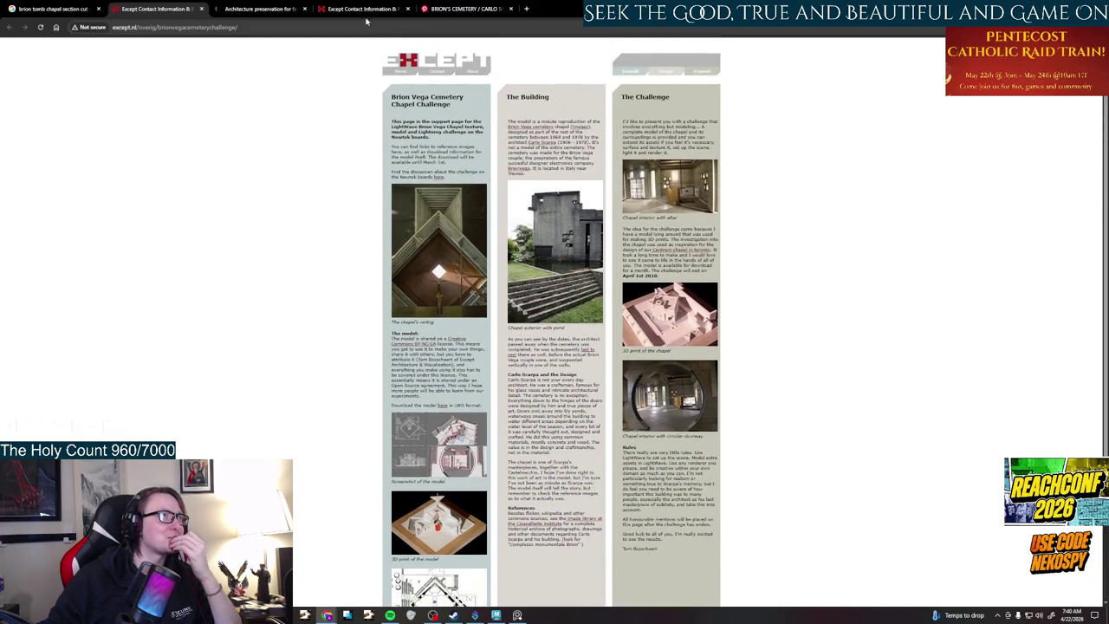
click(517, 616)
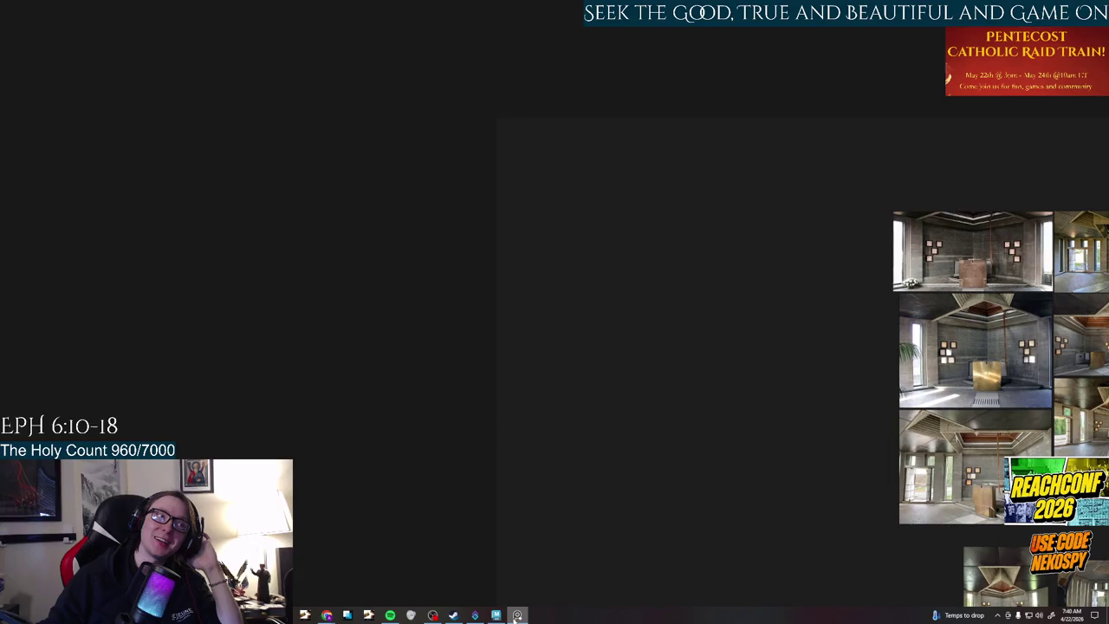
- Save the autosave, drag Scarpa_Brion_Vega_Chapel_Challenge.lwo.fbx from Downloads into Maya, and frame it
click(495, 616)
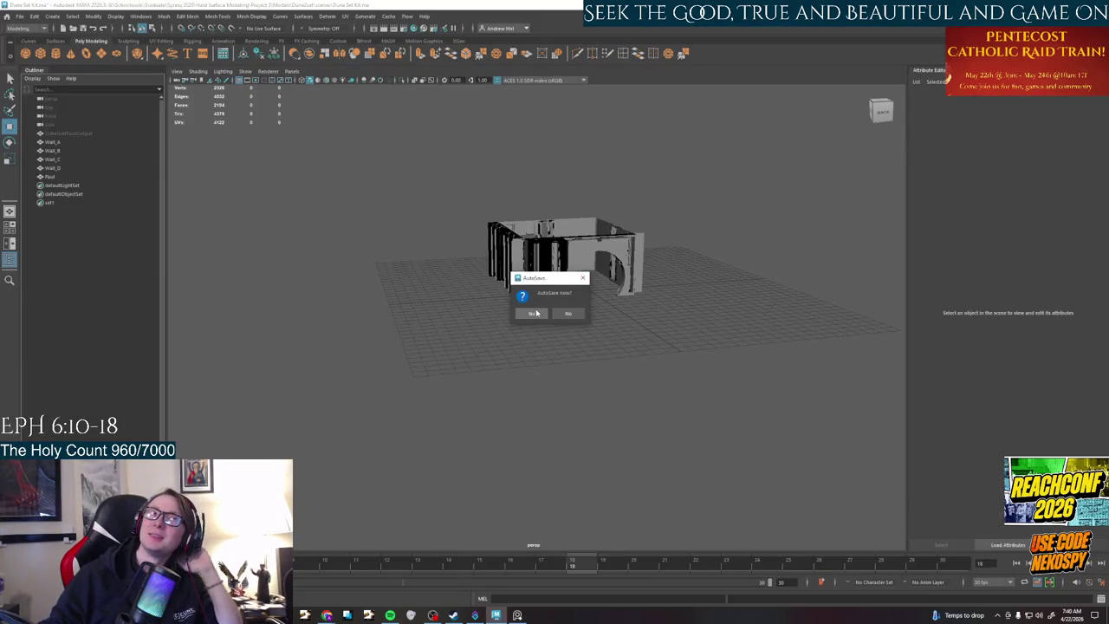
click(535, 313)
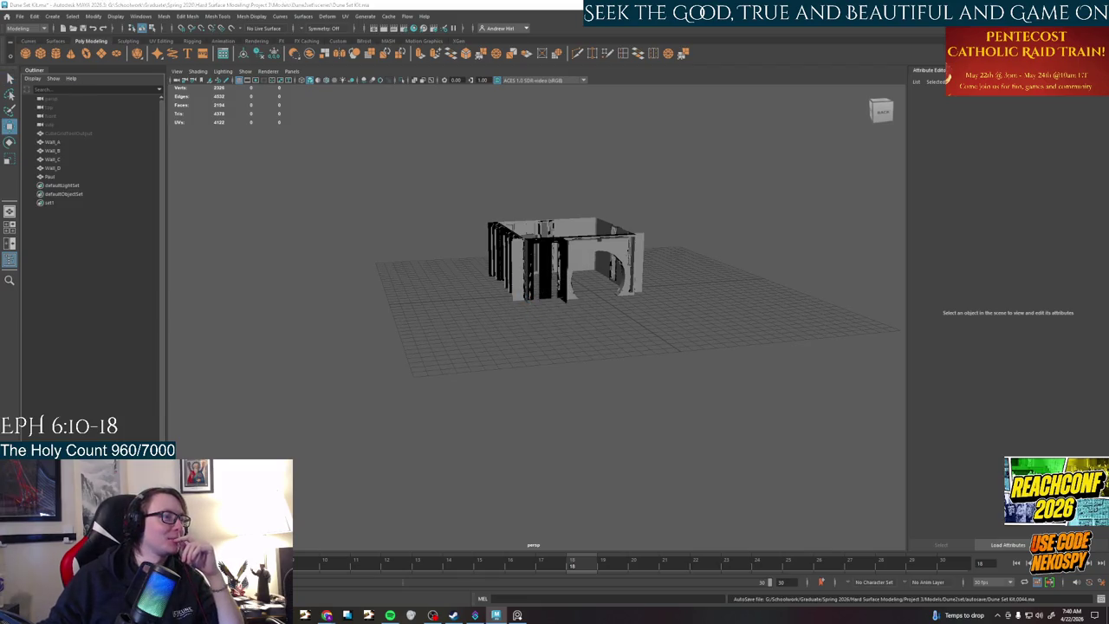
click(474, 615)
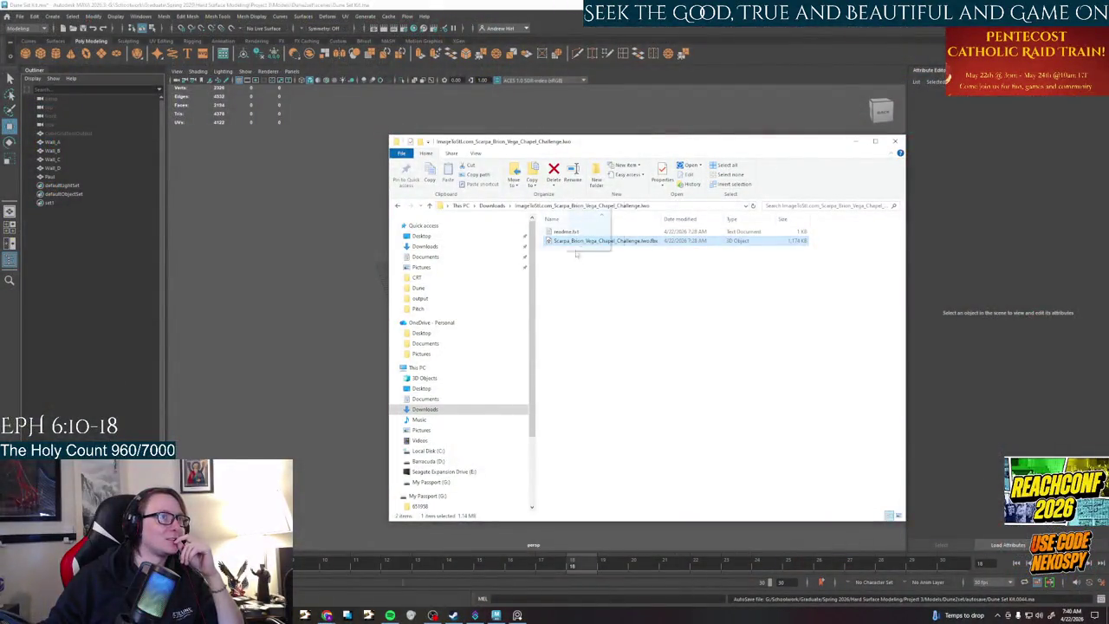
drag(610, 240, 166, 302)
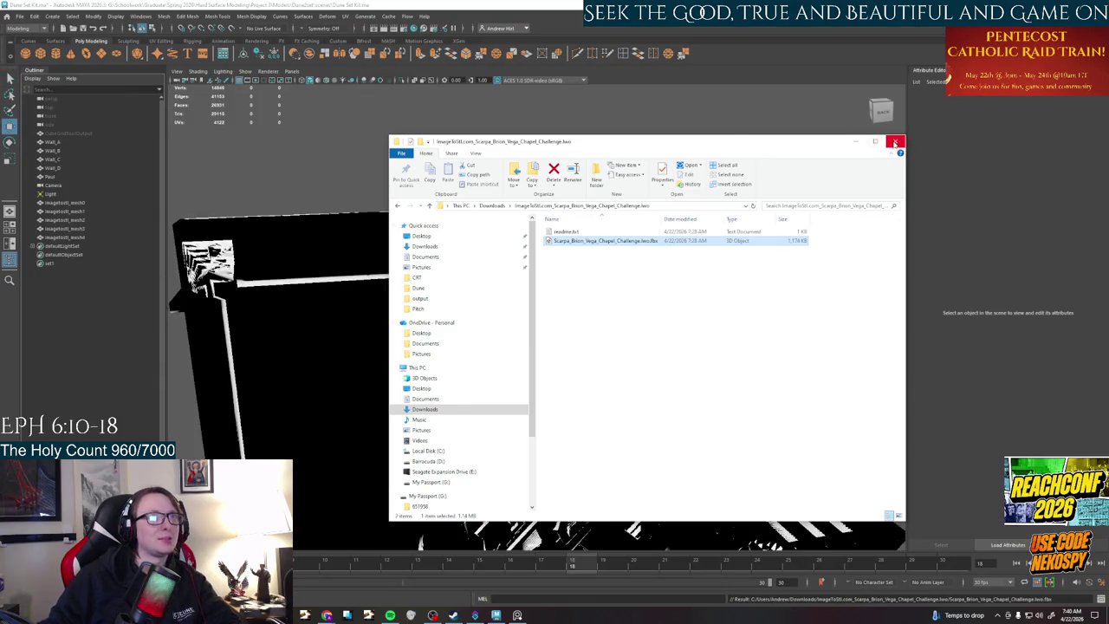
click(895, 140)
key(f)
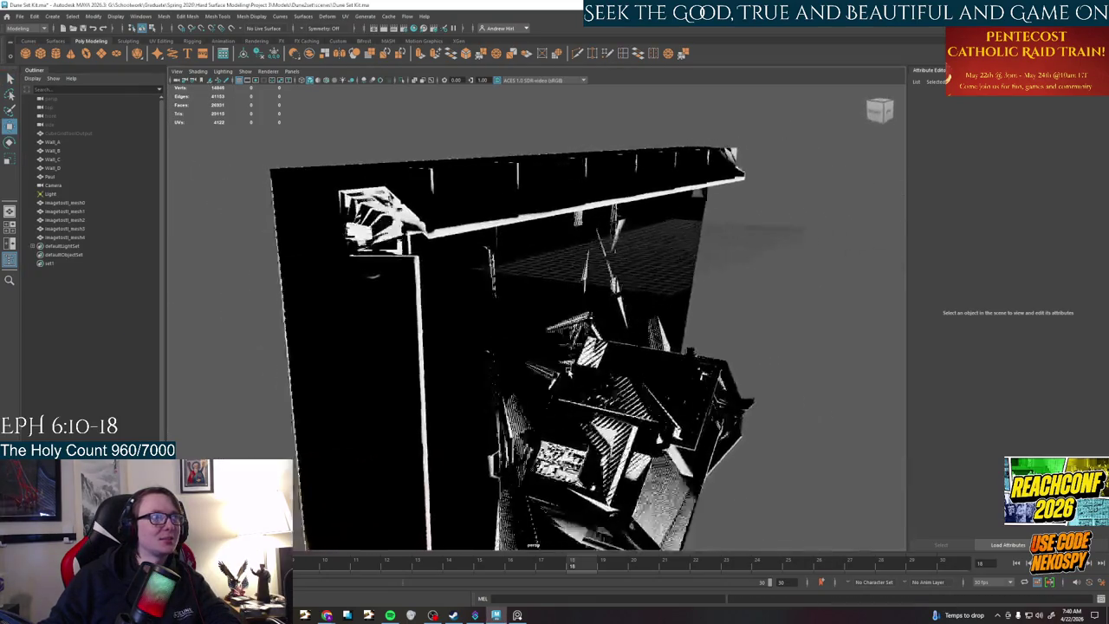
click(69, 203)
shift+click(85, 237)
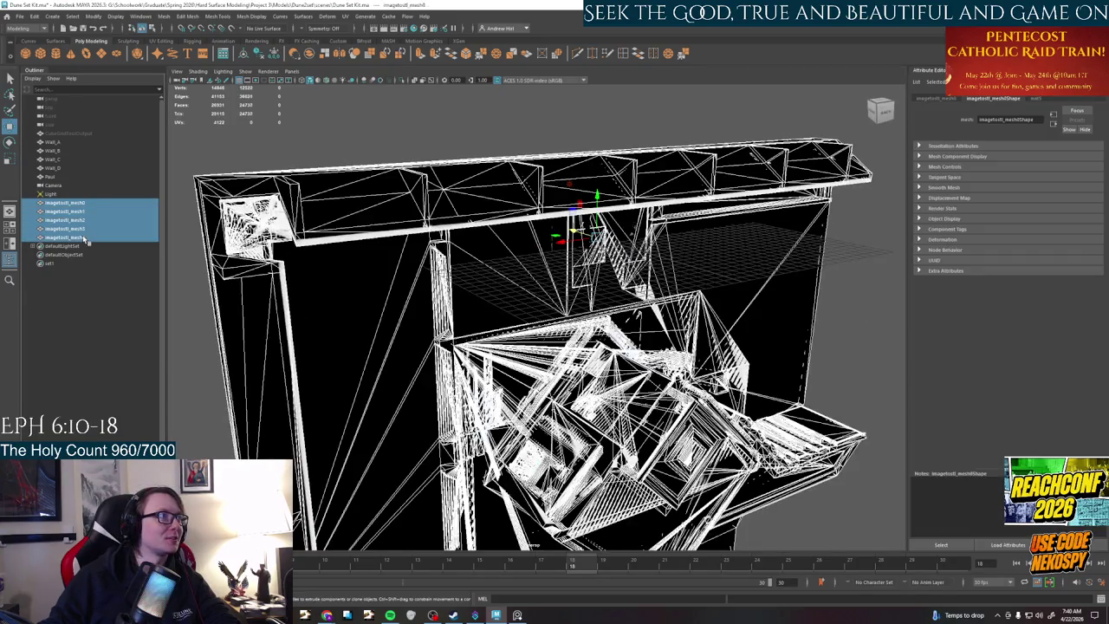
right_click(85, 237)
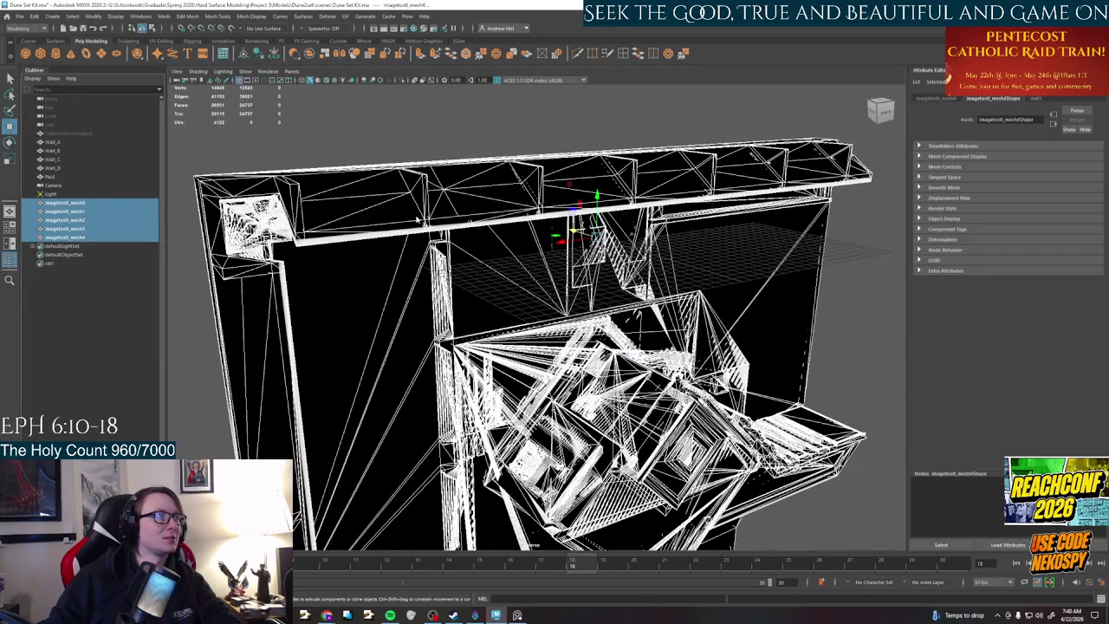
right_click(418, 219)
mouse_move(414, 455)
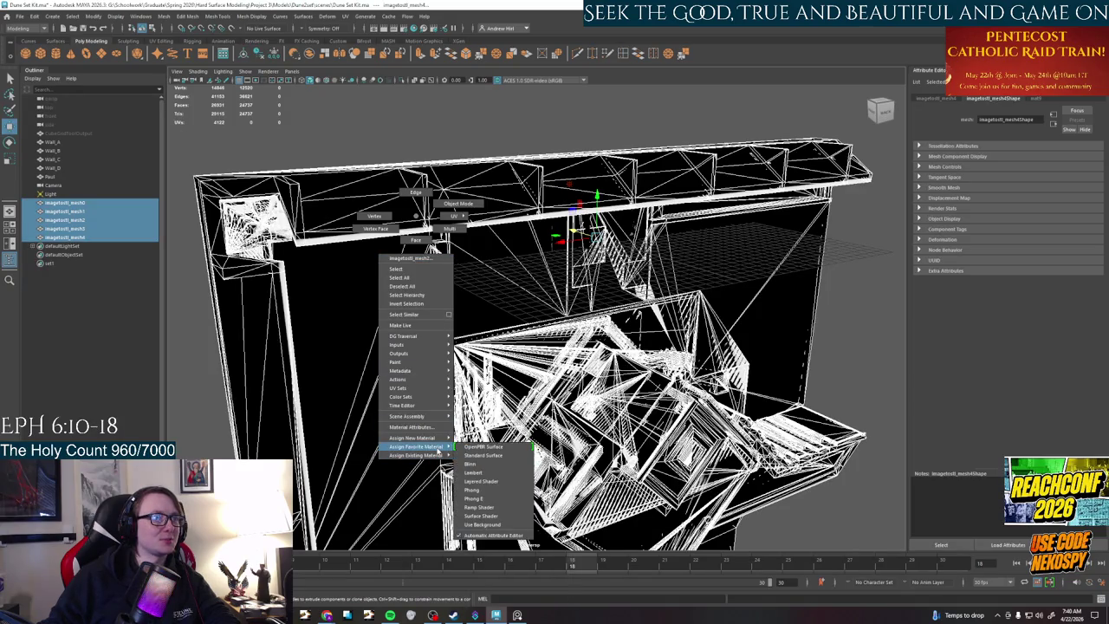
click(530, 543)
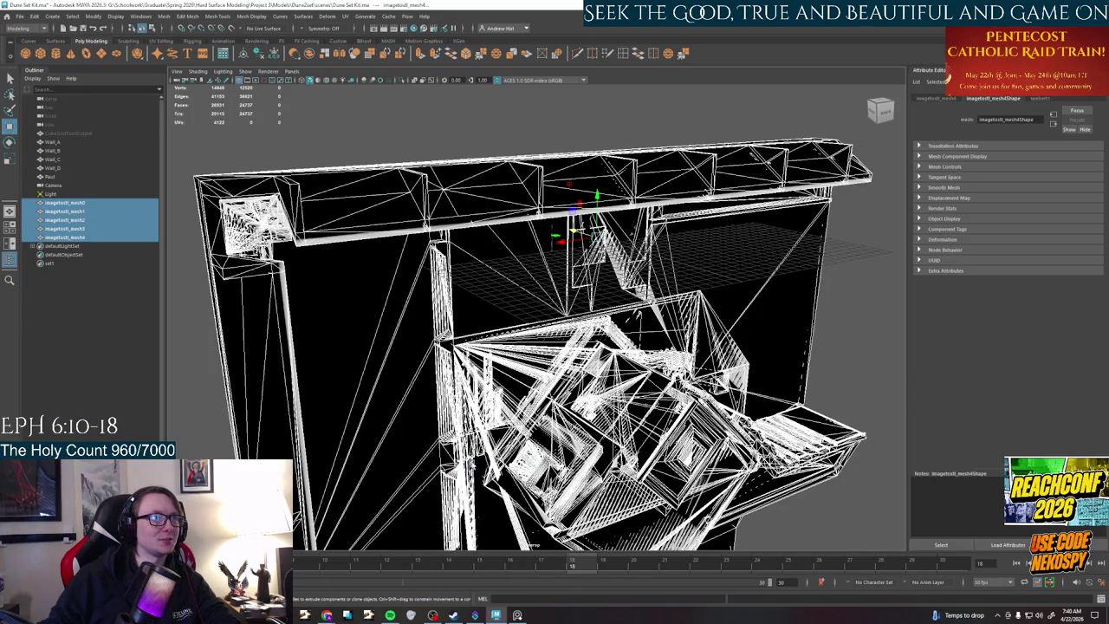
mouse_move(530, 542)
alt+mouse_down()
mouse_move(564, 519)
mouse_move(554, 485)
alt+mouse_up()
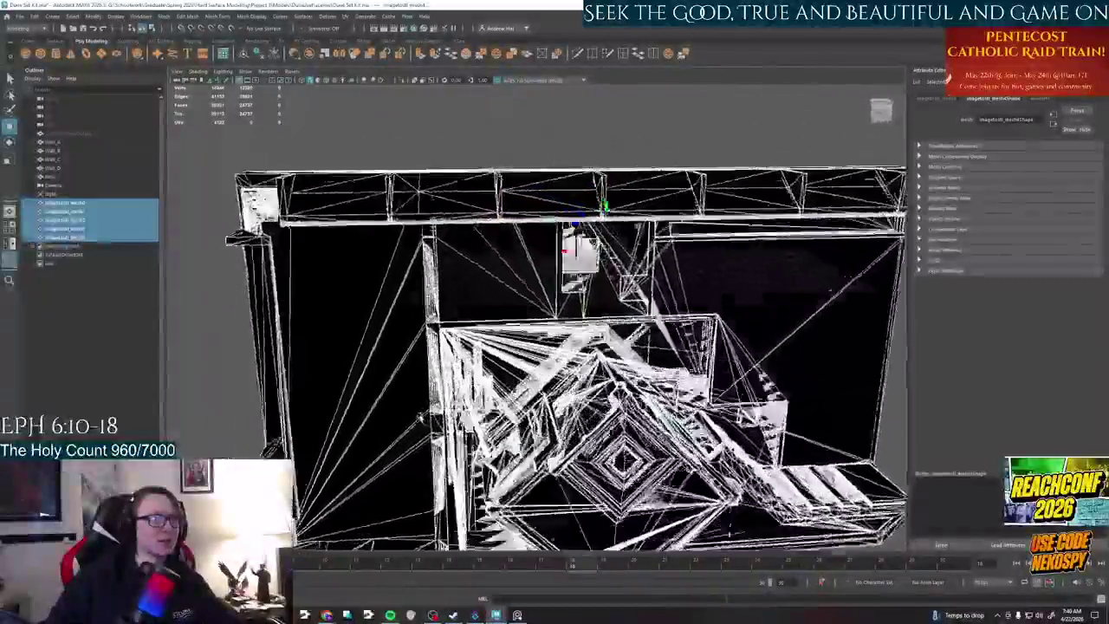
mouse_move(492, 401)
alt+mouse_down()
mouse_move(472, 416)
mouse_move(545, 321)
alt+mouse_up()
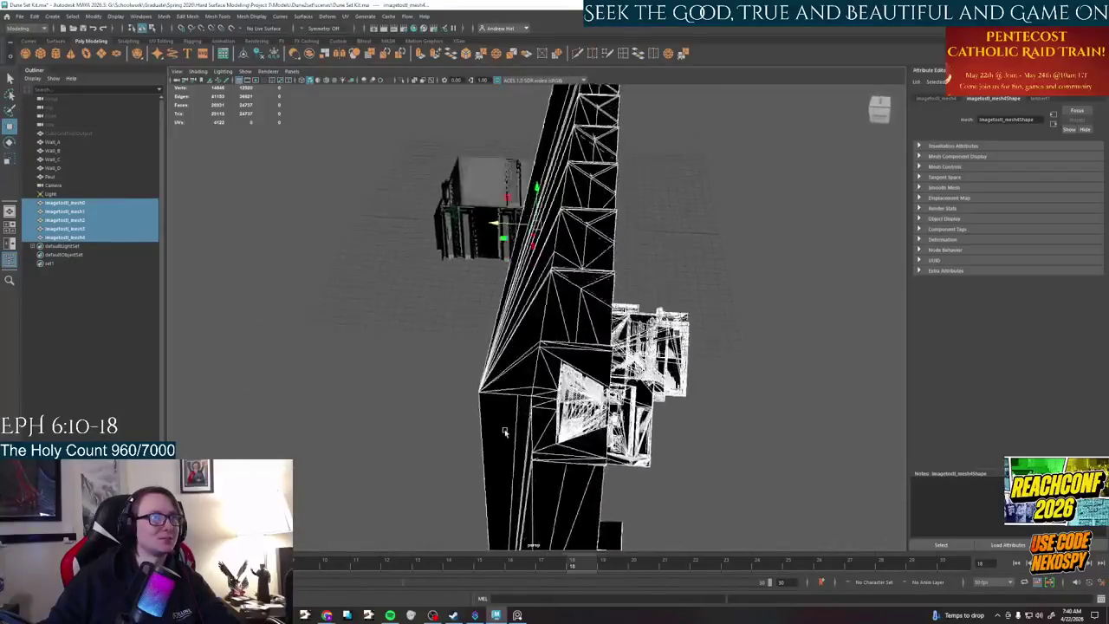
scroll(545, 320, up, 5)
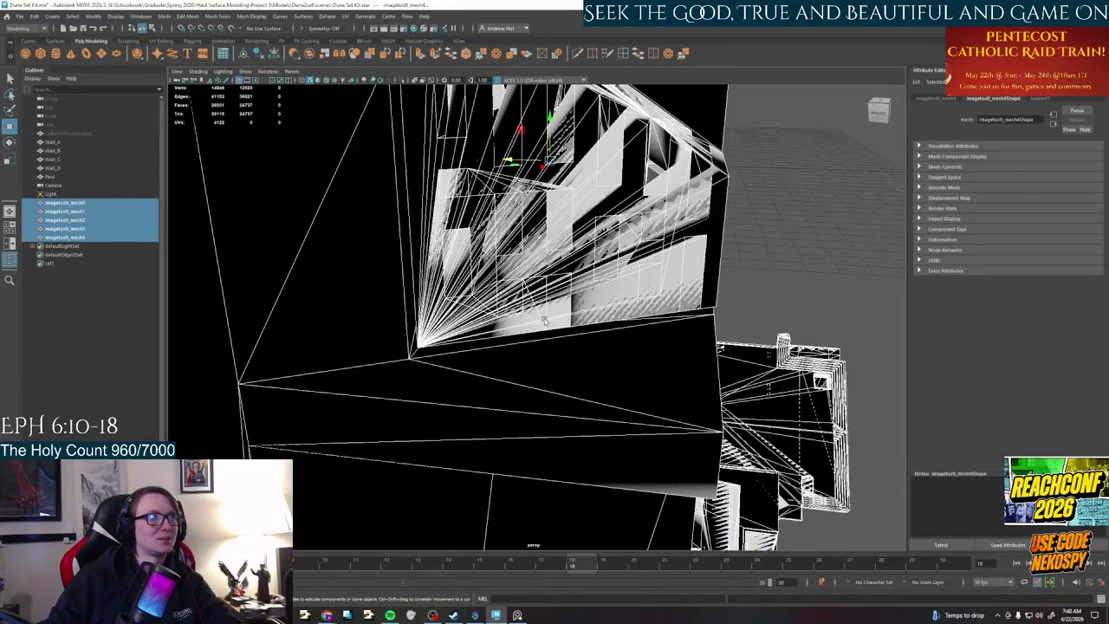
mouse_move(545, 321)
alt+mouse_down()
mouse_move(552, 277)
mouse_move(485, 282)
alt+mouse_up()
click(429, 337)
key(f)
alt+drag(419, 425, 478, 387)
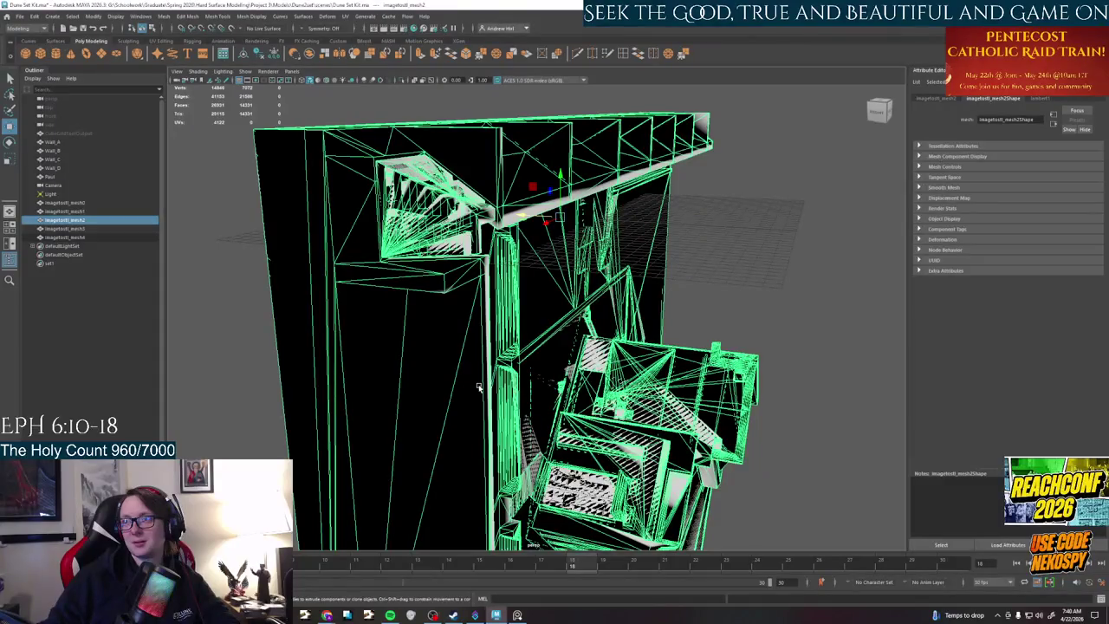
alt+drag(478, 387, 547, 347)
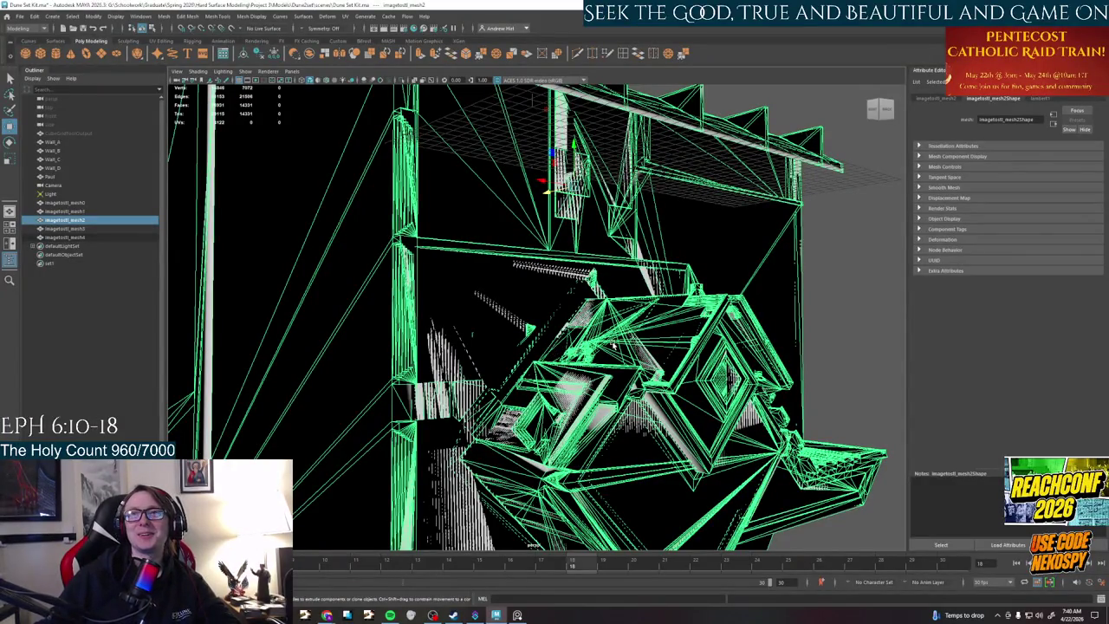
alt+drag(641, 414, 619, 393)
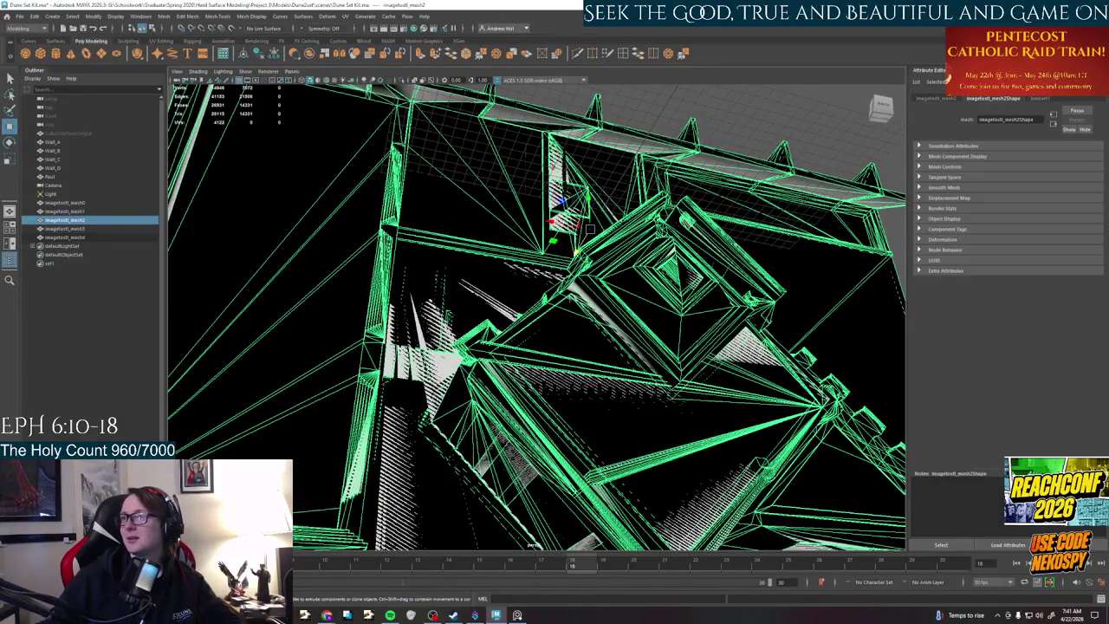
alt+drag(412, 291, 451, 260)
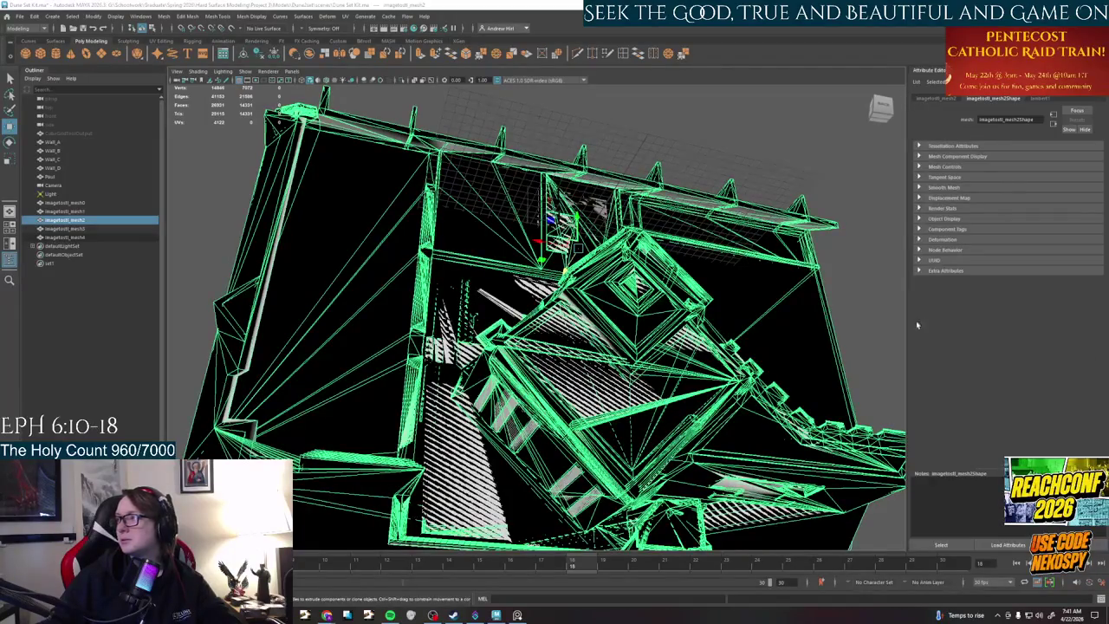
mouse_move(555, 347)
alt+mouse_down()
mouse_move(486, 395)
mouse_move(607, 242)
mouse_move(620, 468)
mouse_move(571, 364)
alt+mouse_up()
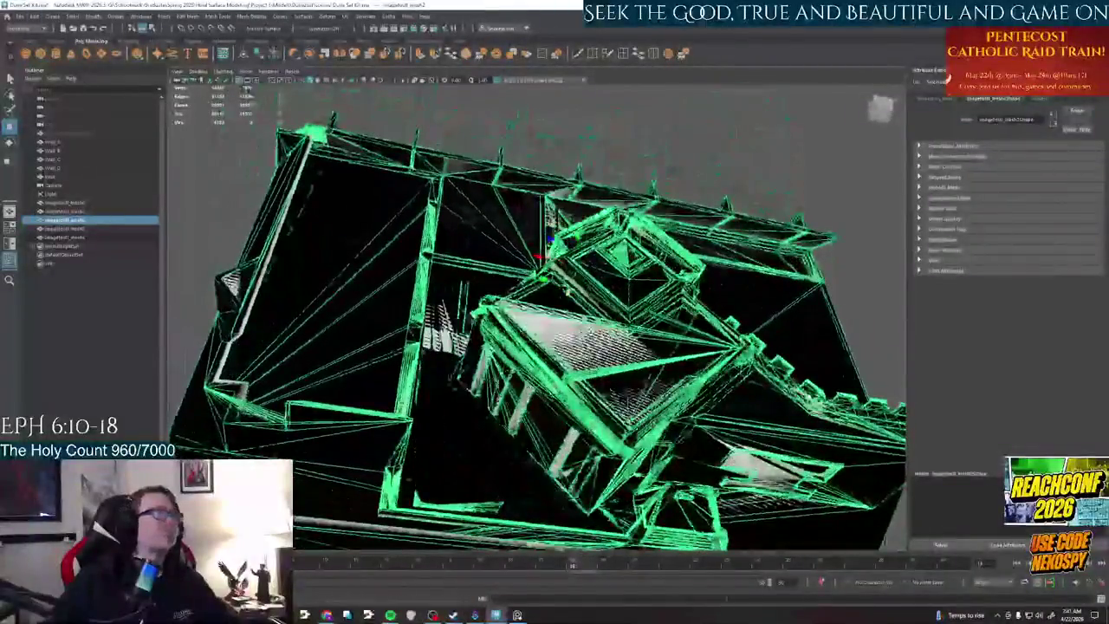
click(75, 202)
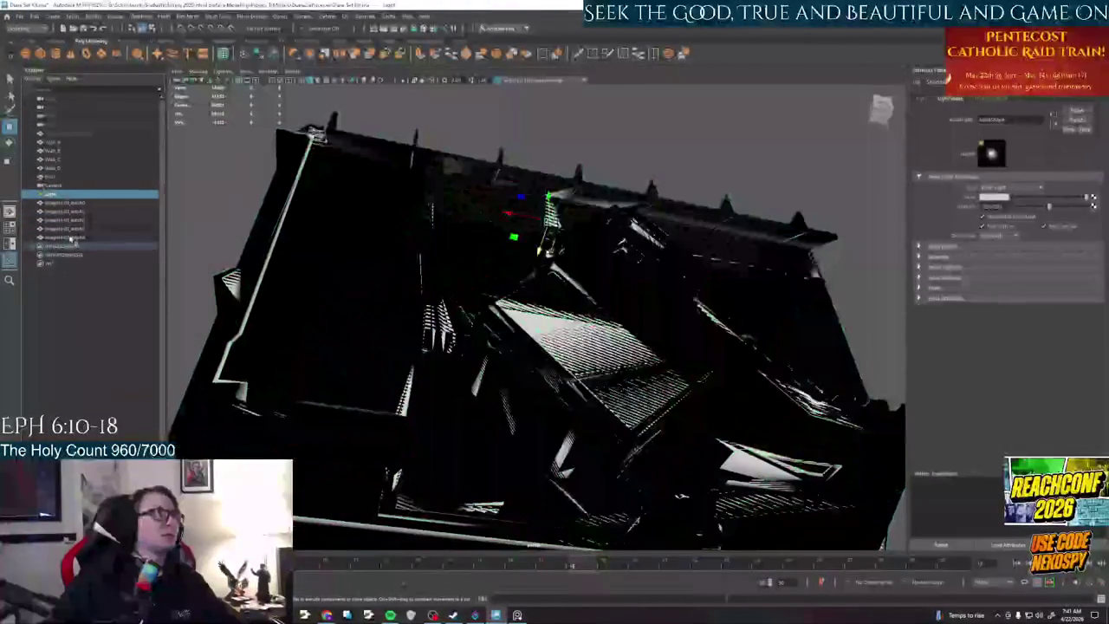
- Delete the Light and imagetoolt meshes, then orbit in to inspect the building
shift+click(71, 238)
key(Delete)
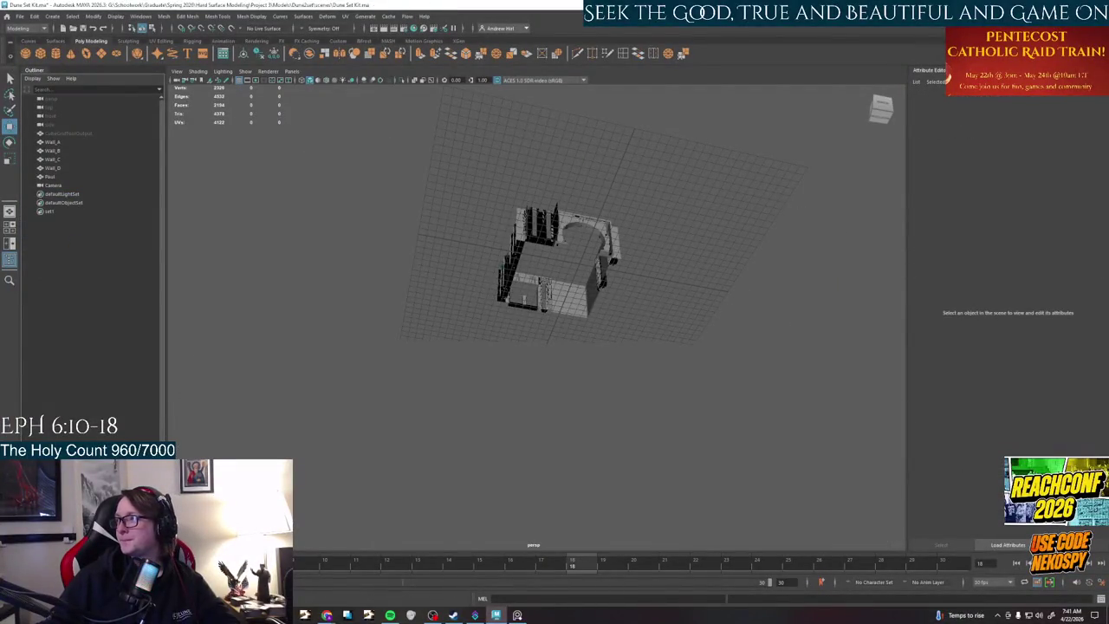
alt+drag(659, 330, 575, 360)
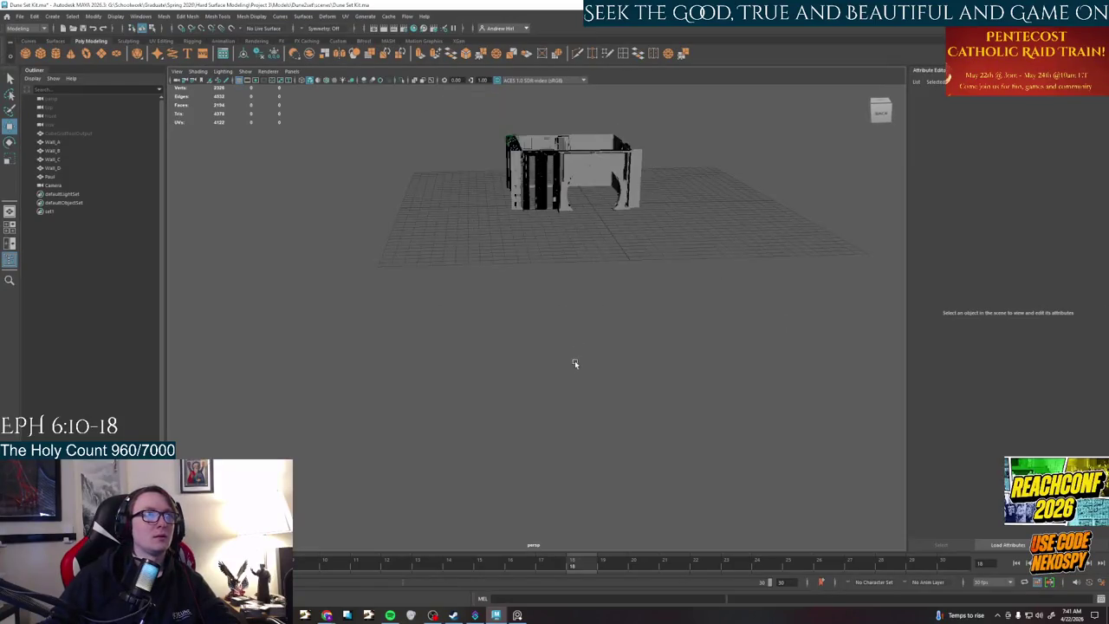
scroll(550, 218, up, 5)
mouse_move(550, 218)
alt+mouse_down()
mouse_move(565, 192)
mouse_move(500, 396)
mouse_move(555, 403)
mouse_move(242, 269)
alt+mouse_up()
scroll(500, 396, up, 5)
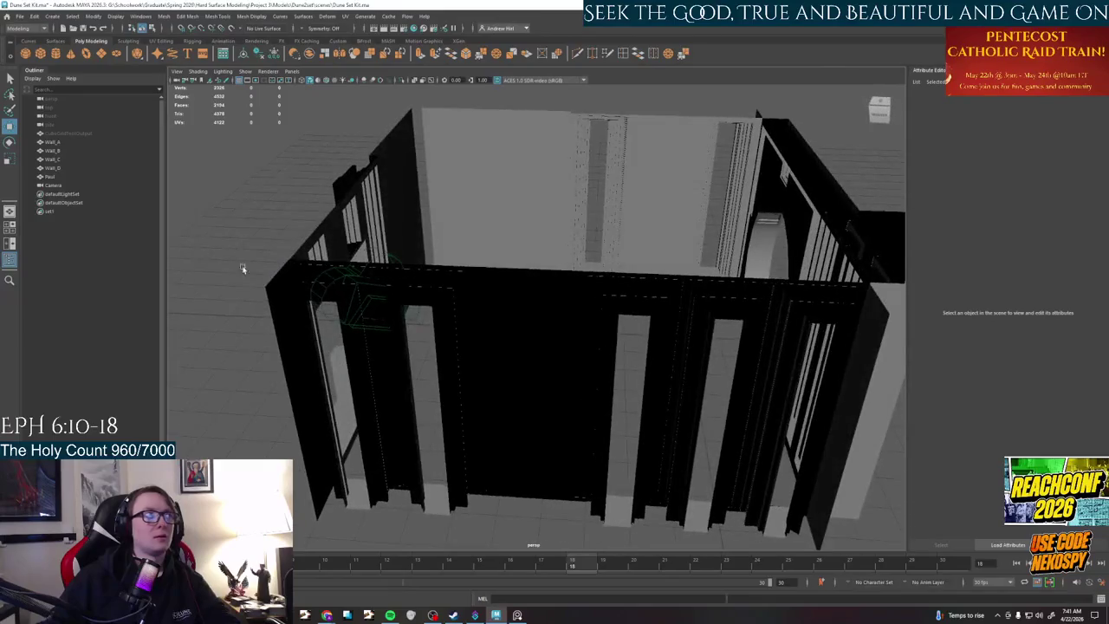
- Delete the imported Camera via the Outliner and switch back to the browser
click(56, 186)
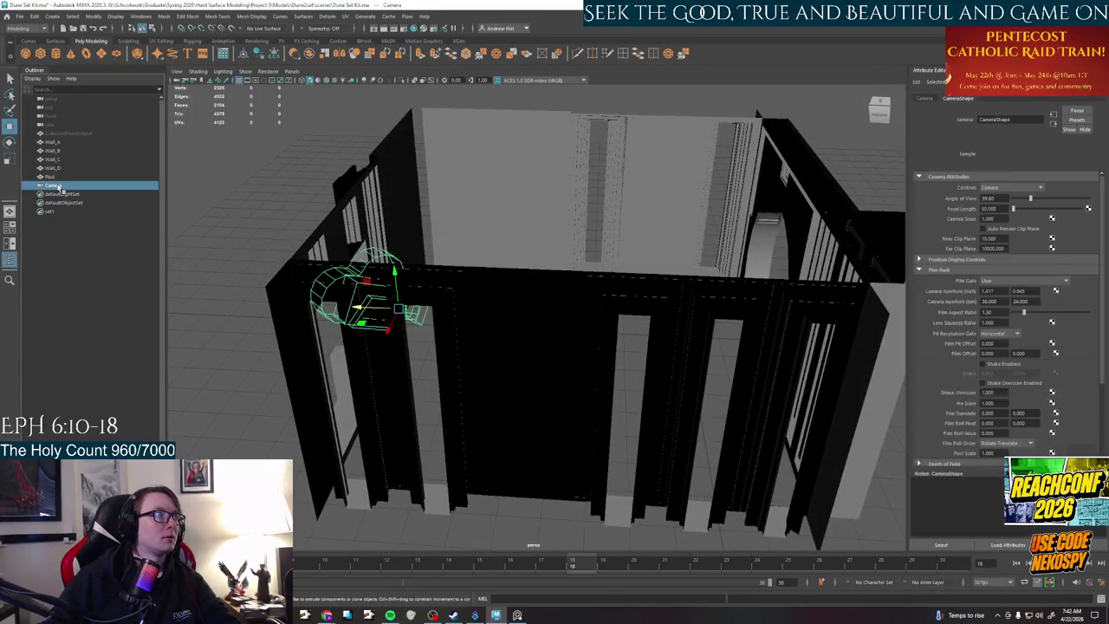
key(Delete)
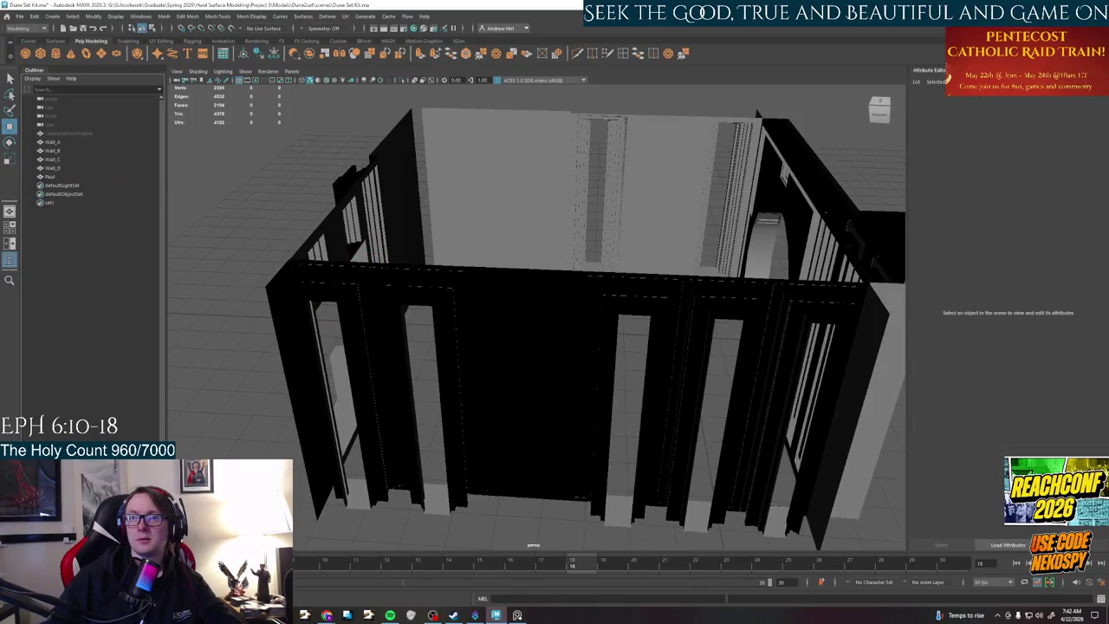
key(alt+Tab)
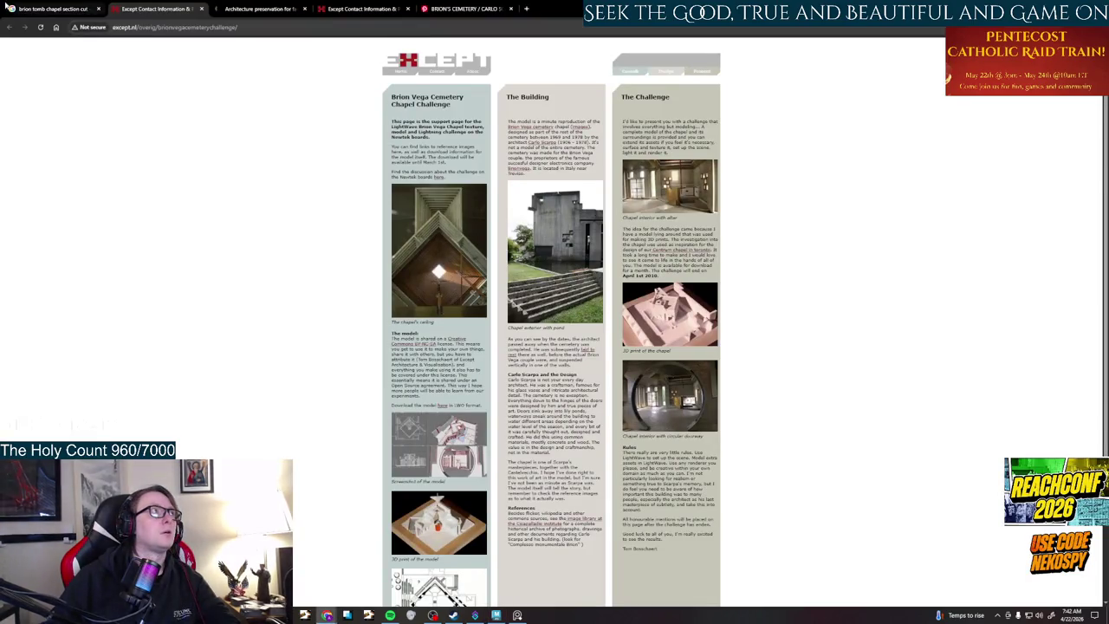
- Drop 'section cut' so the query reads 'brion tomb chapel' and show its image results
click(9, 7)
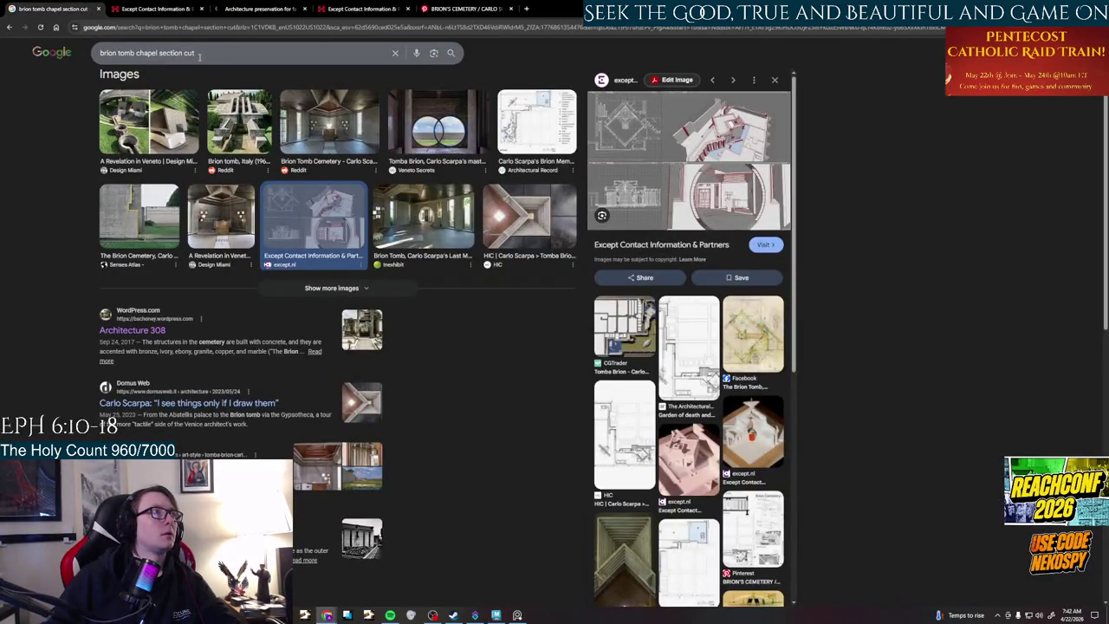
drag(200, 55, 158, 57)
key(BackSpace)
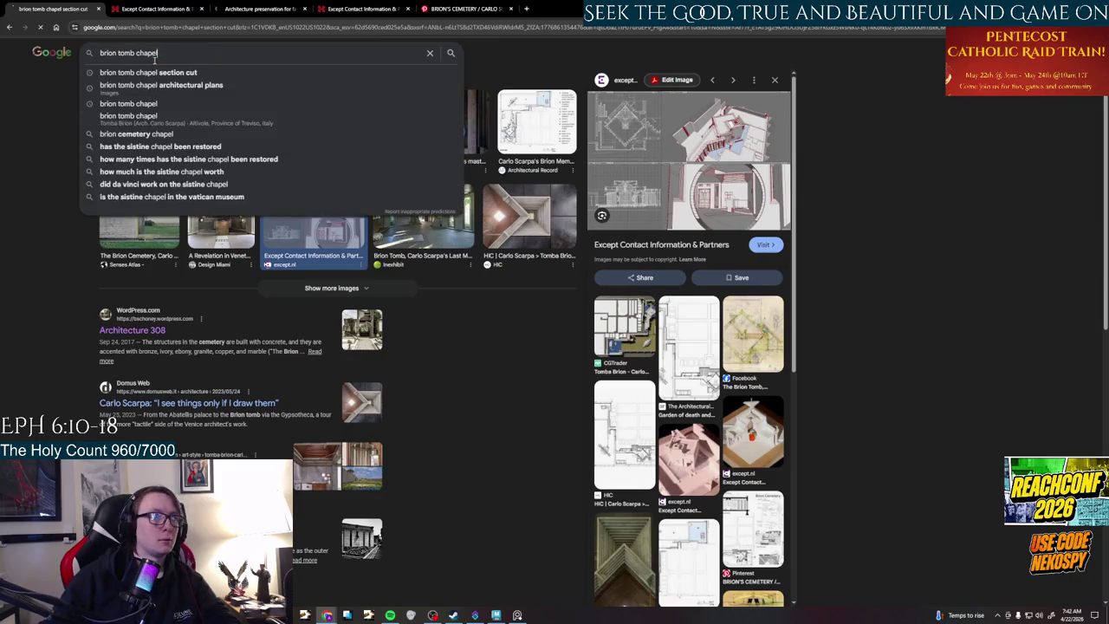
key(Return)
click(160, 87)
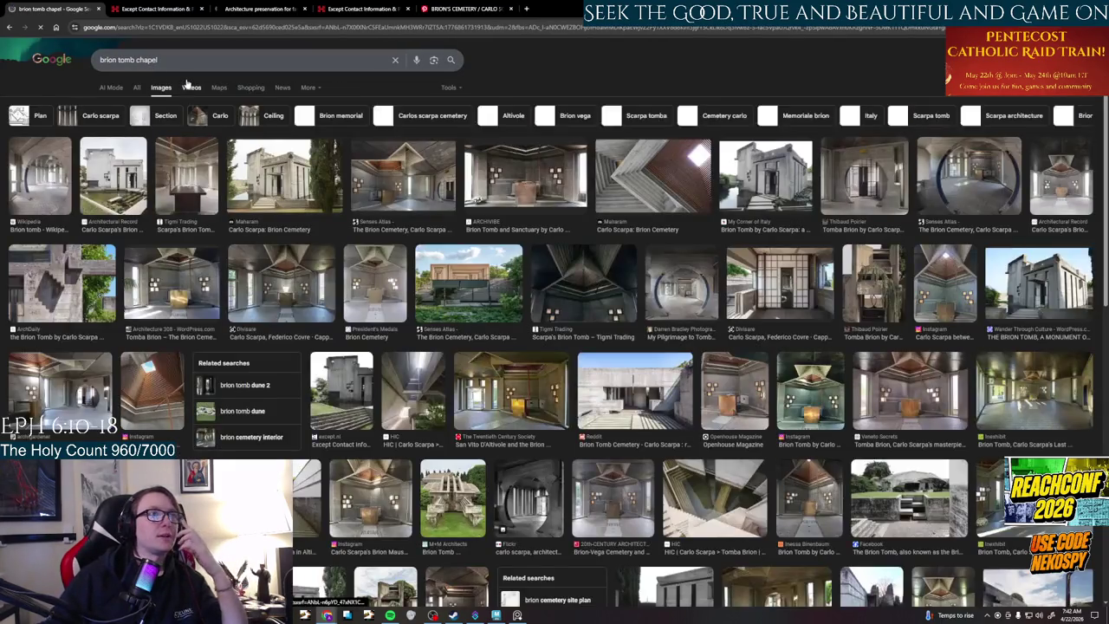
- Scroll through the brion tomb chapel image results, then return to the All web results
scroll(358, 217, down, 3)
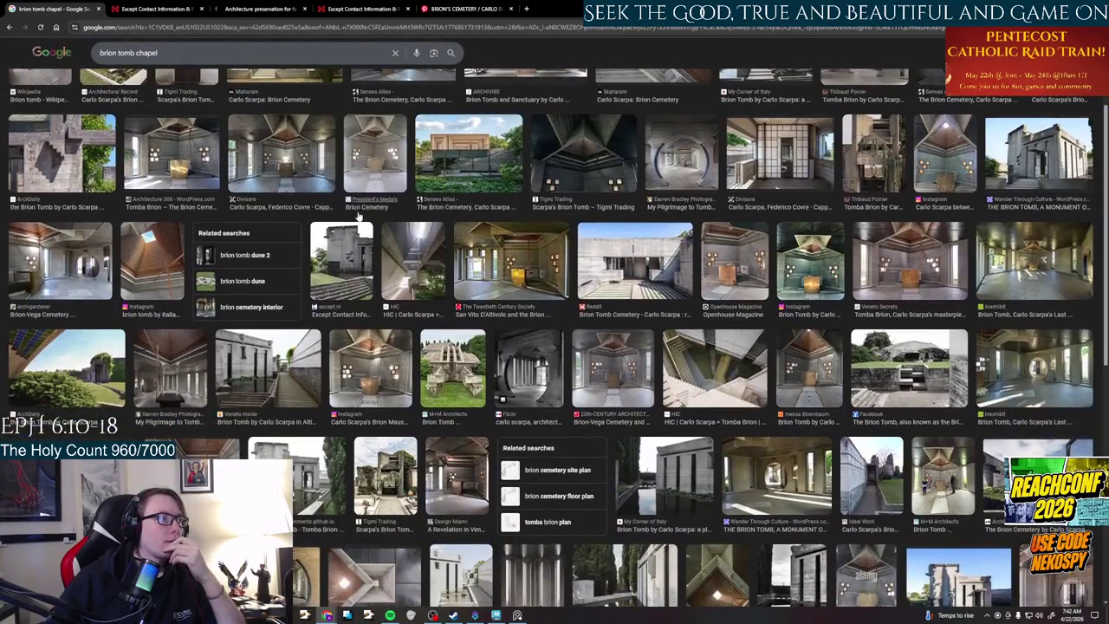
scroll(359, 217, down, 3)
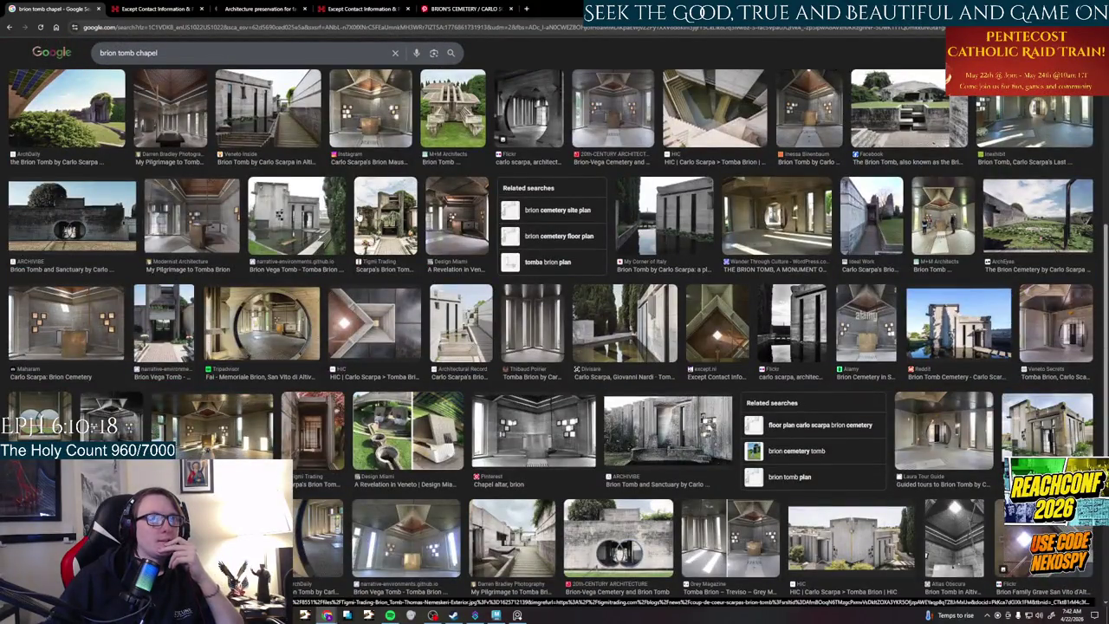
scroll(791, 230, down, 3)
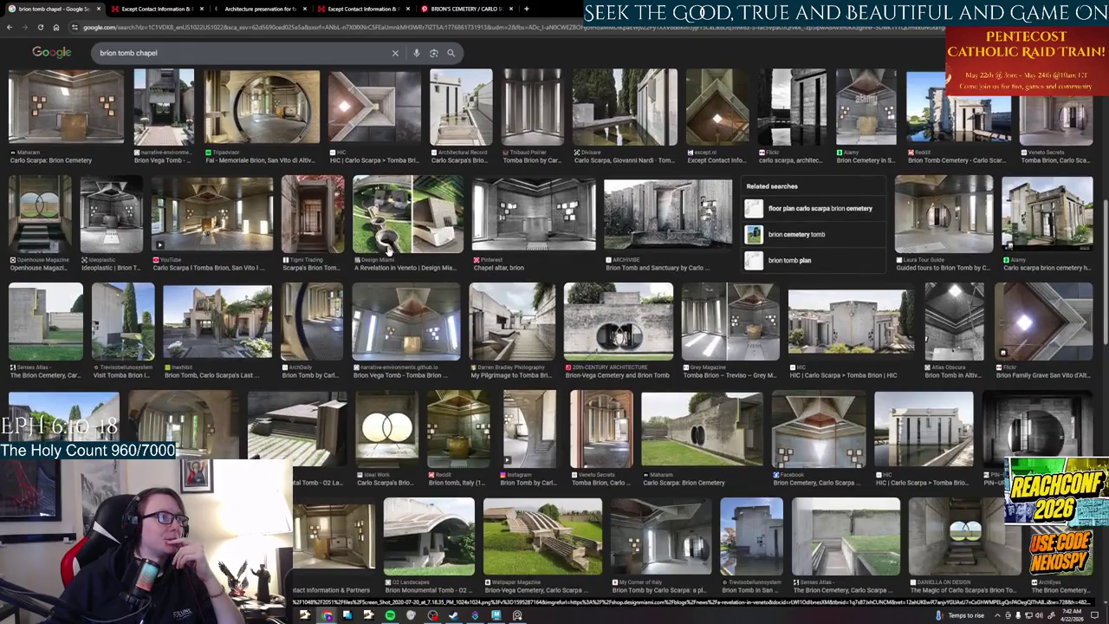
scroll(388, 250, down, 3)
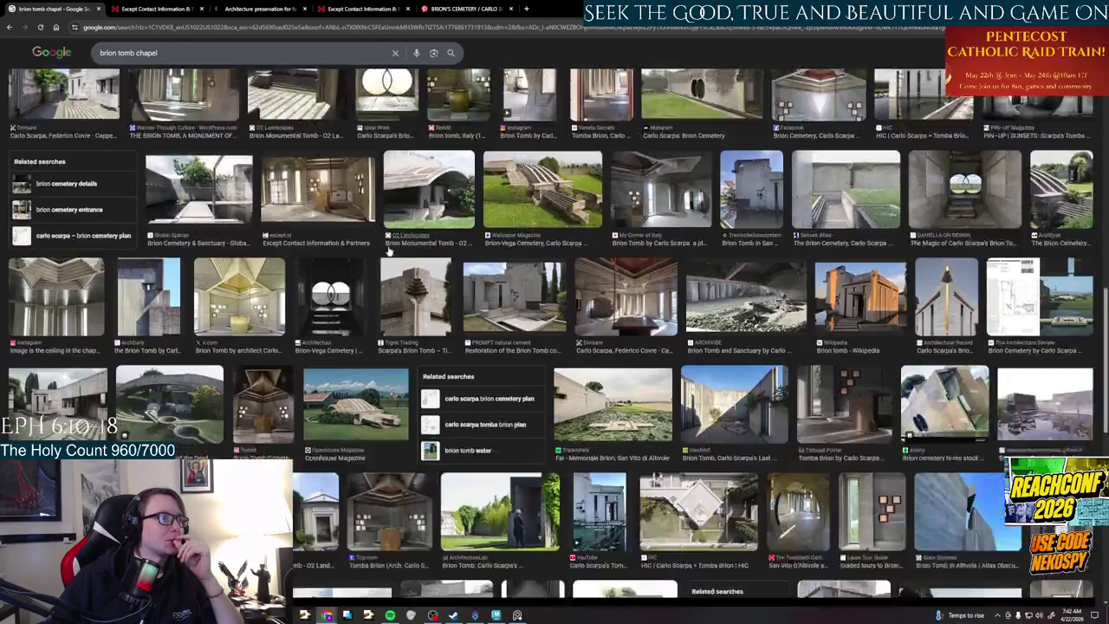
scroll(389, 252, down, 2)
scroll(388, 251, down, 3)
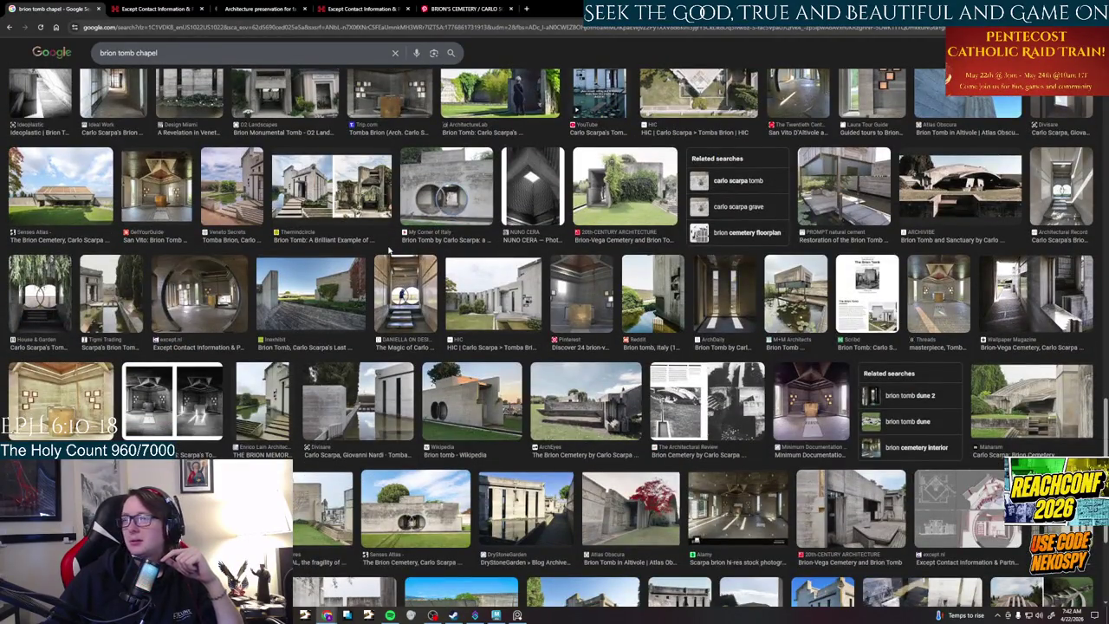
scroll(389, 251, down, 3)
scroll(447, 456, down, 3)
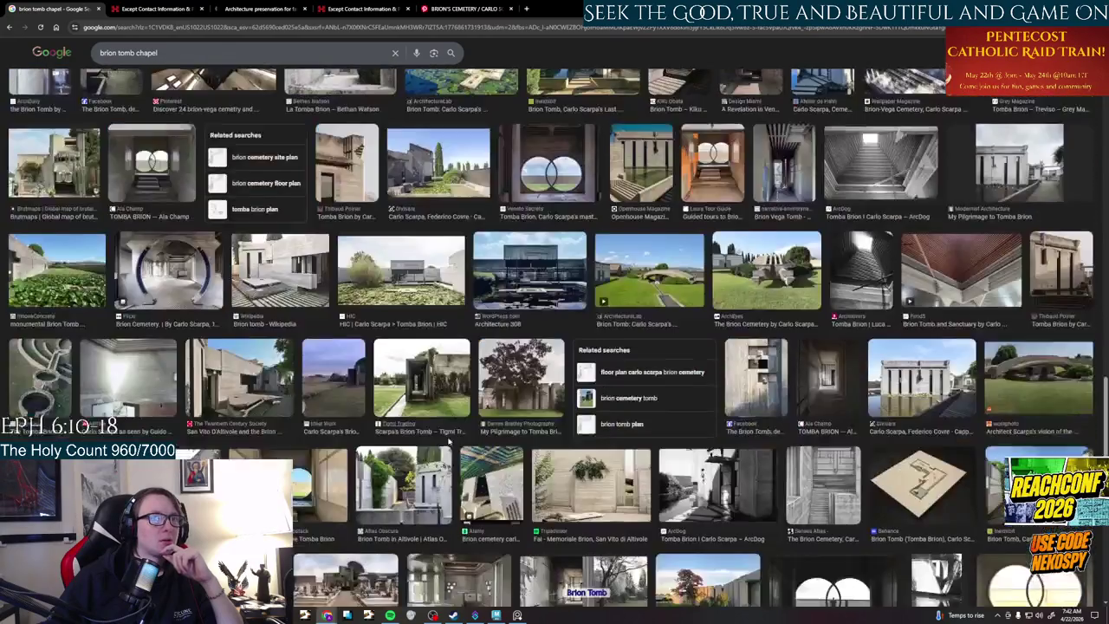
scroll(457, 402, down, 4)
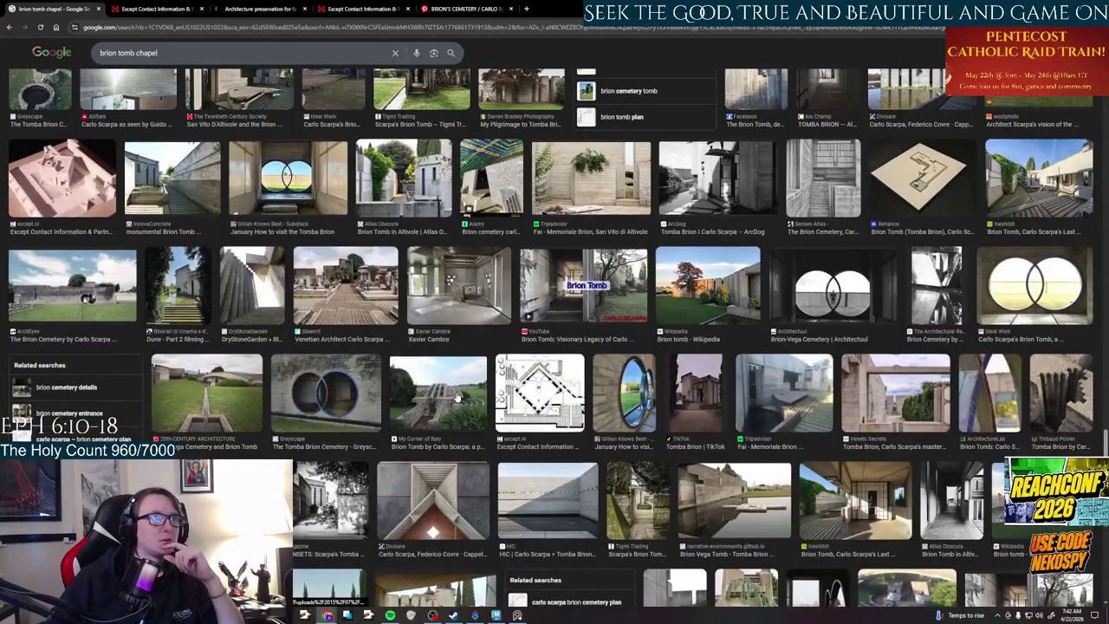
scroll(457, 397, down, 3)
scroll(457, 397, down, 3)
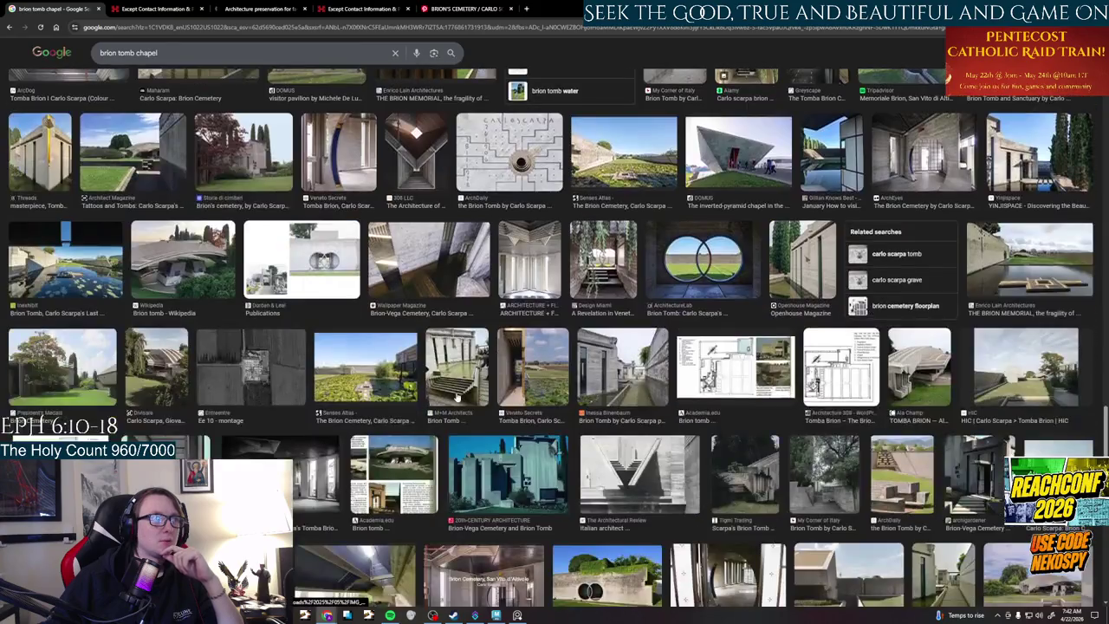
scroll(456, 397, down, 3)
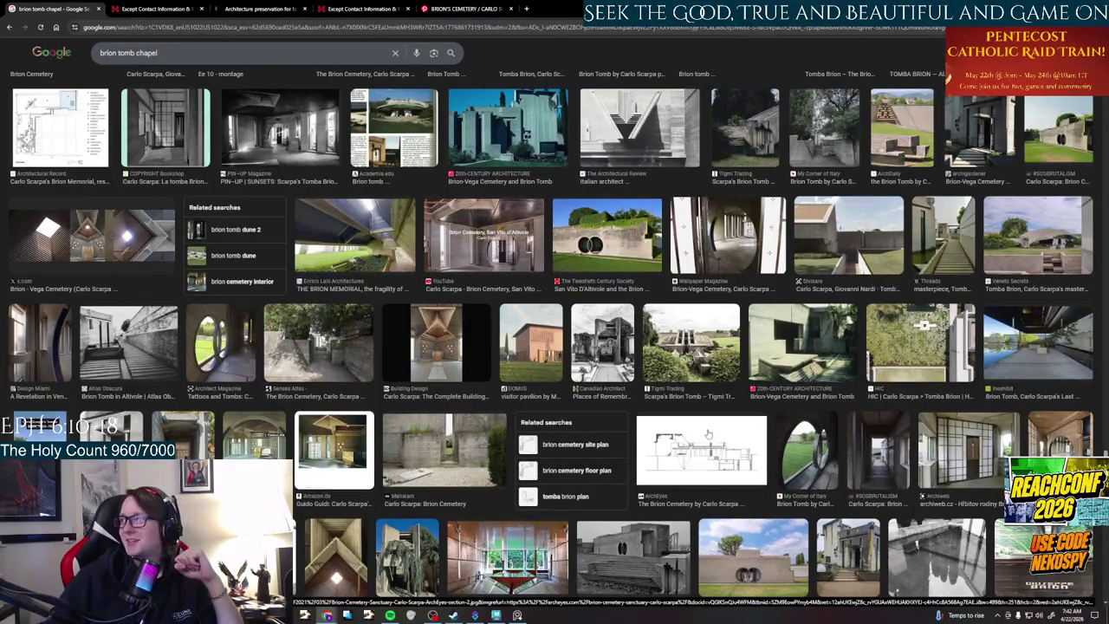
scroll(708, 435, down, 3)
scroll(677, 388, down, 3)
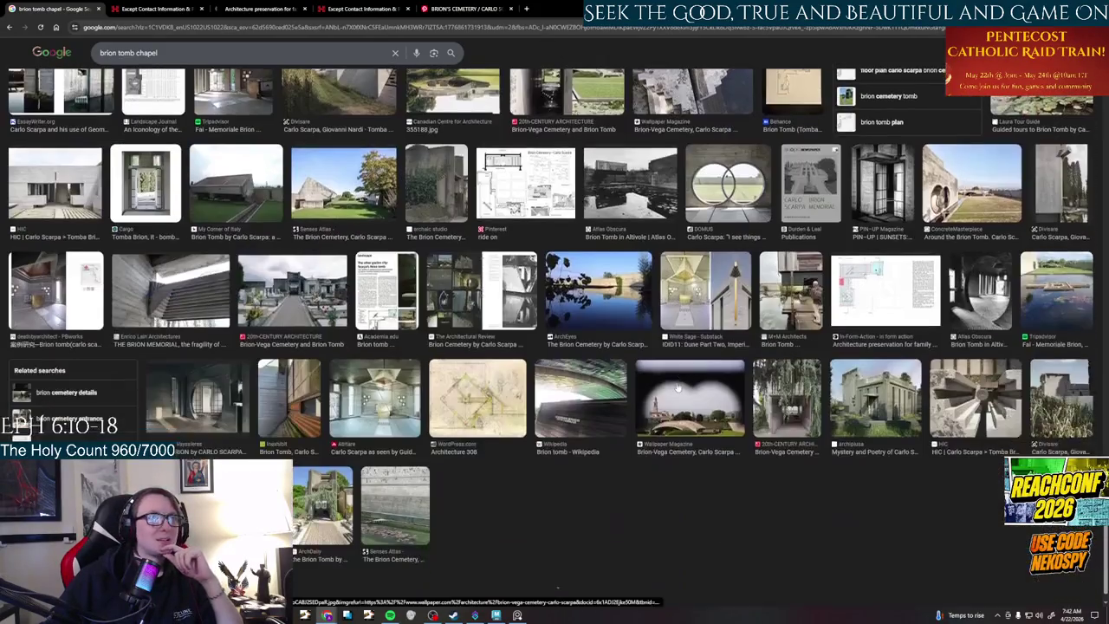
scroll(677, 387, down, 3)
scroll(679, 387, down, 4)
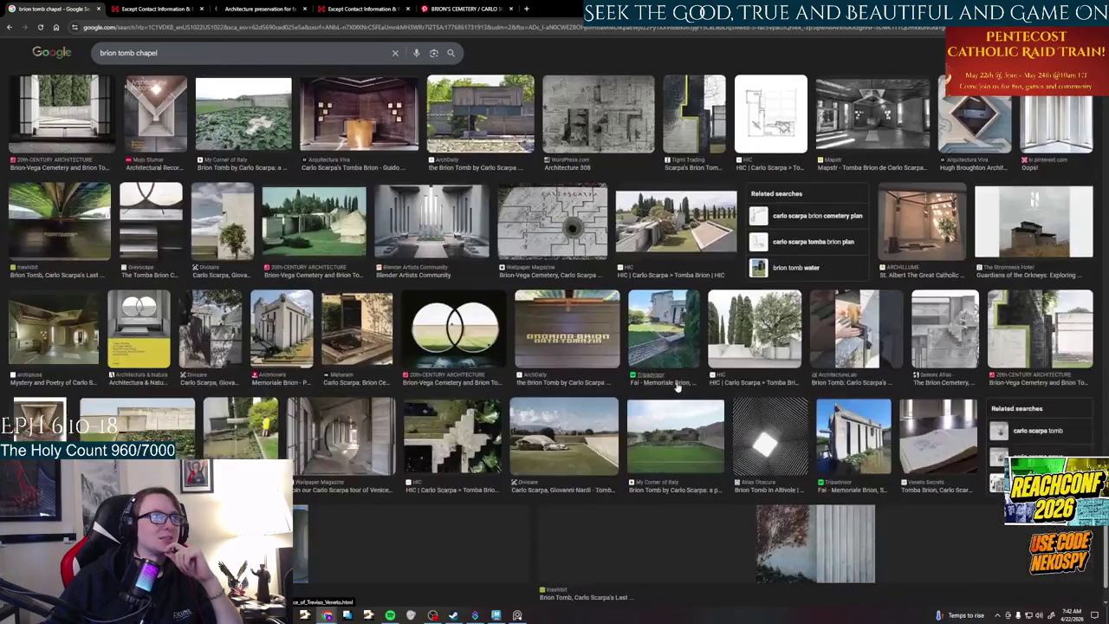
scroll(678, 387, down, 1)
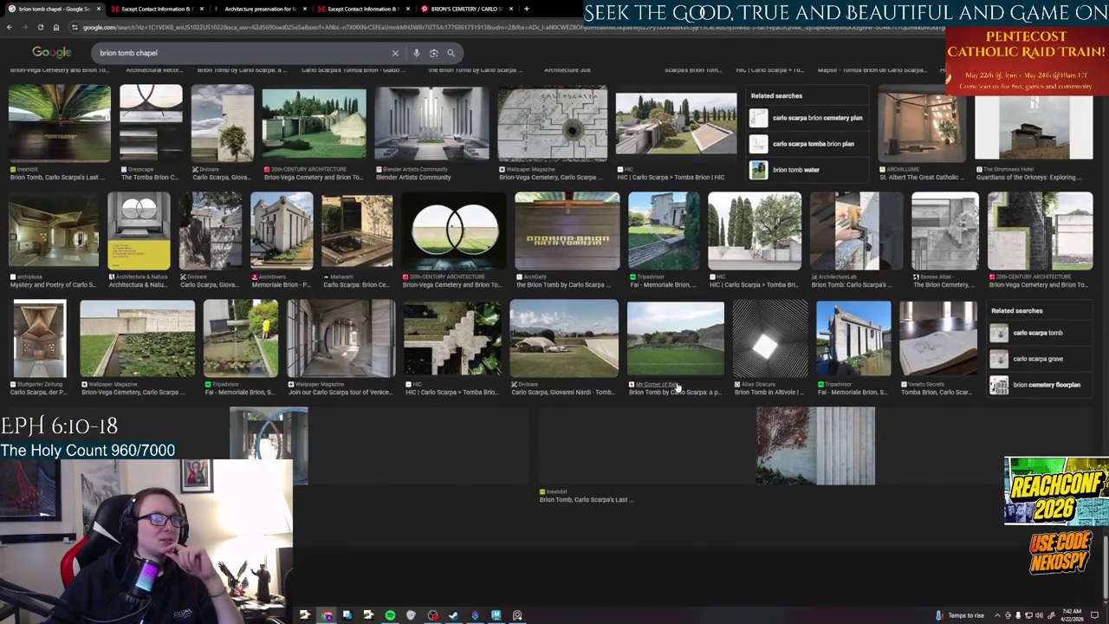
scroll(678, 387, down, 5)
scroll(678, 387, down, 5)
scroll(678, 387, down, 5)
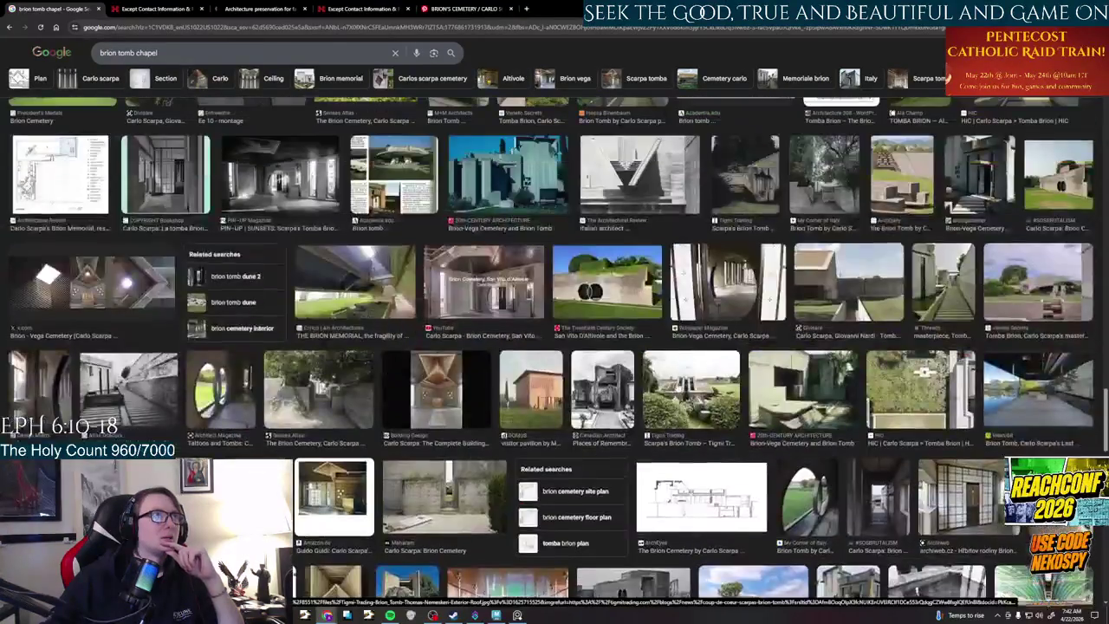
scroll(678, 387, down, 5)
scroll(677, 388, down, 5)
scroll(678, 387, down, 5)
scroll(678, 388, down, 5)
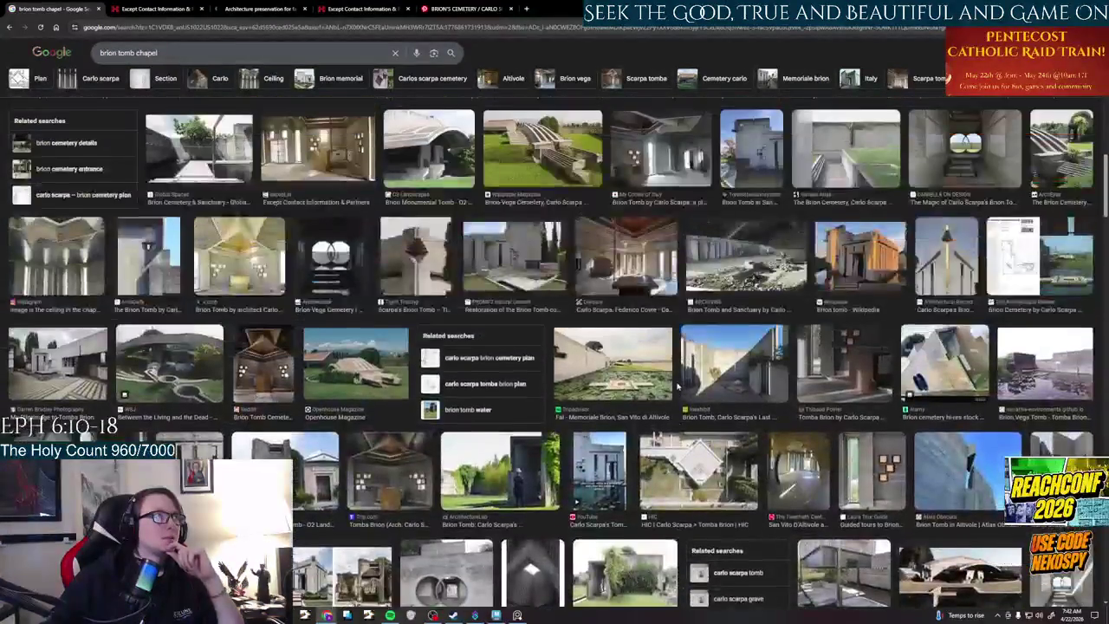
scroll(677, 387, down, 5)
scroll(678, 387, down, 5)
scroll(678, 387, down, 5)
scroll(677, 387, up, 2)
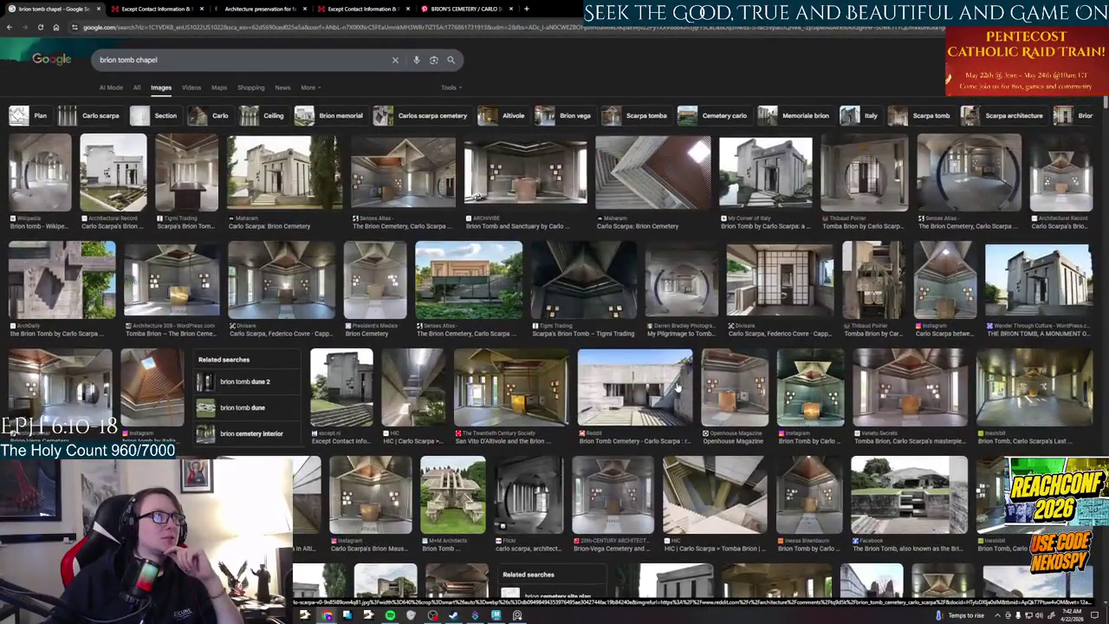
click(137, 88)
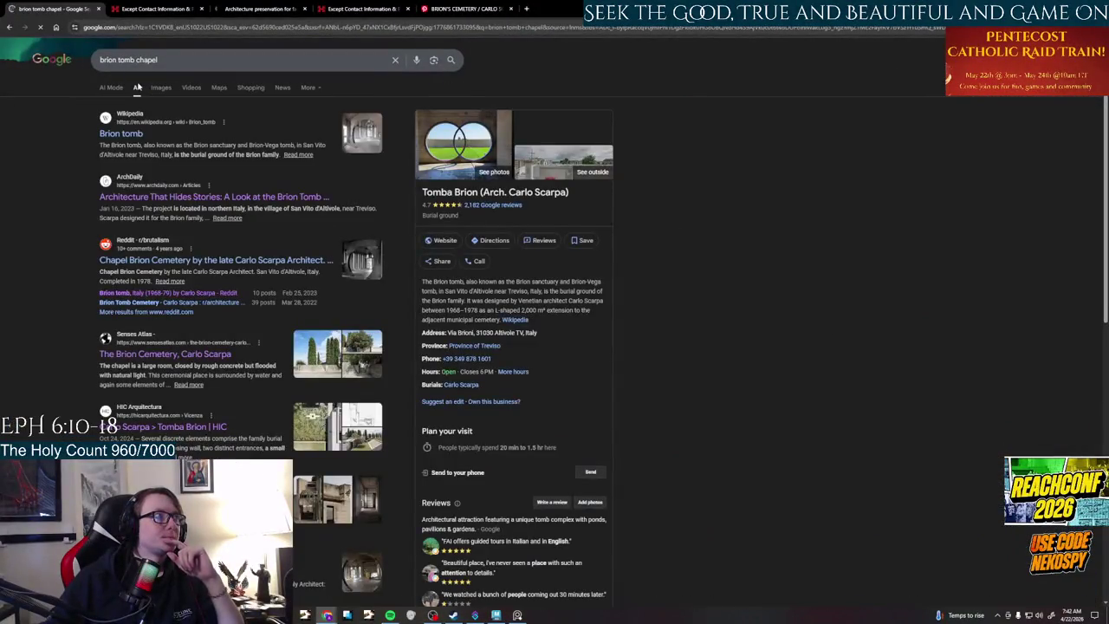
- Search Google for 'brion tomb chapel plans'
click(180, 53)
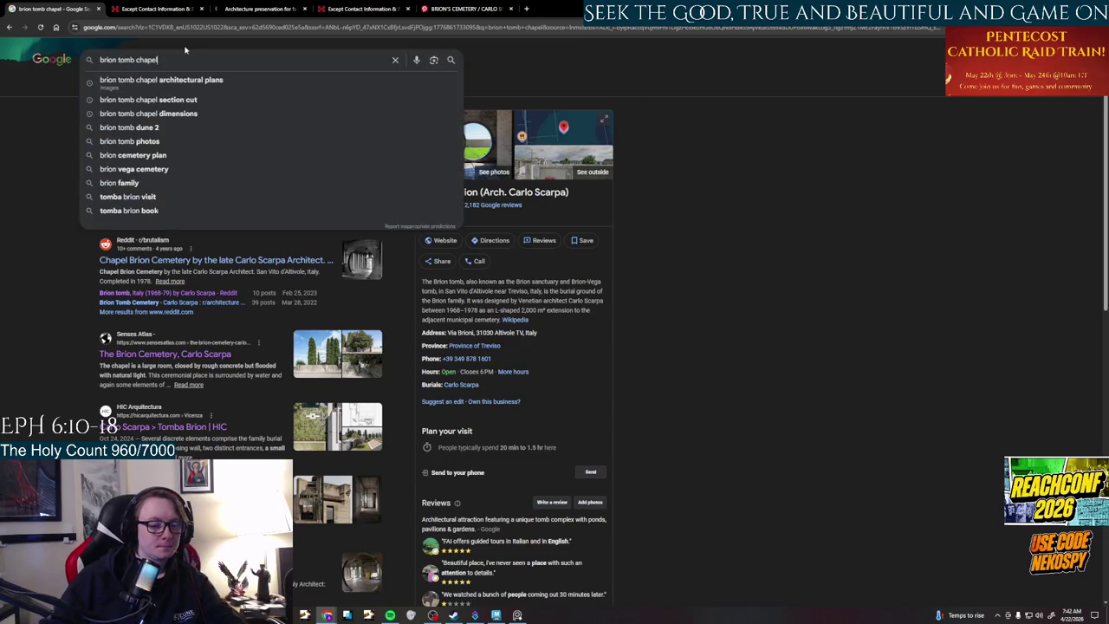
text( plans)
key(Return)
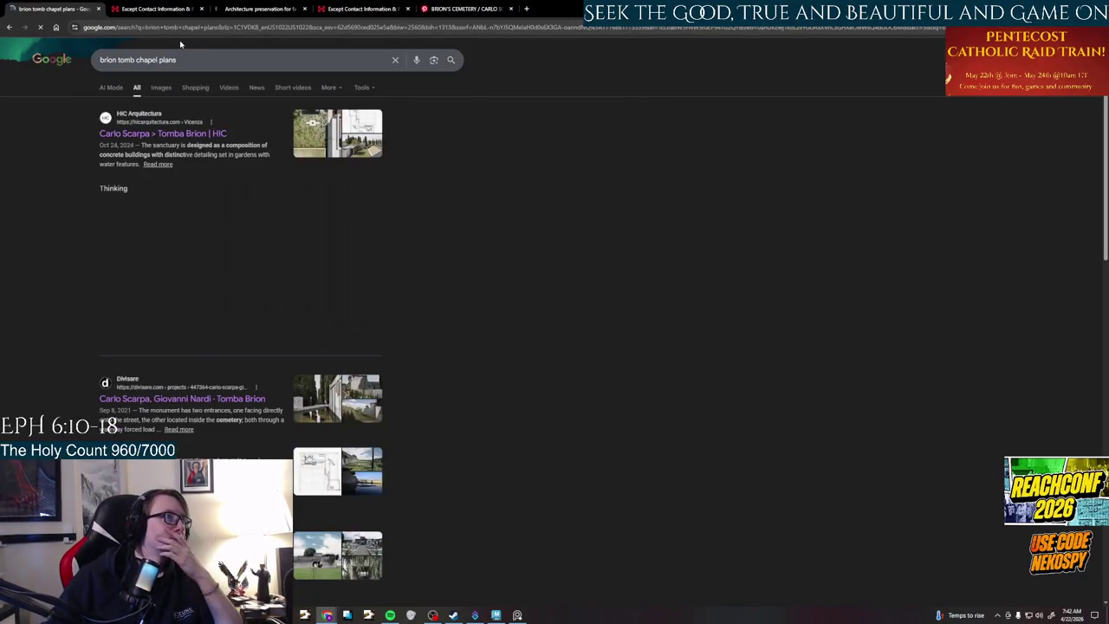
scroll(228, 130, down, 5)
scroll(226, 130, down, 3)
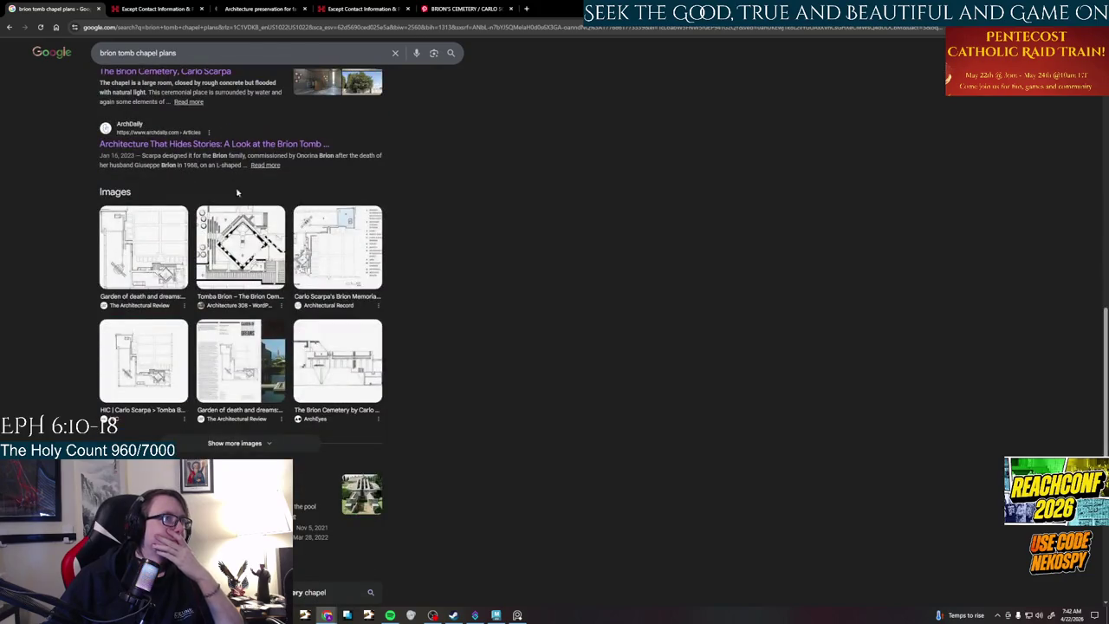
scroll(238, 190, up, 5)
scroll(159, 89, up, 2)
scroll(159, 89, up, 1)
- Preview the Architectural Review floor plan image and open its source article in a new tab
click(159, 87)
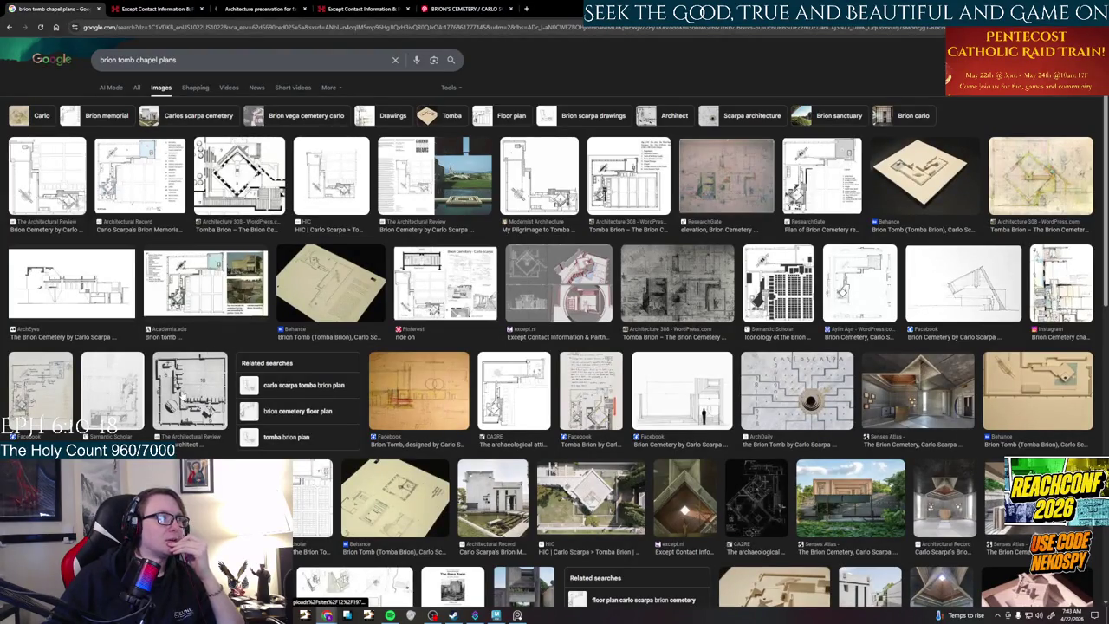
click(185, 393)
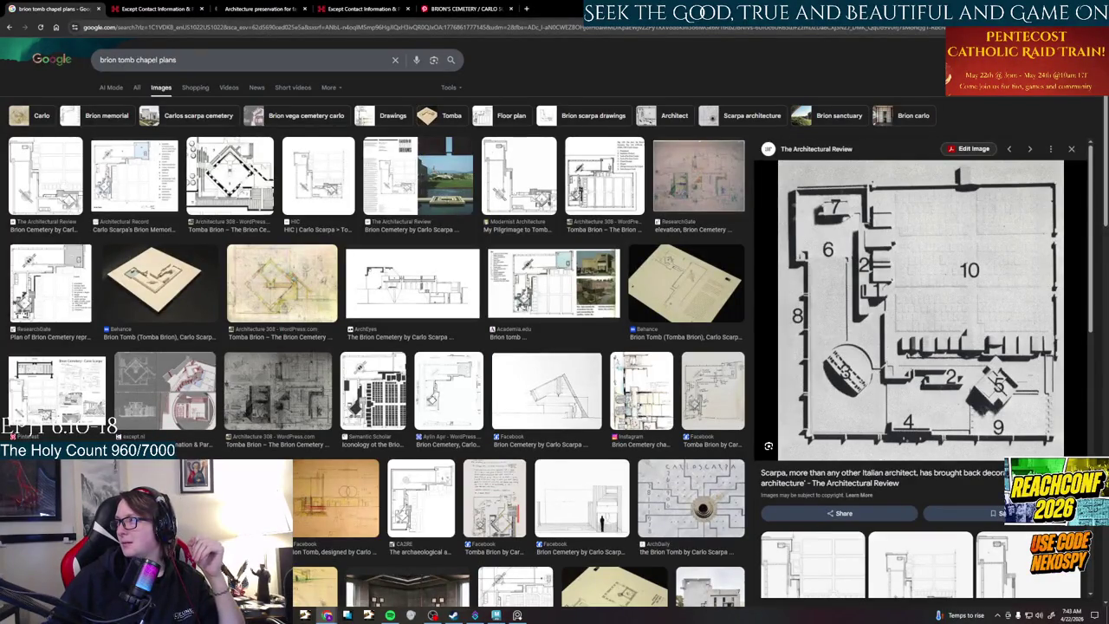
click(733, 447)
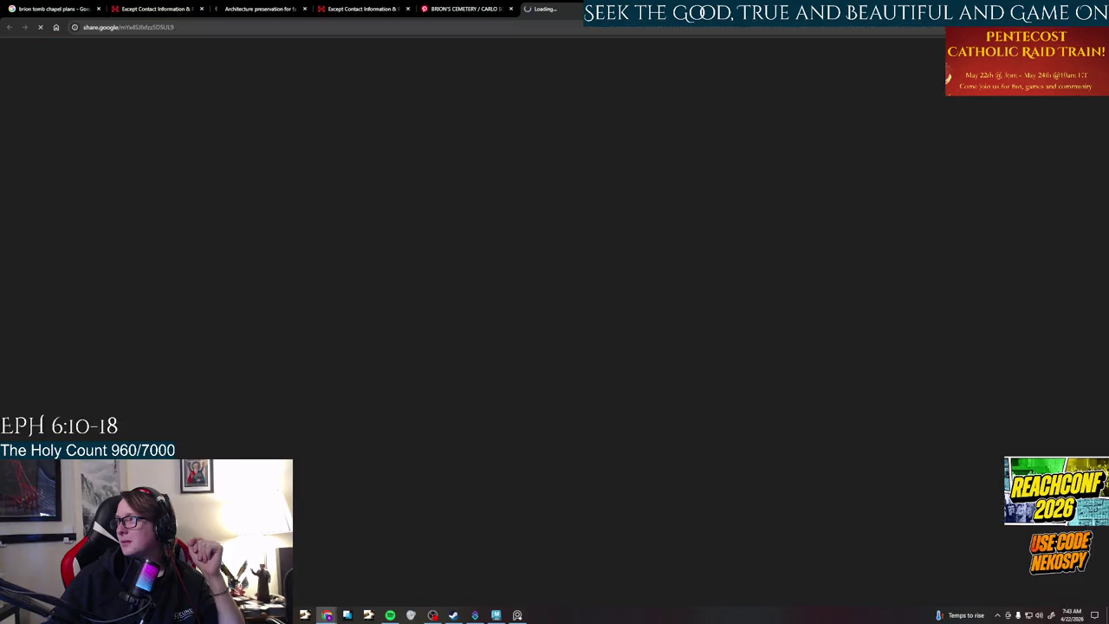
- Dismiss the Architecture Lab newsletter signup popup
scroll(544, 374, down, 1)
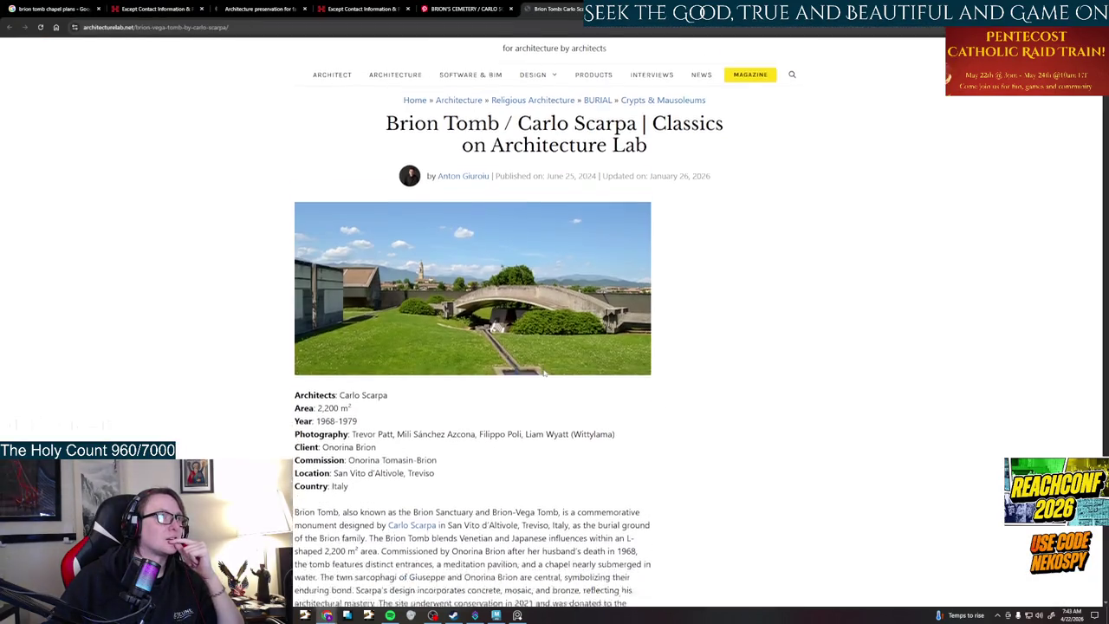
scroll(544, 375, down, 5)
scroll(544, 375, down, 2)
scroll(544, 375, down, 4)
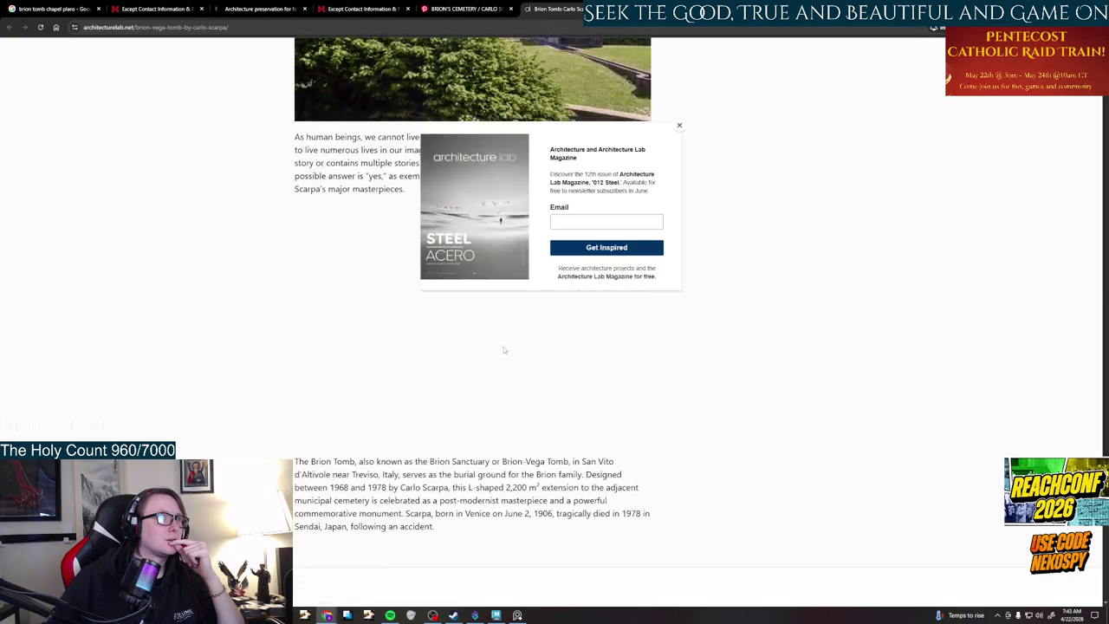
scroll(668, 130, up, 2)
click(680, 126)
- Scroll past the Brion Tomb chapel photos and section drawings down to the Project Gallery
scroll(580, 317, down, 4)
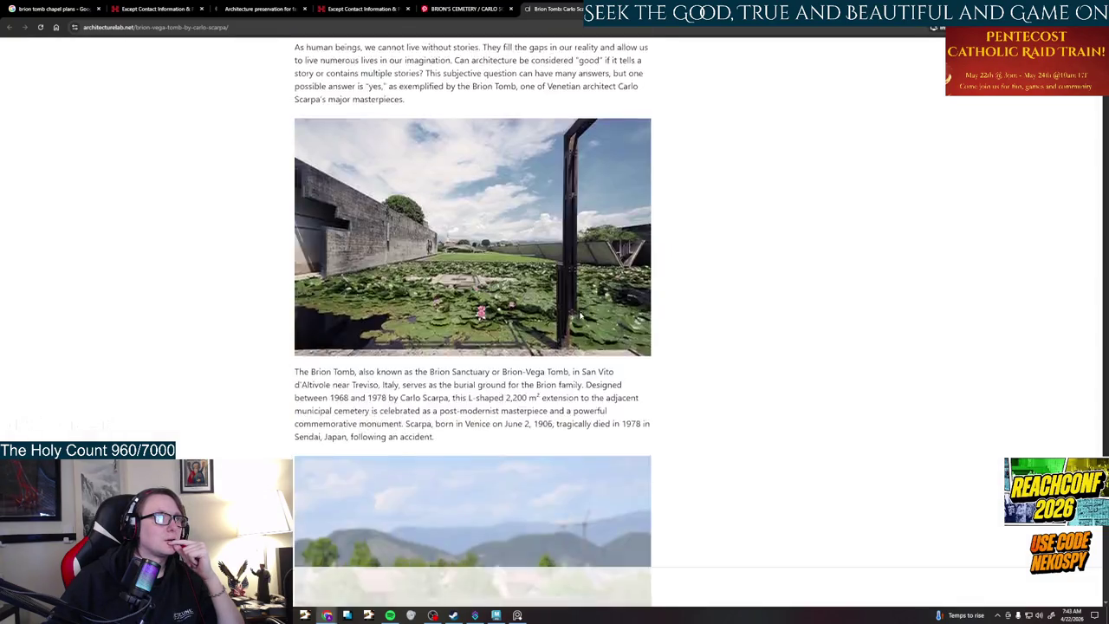
scroll(581, 317, down, 5)
scroll(581, 318, down, 5)
scroll(581, 317, down, 4)
scroll(580, 317, down, 5)
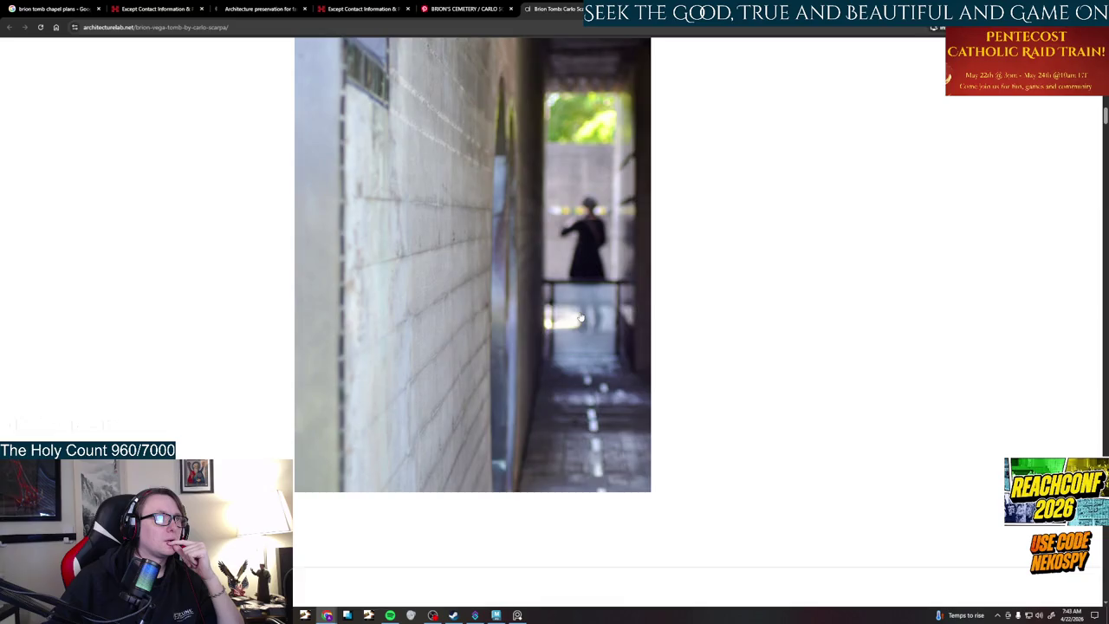
scroll(581, 317, down, 4)
scroll(580, 317, down, 2)
scroll(581, 317, up, 3)
scroll(581, 317, down, 5)
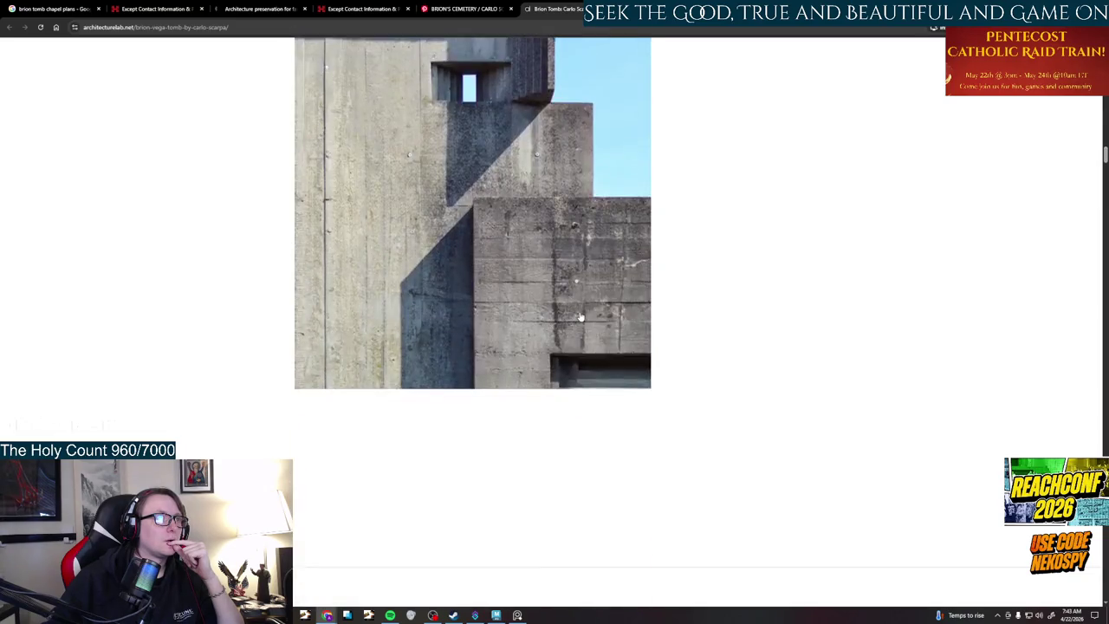
scroll(581, 317, down, 4)
scroll(580, 317, down, 5)
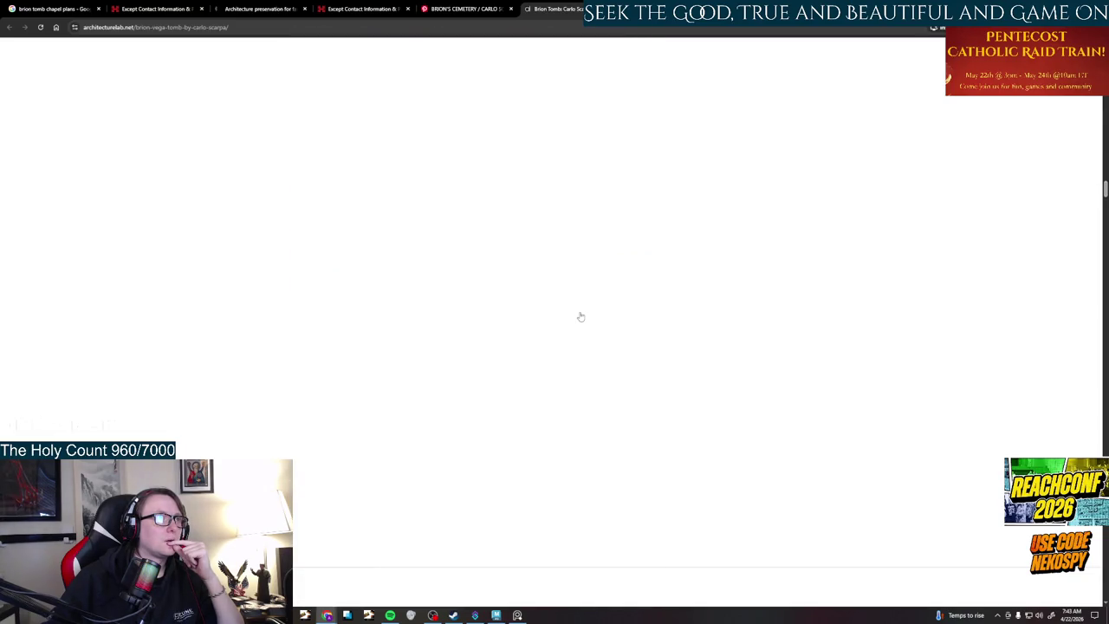
scroll(580, 318, down, 3)
scroll(580, 317, down, 3)
scroll(580, 318, down, 3)
scroll(580, 317, down, 3)
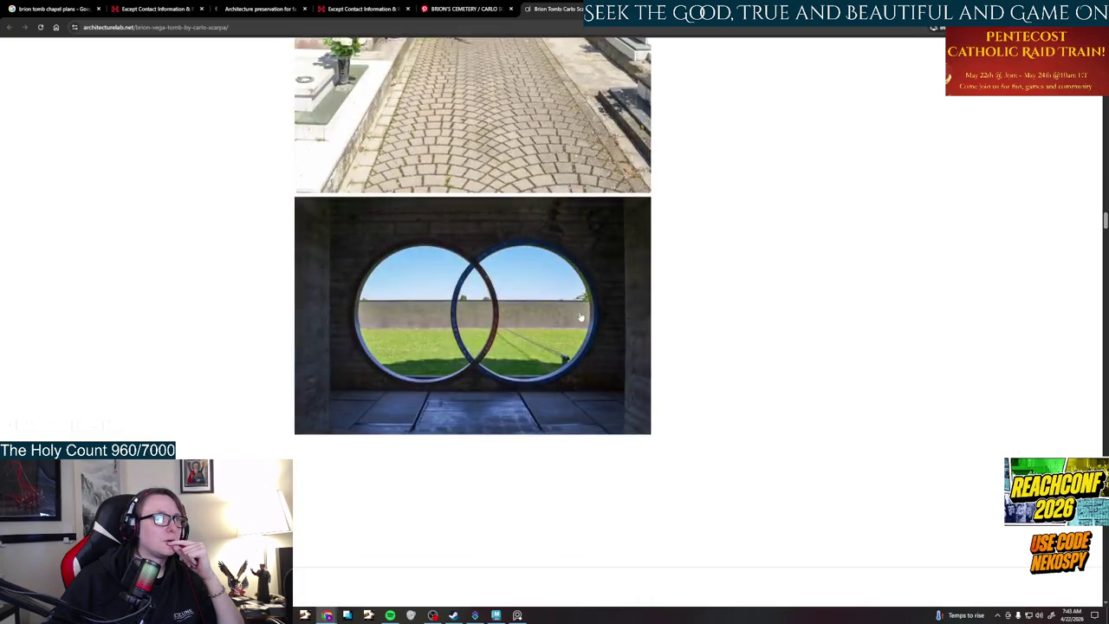
scroll(581, 317, down, 3)
scroll(581, 317, down, 3)
scroll(580, 317, down, 3)
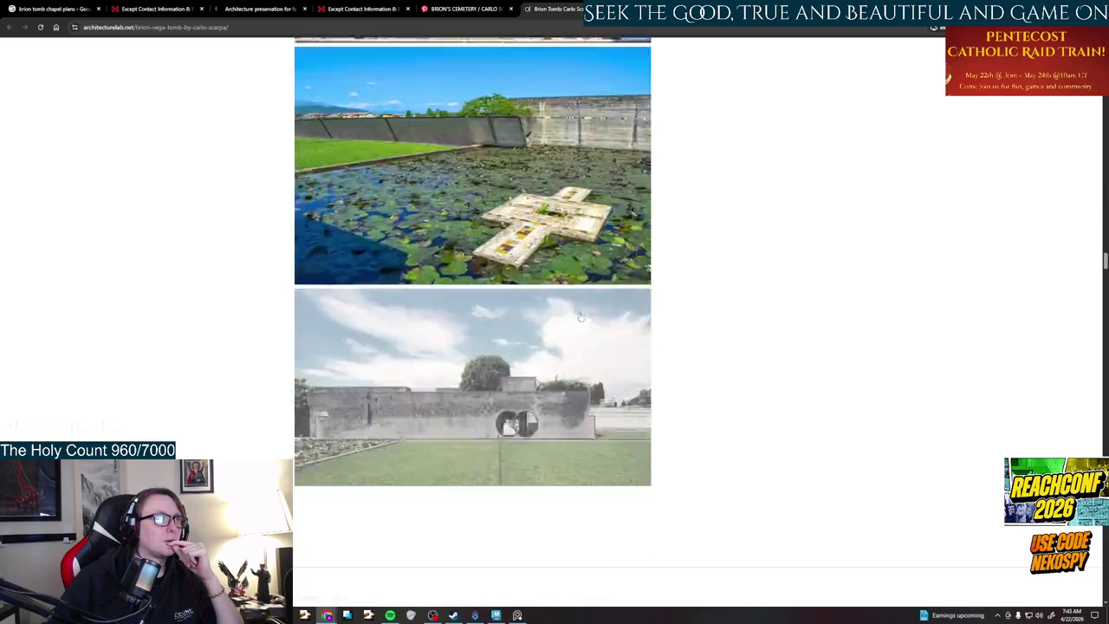
scroll(581, 316, down, 3)
scroll(580, 316, down, 3)
scroll(580, 316, down, 3)
scroll(581, 316, down, 5)
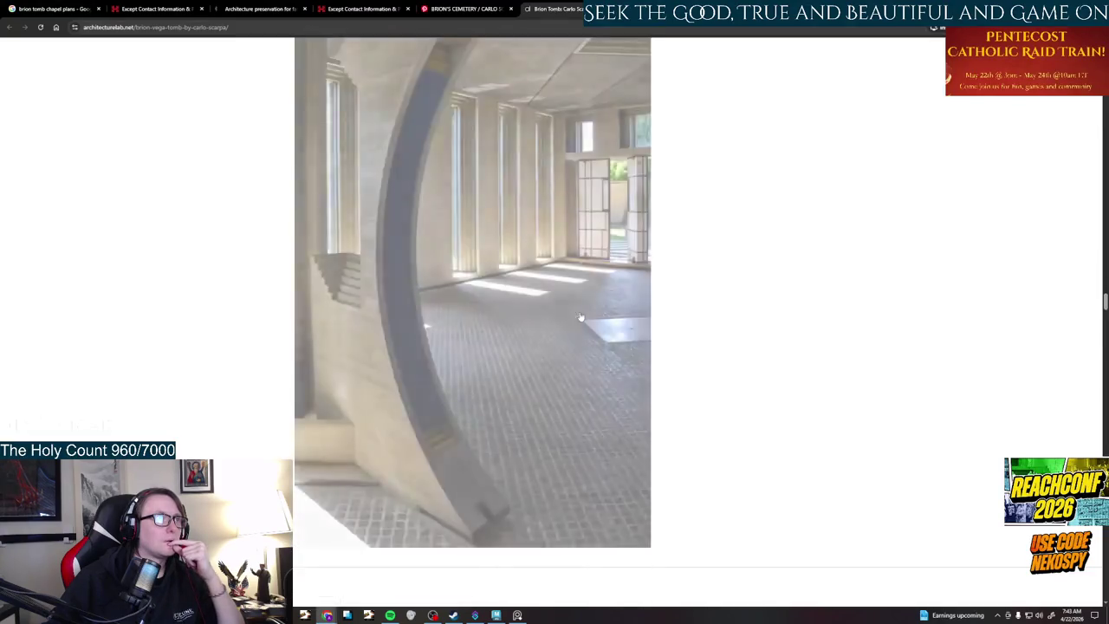
scroll(580, 316, down, 5)
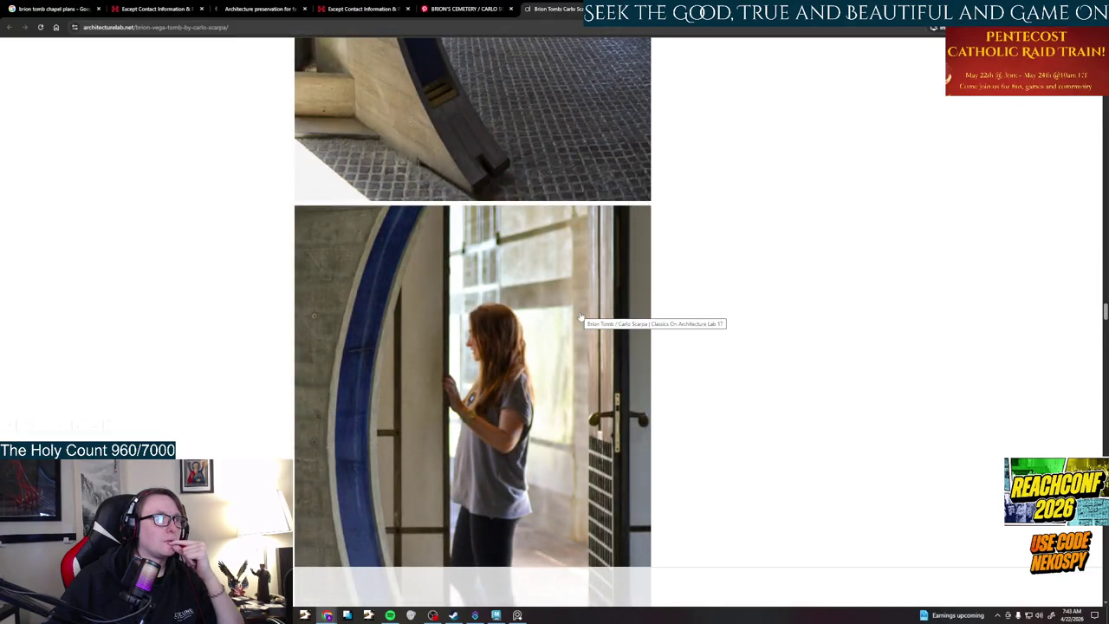
scroll(580, 317, down, 2)
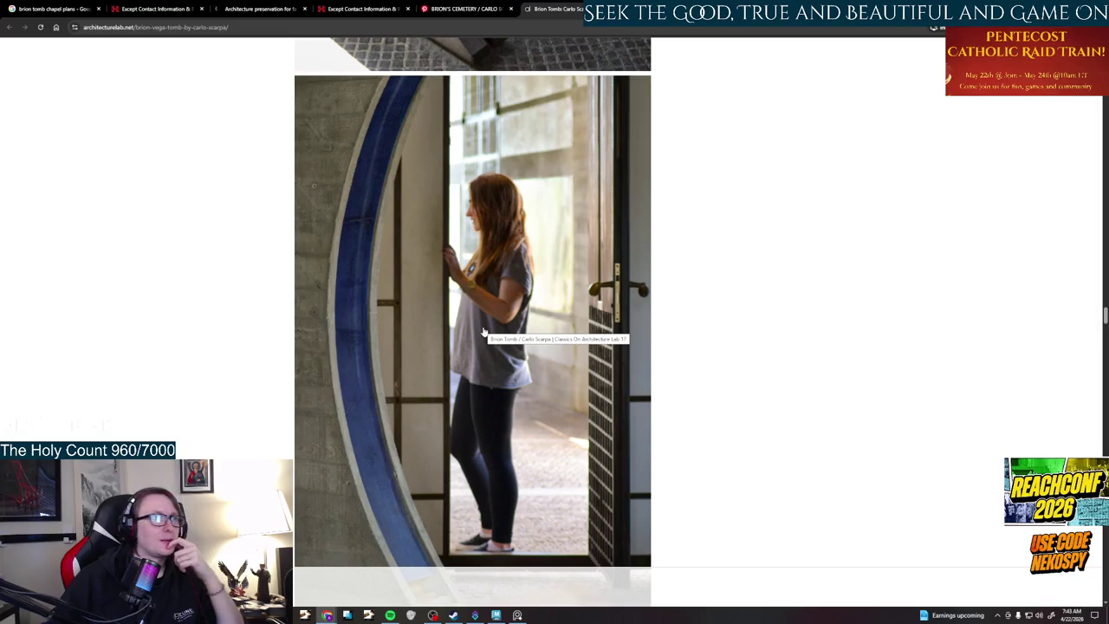
scroll(484, 332, down, 5)
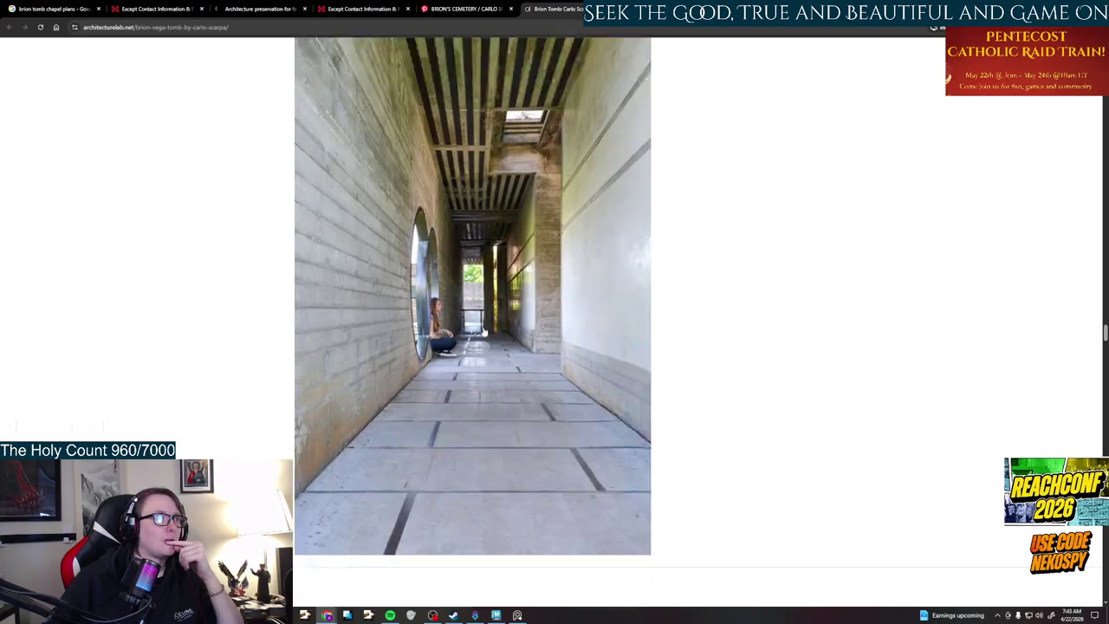
scroll(483, 332, down, 4)
scroll(484, 332, down, 5)
scroll(484, 332, down, 4)
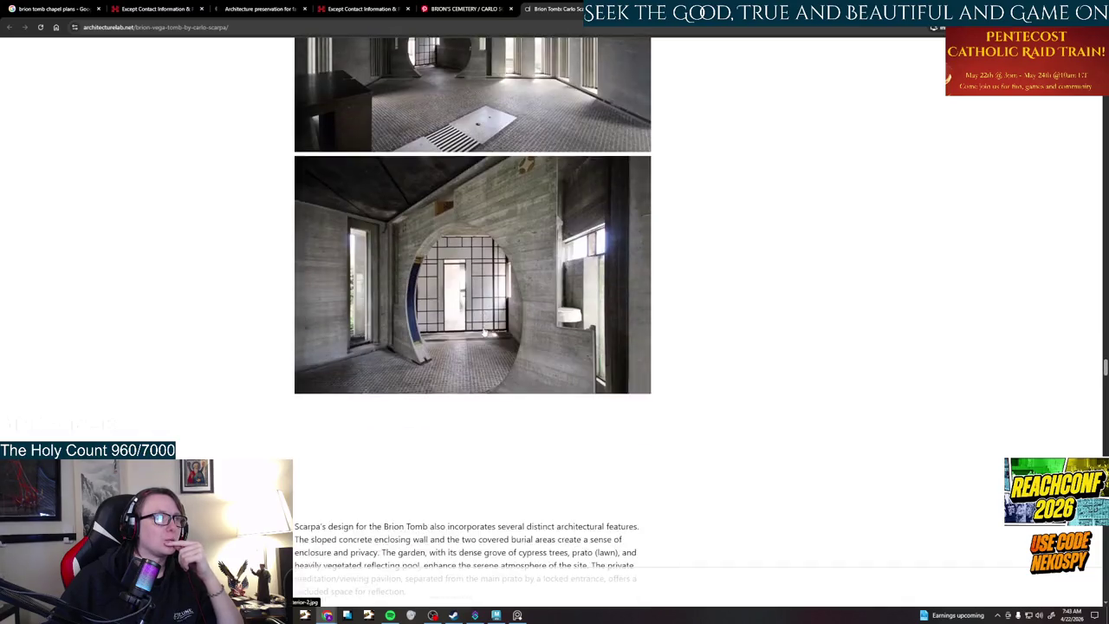
scroll(483, 331, down, 3)
scroll(483, 332, down, 4)
scroll(483, 330, down, 3)
scroll(483, 330, down, 1)
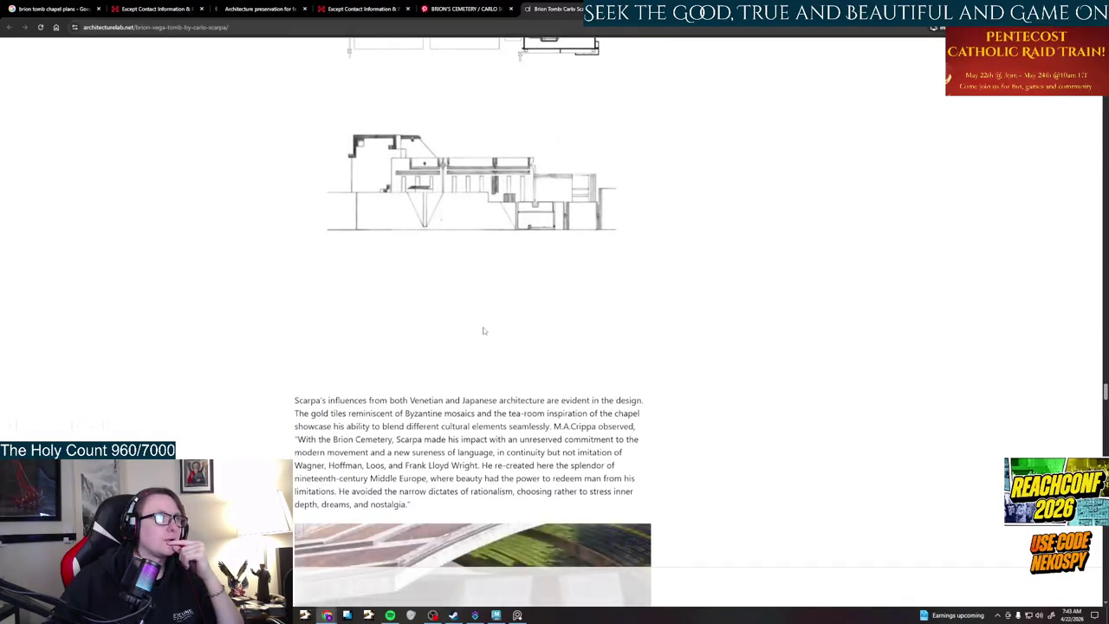
scroll(484, 331, down, 4)
scroll(483, 332, down, 4)
scroll(484, 332, down, 2)
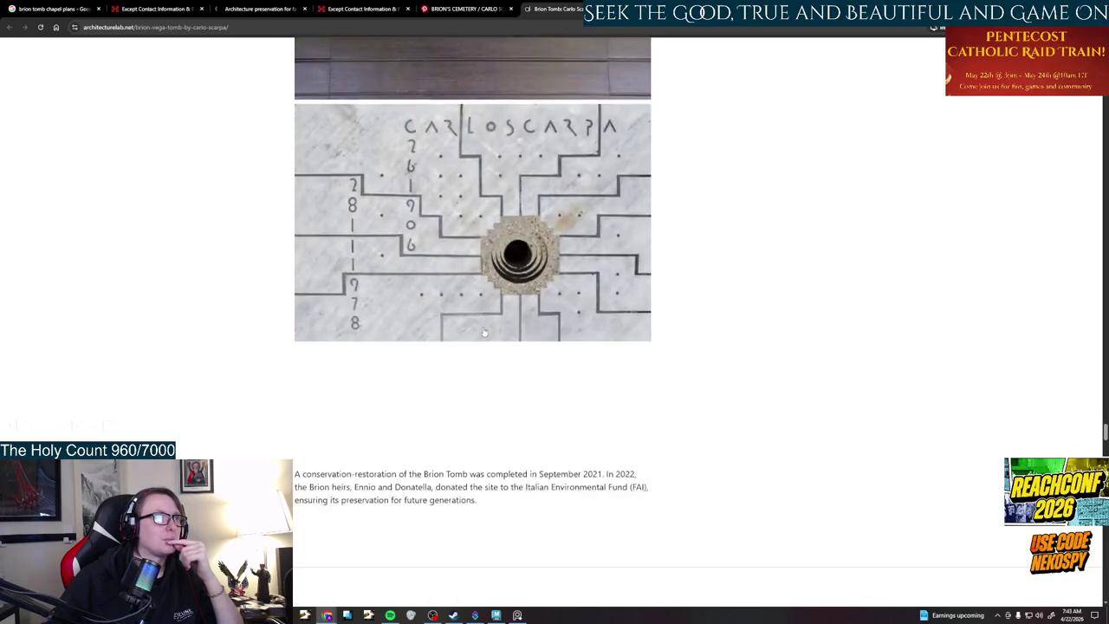
scroll(484, 332, down, 3)
scroll(484, 332, down, 3)
scroll(483, 332, down, 4)
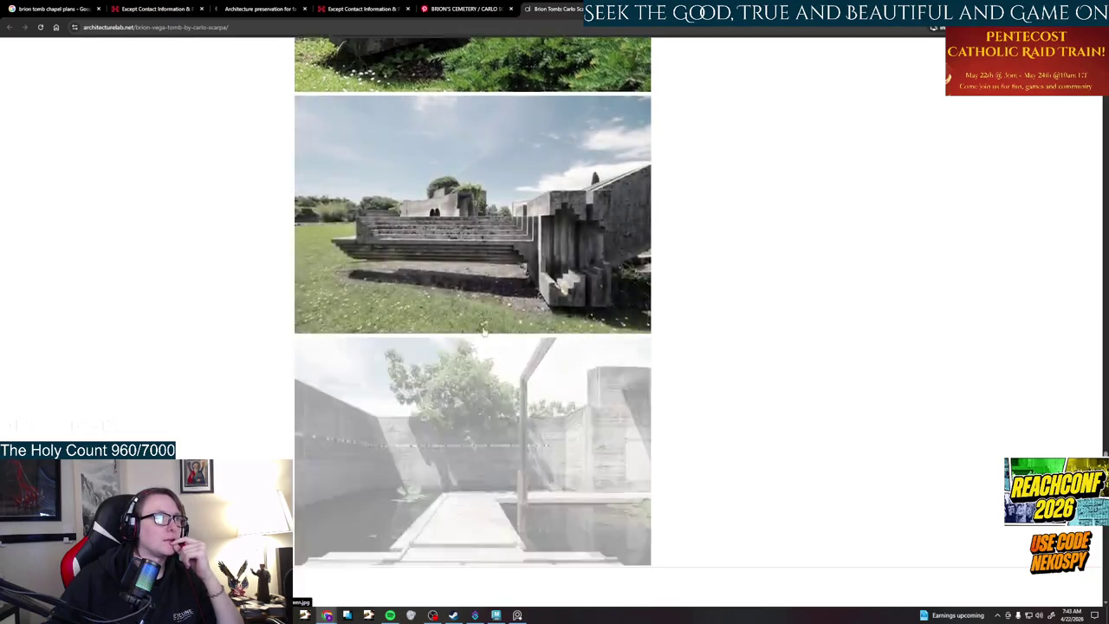
scroll(485, 332, down, 4)
scroll(484, 331, down, 4)
scroll(484, 332, down, 3)
scroll(485, 332, down, 3)
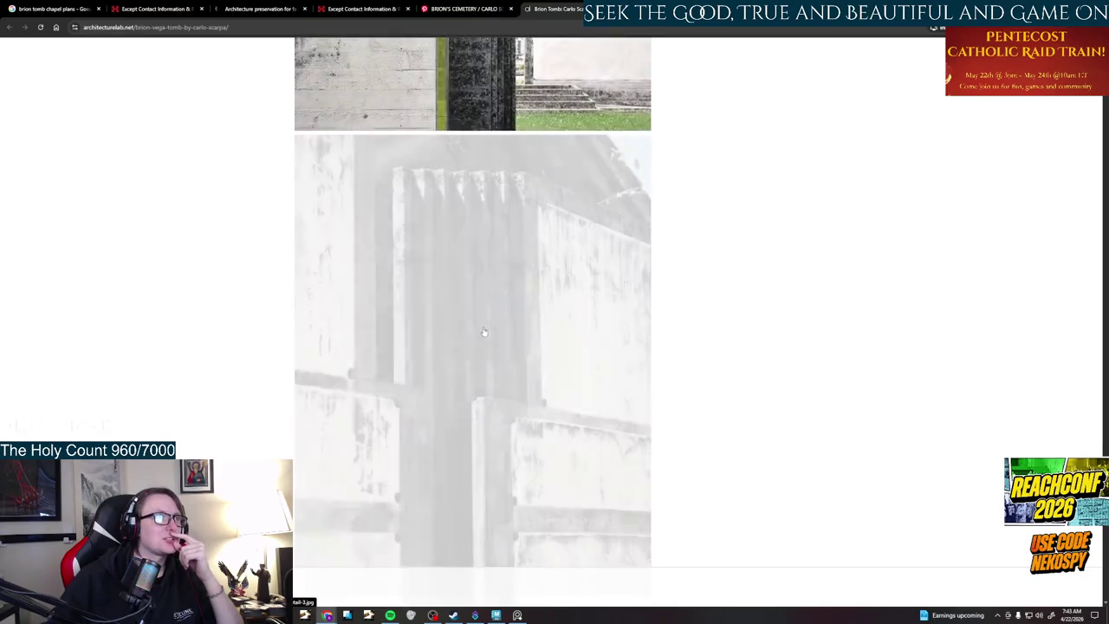
scroll(484, 332, down, 2)
scroll(484, 331, down, 4)
scroll(484, 331, down, 4)
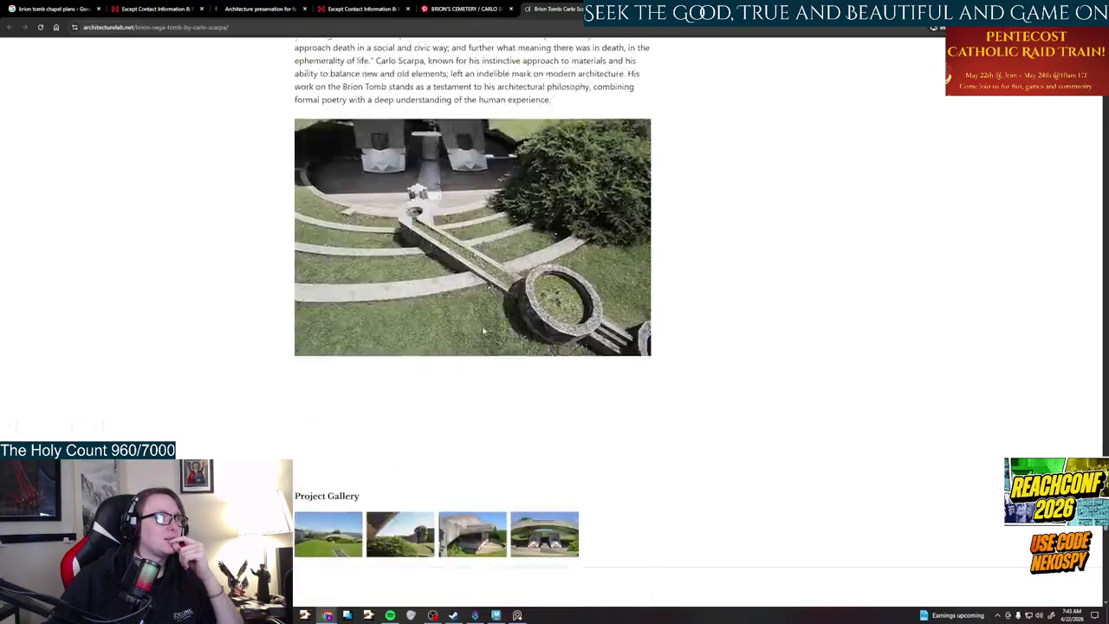
scroll(484, 331, down, 5)
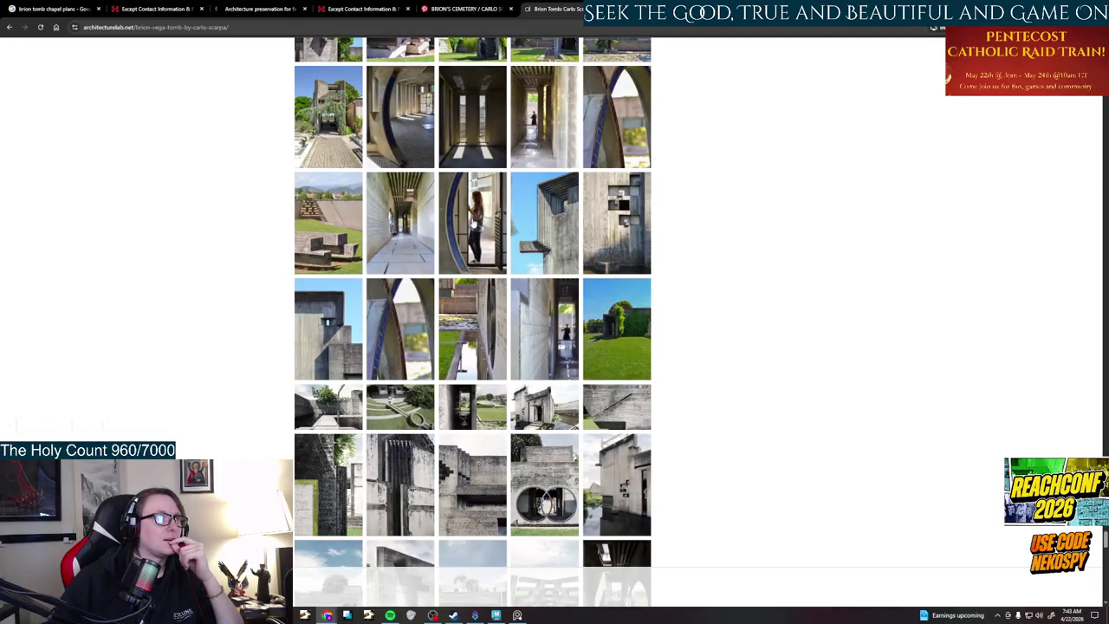
- Page through the Brion tomb plan drawings in the gallery viewer, then close it
click(475, 233)
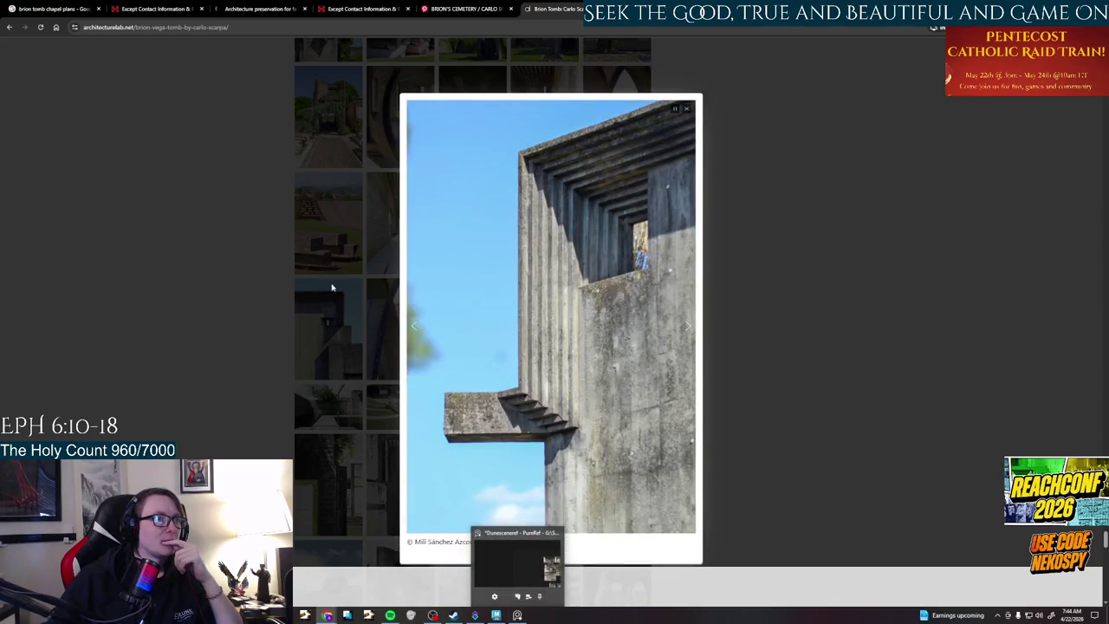
click(388, 329)
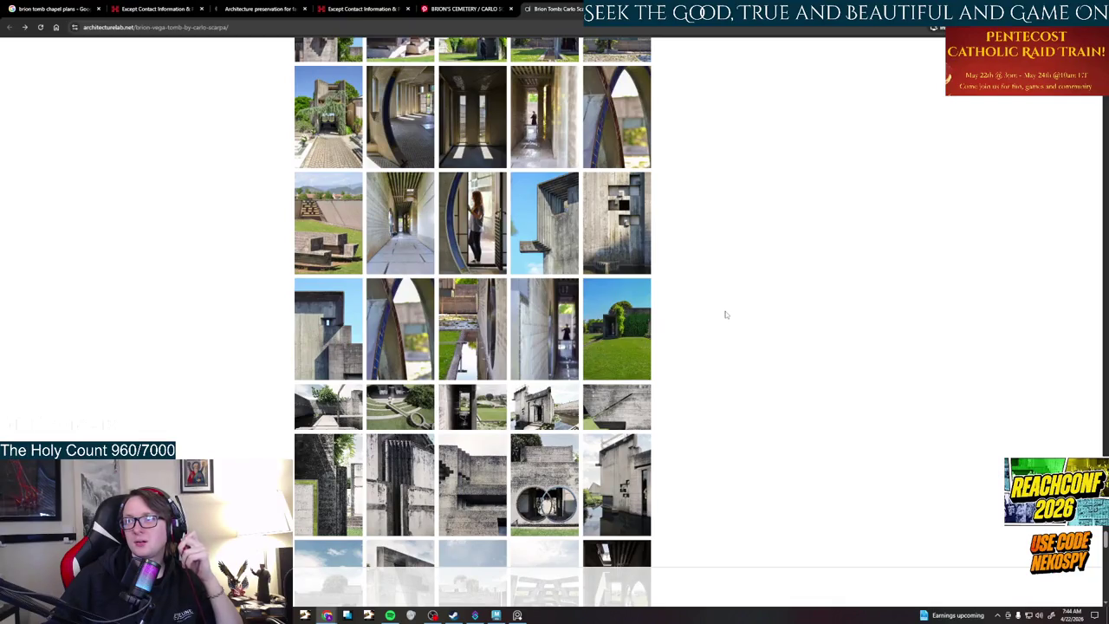
scroll(726, 314, down, 10)
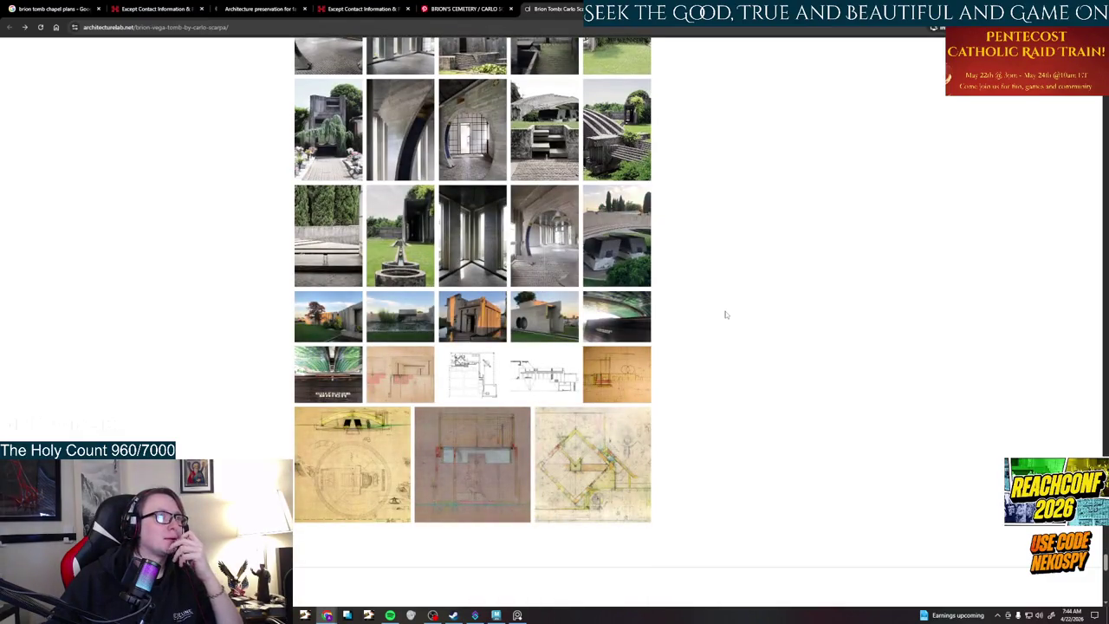
click(417, 374)
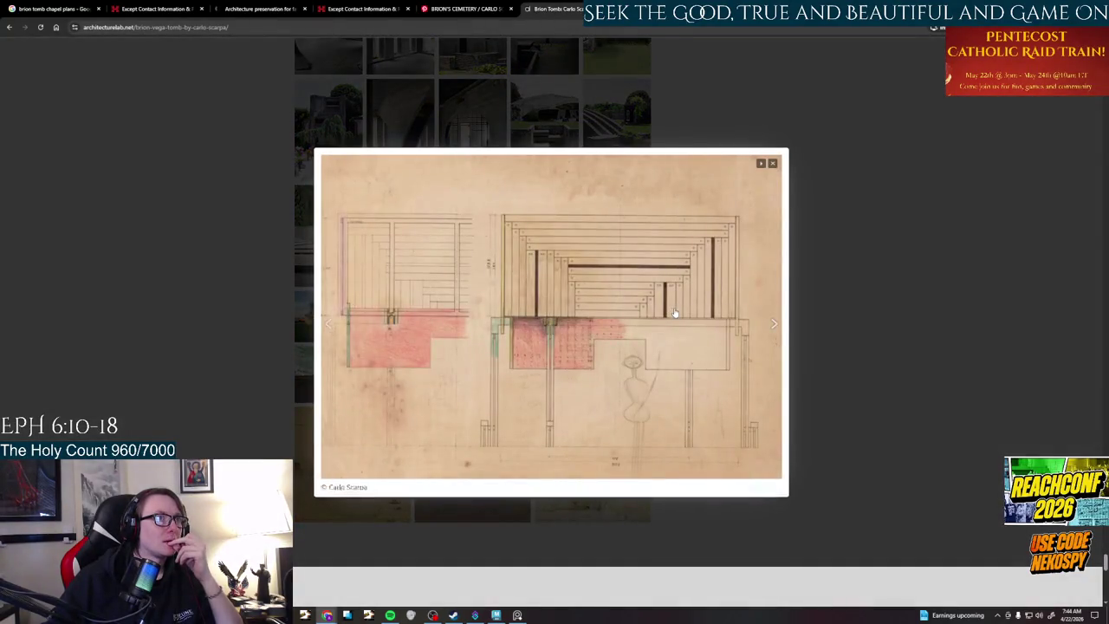
click(773, 320)
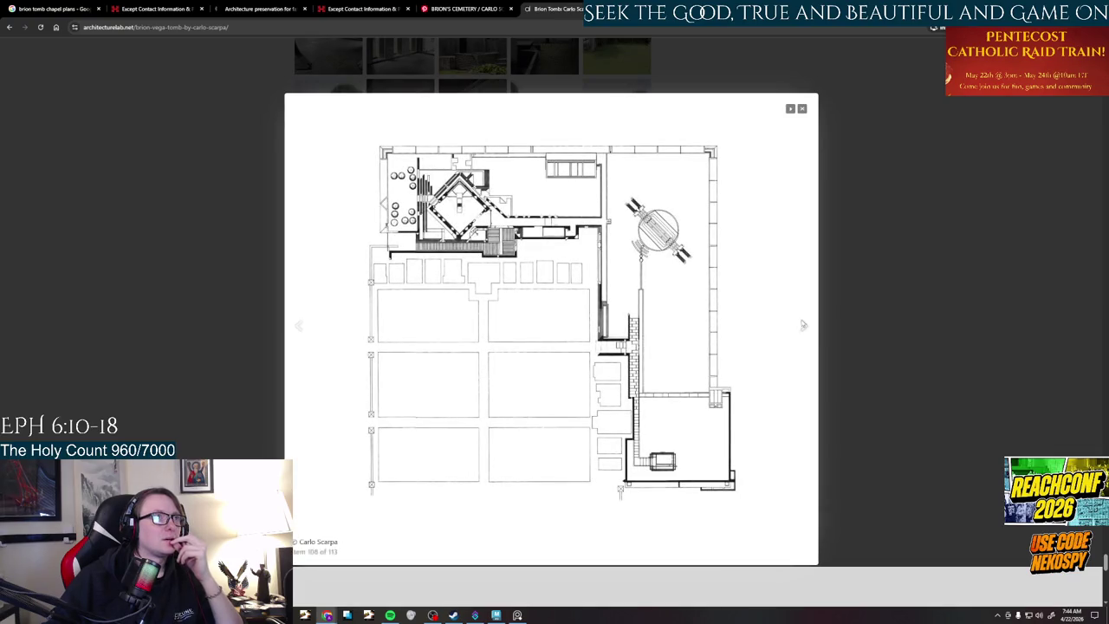
click(802, 326)
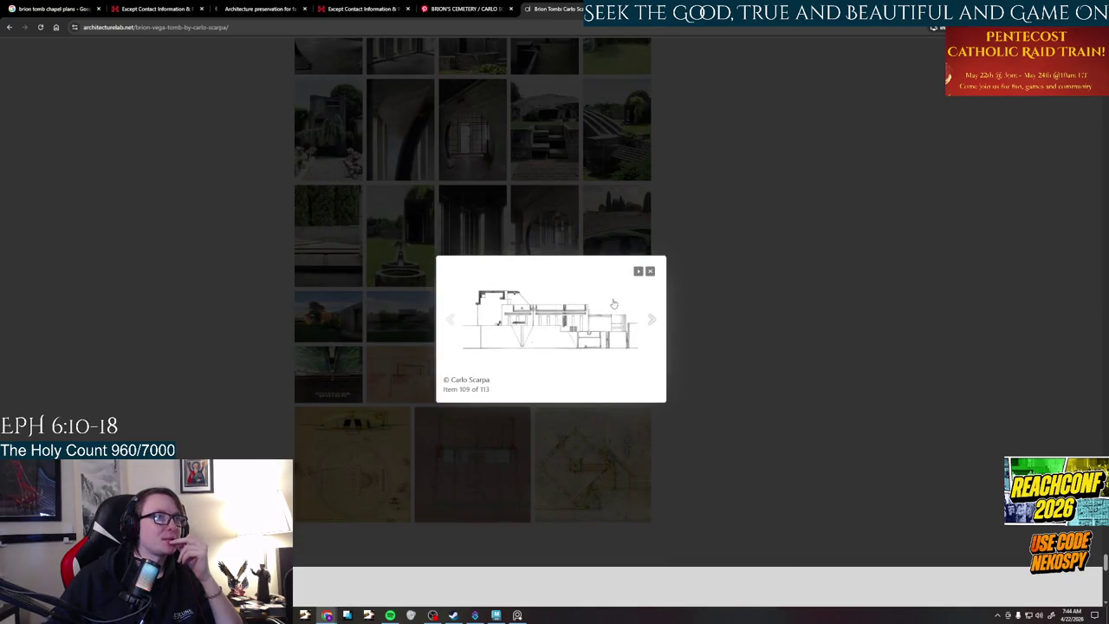
click(642, 328)
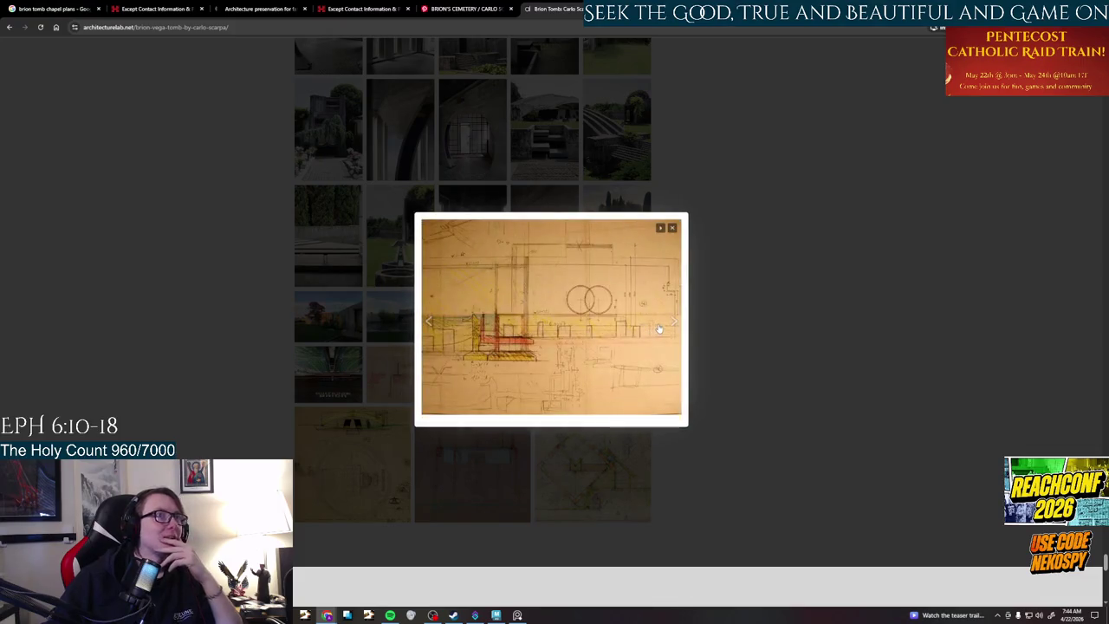
click(670, 322)
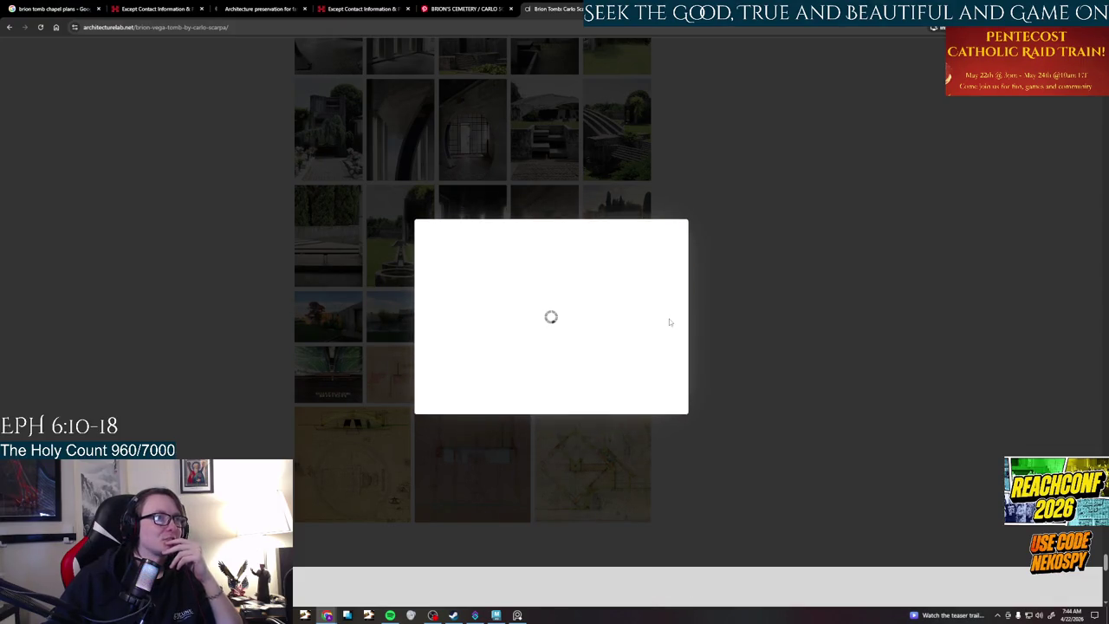
click(672, 322)
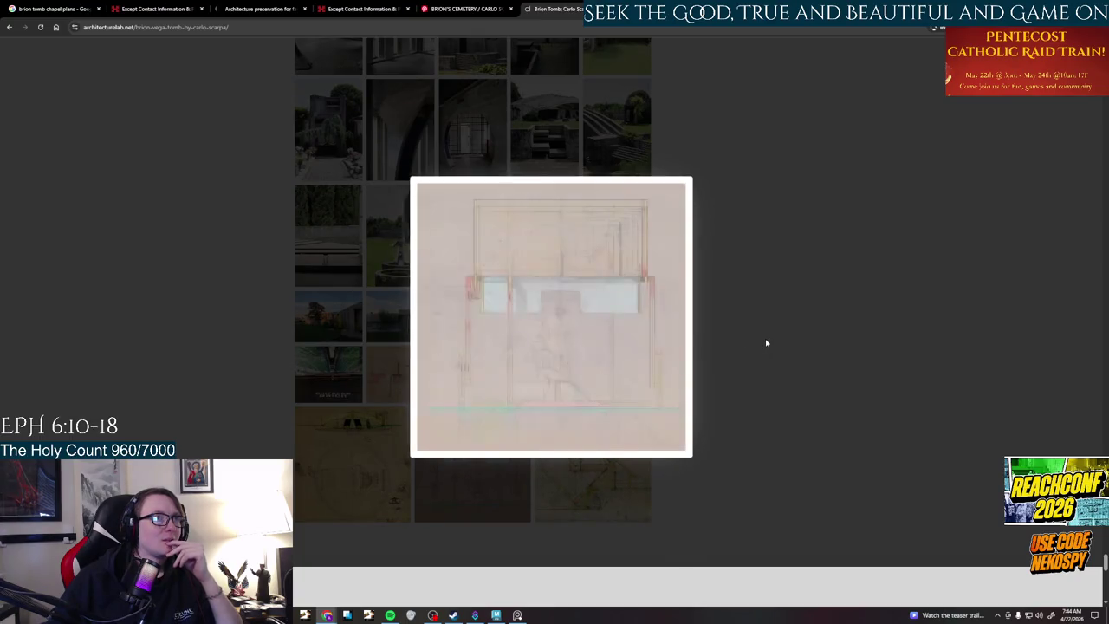
click(700, 315)
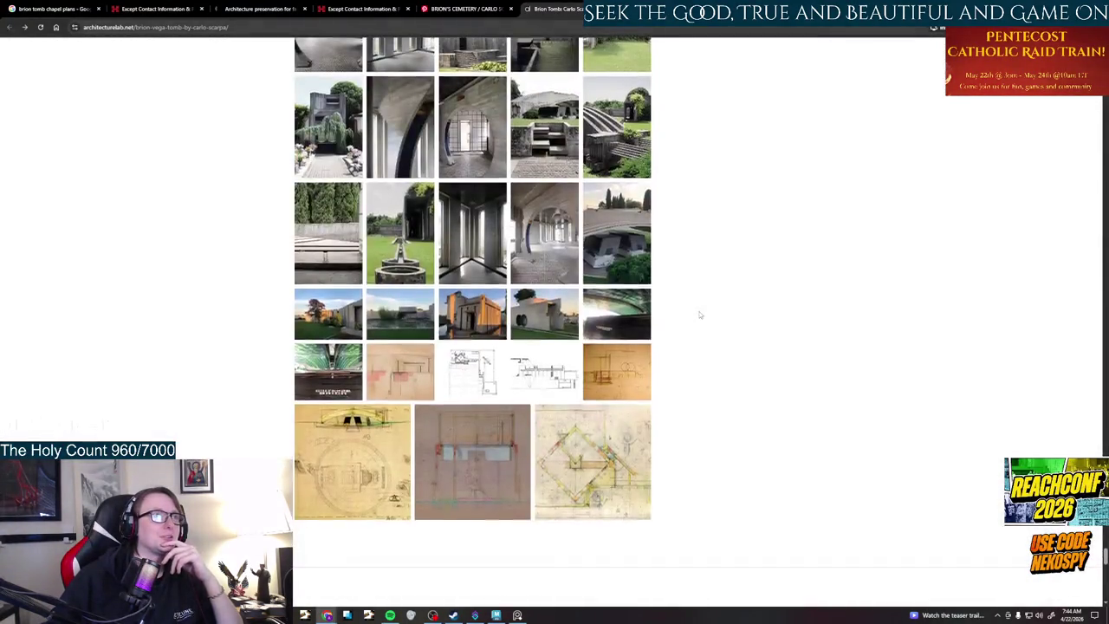
- Scroll back up to the circular doorway chapel photo, then switch to the PureRef reference board
scroll(700, 315, down, 3)
scroll(700, 315, up, 10)
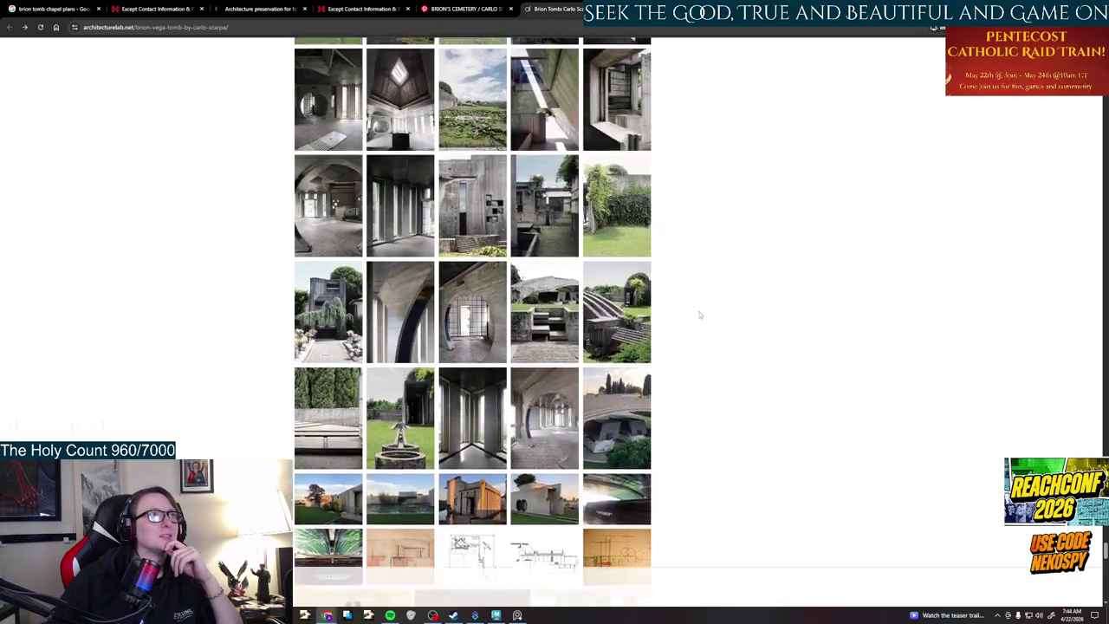
scroll(701, 314, up, 2)
scroll(700, 315, up, 2)
scroll(700, 314, up, 2)
scroll(701, 315, up, 3)
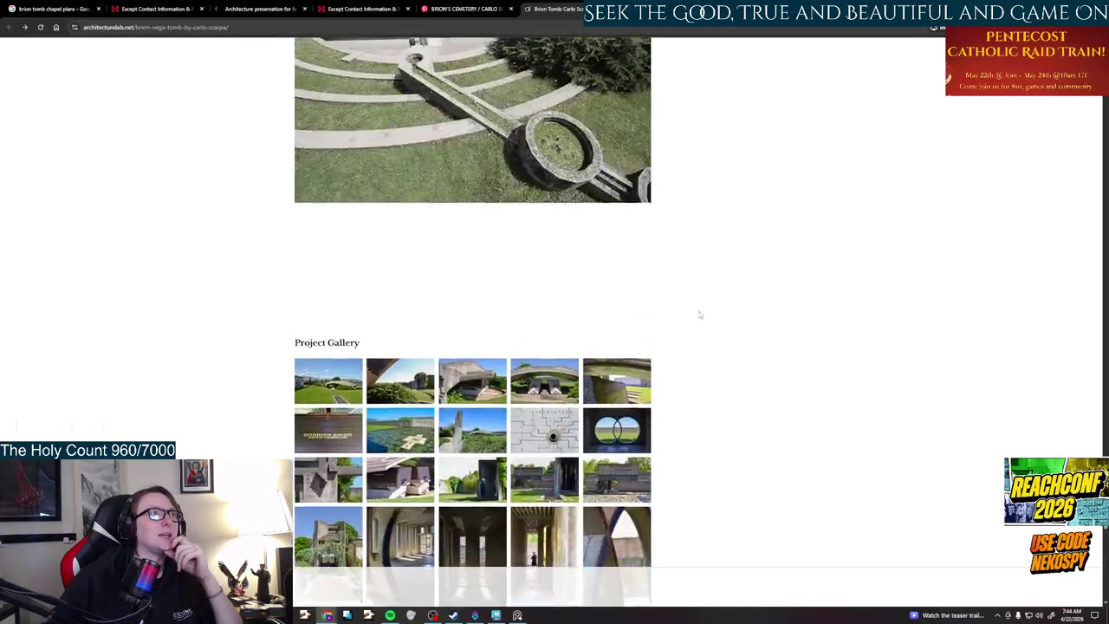
scroll(700, 315, up, 5)
scroll(700, 315, up, 3)
scroll(700, 315, up, 4)
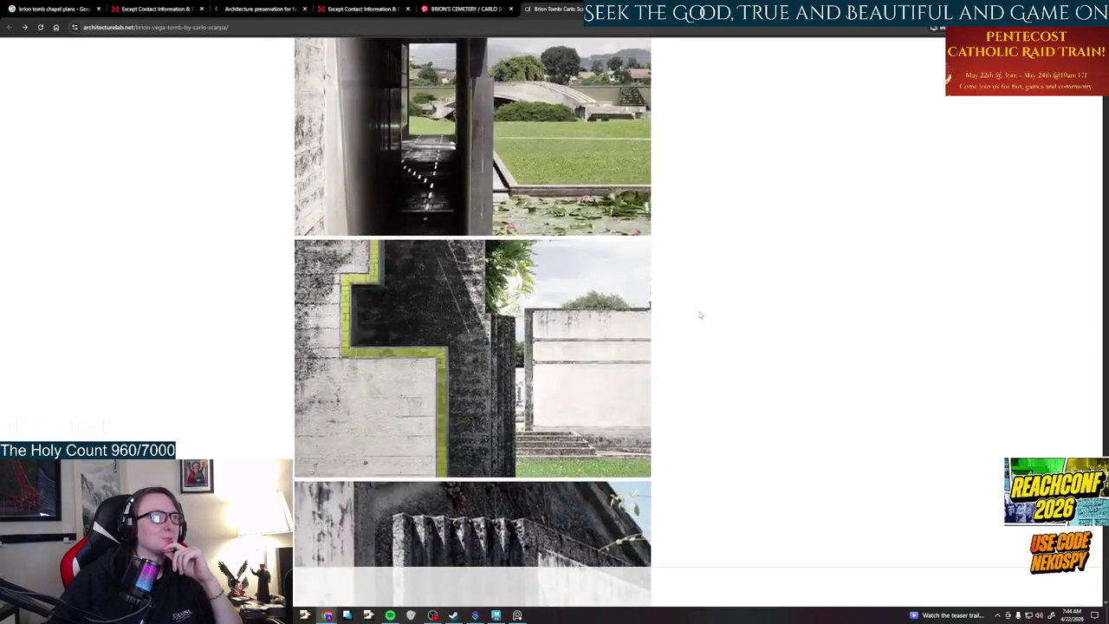
scroll(700, 314, up, 4)
scroll(700, 314, up, 4)
scroll(701, 314, up, 5)
scroll(700, 315, up, 4)
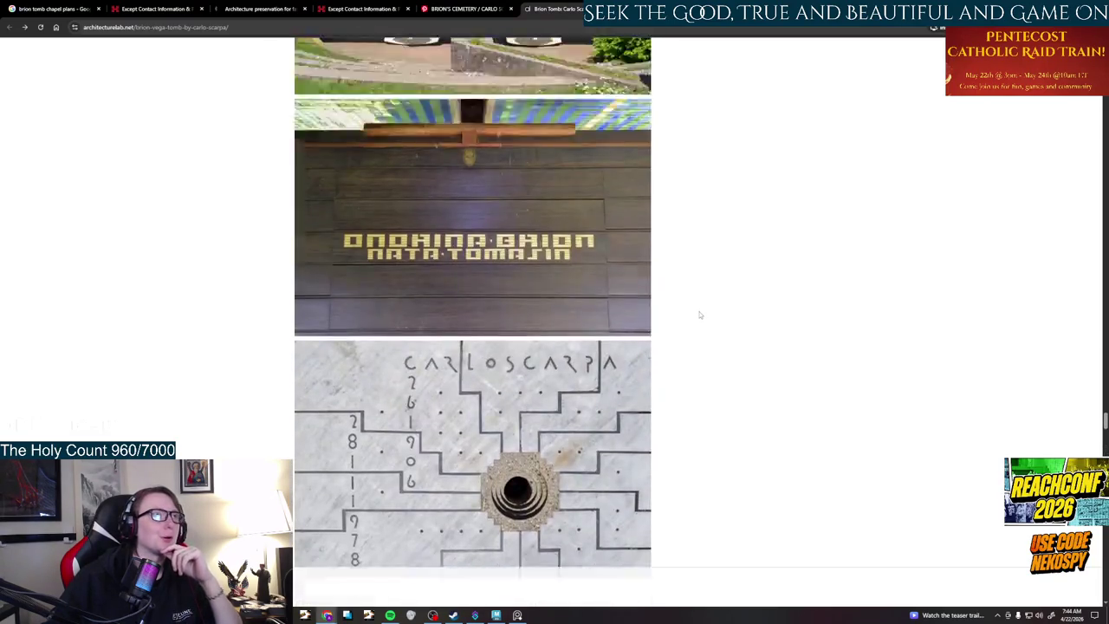
scroll(700, 314, up, 4)
scroll(700, 314, up, 4)
scroll(700, 315, up, 4)
scroll(700, 314, up, 4)
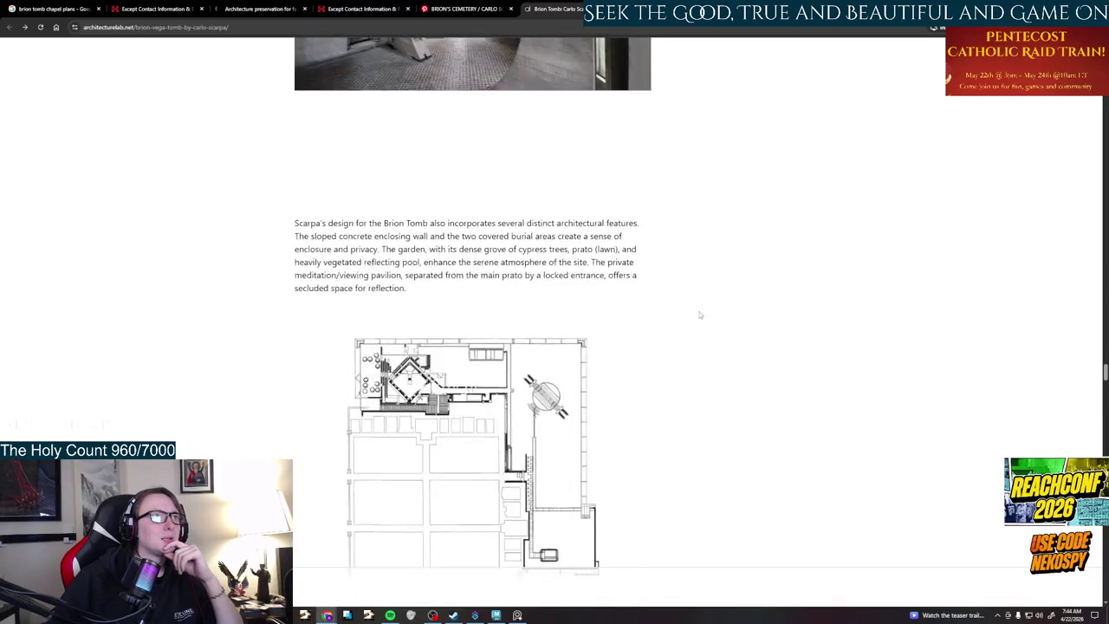
scroll(700, 314, up, 4)
scroll(700, 315, up, 4)
scroll(700, 315, up, 5)
scroll(700, 315, up, 1)
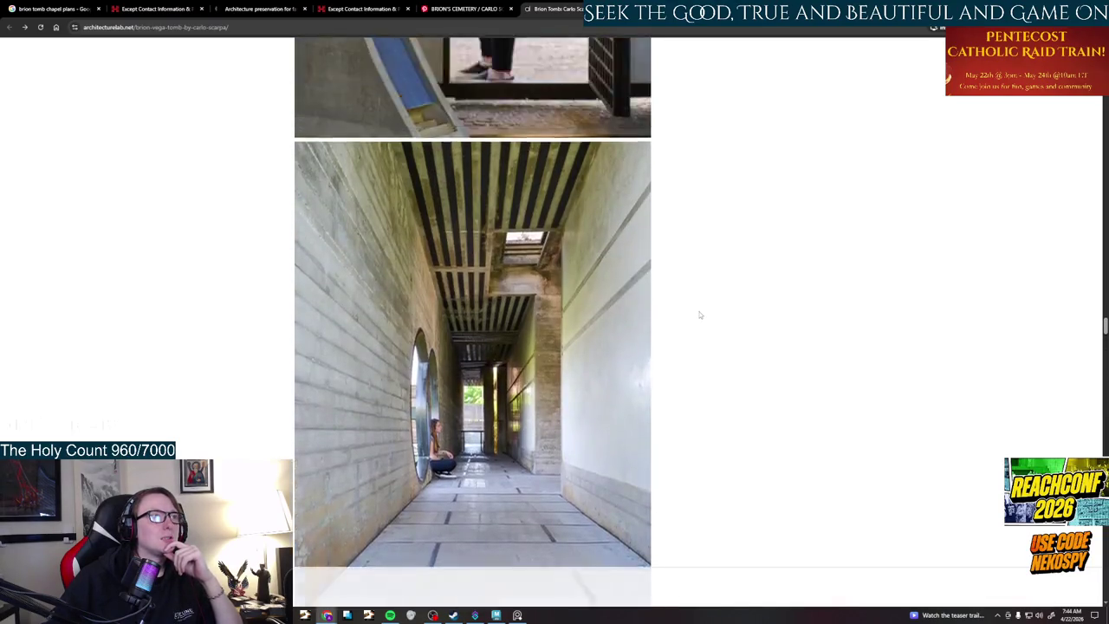
scroll(700, 314, up, 1)
scroll(701, 315, down, 2)
scroll(700, 314, up, 4)
scroll(700, 315, up, 3)
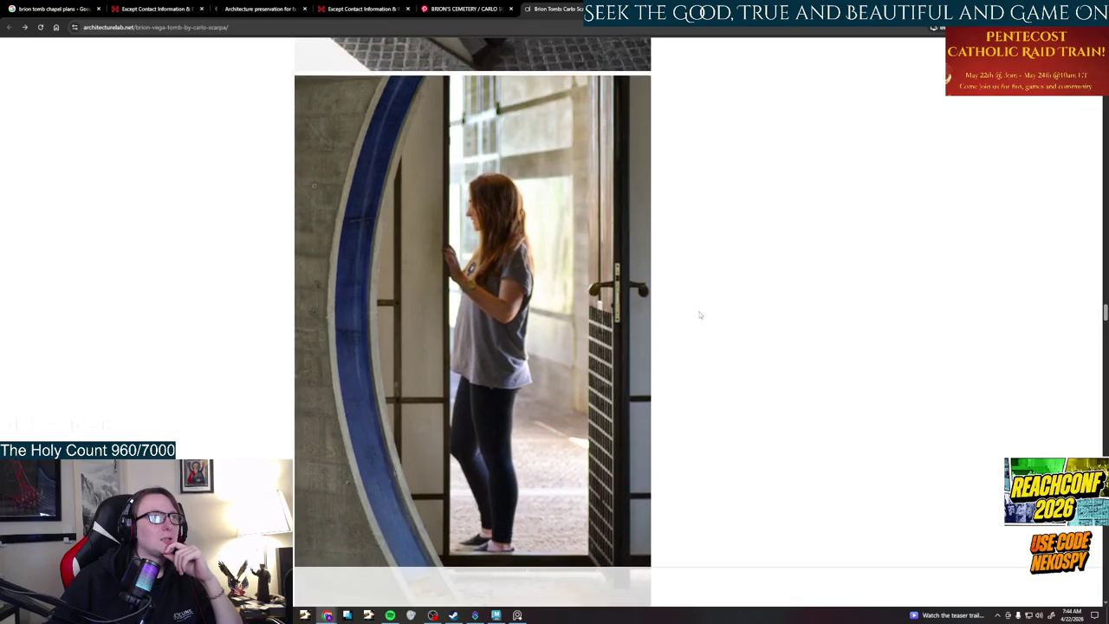
scroll(700, 314, up, 1)
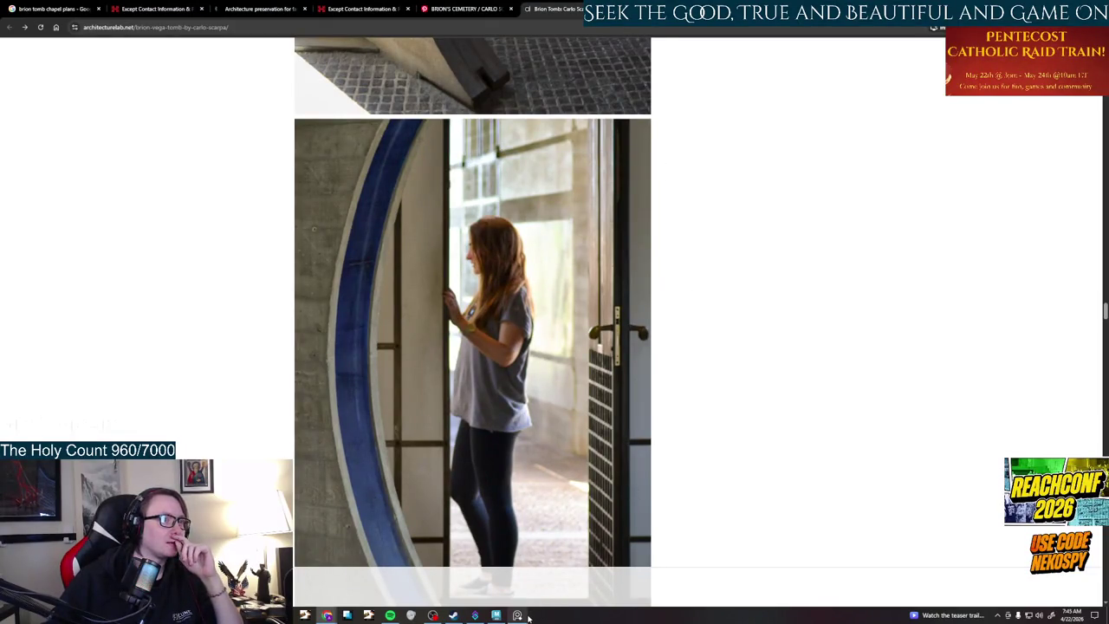
mouse_move(516, 616)
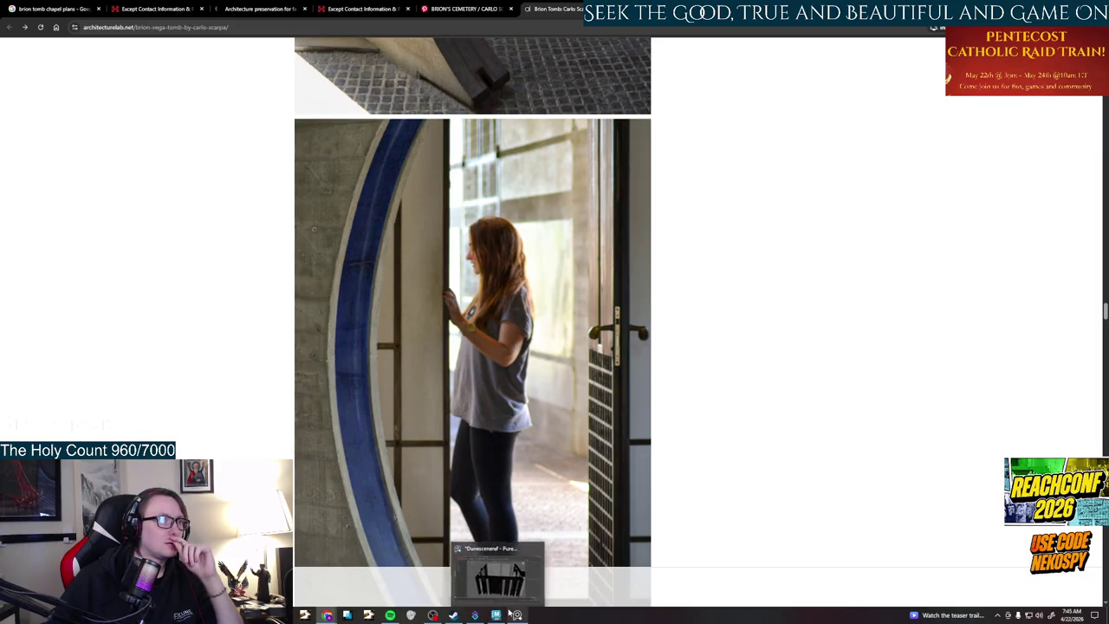
click(516, 614)
- Pan and zoom across the board to inspect the Brion chapel interior and exterior photos
middle_drag(696, 435, 547, 389)
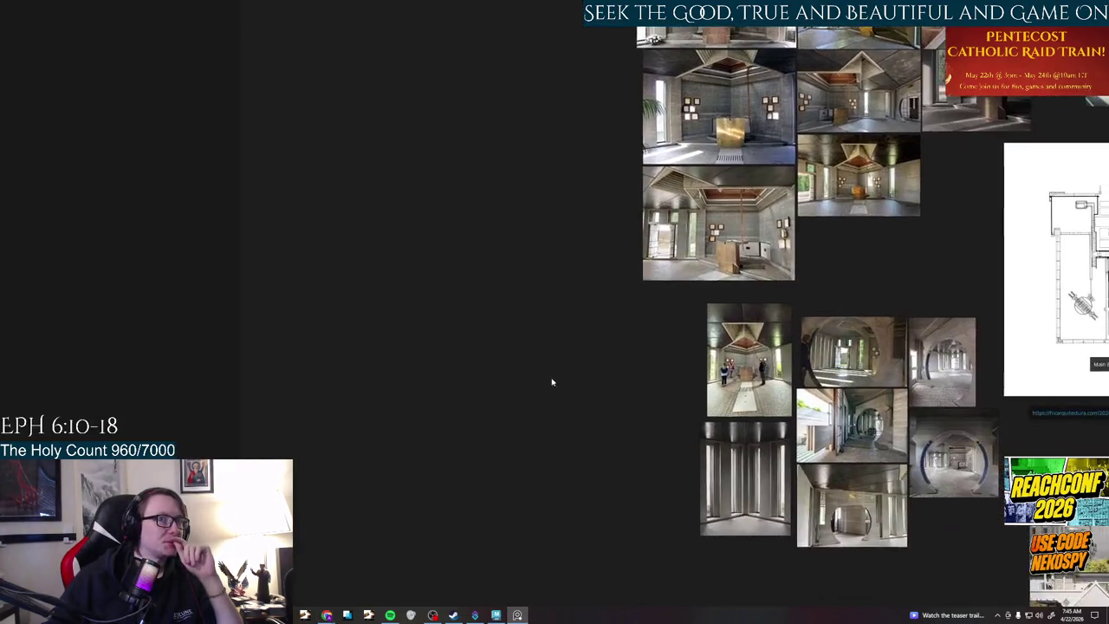
middle_drag(606, 420, 209, 391)
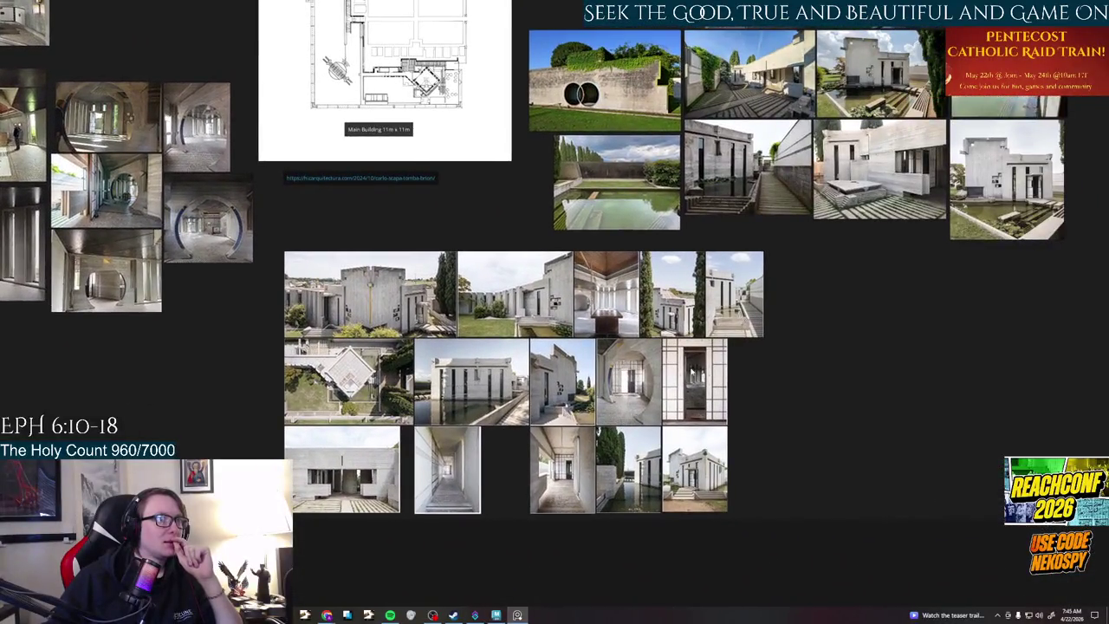
scroll(691, 370, up, 3)
scroll(692, 371, up, 3)
middle_drag(727, 378, 711, 295)
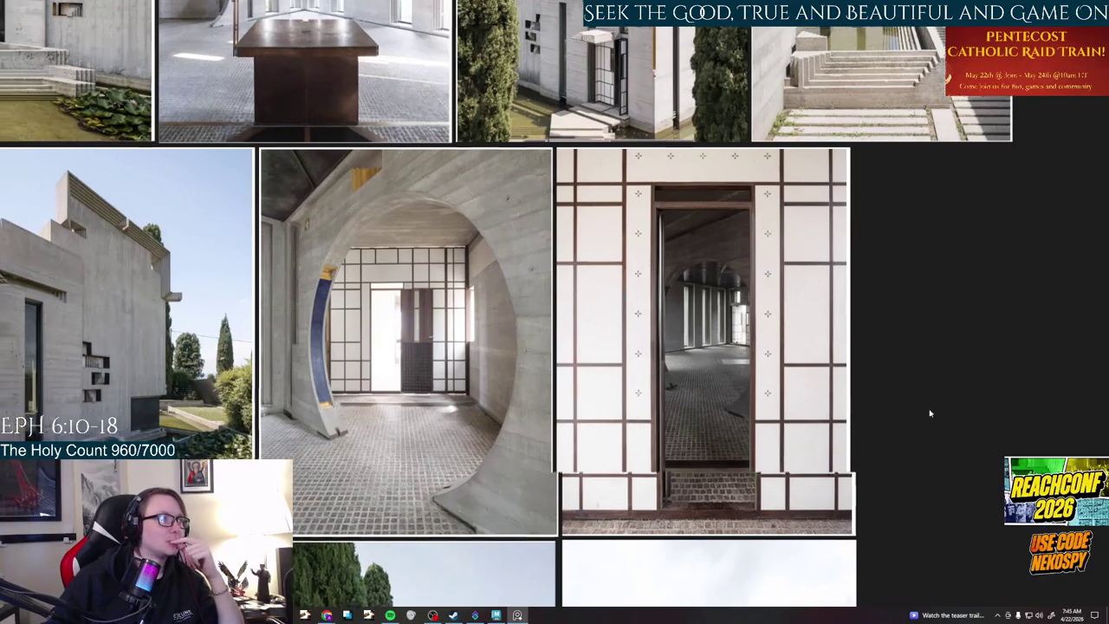
middle_drag(931, 411, 1105, 263)
scroll(812, 393, down, 2)
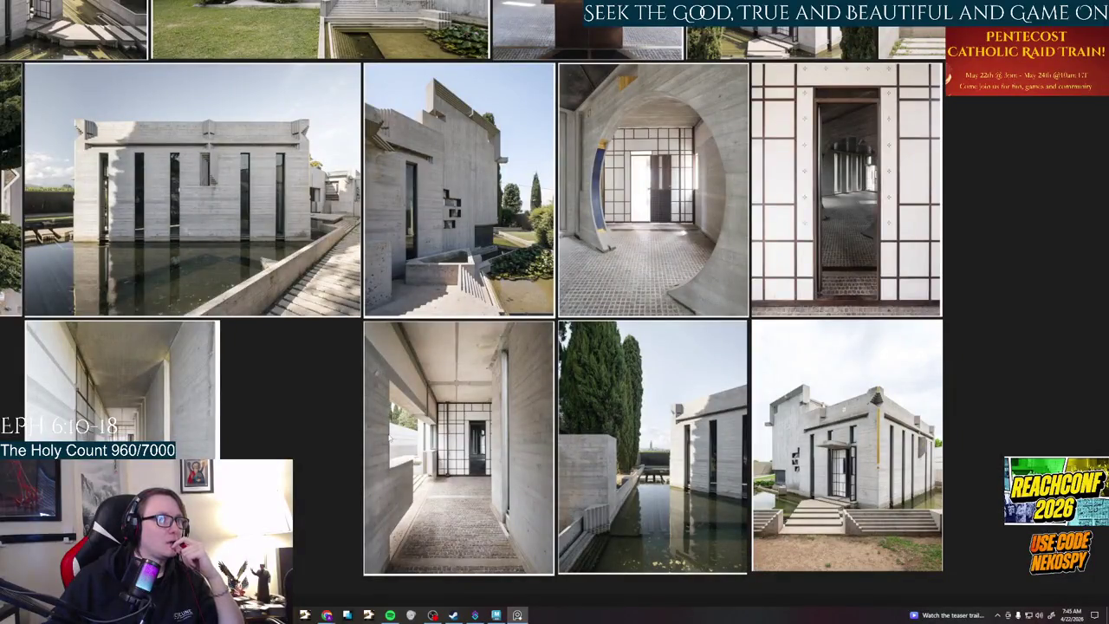
scroll(243, 334, up, 1)
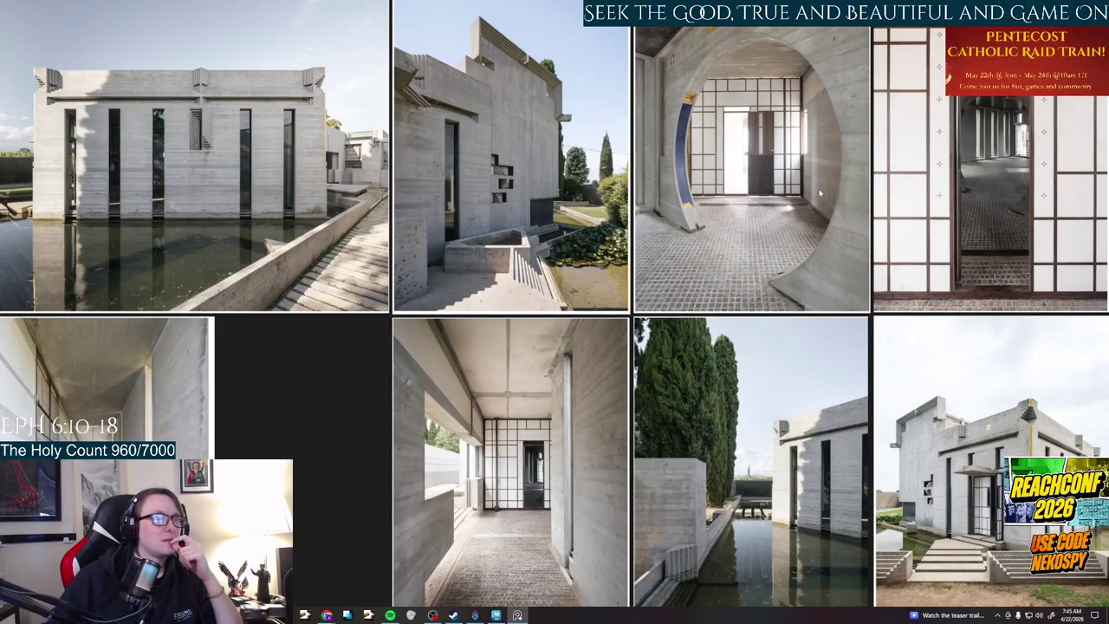
scroll(715, 172, down, 2)
- Centre the view on the 'Main Building 11m x 11m' floor plan, then return to the browser
middle_drag(715, 172, 607, 217)
scroll(607, 217, up, 3)
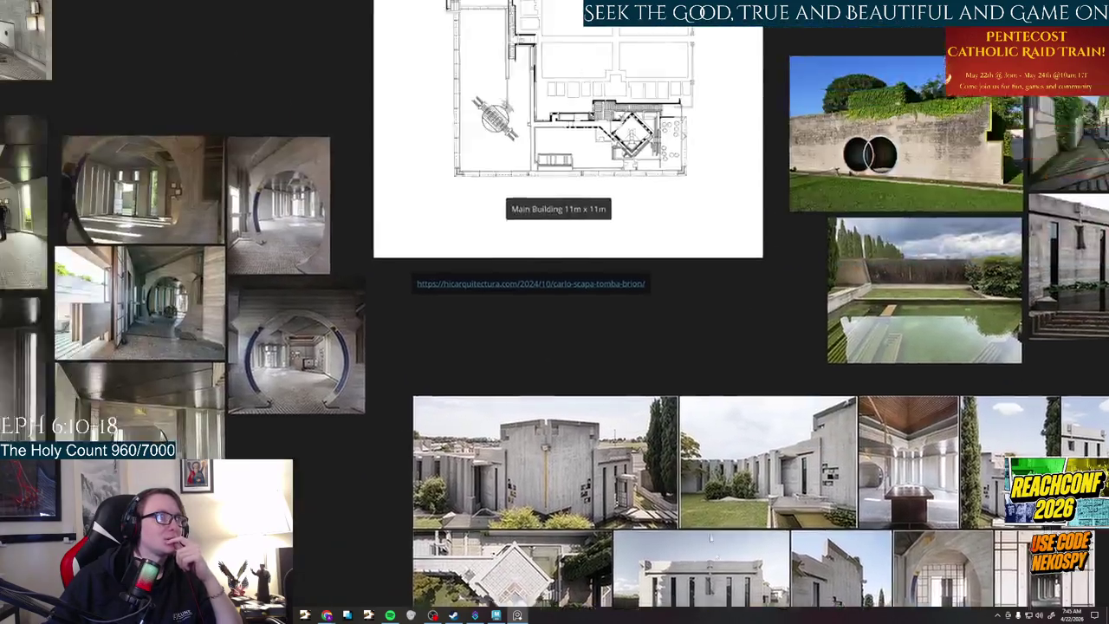
middle_drag(321, 298, 485, 359)
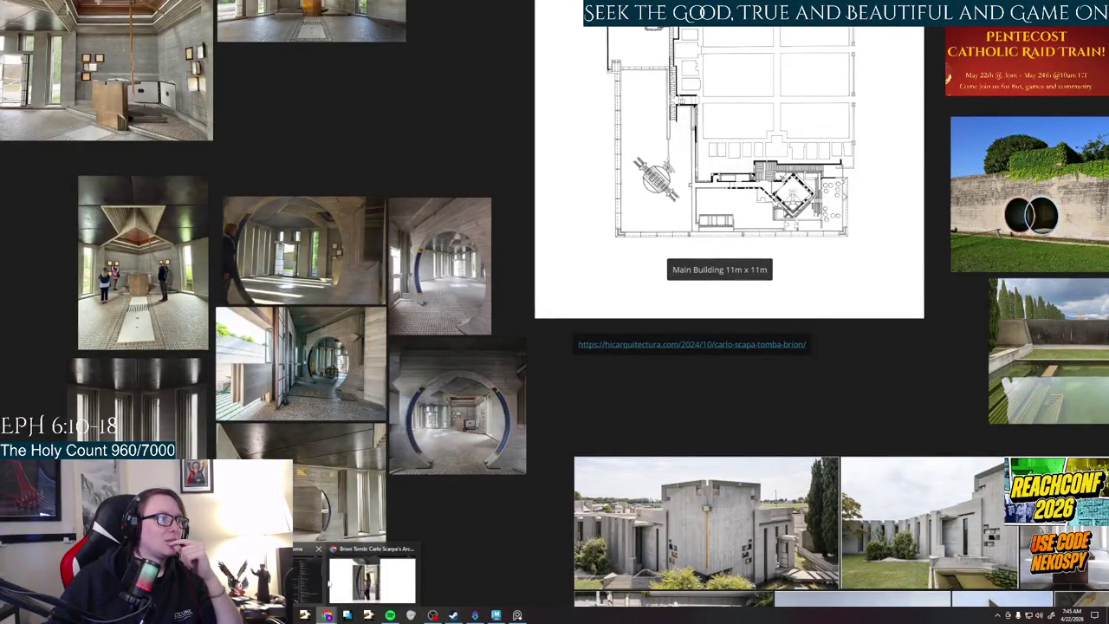
click(355, 571)
- Search videos for 'brion tomb chapel tour' and play the 4K Tomba Brion tour full screen
click(44, 7)
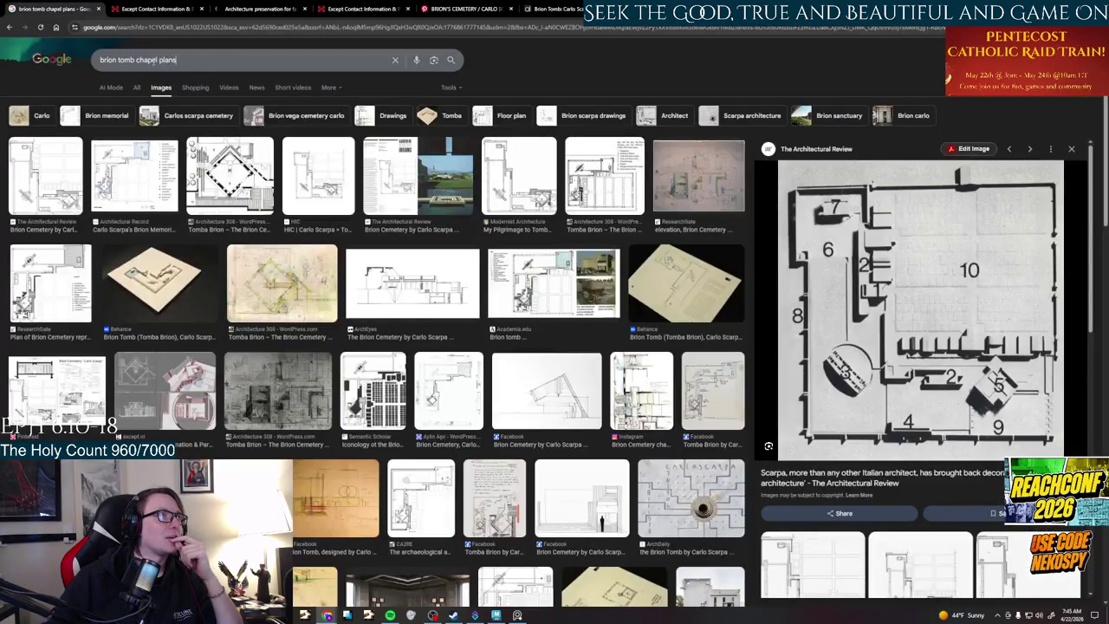
double_click(161, 59)
text(tour)
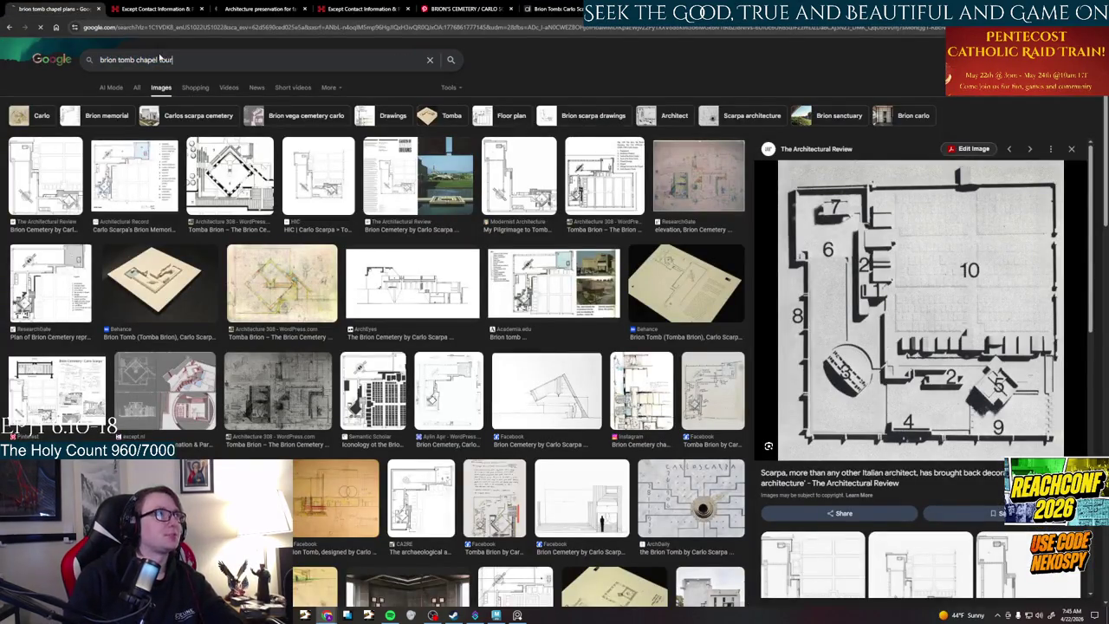
key(Return)
click(136, 88)
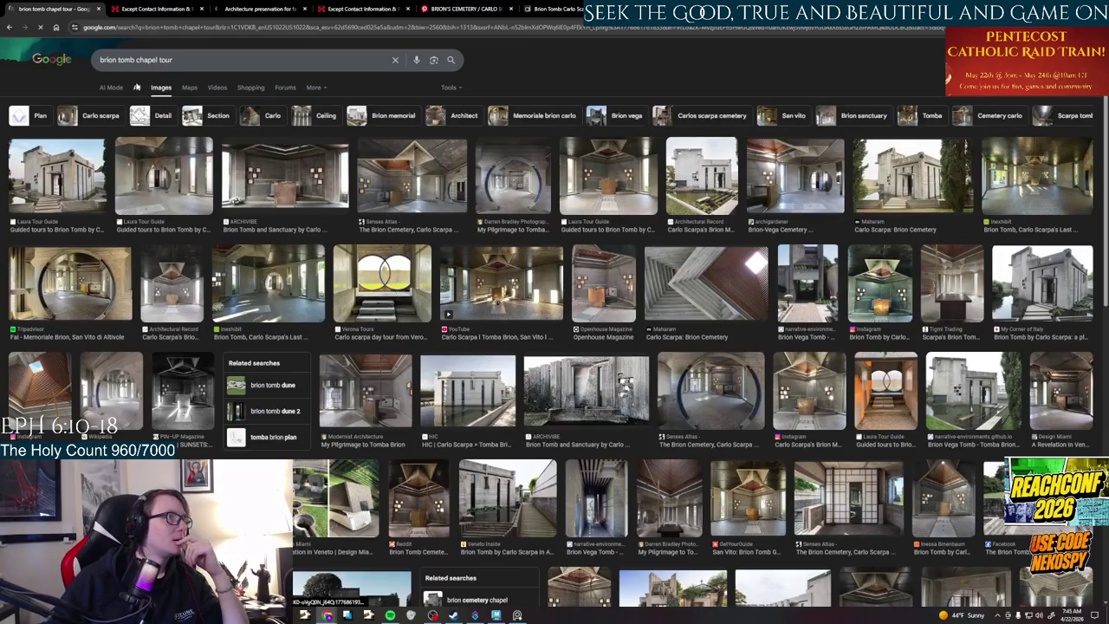
click(216, 87)
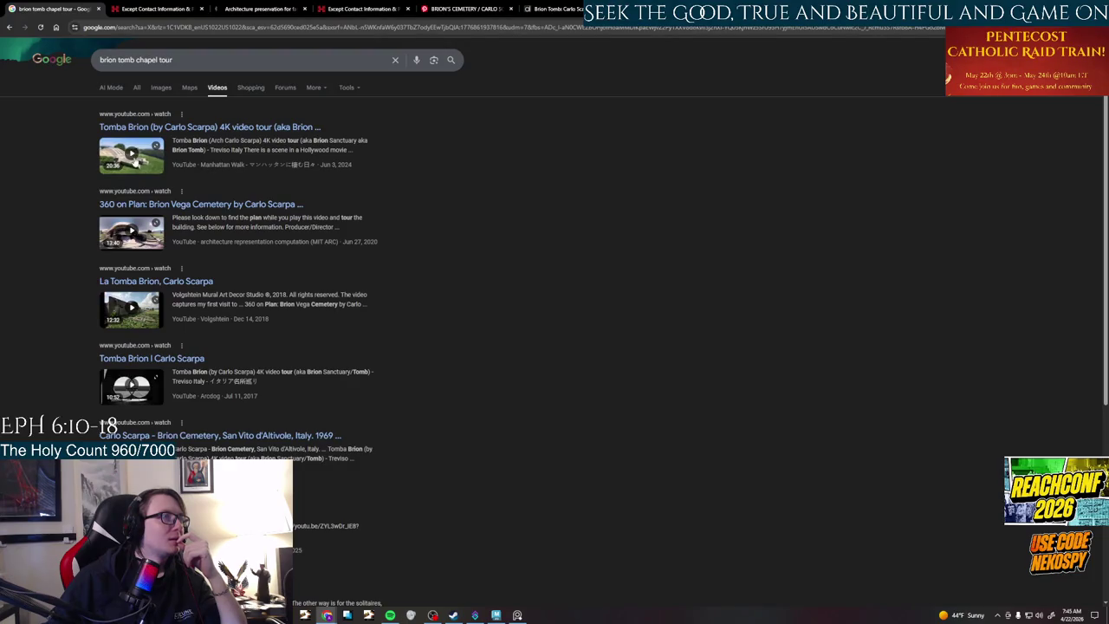
click(131, 156)
click(782, 345)
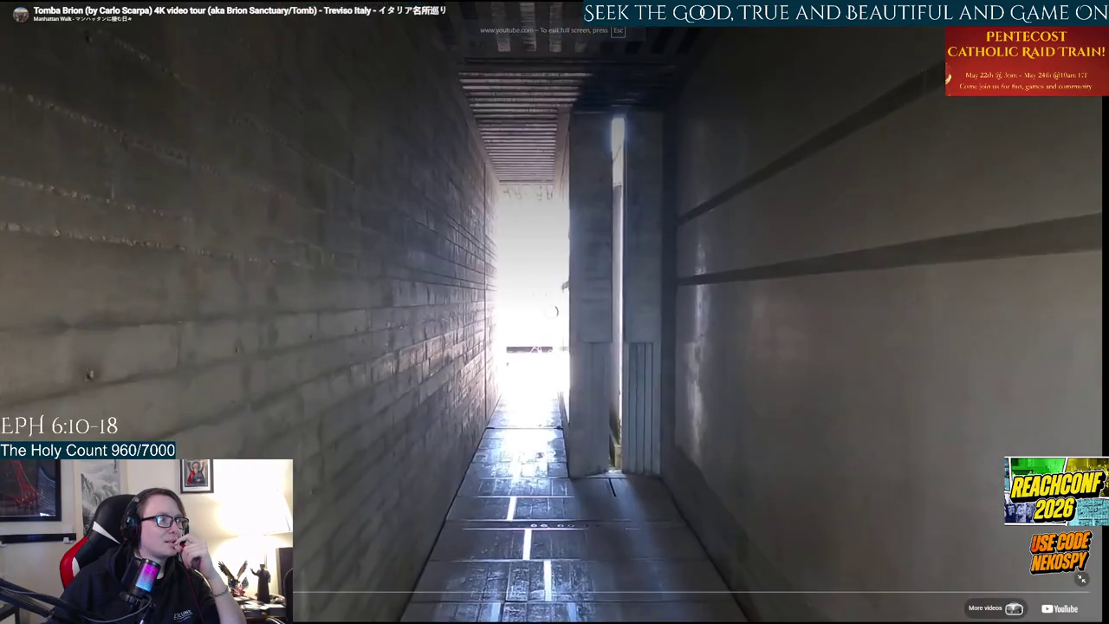
- Pause the tour, scrub ahead to the lily pond and garden scenes, then resume playback
key(space)
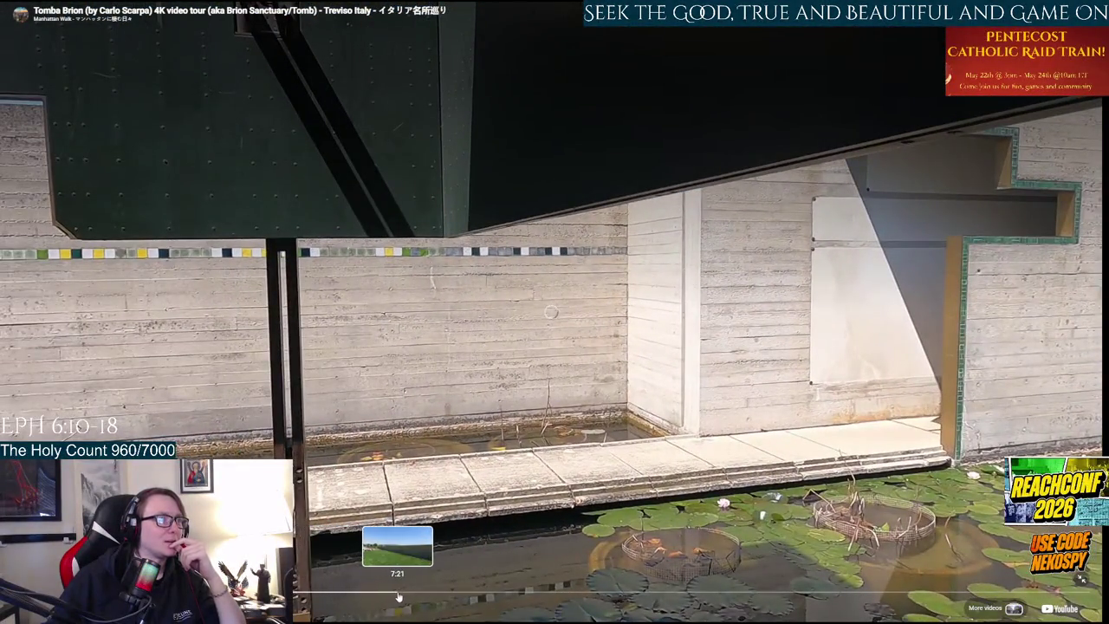
click(491, 601)
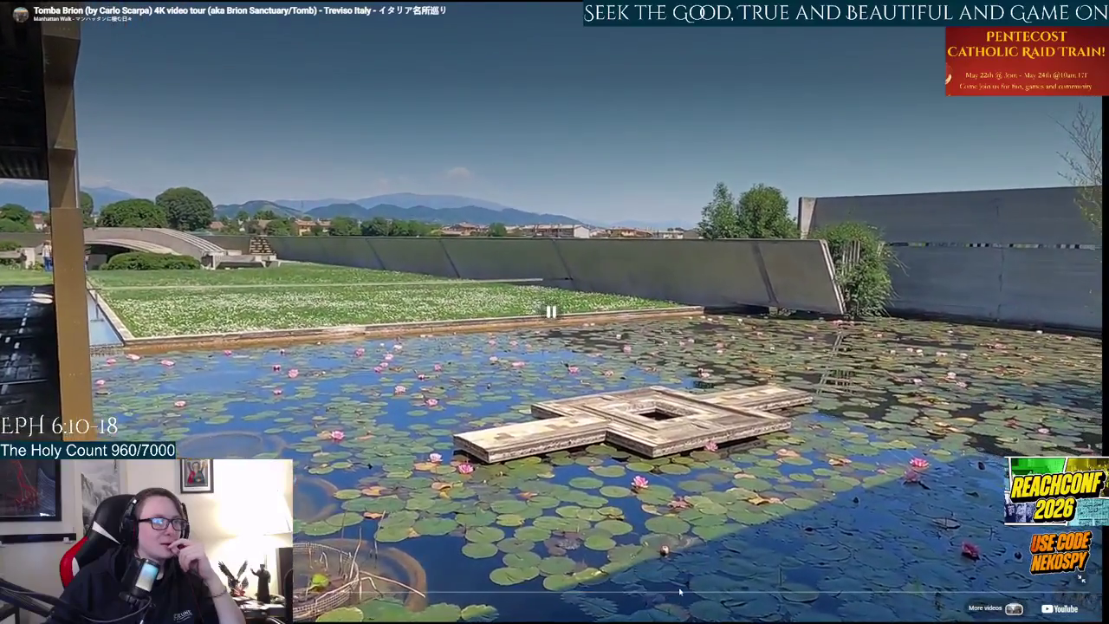
drag(662, 594, 687, 596)
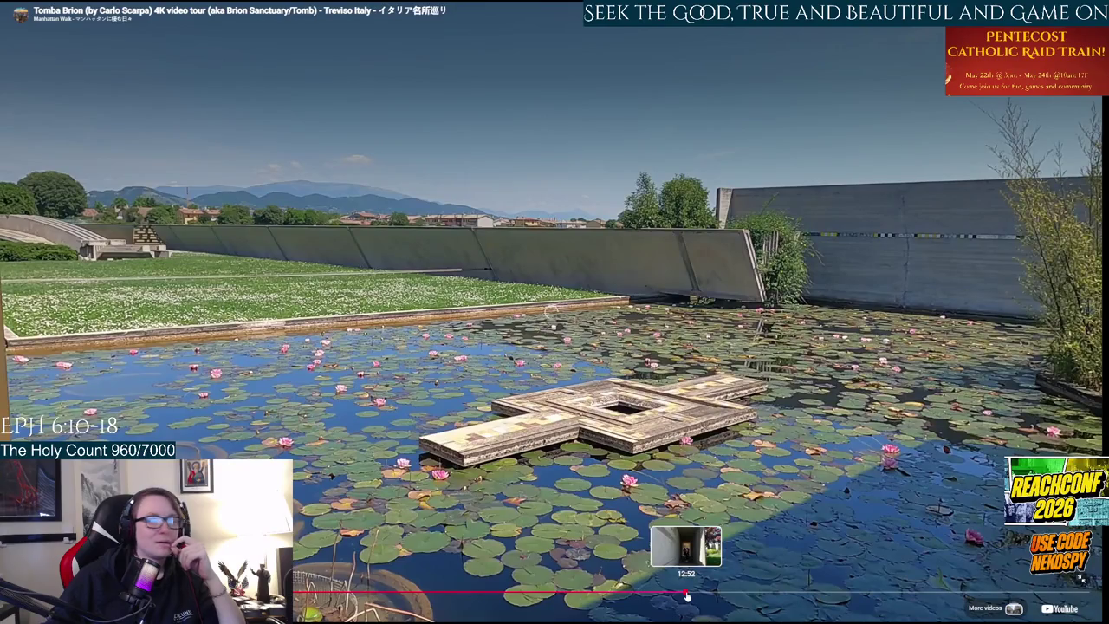
drag(686, 596, 673, 596)
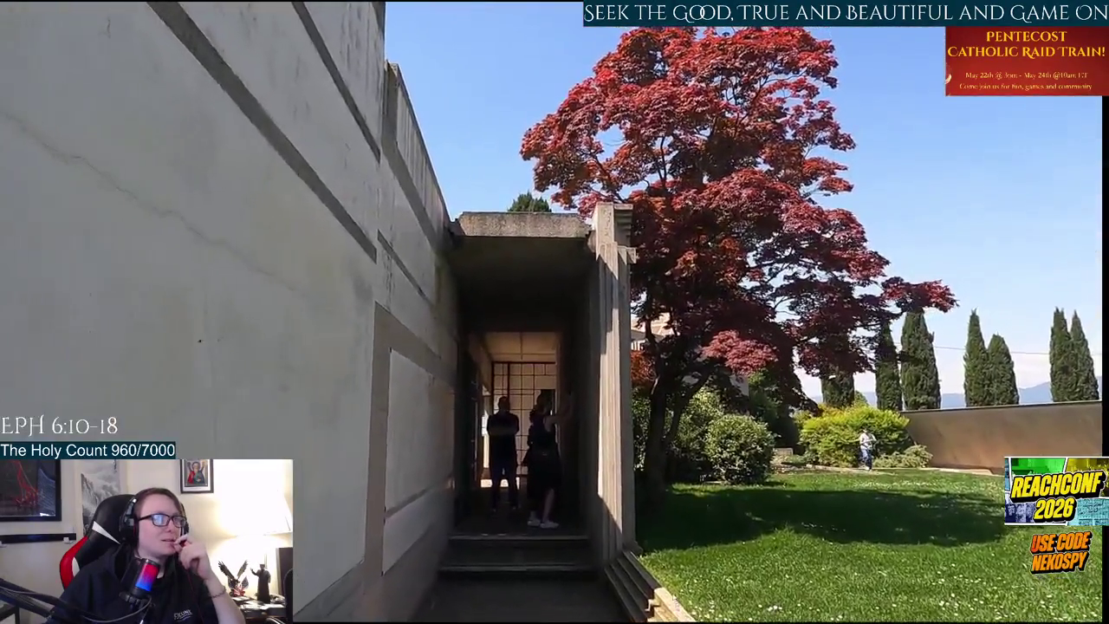
key(space)
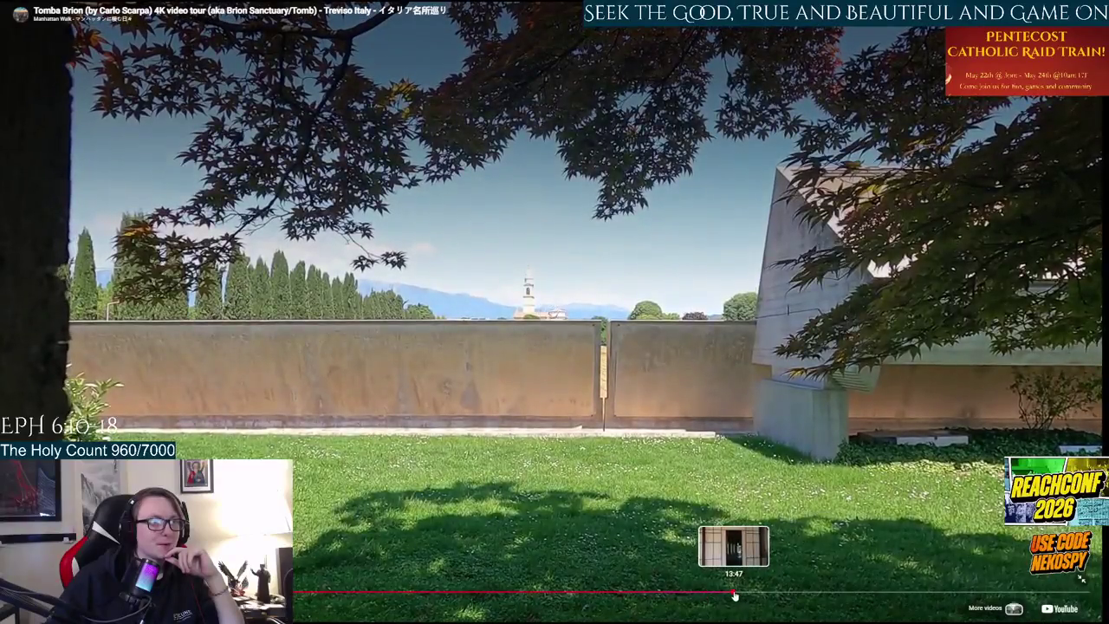
- Jump to the interior doorway scene near 13:47, pause and resume it, then exit fullscreen
click(734, 594)
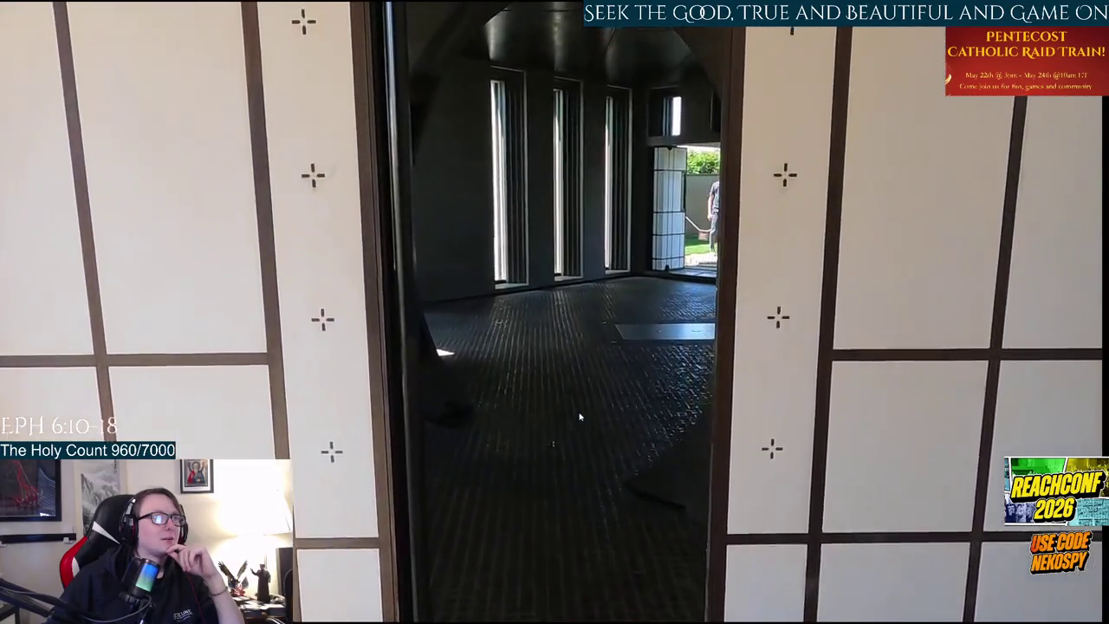
click(581, 417)
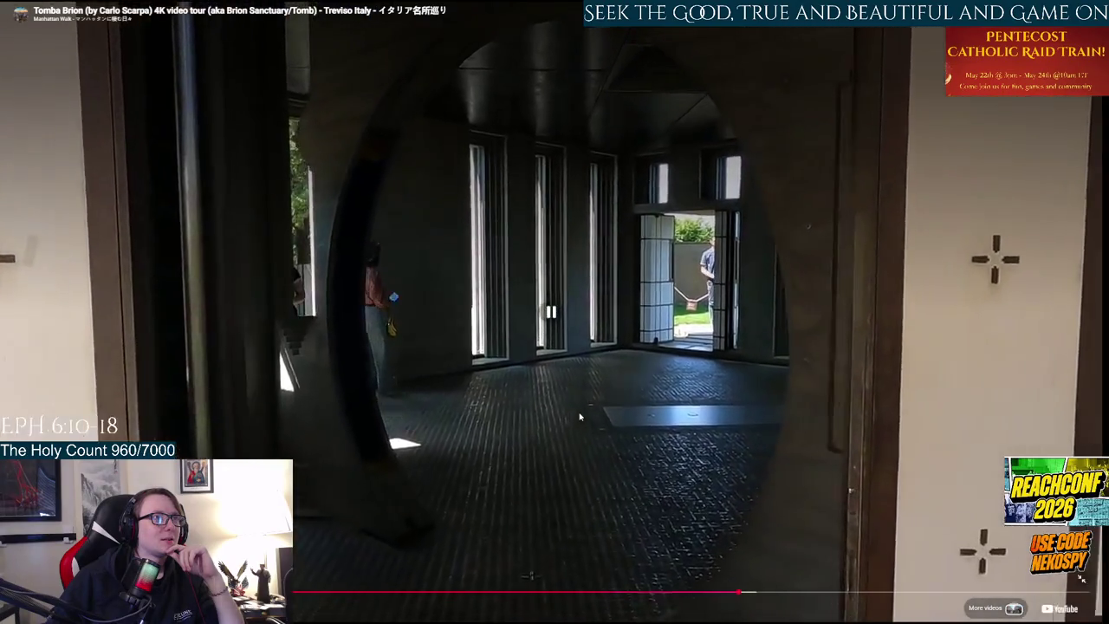
click(580, 417)
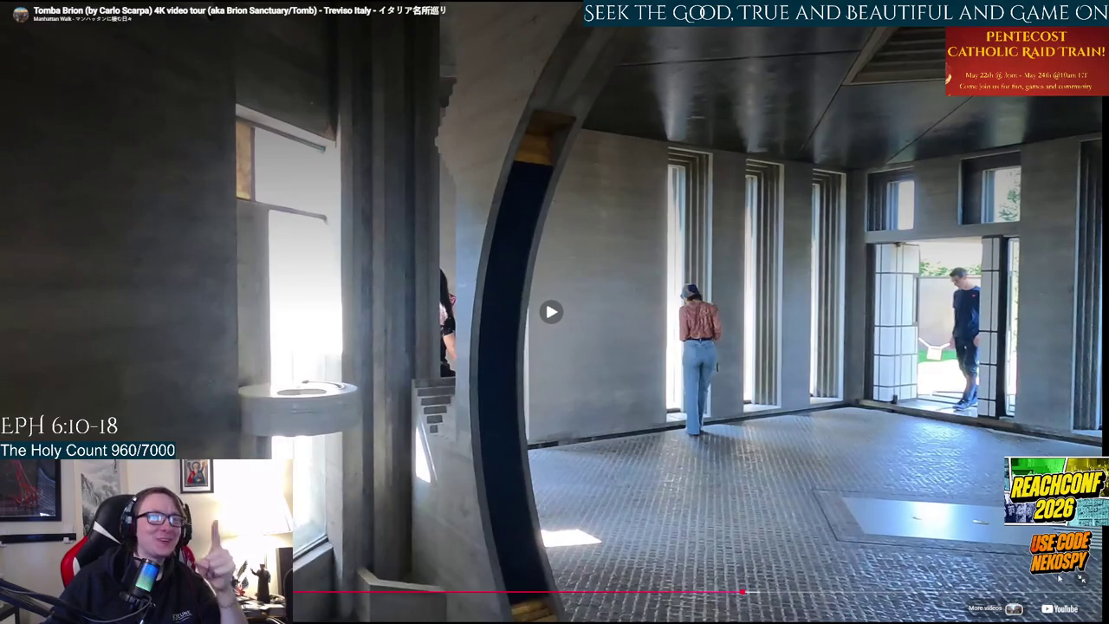
click(1082, 578)
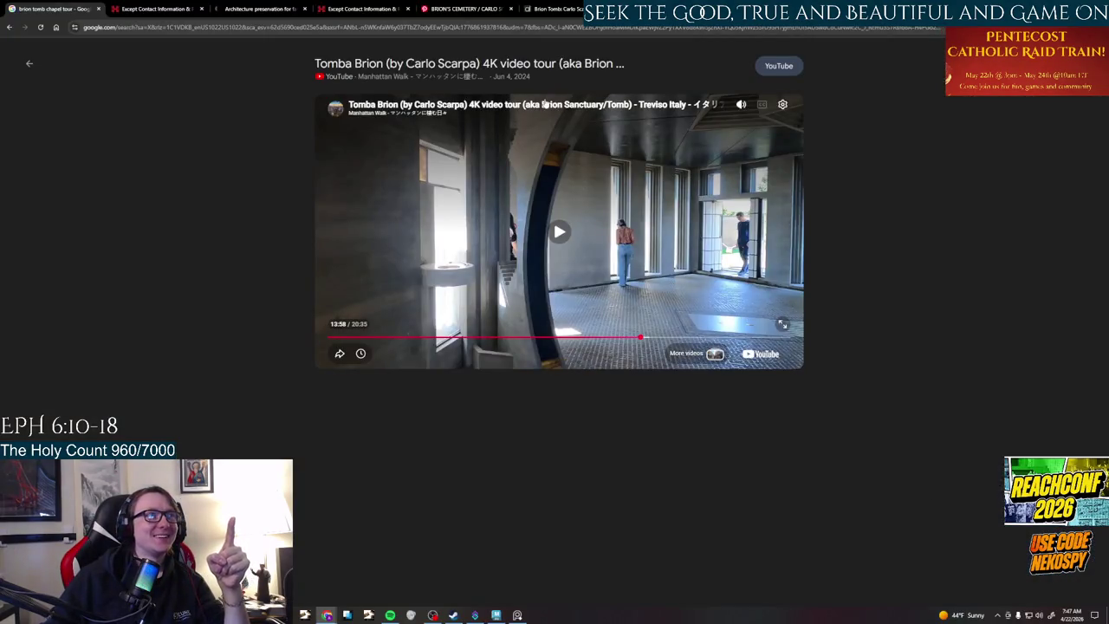
- Open the Tomba Brion tour in a new tab and copy its YouTube URL from the address bar
right_click(420, 65)
click(459, 78)
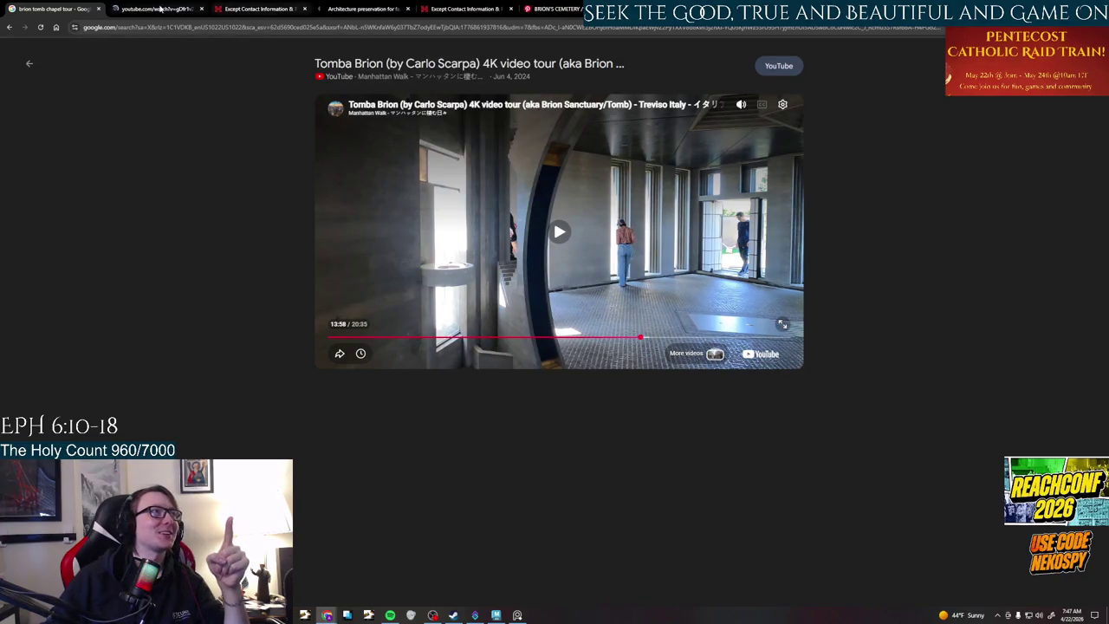
click(160, 9)
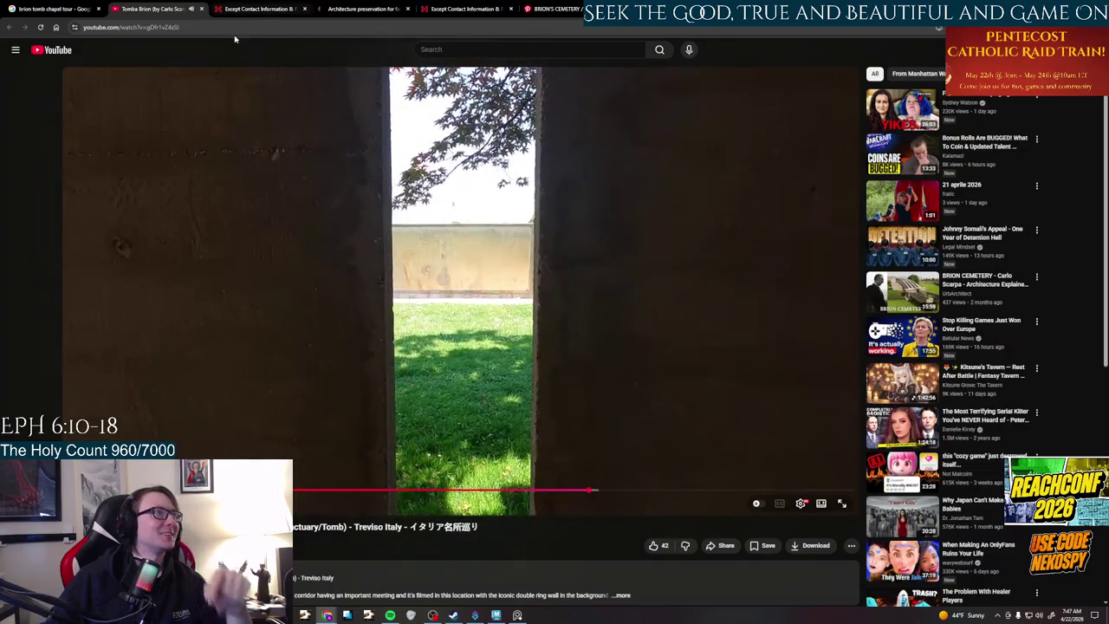
click(230, 26)
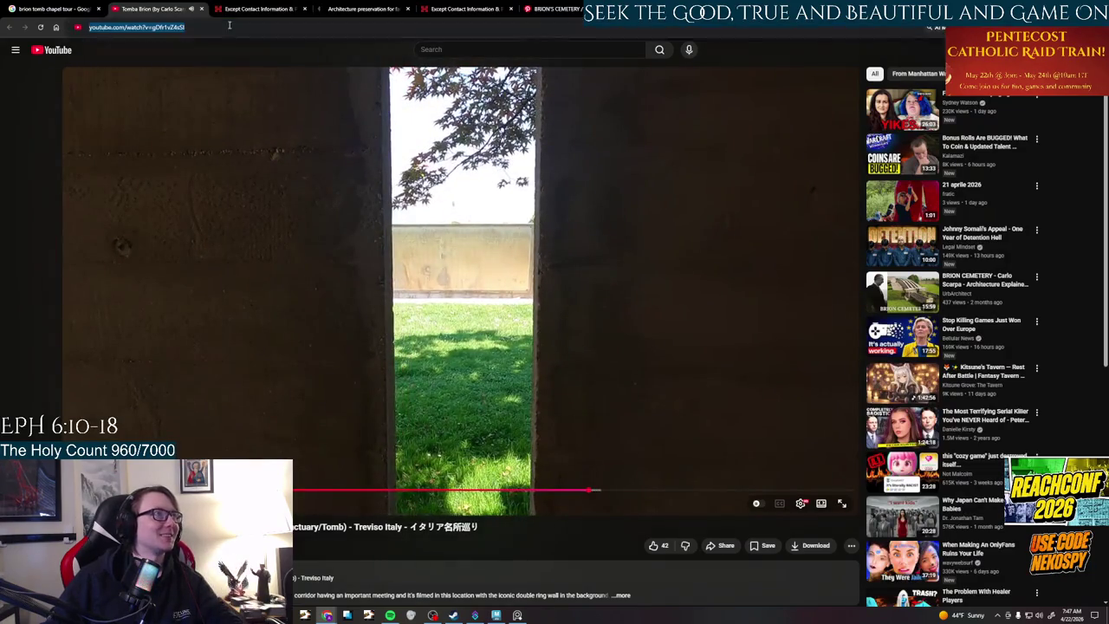
click(517, 616)
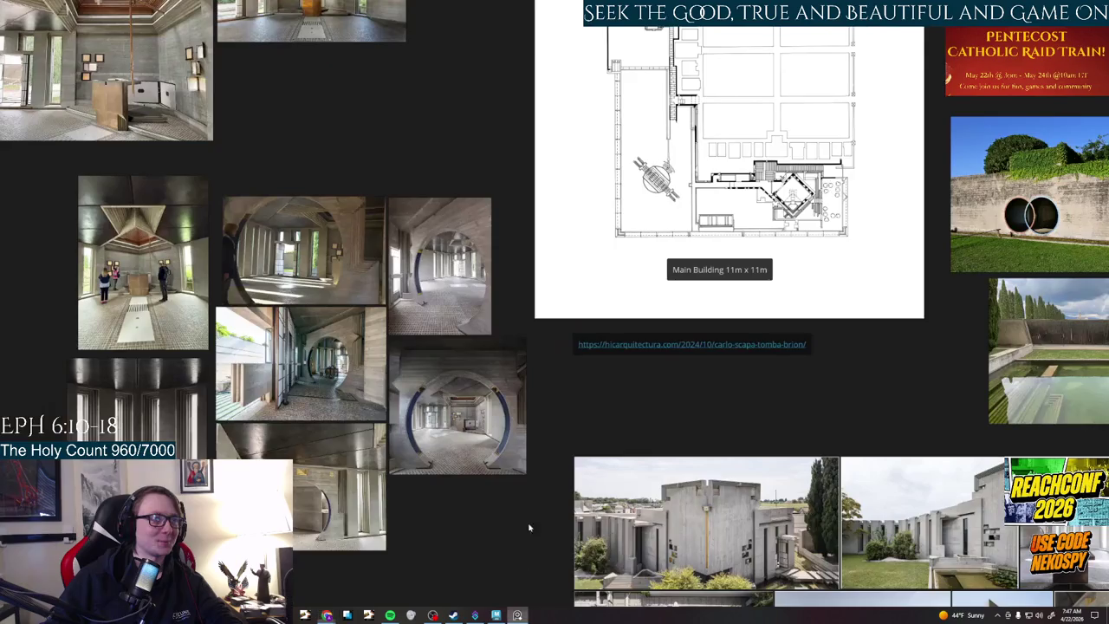
- Paste the tour's YouTube link into a new note on the PureRef board, then return to YouTube
right_click(624, 367)
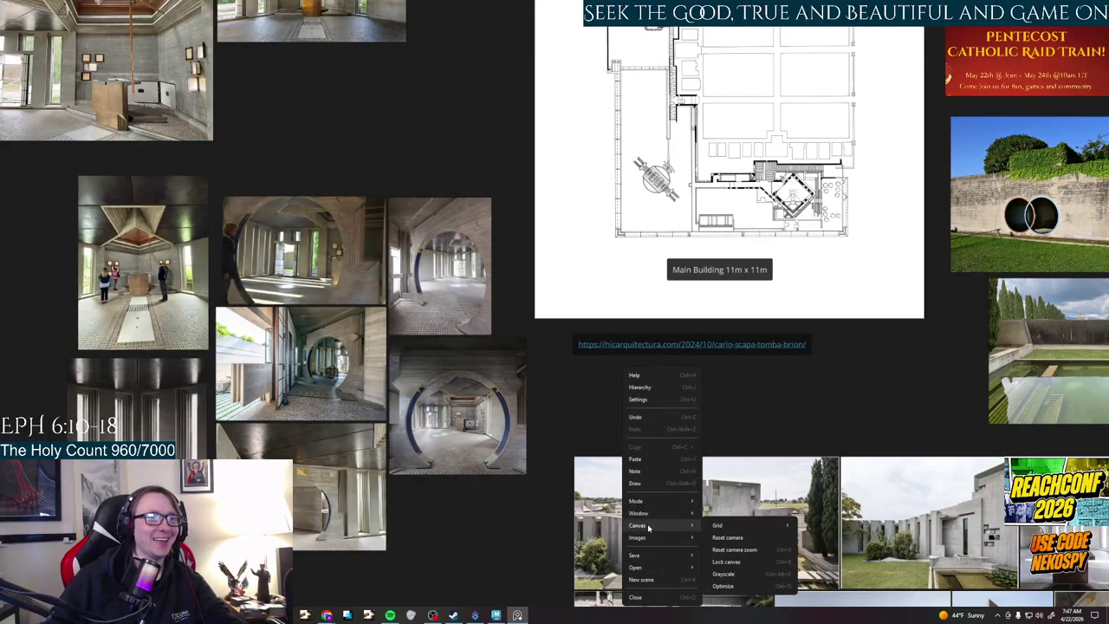
mouse_move(646, 501)
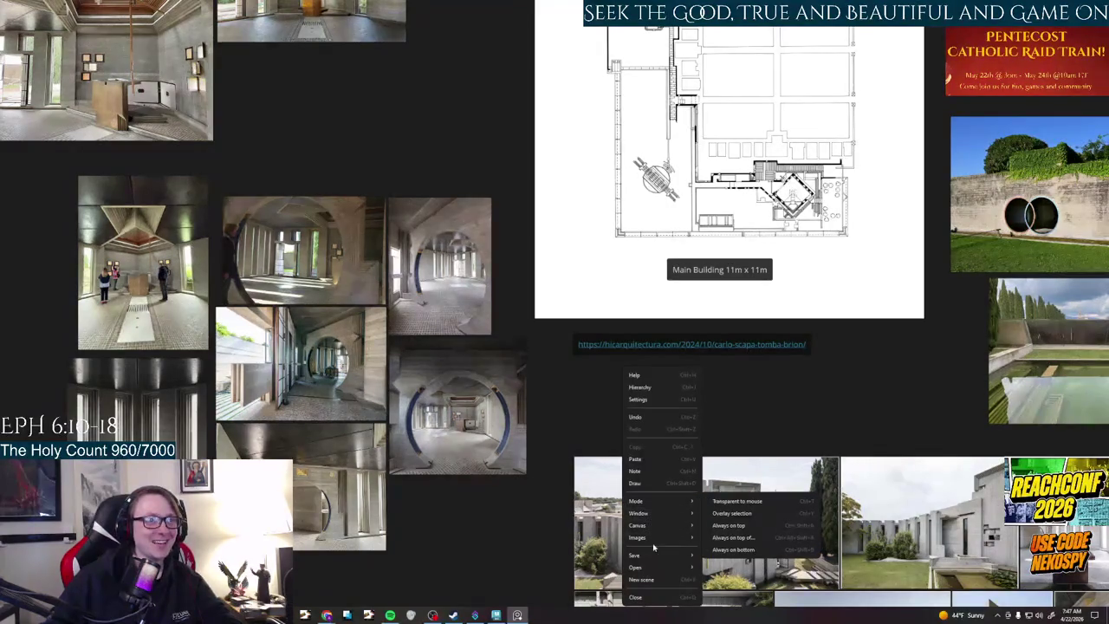
mouse_move(638, 537)
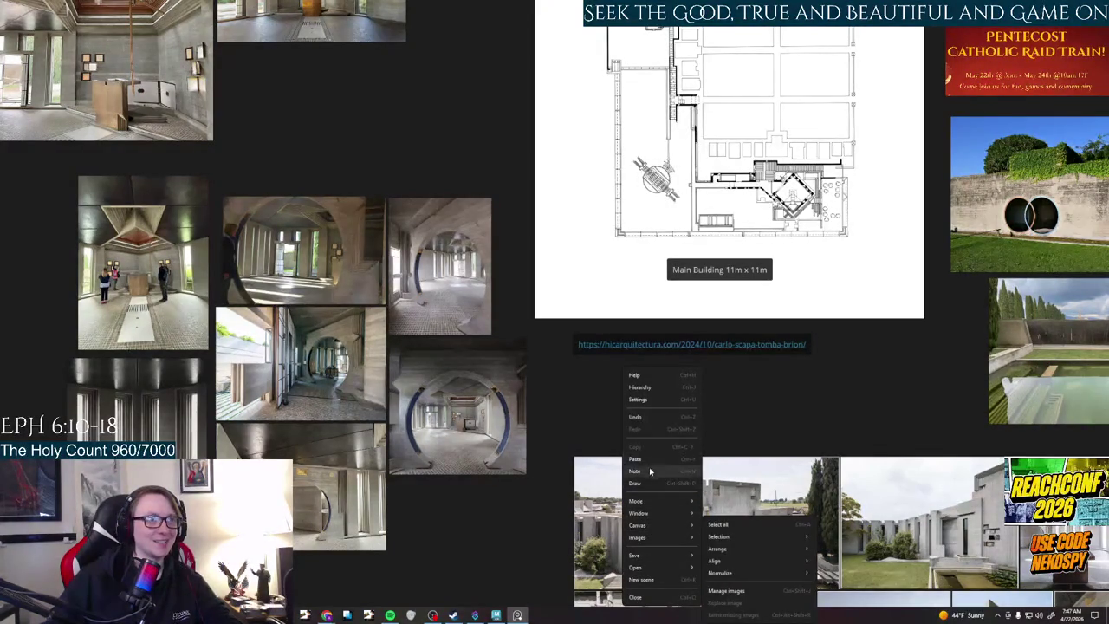
click(649, 470)
text(https://www.youtube.com/watch?v=gDfr1vZ4sSI)
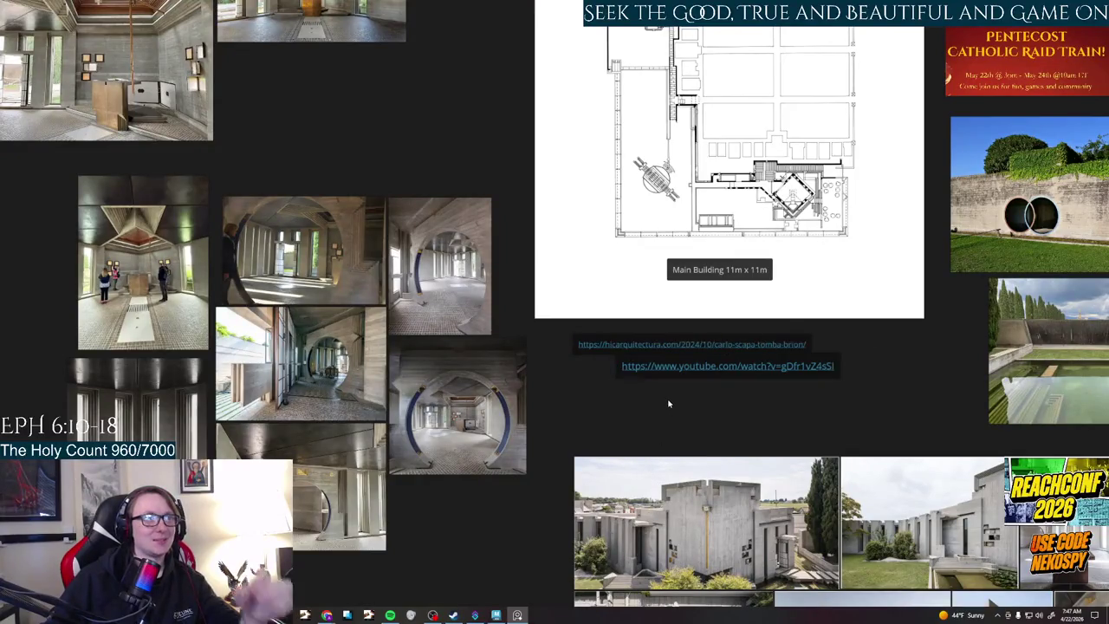
click(626, 371)
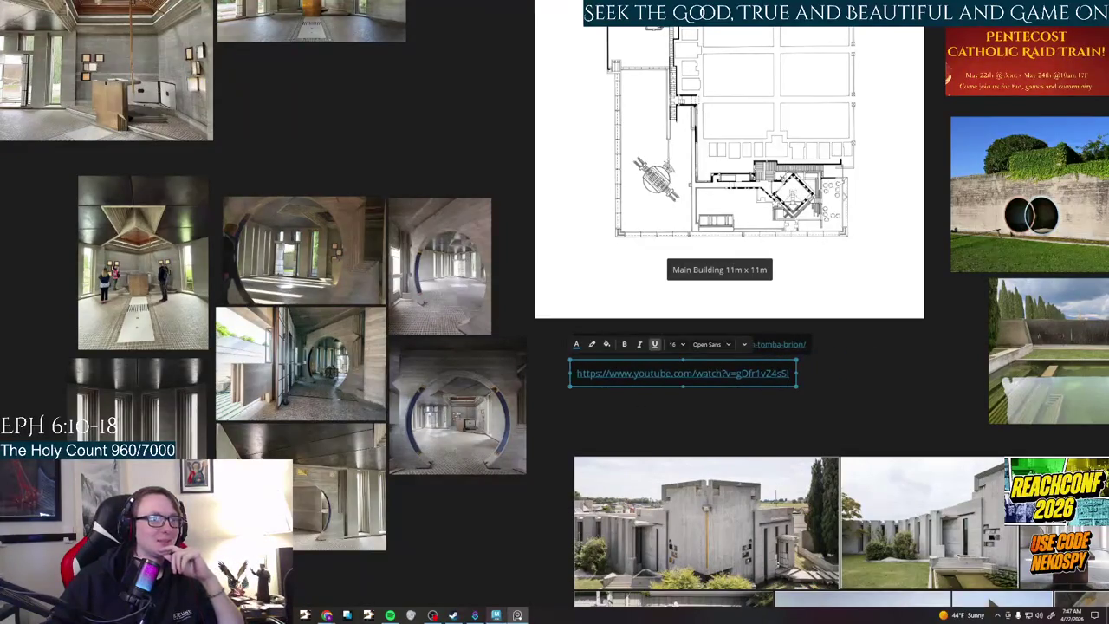
key(Escape)
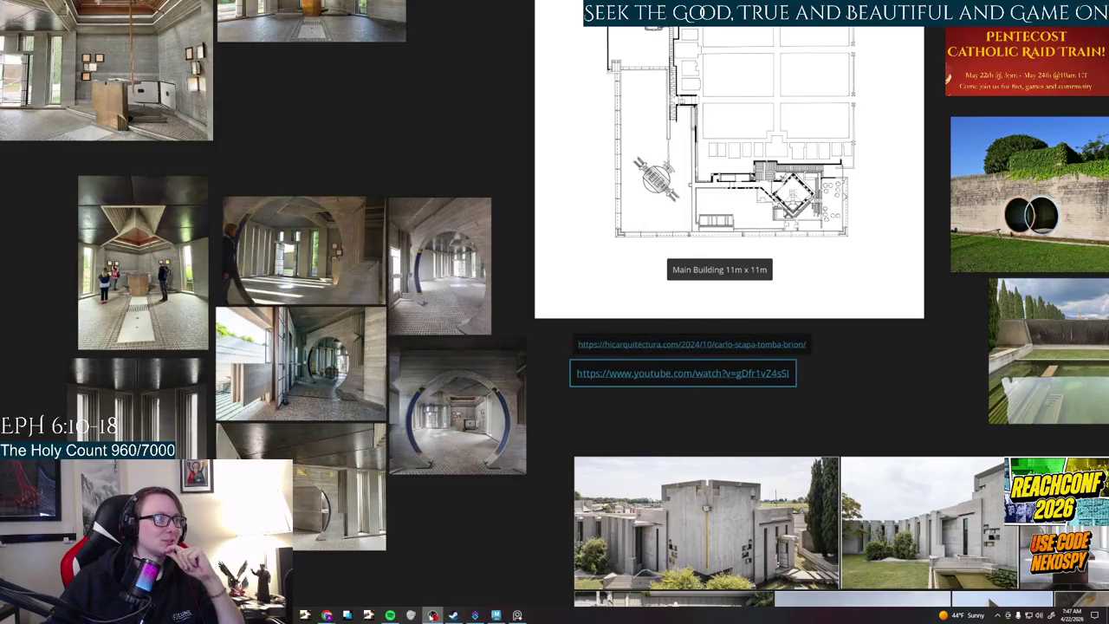
click(326, 615)
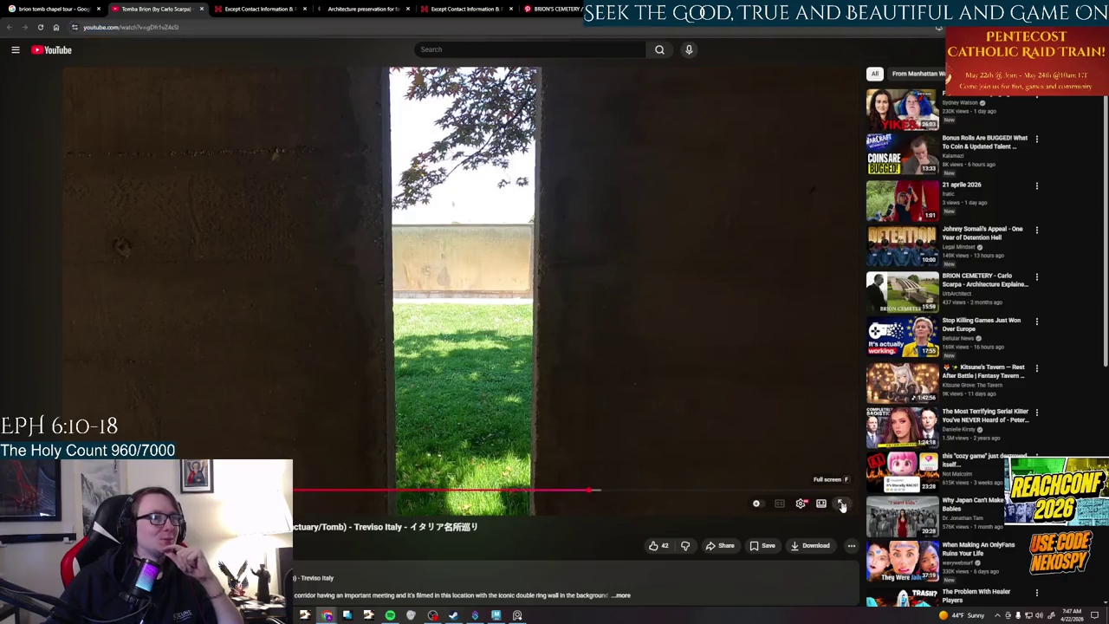
- Play the tour fullscreen and choose a different playback quality in Settings > Quality
click(841, 504)
click(1073, 613)
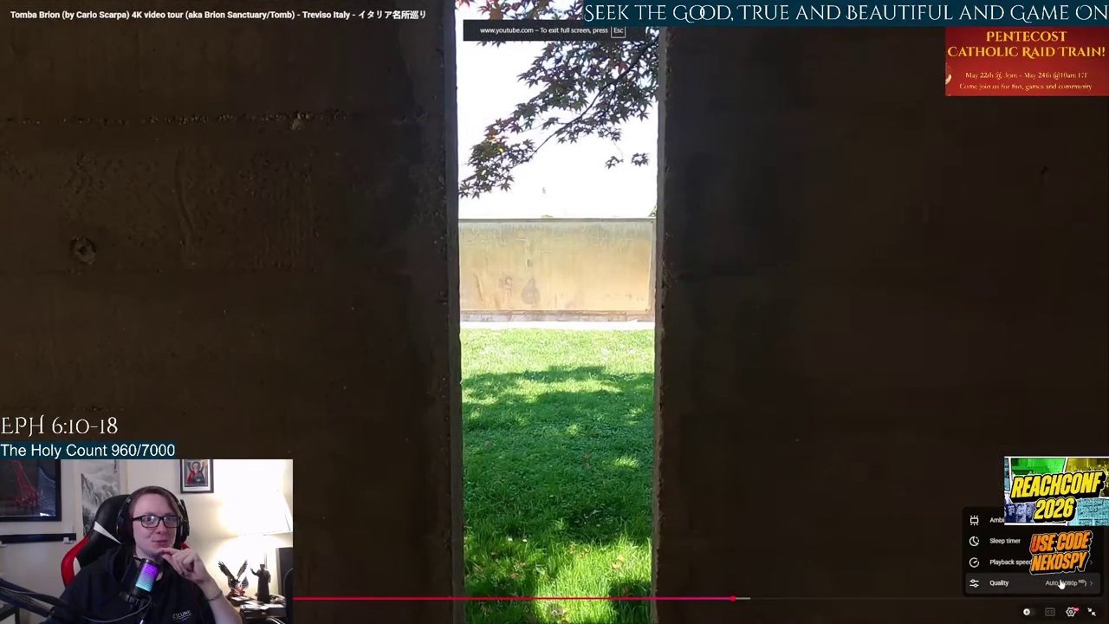
click(1061, 584)
click(1044, 456)
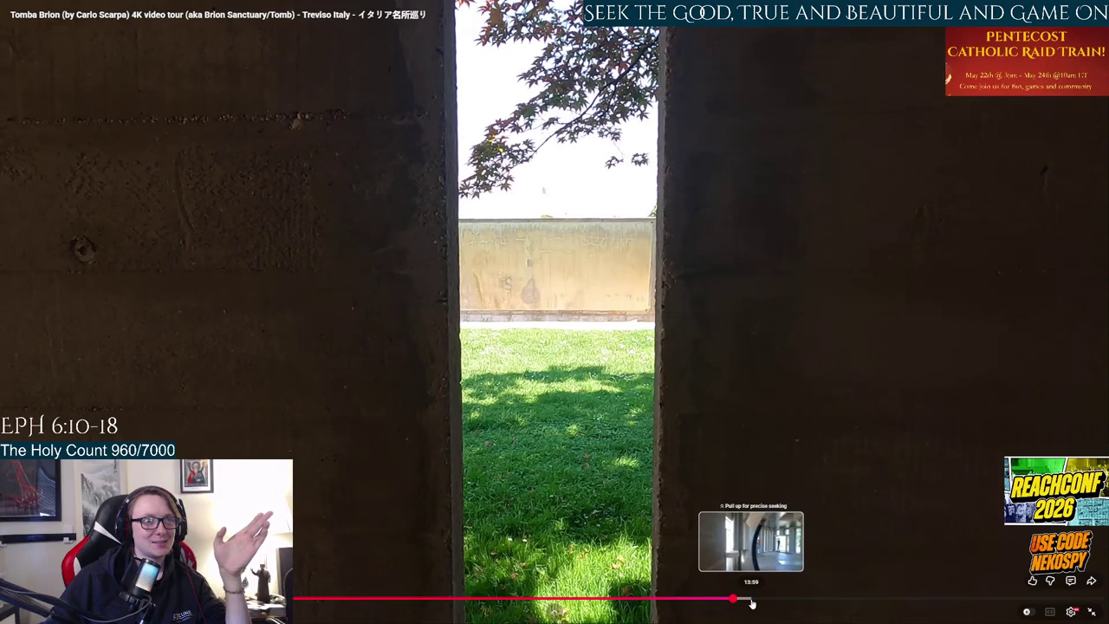
- Skip to the chapel interior at about 13:59, then open a new browser tab
click(753, 599)
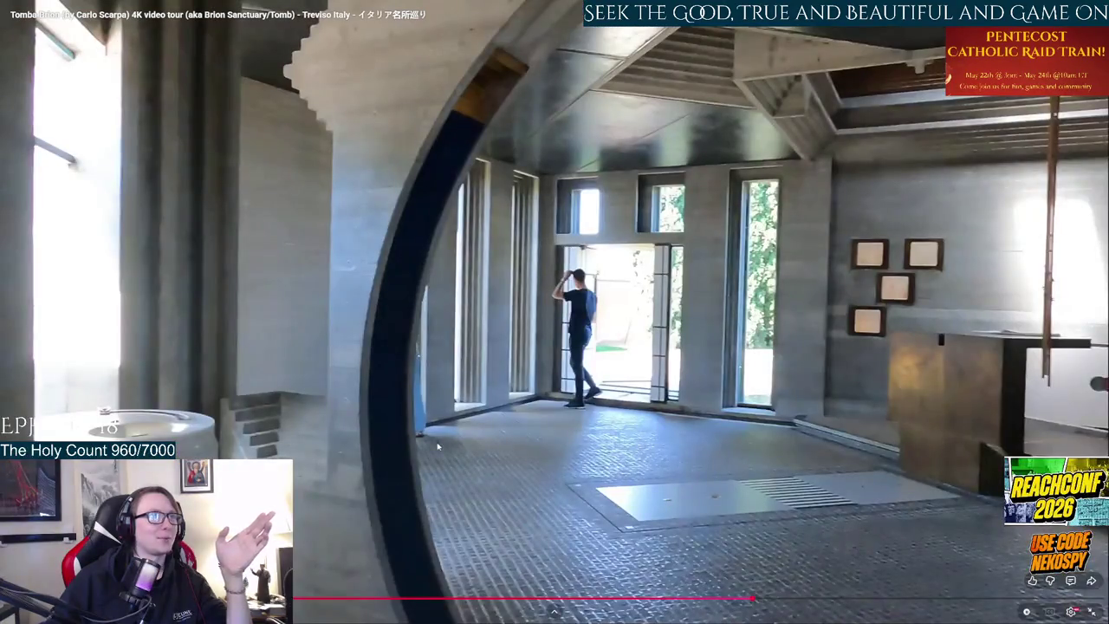
click(751, 599)
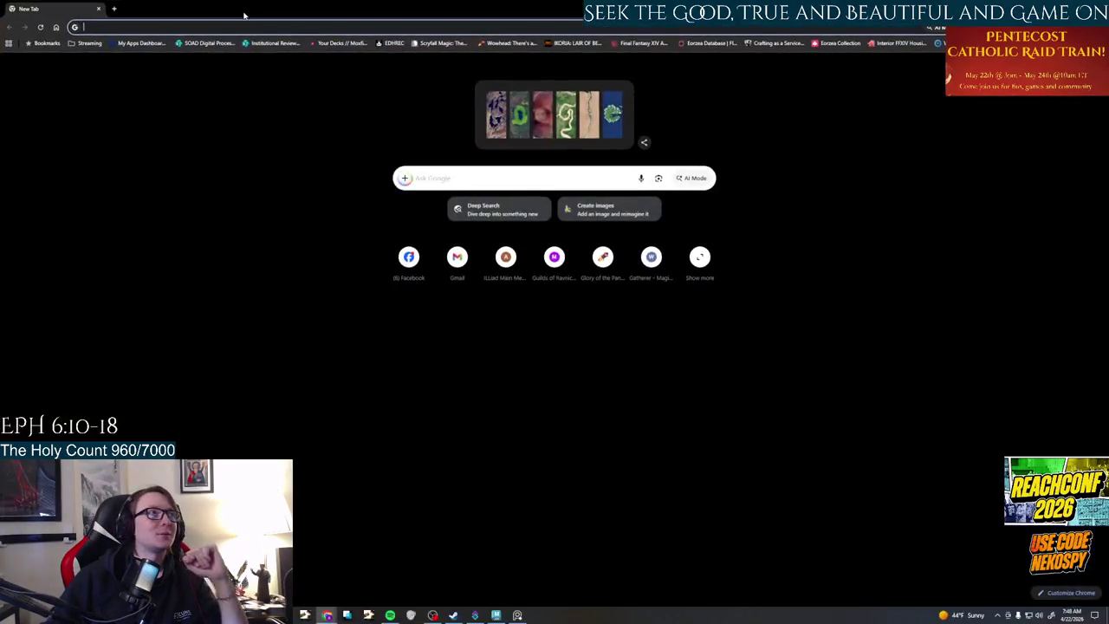
click(254, 27)
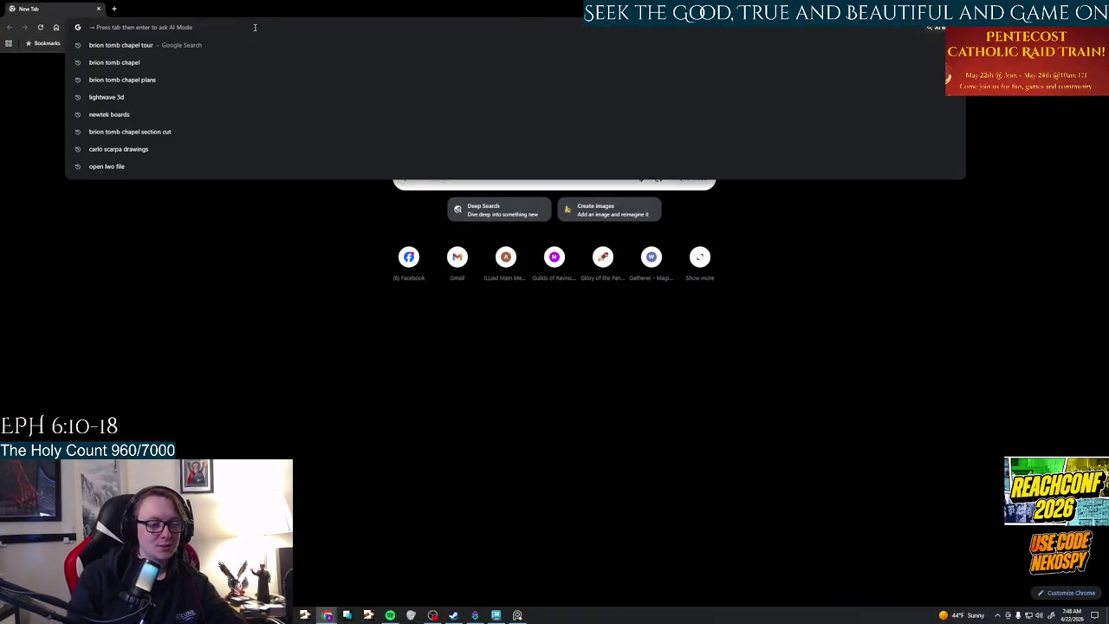
- Search 'average height of adult male', noting about 5 ft 9 in (175 cm), then return to Maya
text(average)
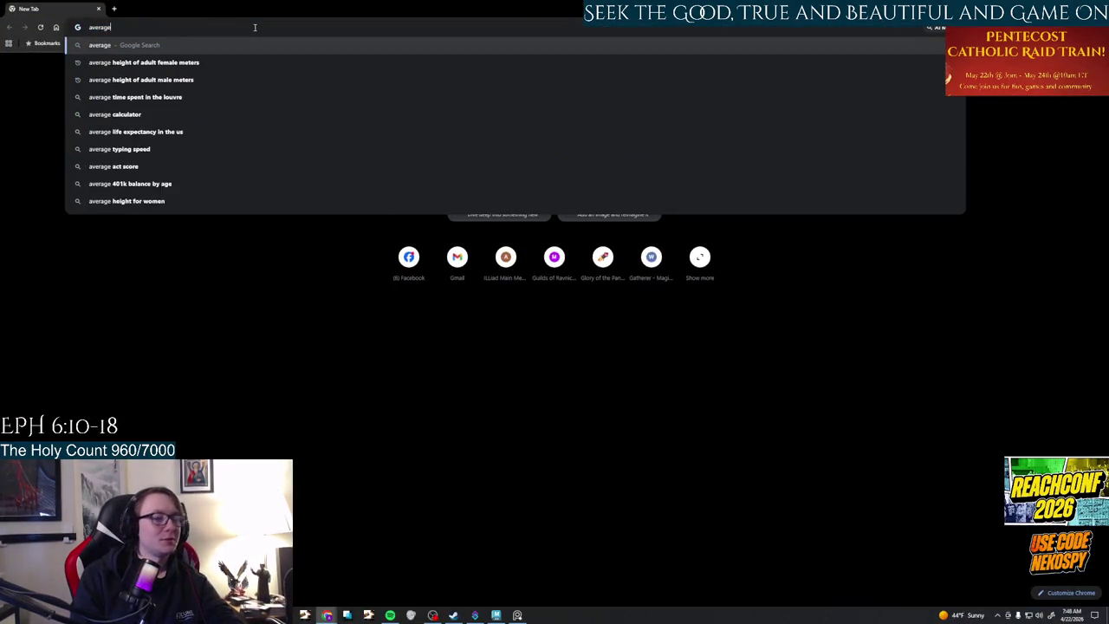
text( height of)
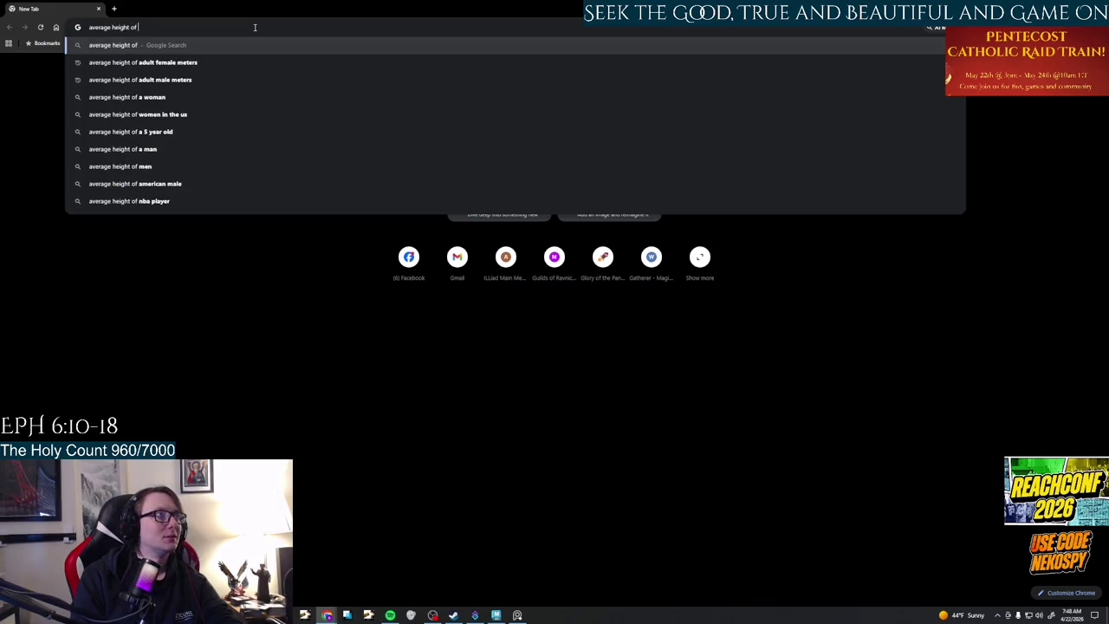
text( adult amle)
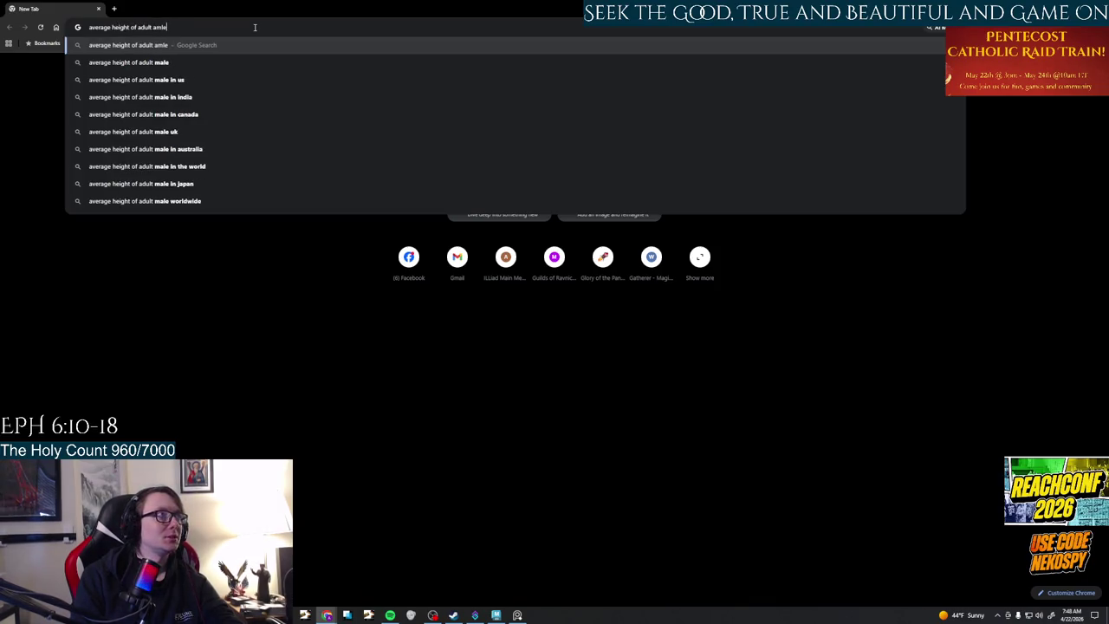
text( m)
key(Return)
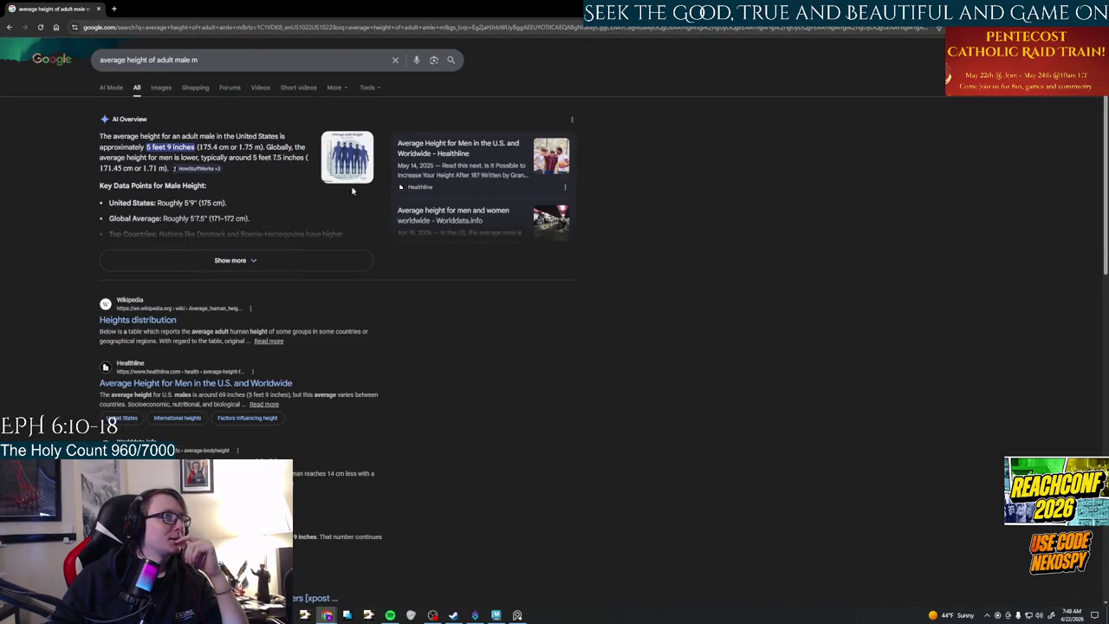
key(alt+Tab)
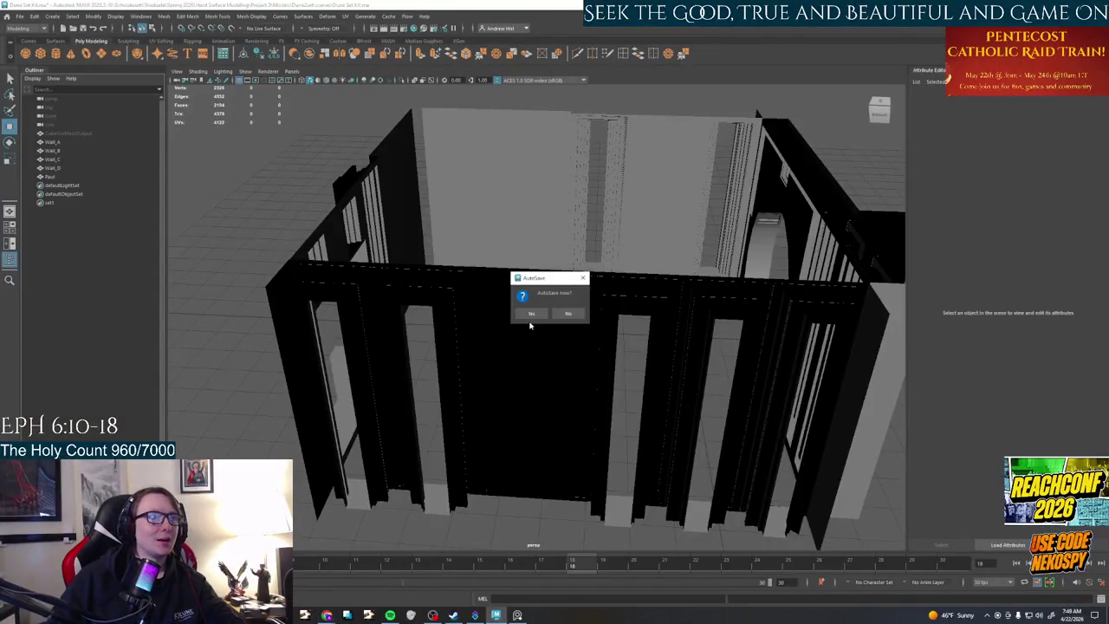
- Dismiss the AutoSave prompt, select Wall_D and orbit to face its doorway
click(531, 314)
mouse_move(676, 361)
alt+mouse_down()
mouse_move(564, 281)
mouse_move(572, 349)
alt+mouse_up()
scroll(564, 282, up, 3)
scroll(564, 285, down, 3)
scroll(577, 346, up, 3)
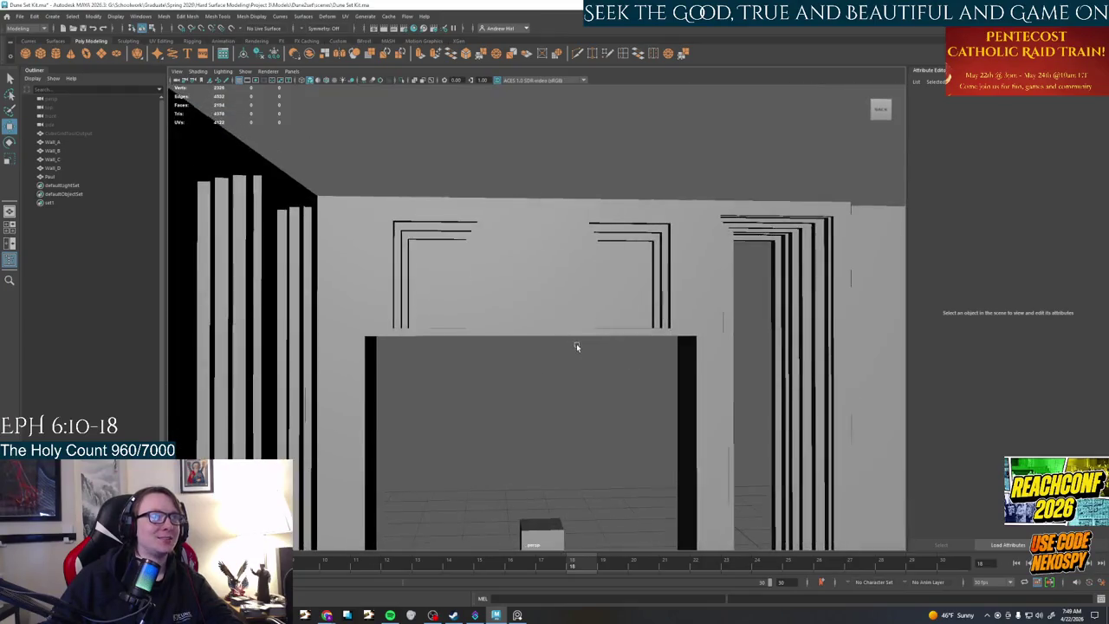
scroll(577, 350, down, 3)
scroll(572, 328, up, 3)
click(588, 364)
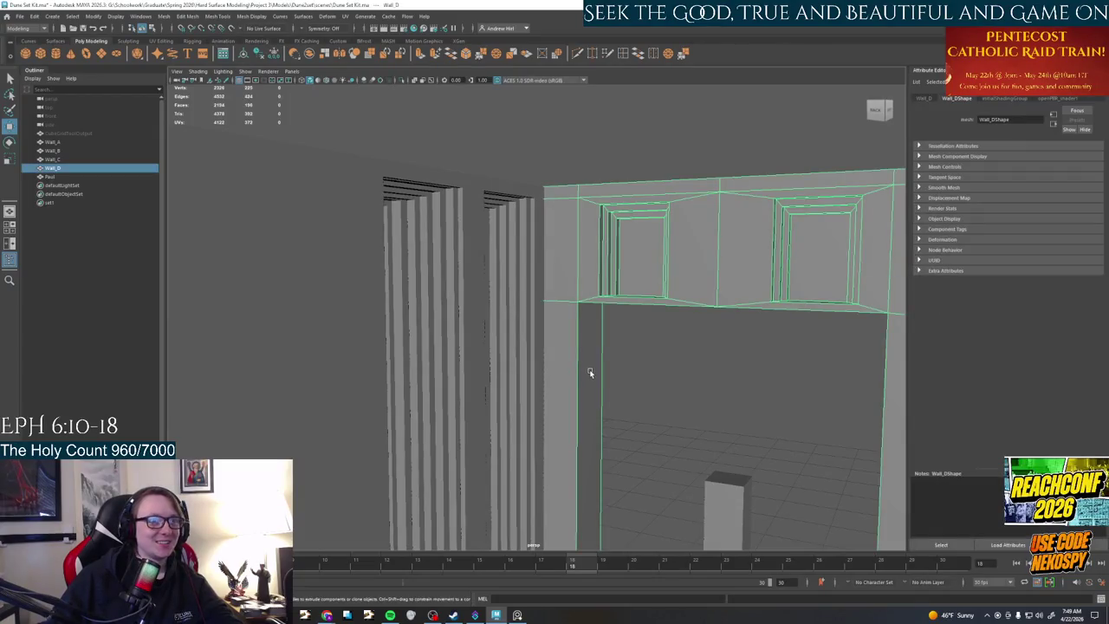
mouse_move(679, 416)
alt+mouse_down()
mouse_move(549, 242)
mouse_move(527, 325)
mouse_move(556, 338)
alt+mouse_up()
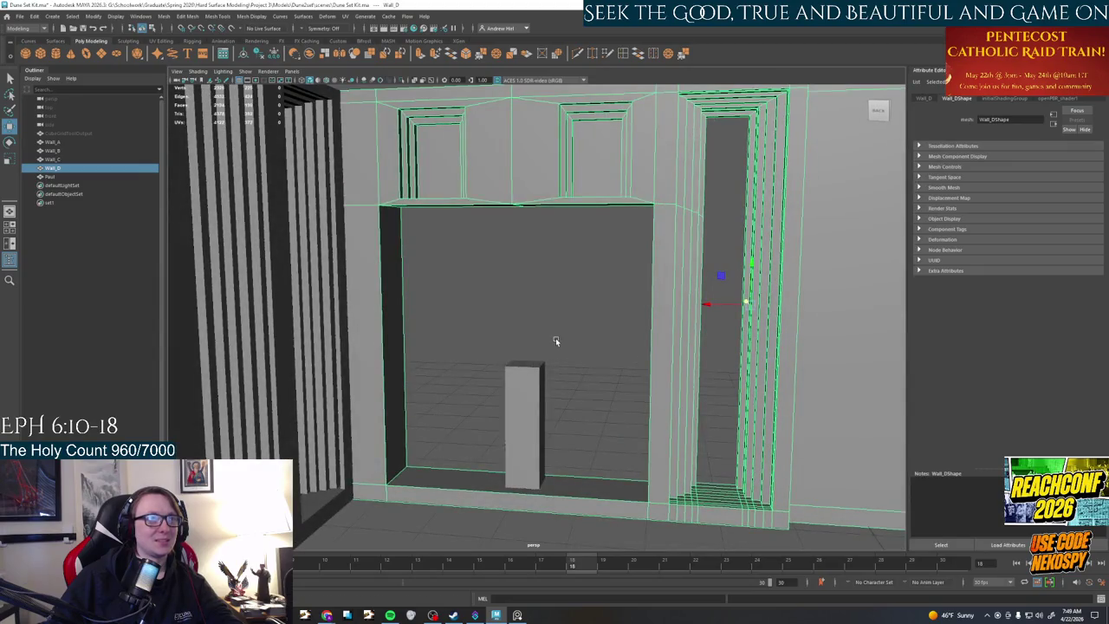
- Tumble to low and close views of the Wall_D doorway, switch Wall_D to Face mode, then bring up PureRef
click(518, 615)
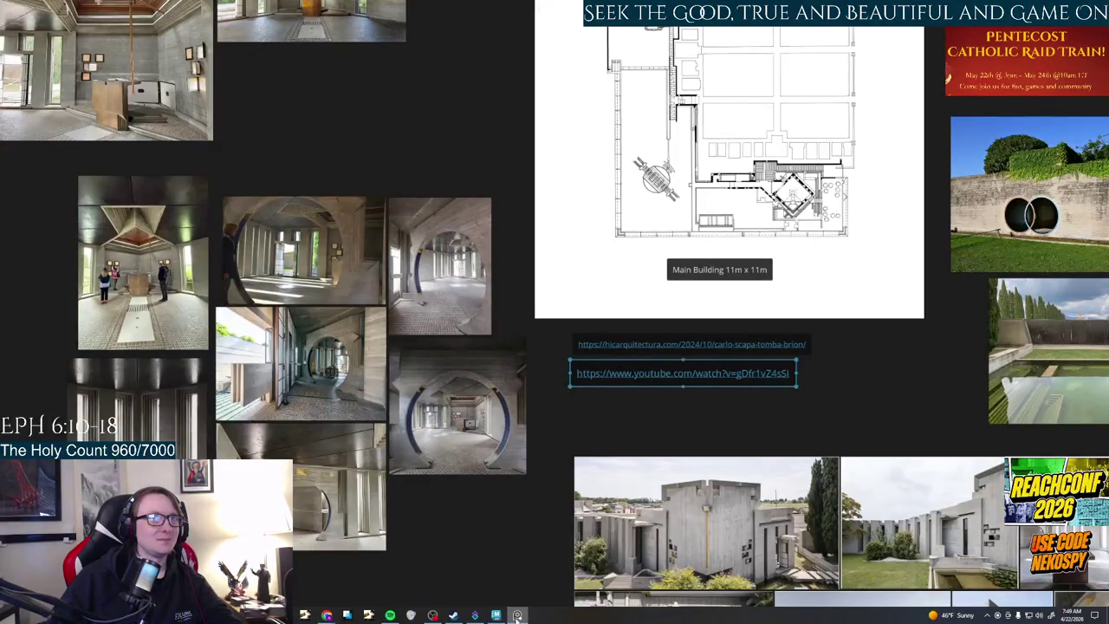
click(517, 616)
scroll(497, 382, down, 1)
scroll(497, 382, up, 3)
scroll(497, 382, down, 3)
mouse_move(497, 382)
alt+mouse_down()
mouse_move(547, 385)
mouse_move(653, 465)
mouse_move(524, 320)
alt+mouse_up()
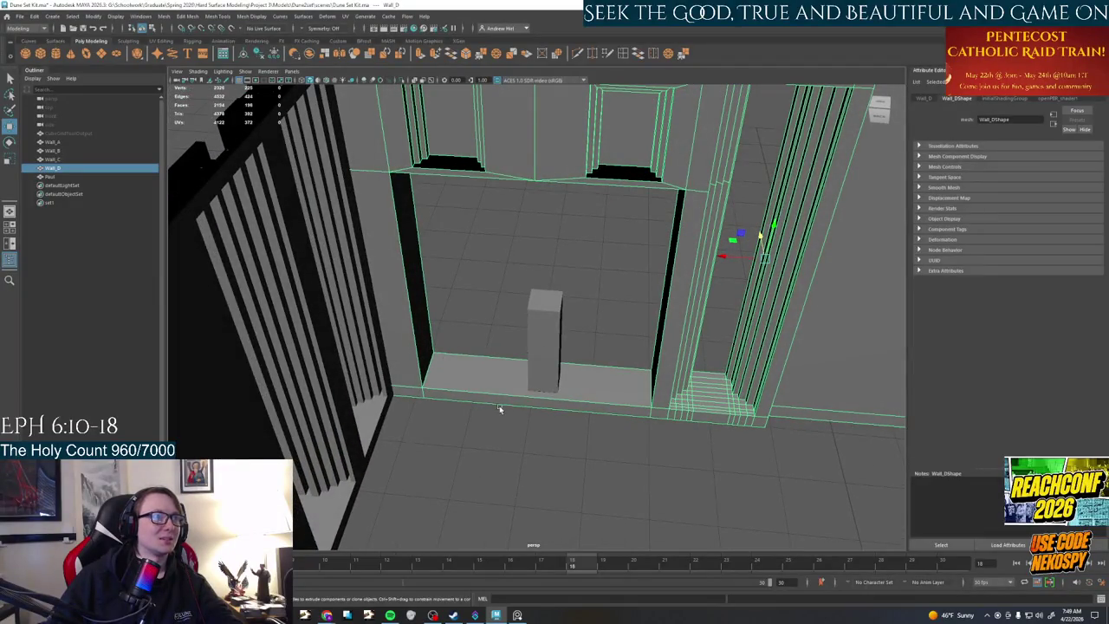
scroll(460, 378, up, 5)
scroll(564, 416, up, 3)
scroll(565, 416, down, 4)
mouse_move(508, 421)
alt+mouse_down()
mouse_move(464, 375)
mouse_move(486, 359)
alt+mouse_up()
scroll(464, 375, up, 3)
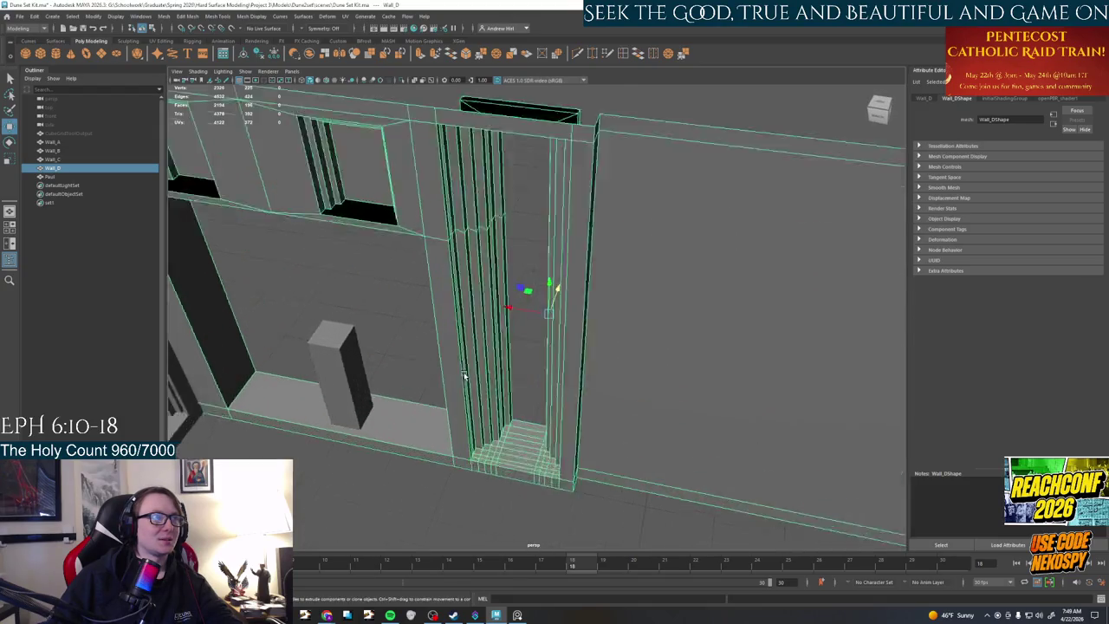
right_click(486, 358)
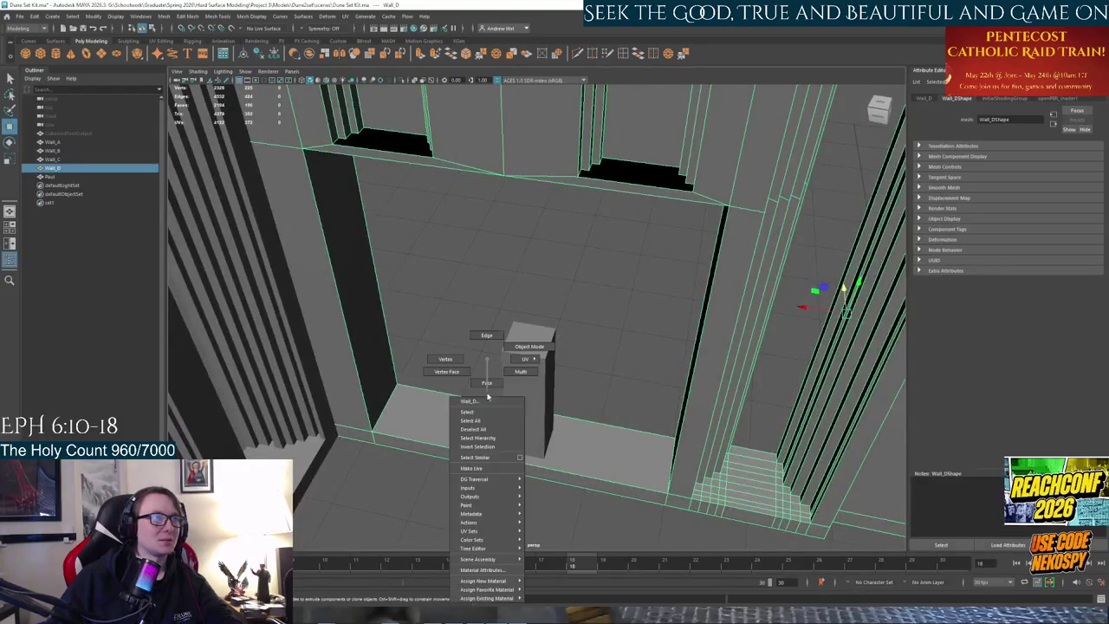
click(487, 383)
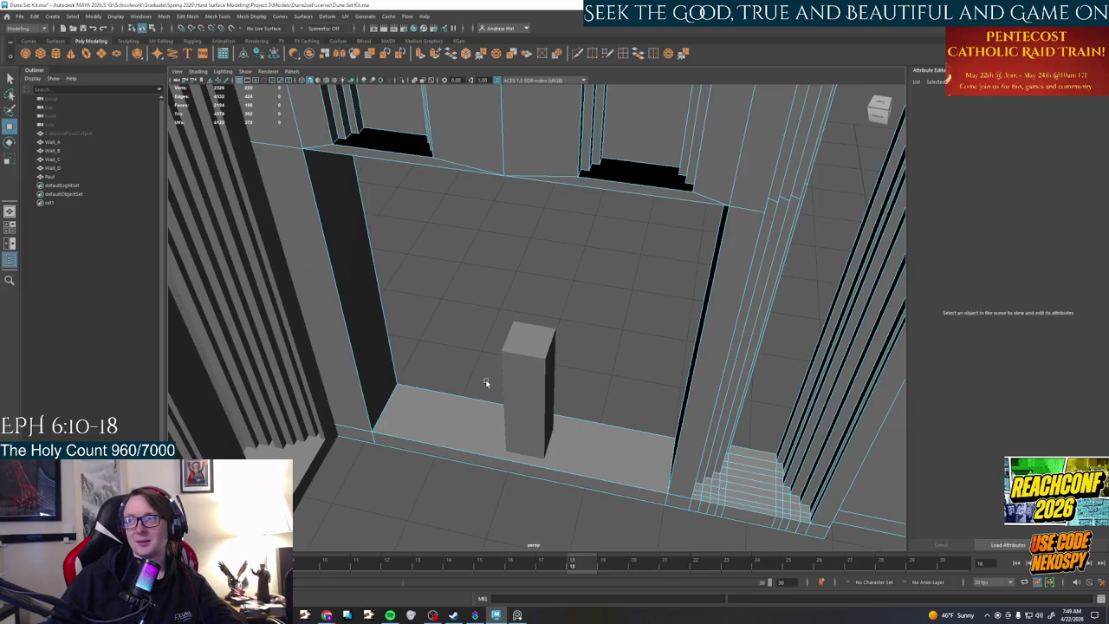
click(517, 616)
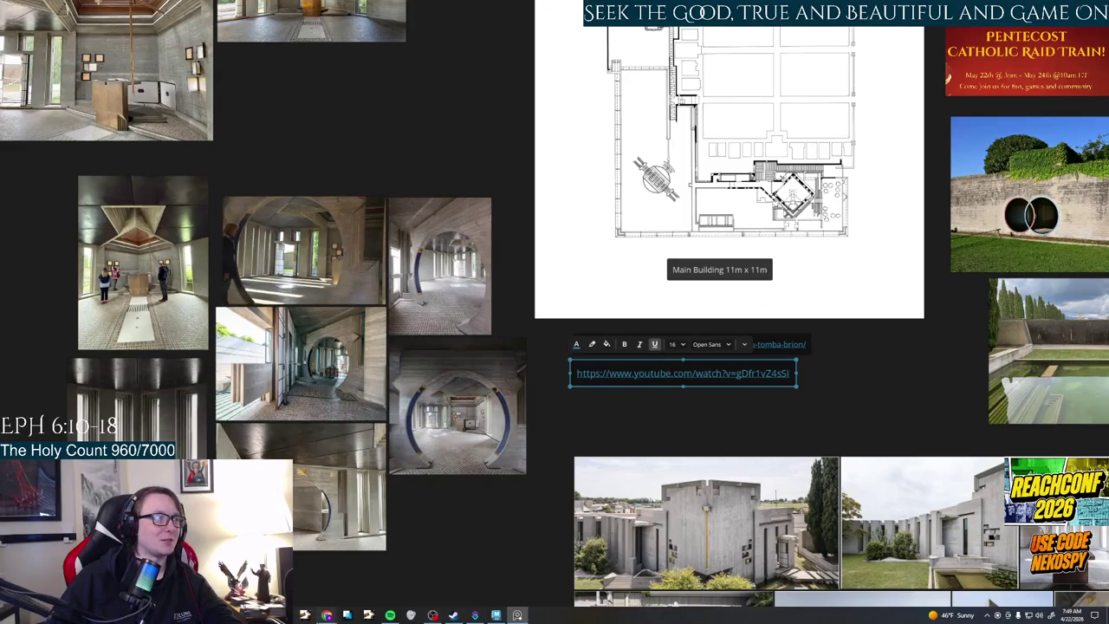
- Pause the YouTube chapel tour on the altar view, exit fullscreen, and bring Maya back
click(353, 572)
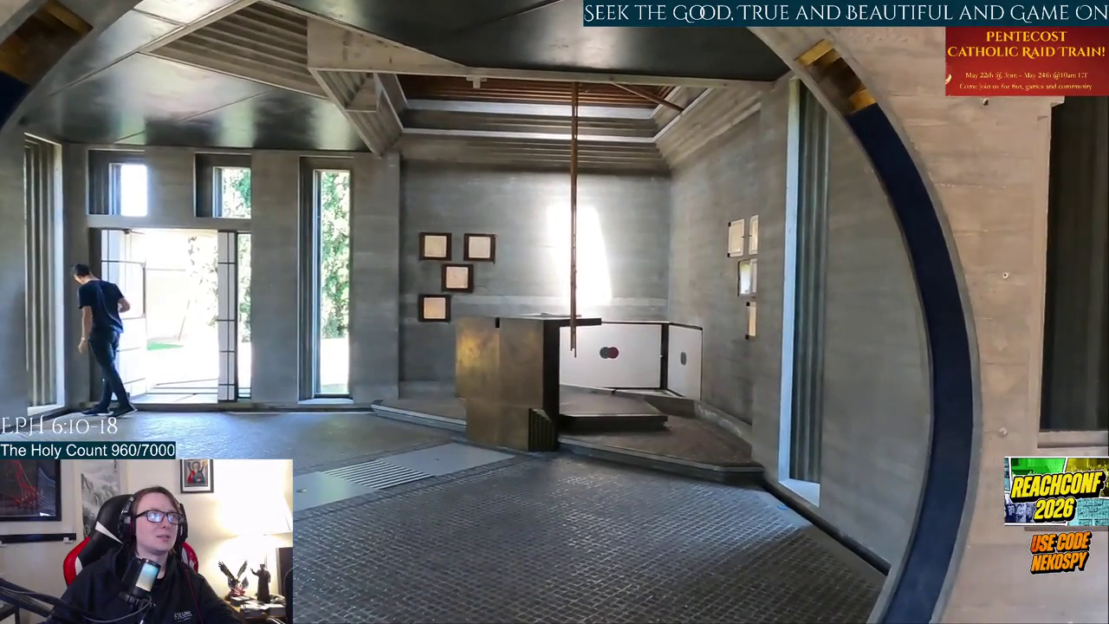
key(space)
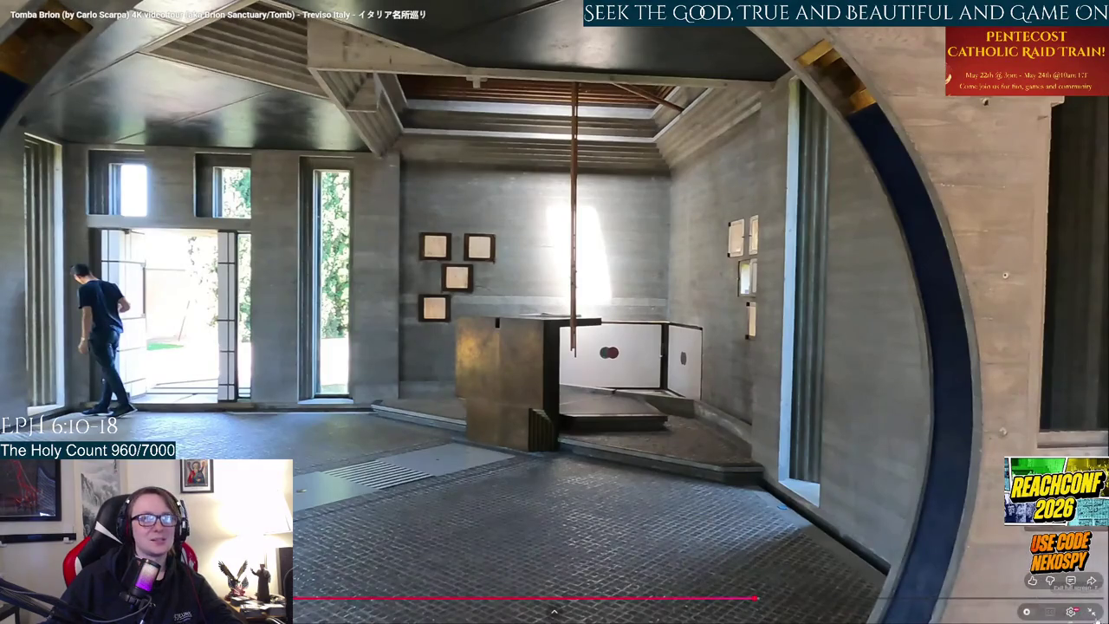
click(1092, 611)
click(517, 615)
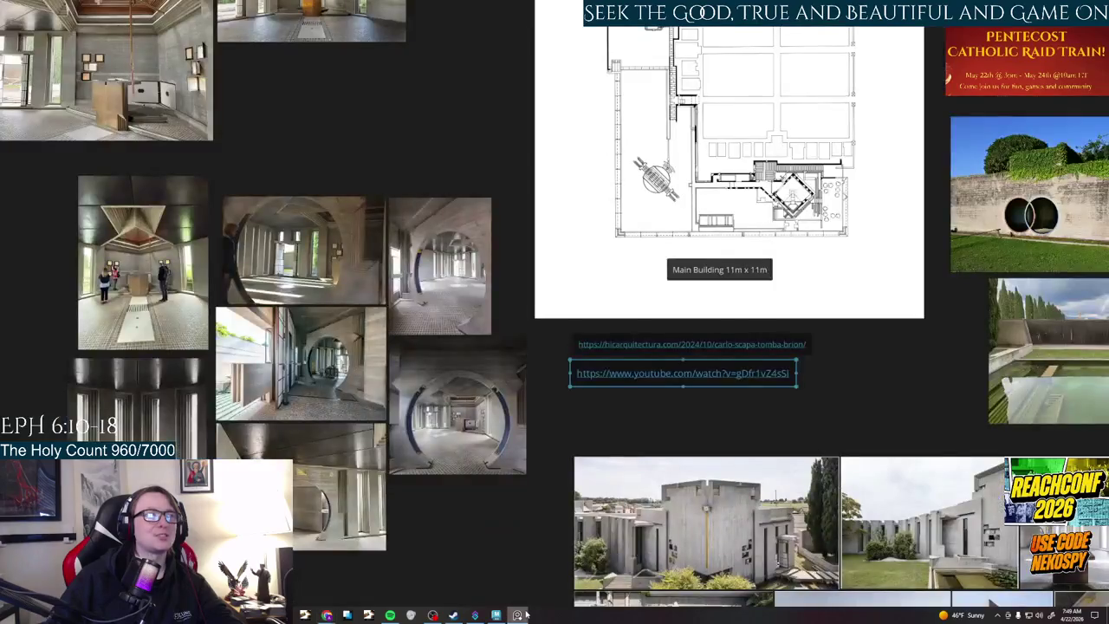
click(496, 615)
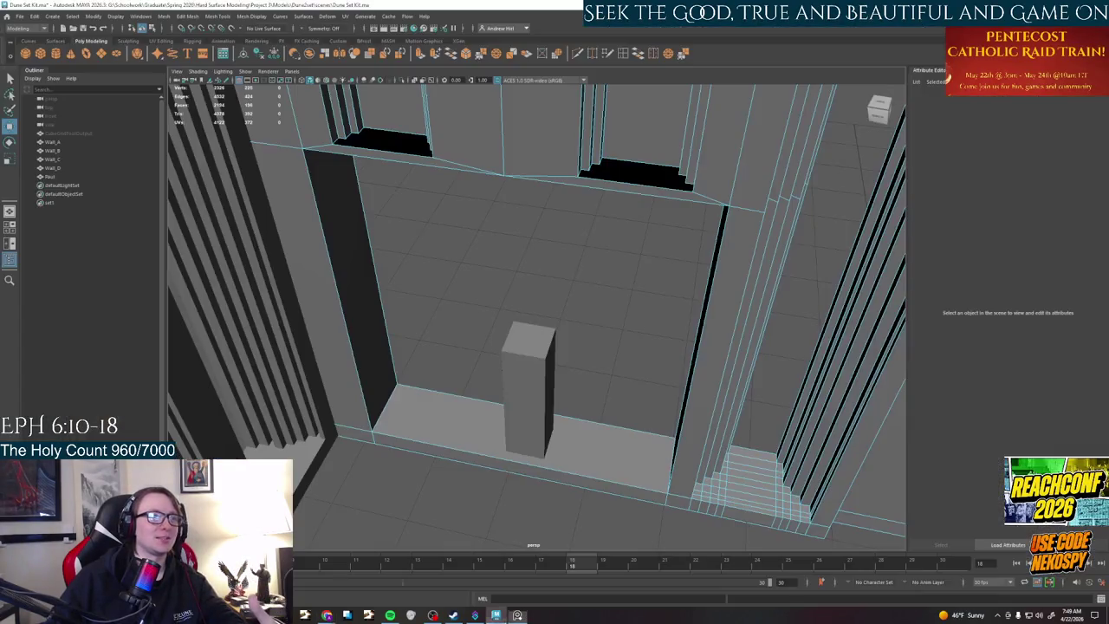
- Inspect the room from above and another side, selecting the reference pillar
scroll(577, 334, up, 2)
scroll(606, 356, up, 3)
scroll(597, 337, down, 4)
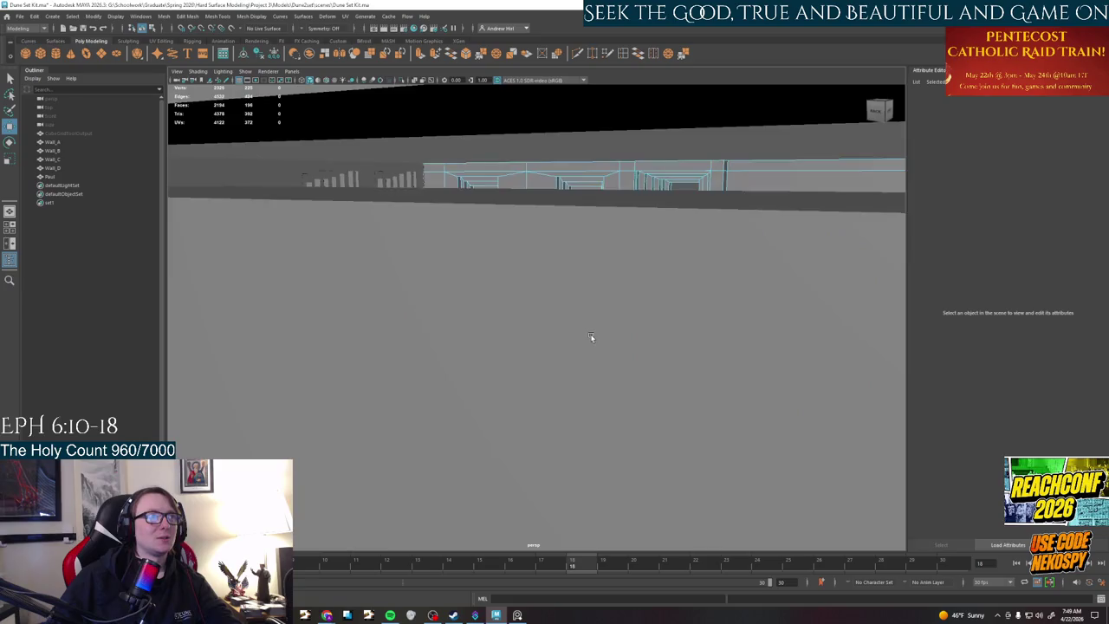
scroll(592, 337, down, 3)
mouse_move(592, 337)
alt+mouse_down()
mouse_move(563, 361)
mouse_move(592, 387)
alt+mouse_up()
click(544, 359)
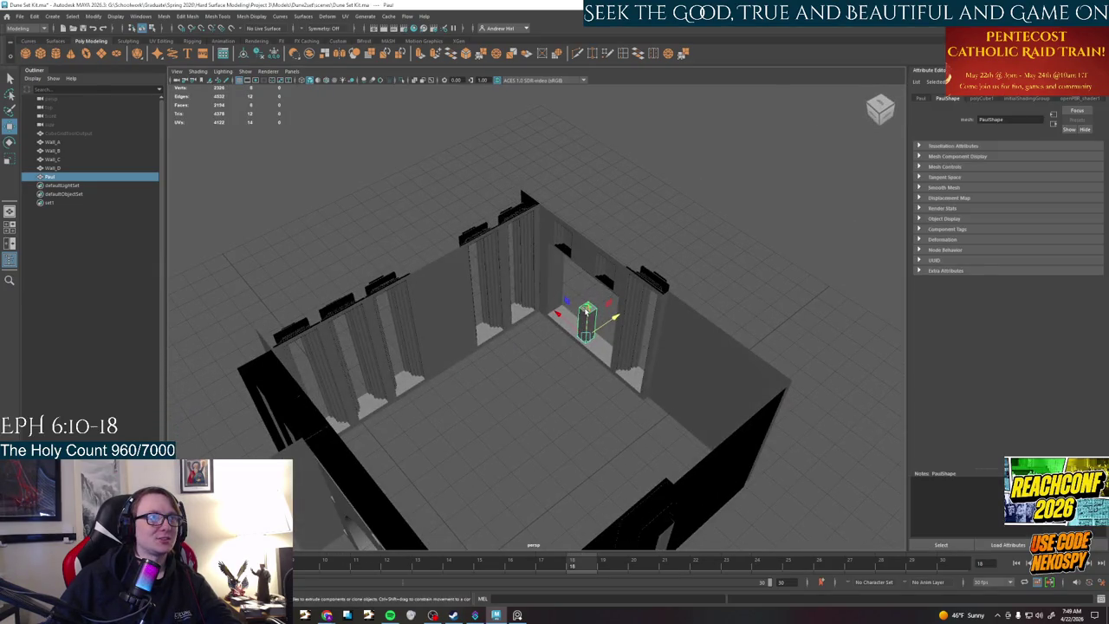
mouse_move(586, 310)
alt+mouse_down()
mouse_move(596, 331)
mouse_move(594, 285)
mouse_move(610, 289)
mouse_move(617, 329)
mouse_move(639, 359)
mouse_move(684, 282)
mouse_move(613, 401)
mouse_move(673, 438)
mouse_move(629, 448)
mouse_move(710, 429)
mouse_move(737, 444)
mouse_move(670, 438)
alt+mouse_up()
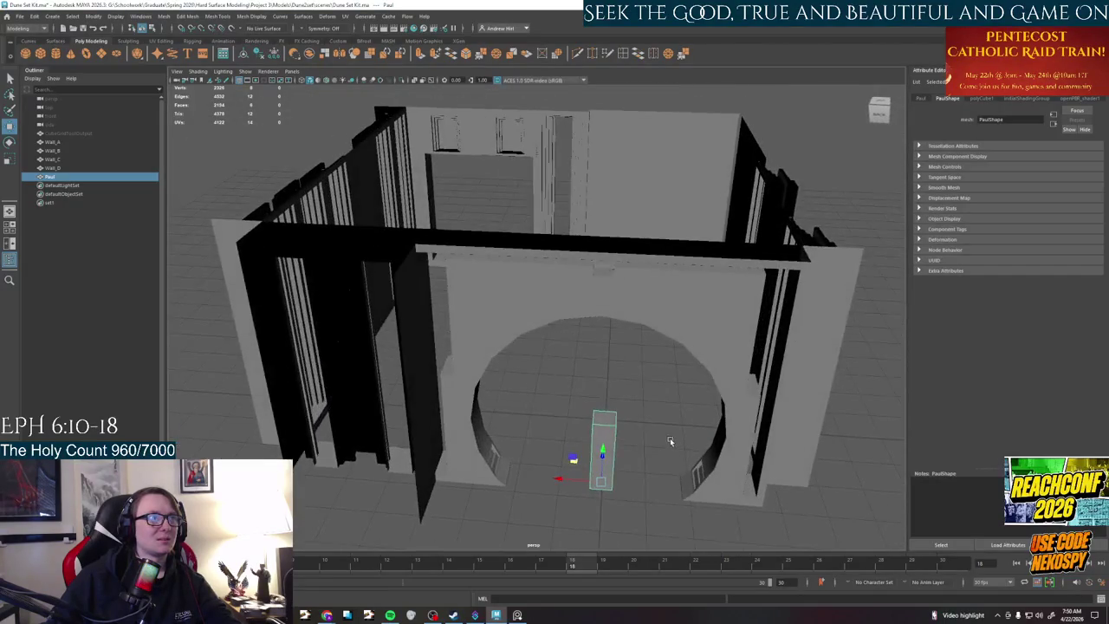
- Select the front arch, back and right walls and freeze their transformations
click(520, 295)
shift+click(621, 161)
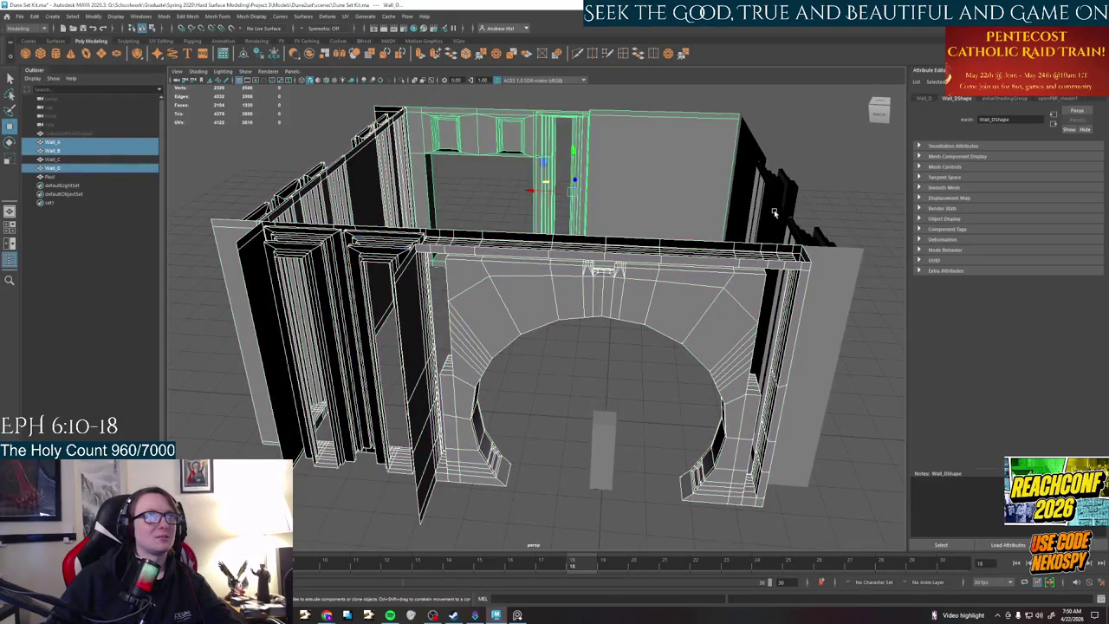
shift+click(774, 214)
key(r)
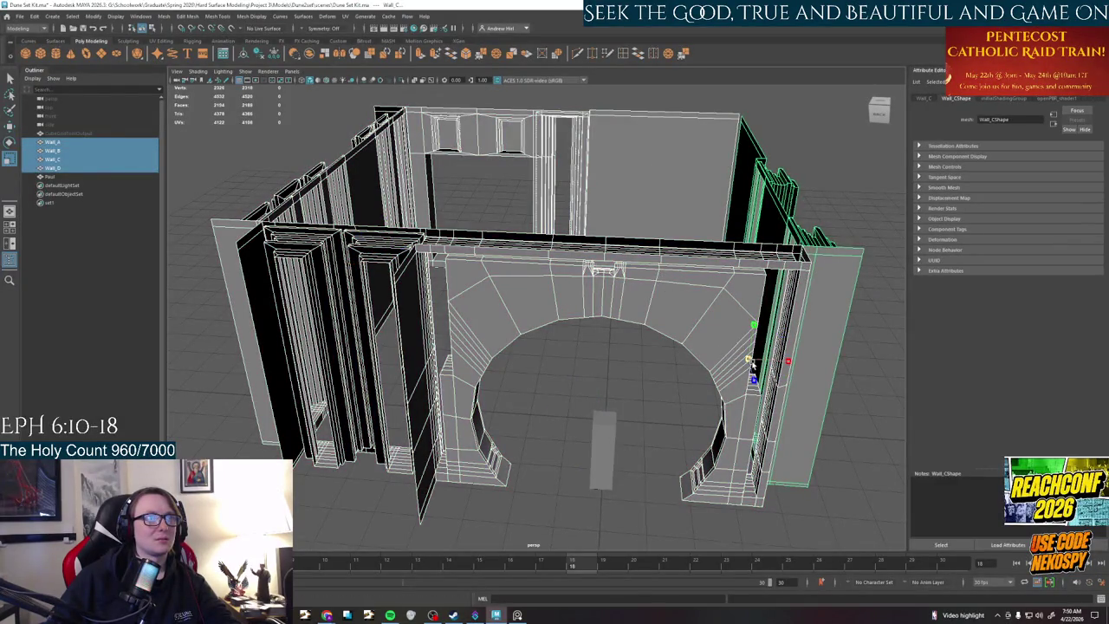
drag(753, 368, 750, 368)
key(ctrl+z)
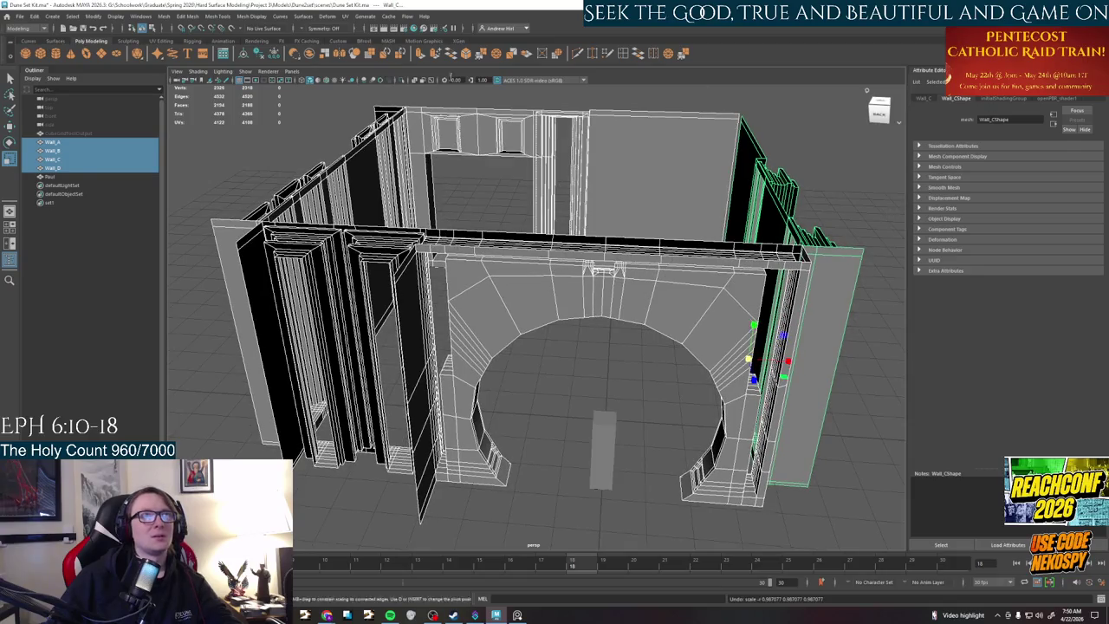
click(259, 55)
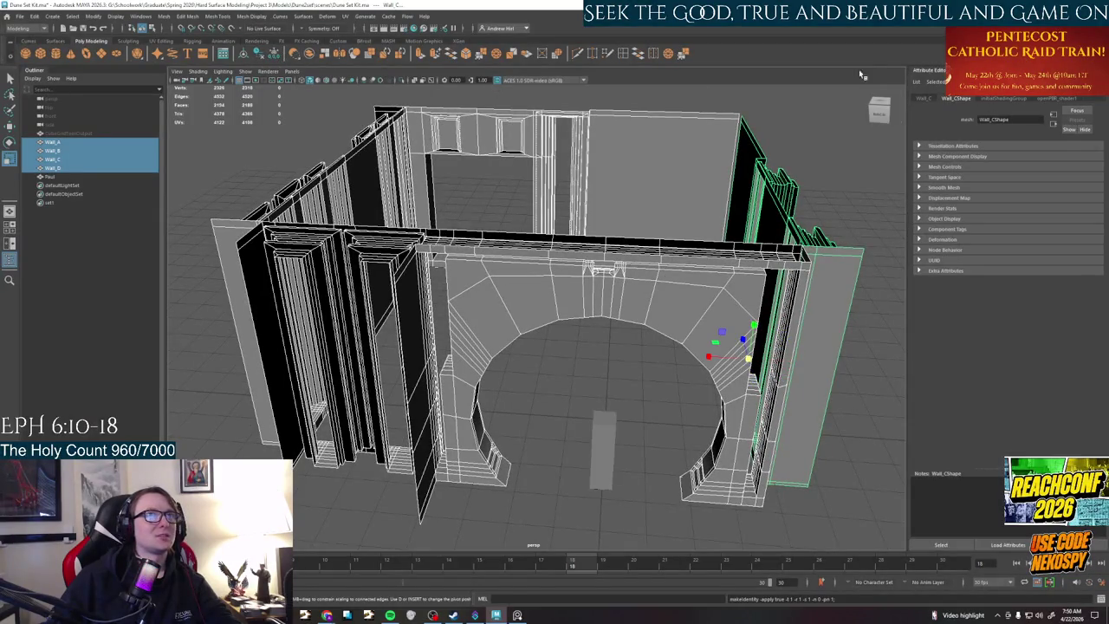
- Scale Wall_B to 0.8 on X, Y and Z in the Attribute Editor
click(925, 98)
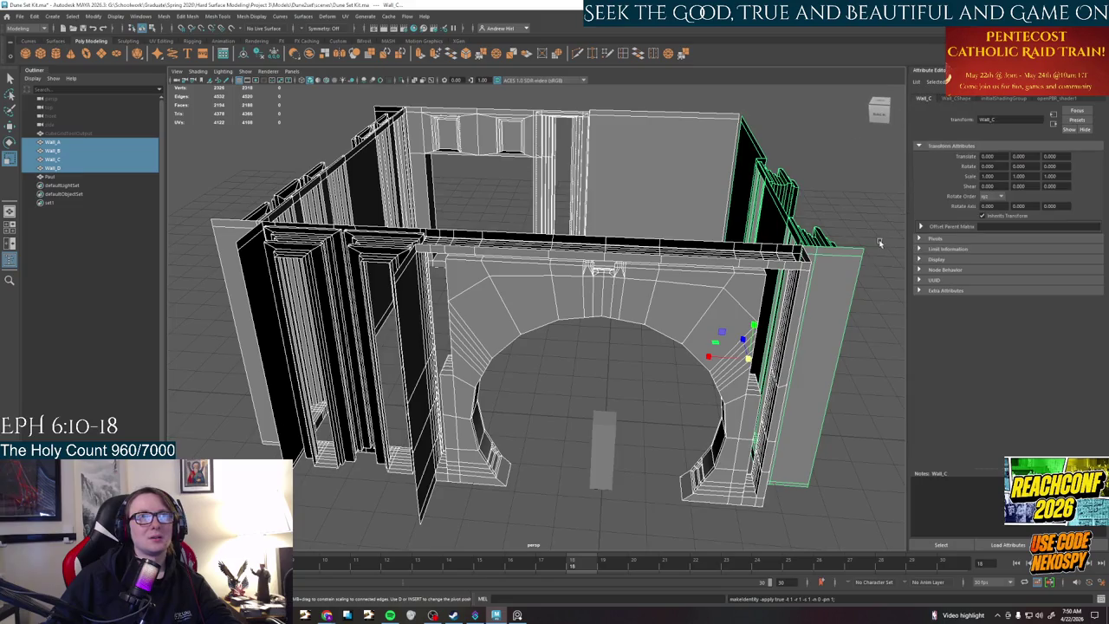
click(732, 295)
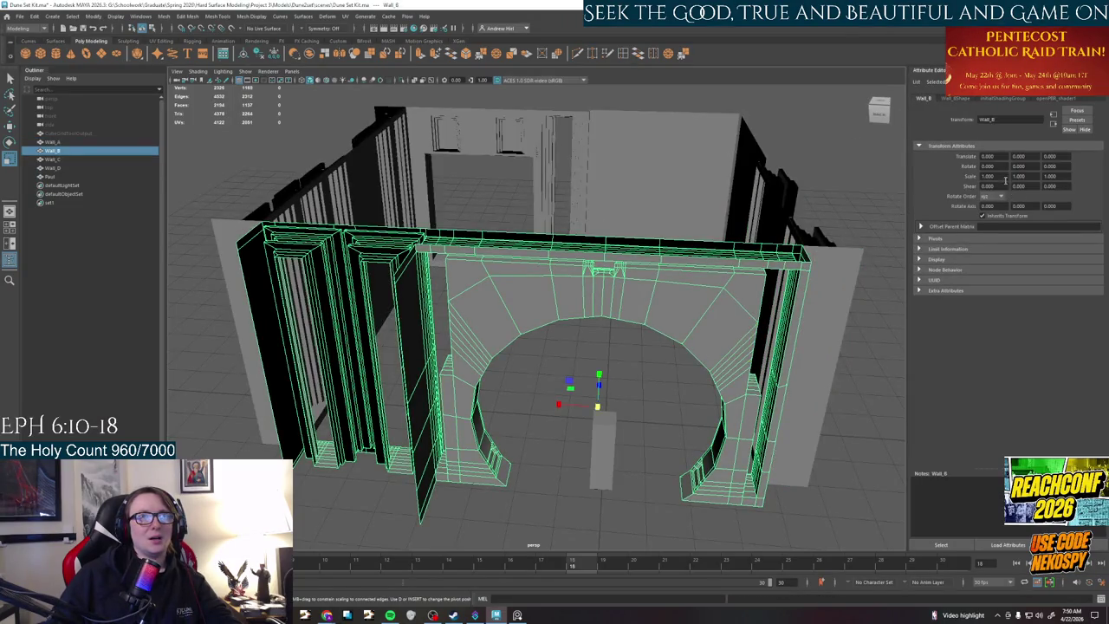
text(0.75)
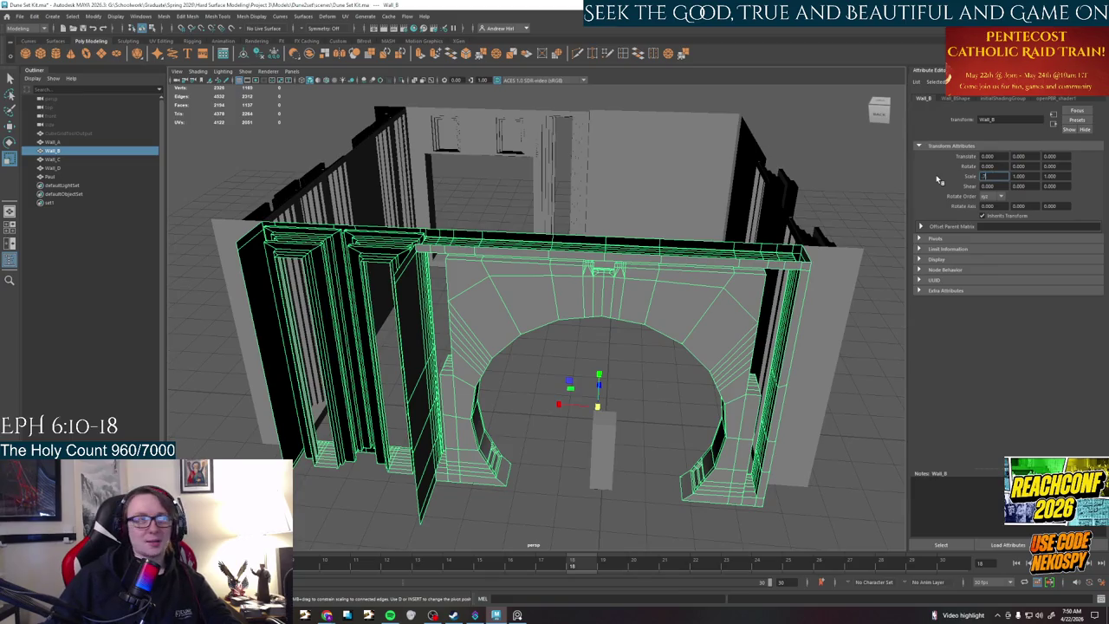
key(Return)
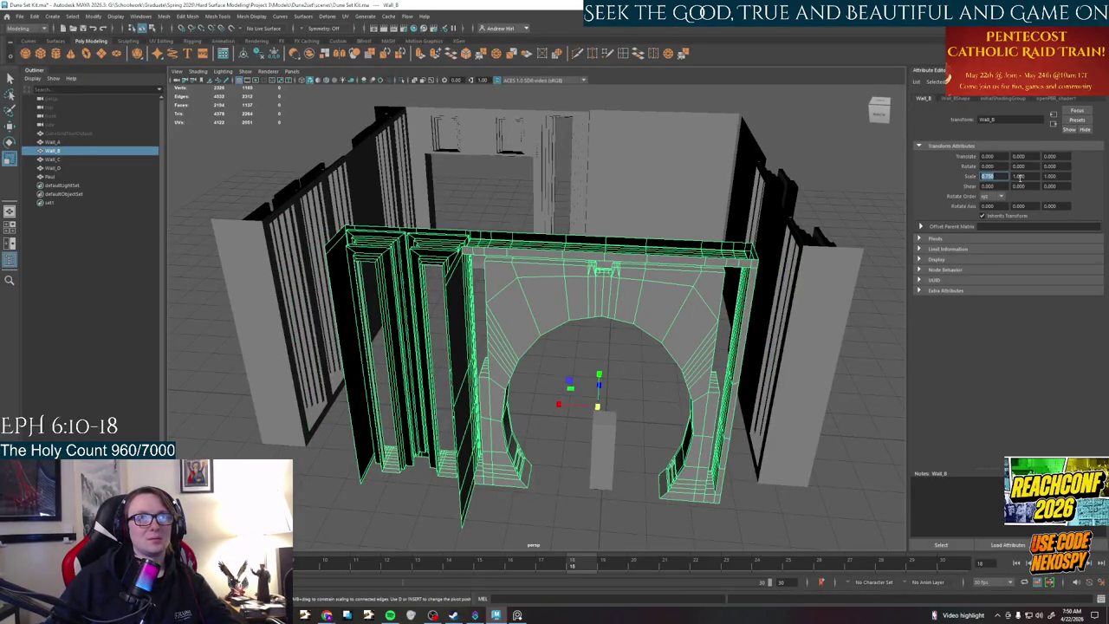
text(0.8)
key(Return)
drag(1029, 176, 1021, 178)
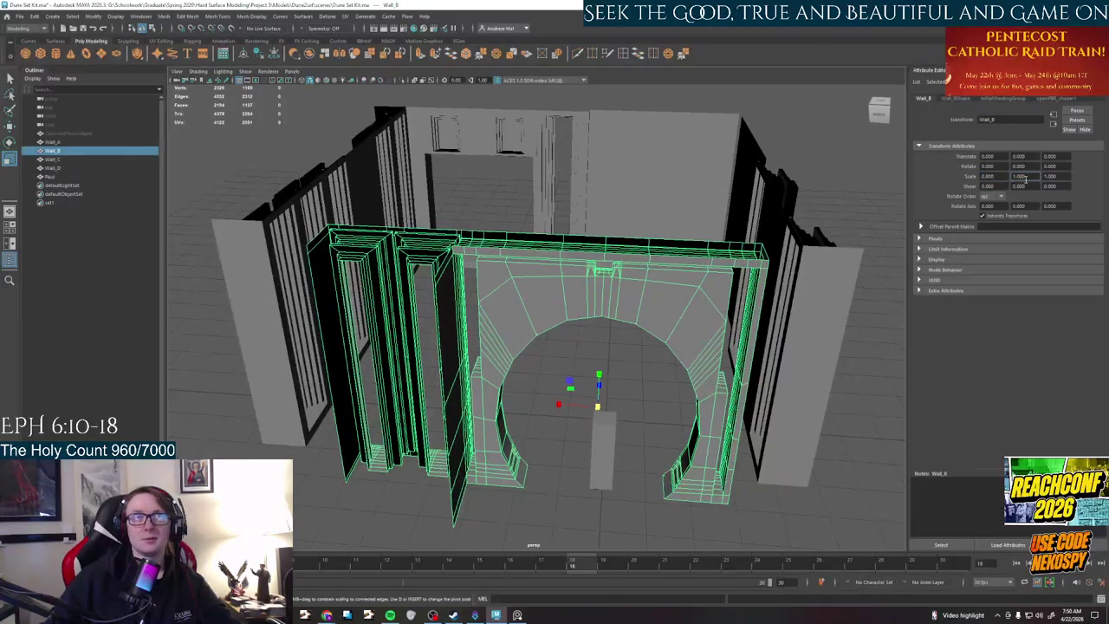
text(0.8)
key(Return)
click(1061, 176)
text(0.8)
key(Return)
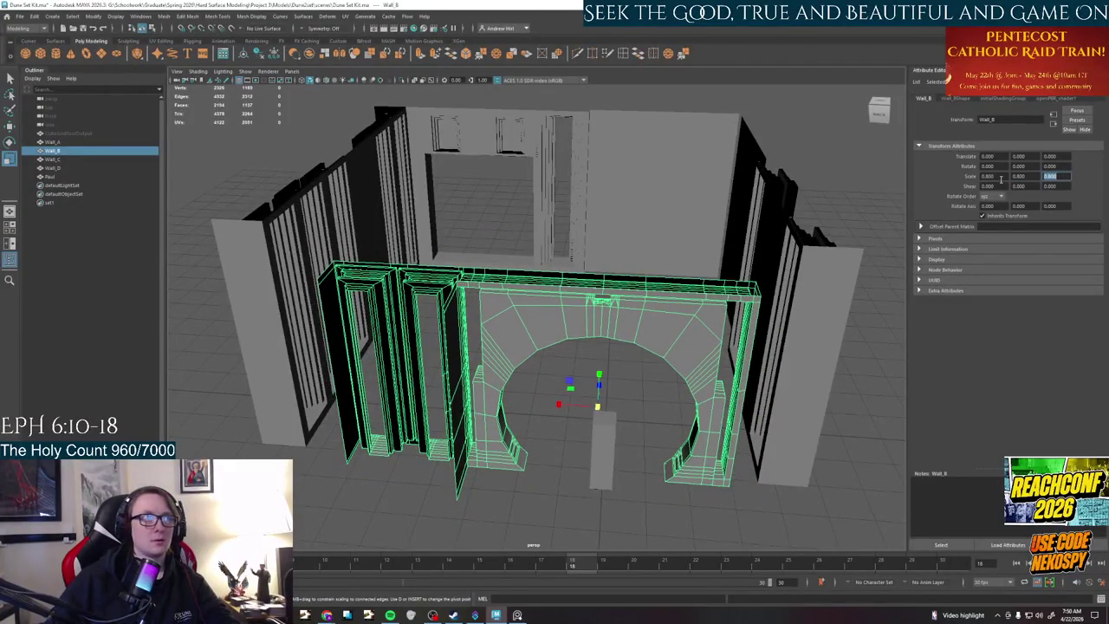
- Reduce Wall_B's scale to 0.6 on all three axes and inspect the result
mouse_move(693, 422)
alt+mouse_down()
mouse_move(655, 416)
mouse_move(668, 419)
alt+mouse_up()
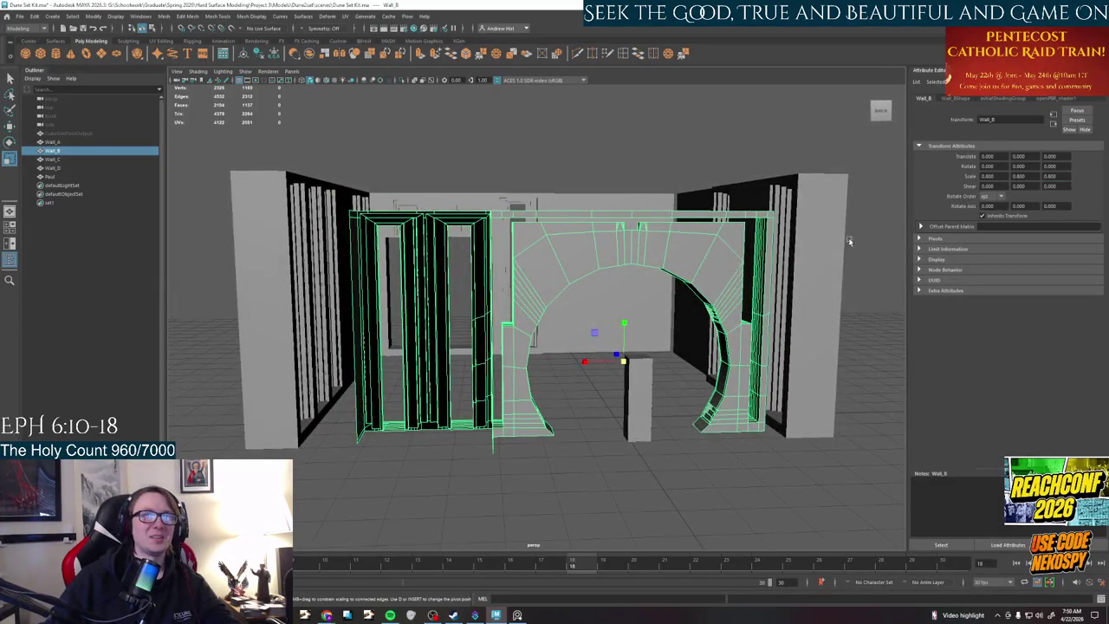
drag(1003, 176, 944, 175)
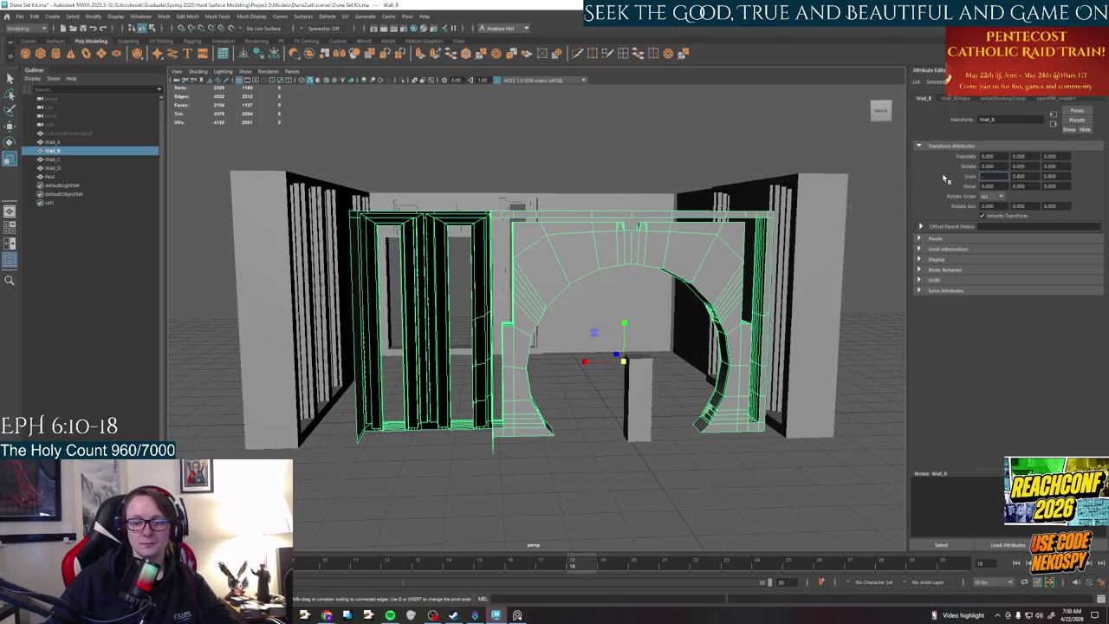
key(Return)
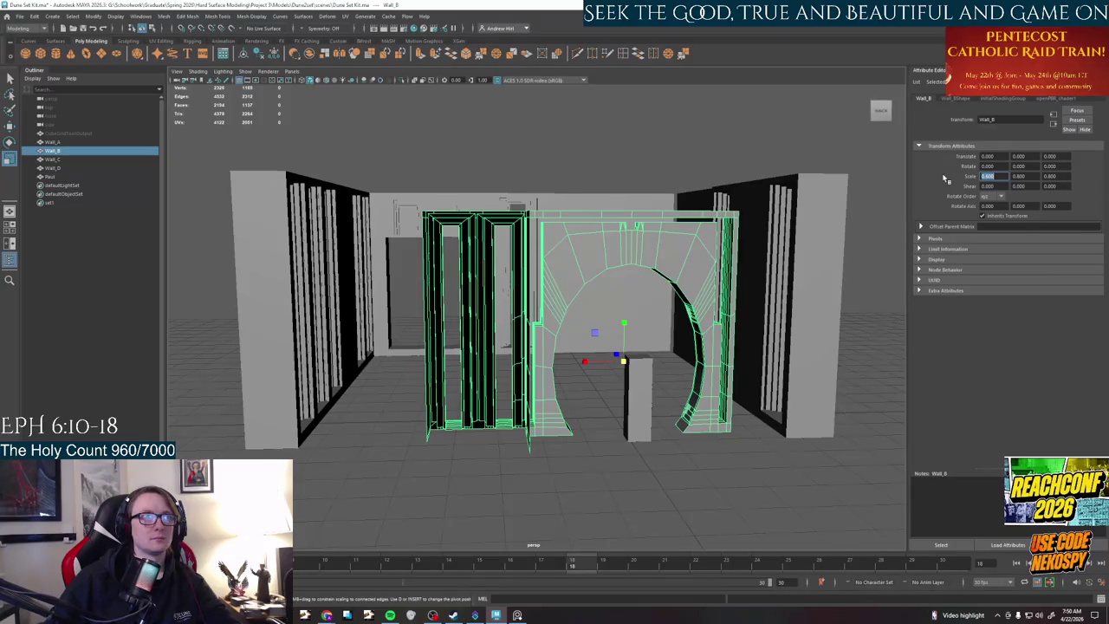
click(1032, 176)
text(0.8)
key(Return)
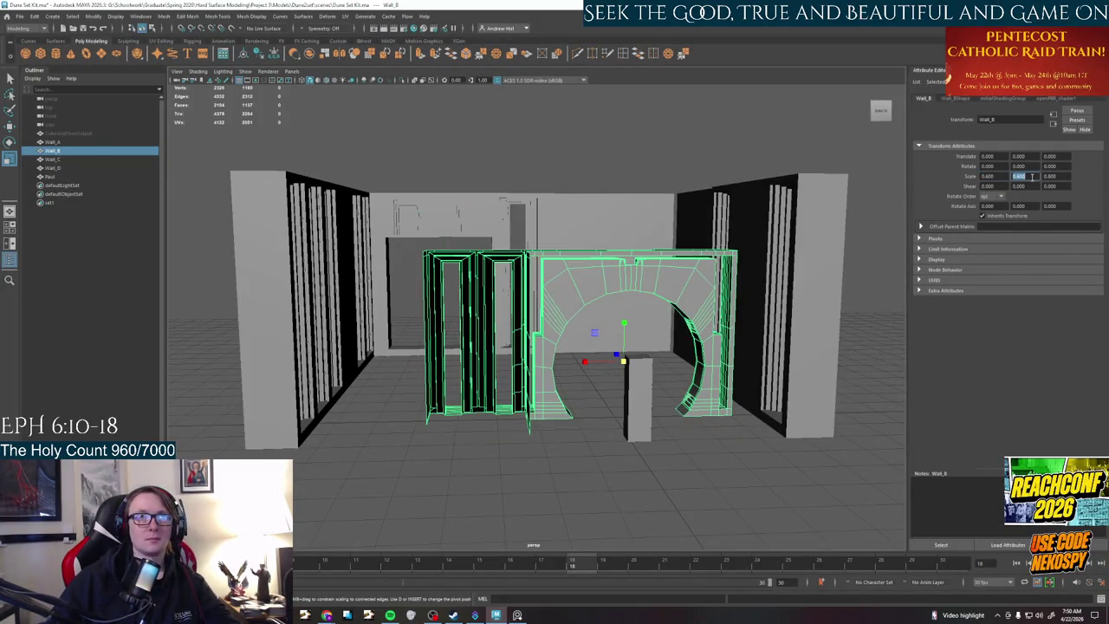
click(1060, 176)
text(0.8)
key(Return)
alt+drag(651, 376, 662, 371)
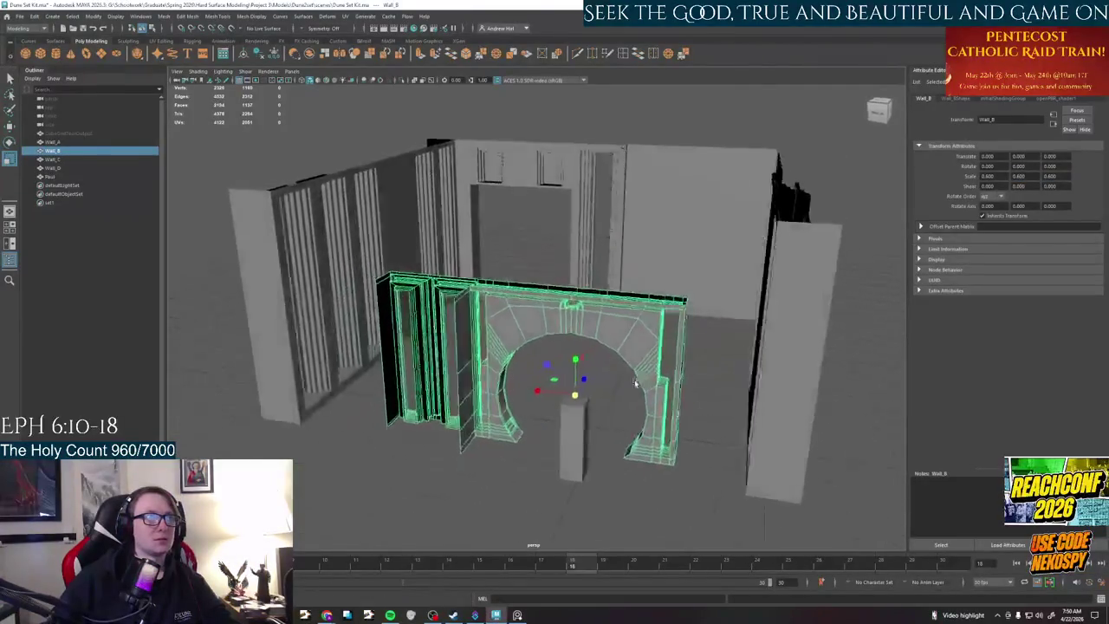
- Lower the arch wall Wall_B onto the floor, to Translate Y -73.852
drag(633, 310, 644, 400)
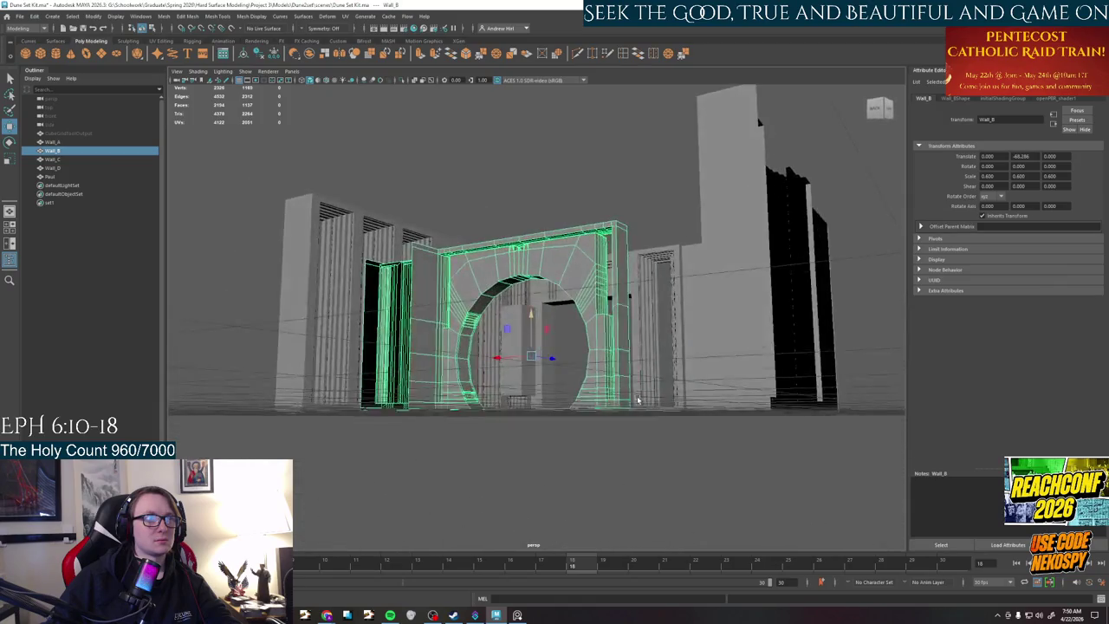
mouse_move(570, 342)
mouse_down()
mouse_move(638, 444)
mouse_move(529, 461)
mouse_move(719, 465)
mouse_move(537, 344)
mouse_move(585, 345)
mouse_move(508, 334)
mouse_move(497, 349)
mouse_move(413, 354)
mouse_move(421, 258)
mouse_move(431, 285)
mouse_move(457, 251)
mouse_move(511, 244)
mouse_up()
click(526, 462)
click(517, 258)
- Lower the reference pillar to the floor, then switch to the reference board
mouse_move(596, 391)
alt+mouse_down()
mouse_move(572, 389)
mouse_move(588, 393)
alt+mouse_up()
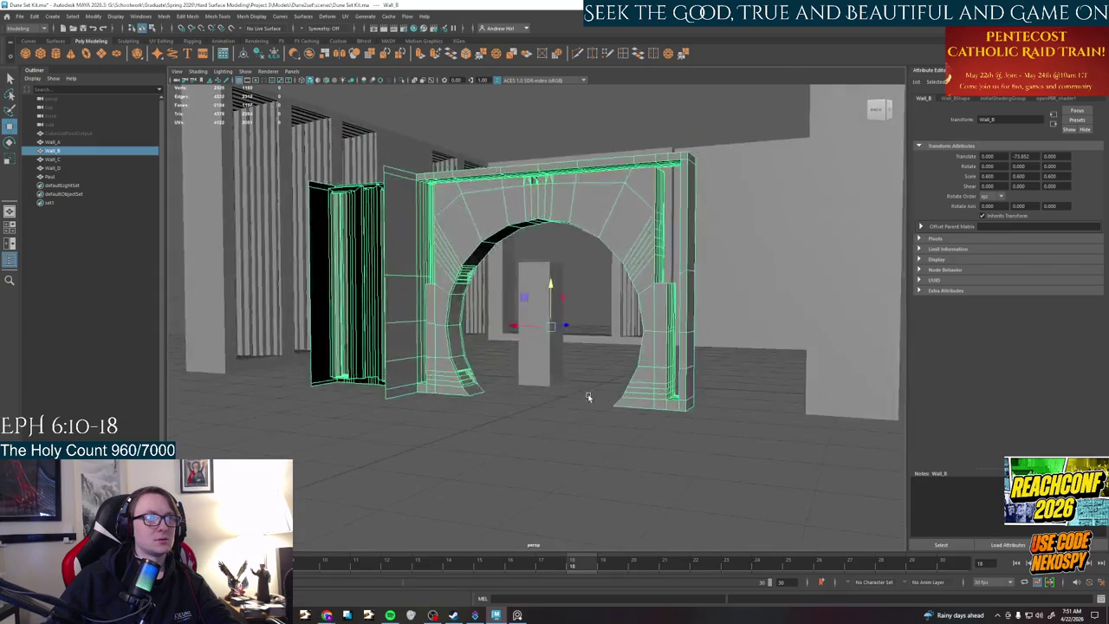
click(543, 328)
mouse_move(542, 328)
mouse_down()
mouse_move(536, 399)
mouse_move(587, 450)
mouse_move(587, 270)
mouse_up()
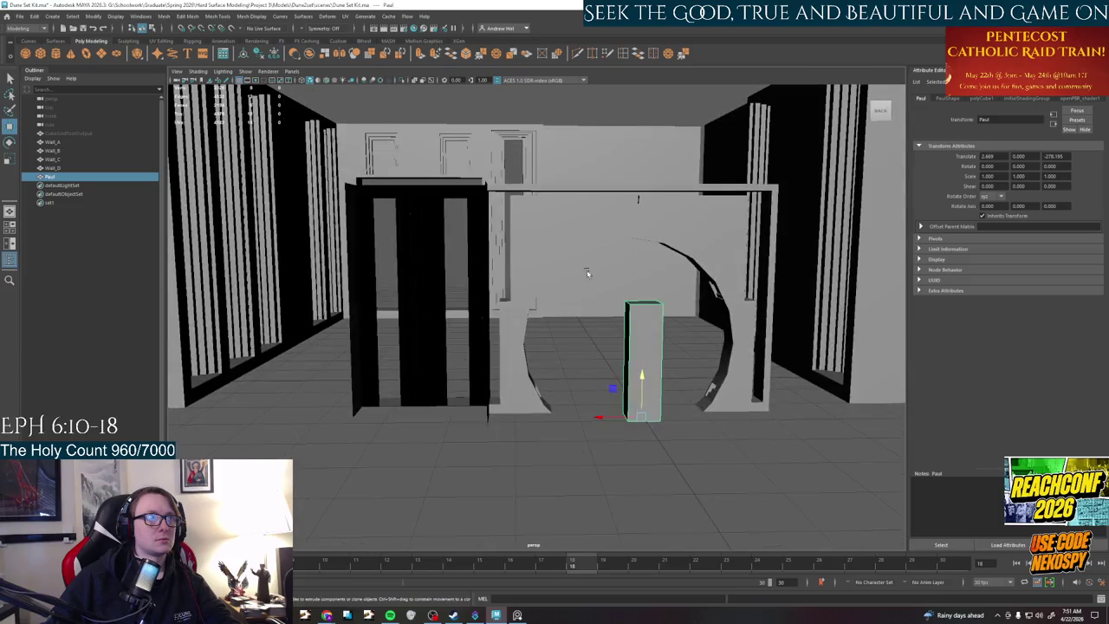
click(587, 269)
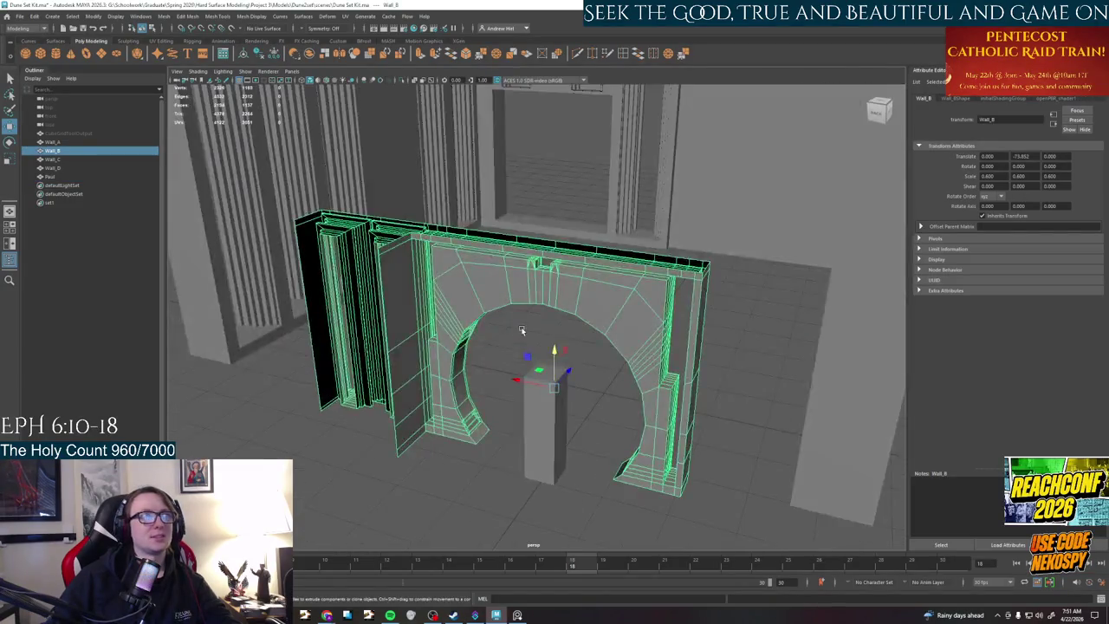
mouse_move(549, 319)
alt+mouse_down()
mouse_move(538, 319)
mouse_move(715, 356)
mouse_move(523, 346)
alt+mouse_up()
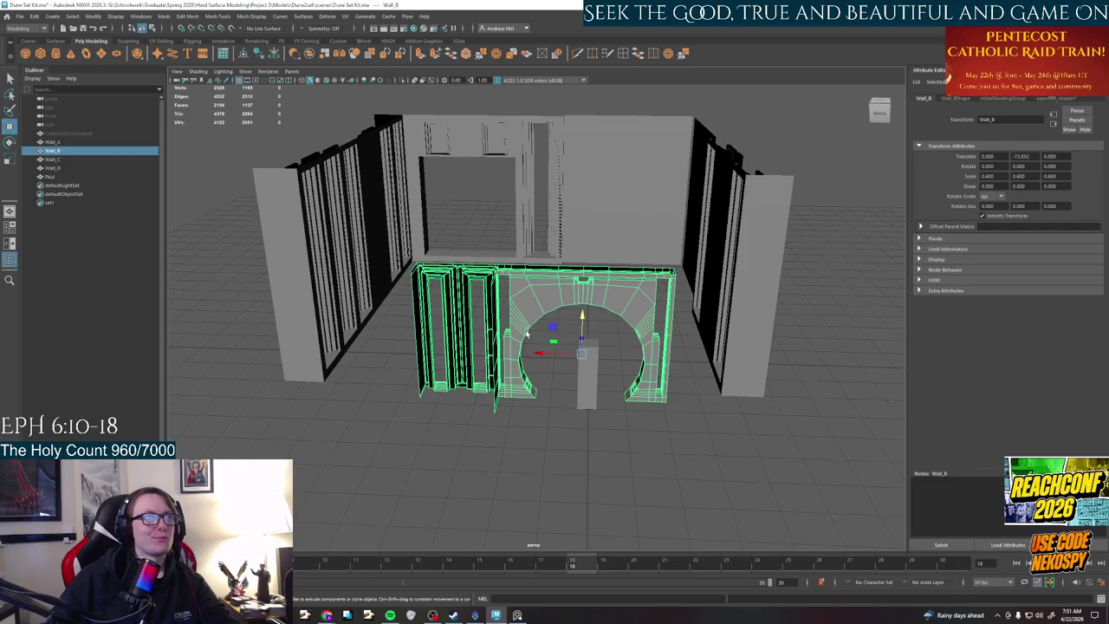
alt+drag(607, 410, 605, 398)
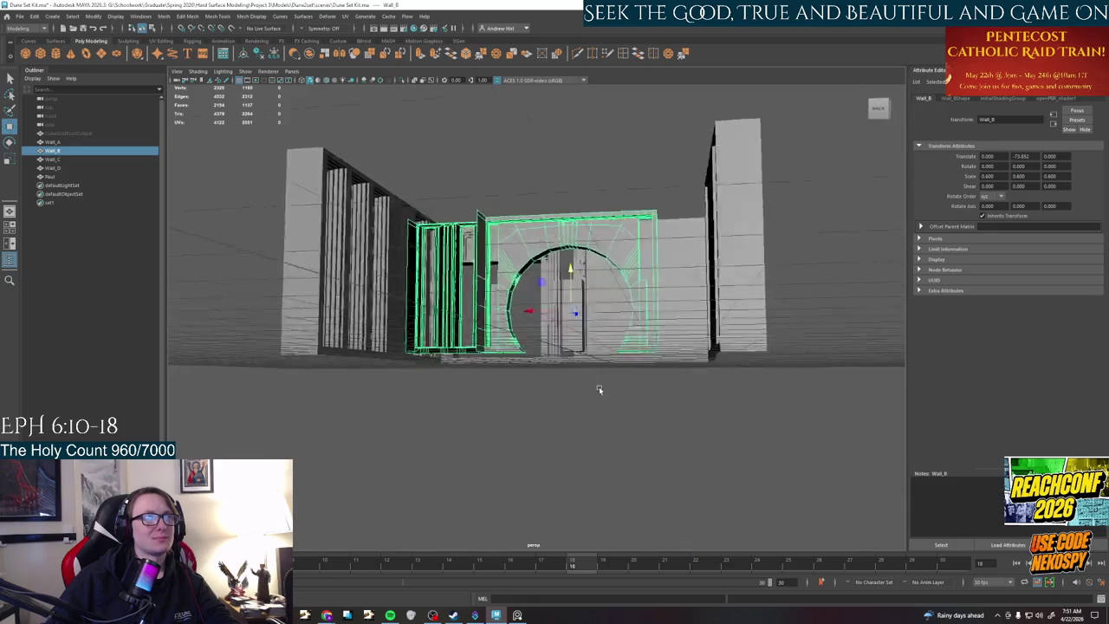
click(517, 615)
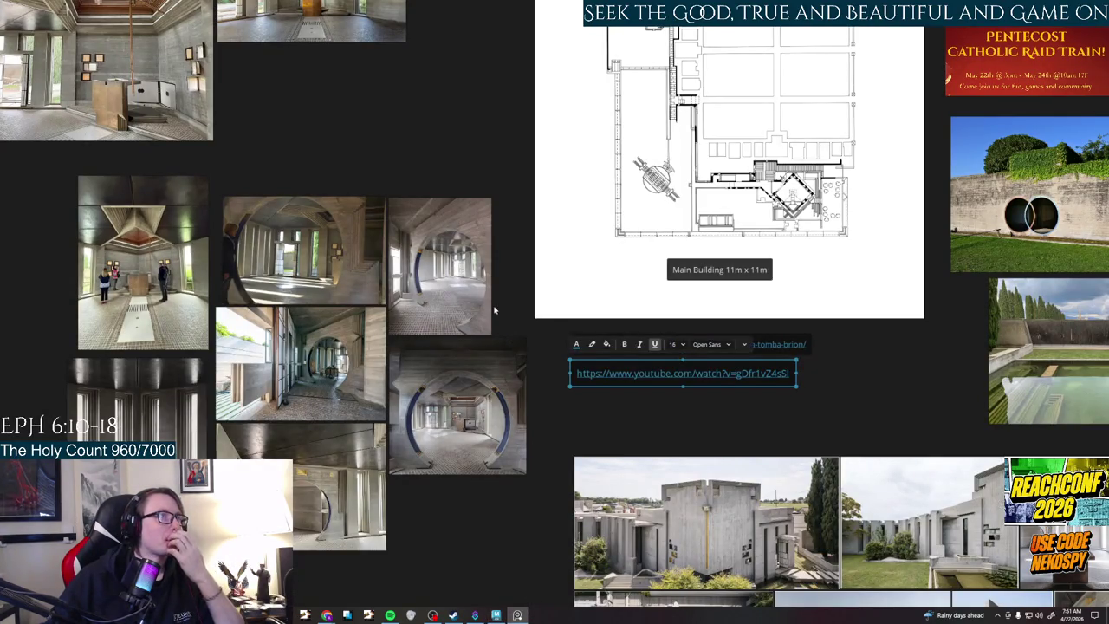
- Return from the reference board to Maya and view the walls from above
click(518, 615)
mouse_move(546, 376)
alt+mouse_down()
mouse_move(564, 385)
mouse_move(592, 376)
mouse_move(524, 372)
alt+mouse_up()
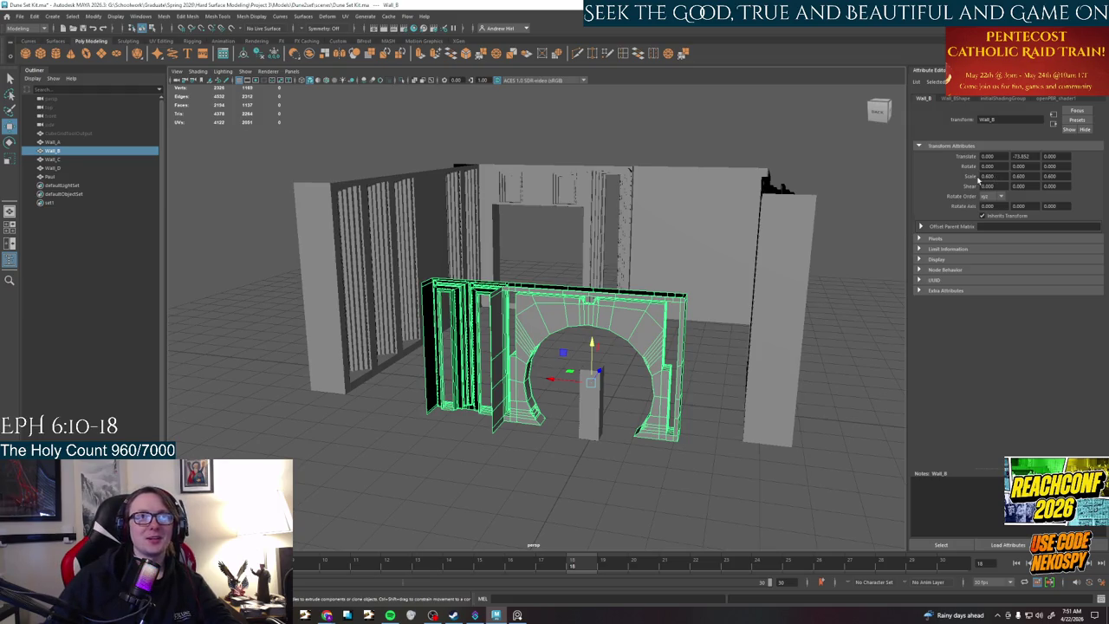
- Set Wall_B's scale to 0.75 on X, Y and Z
key(BackSpace)
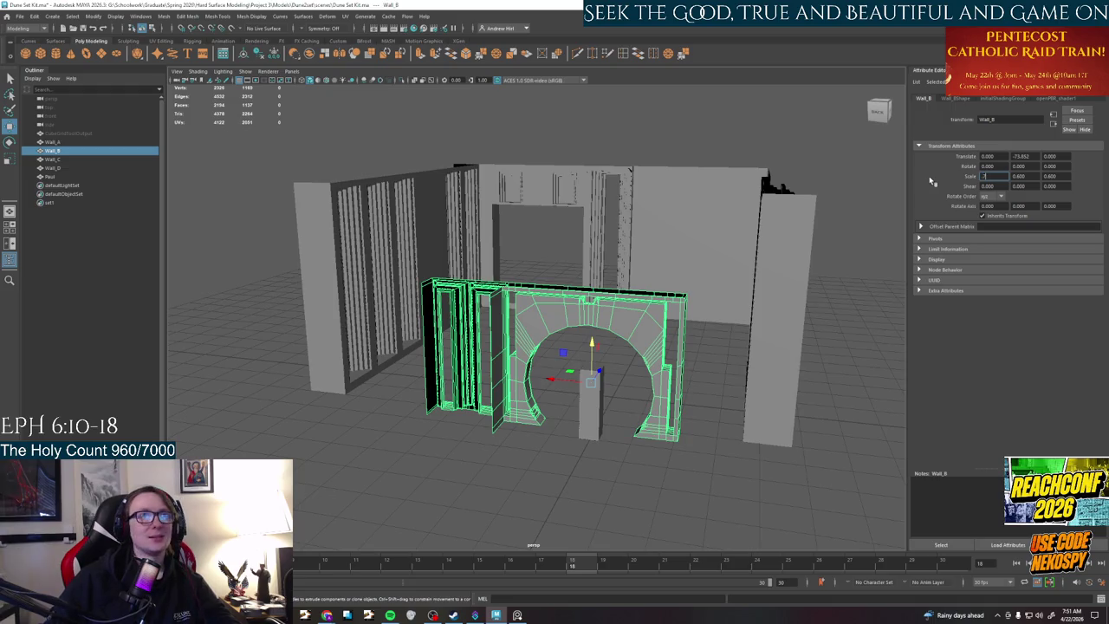
key(Return)
click(1019, 176)
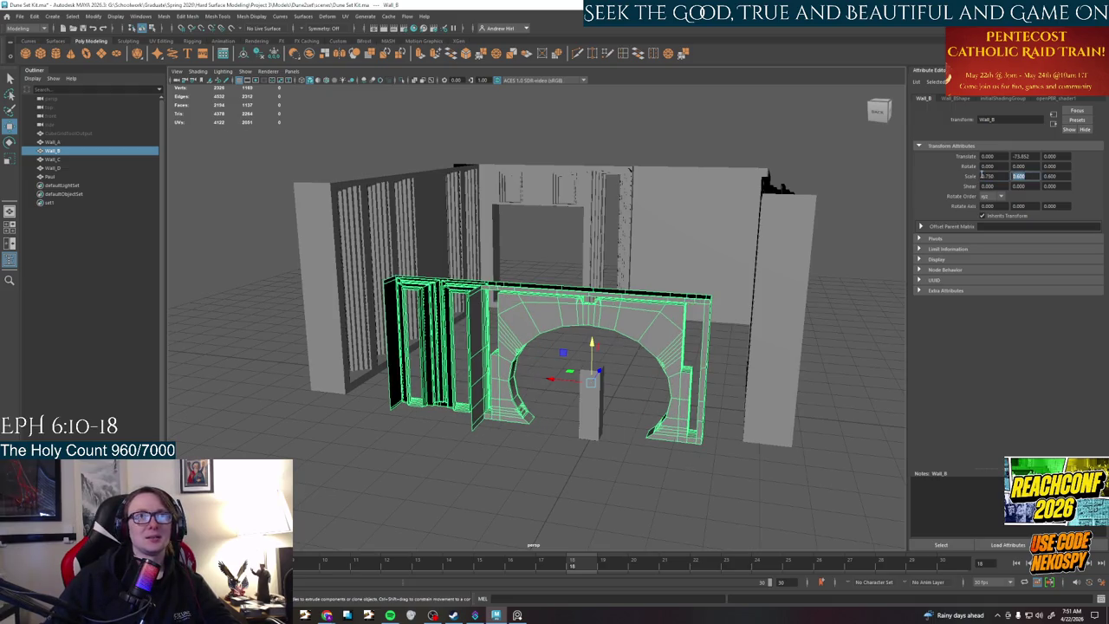
text(.5)
key(Return)
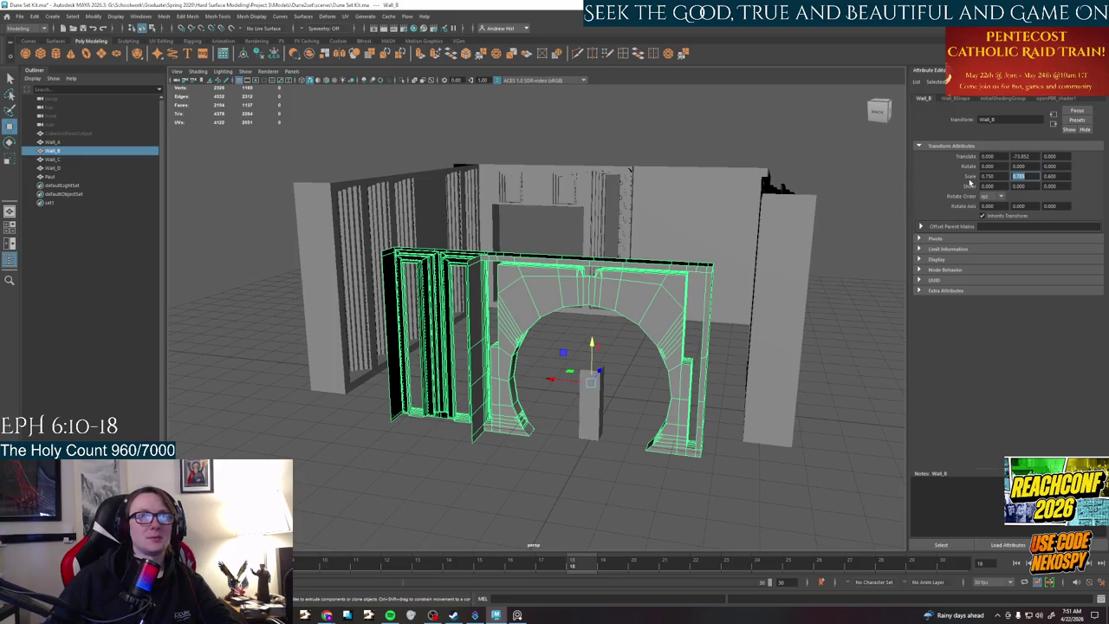
key(BackSpace)
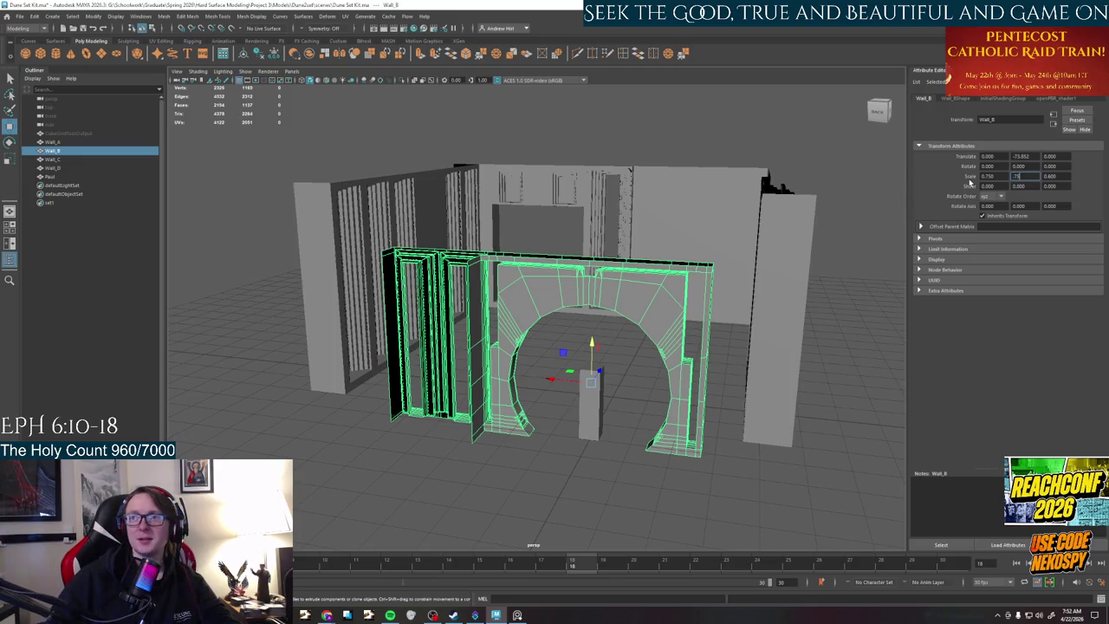
key(Return)
key(Tab)
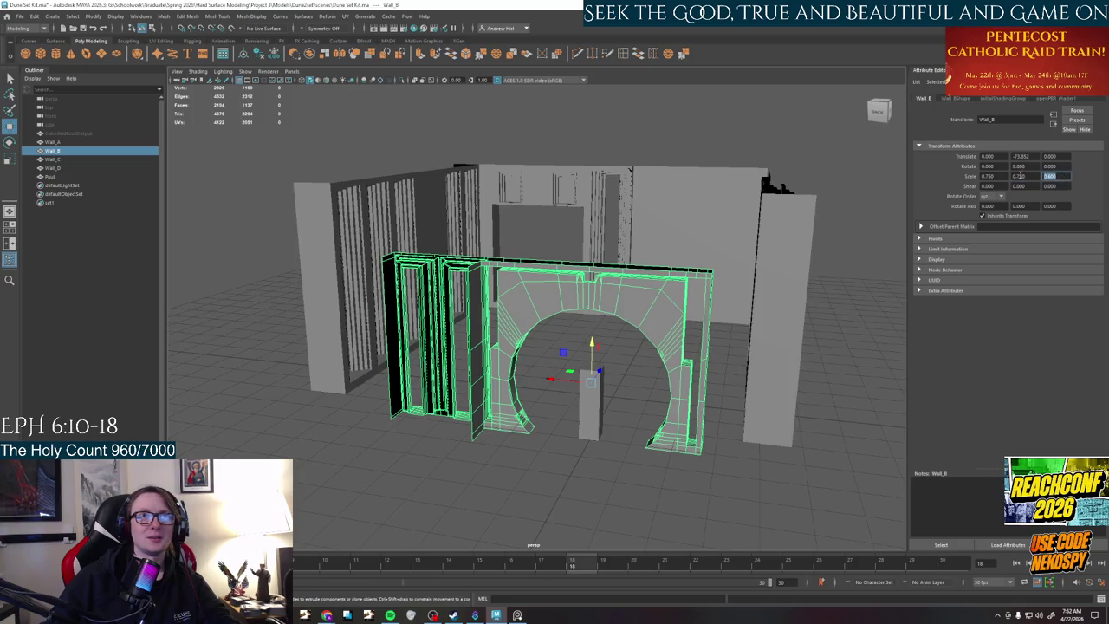
text(.75)
key(Return)
mouse_move(505, 401)
alt+mouse_down()
mouse_move(502, 451)
mouse_move(548, 421)
alt+mouse_up()
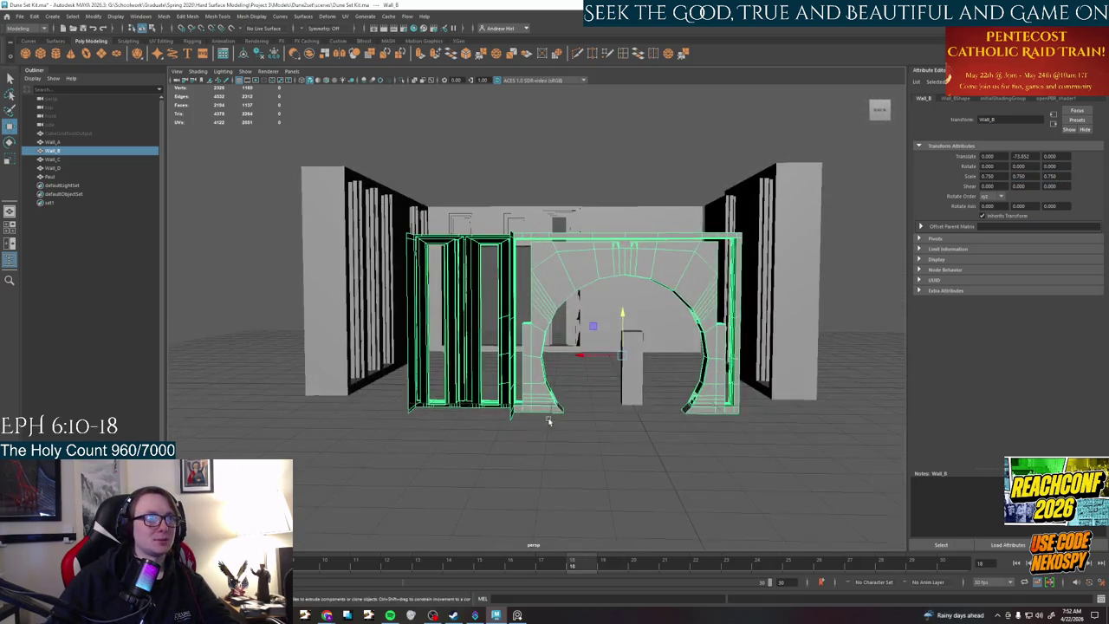
- Raise Wall_B until its base meets the floor, Translate Y about -46.327
click(614, 393)
mouse_move(614, 394)
alt+mouse_down()
mouse_move(583, 374)
mouse_move(583, 459)
mouse_move(555, 403)
mouse_move(531, 393)
alt+mouse_up()
key(ctrl+z)
click(531, 393)
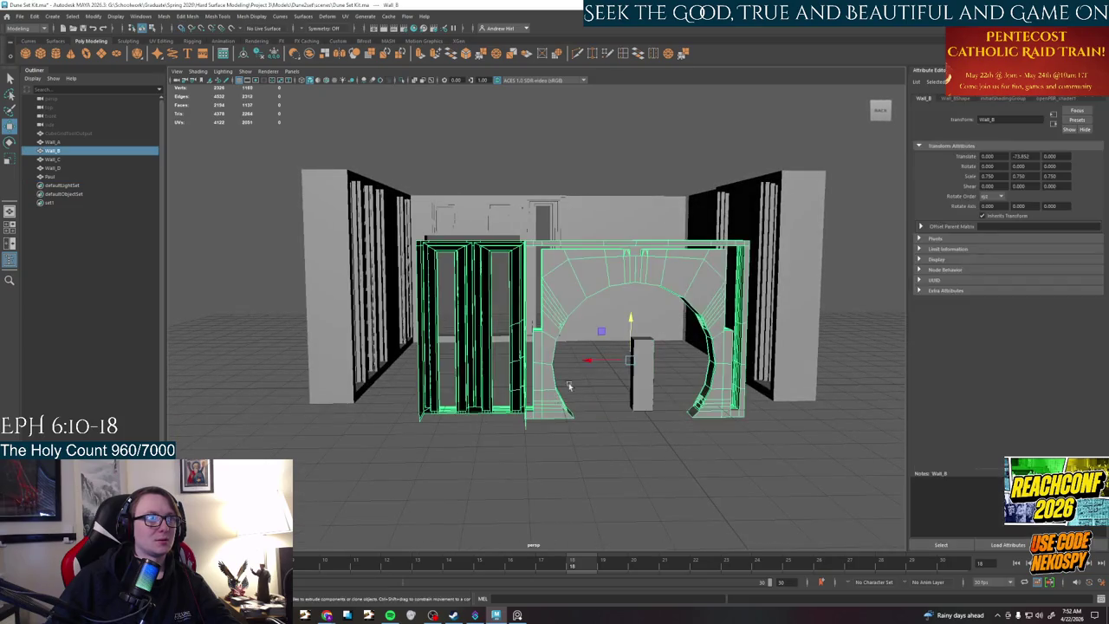
drag(629, 334, 630, 322)
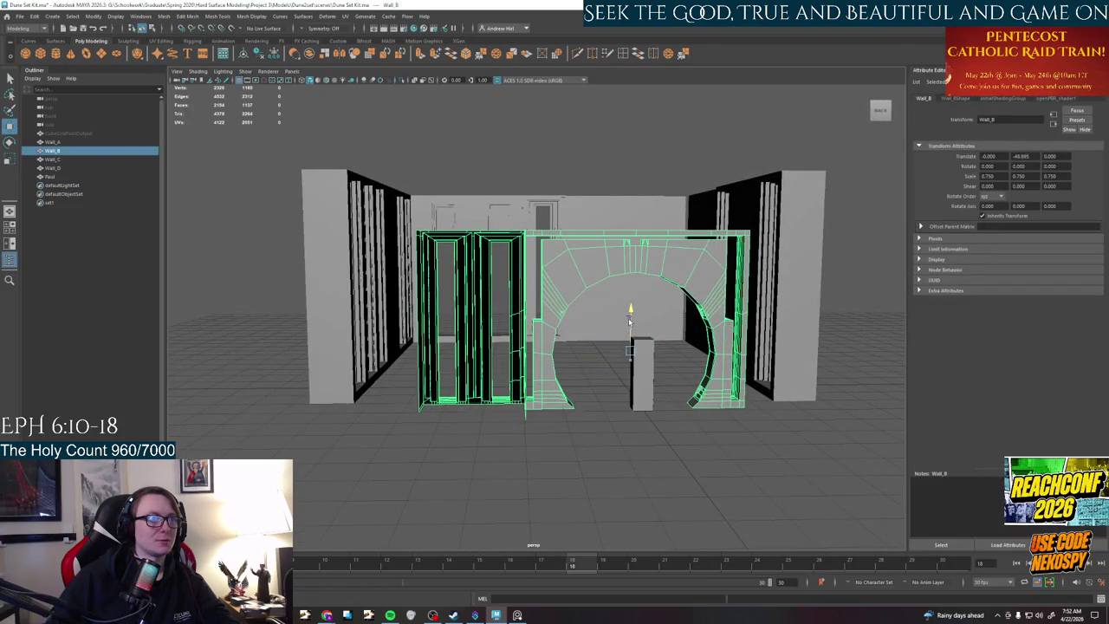
alt+drag(584, 402, 562, 414)
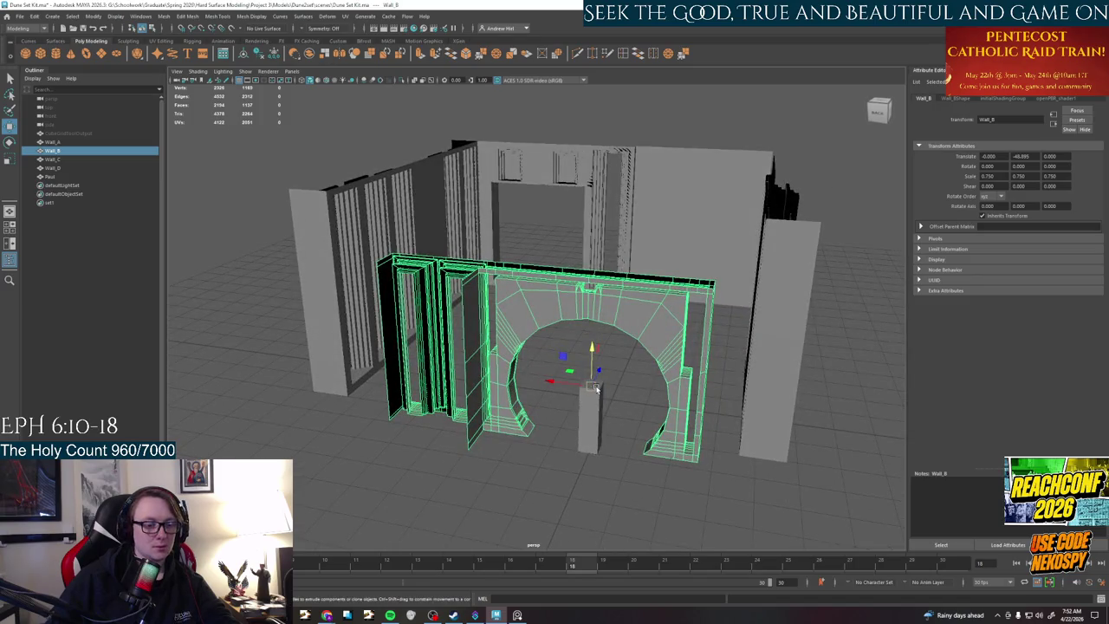
click(528, 439)
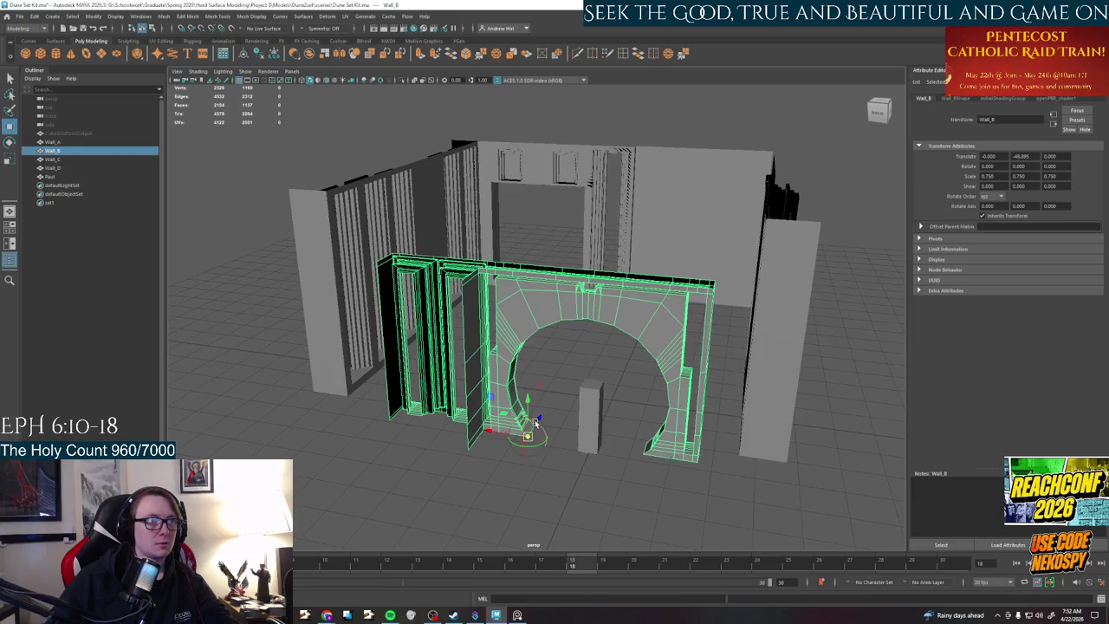
mouse_move(533, 400)
alt+mouse_down()
mouse_move(579, 466)
mouse_move(603, 475)
mouse_move(584, 478)
mouse_move(671, 488)
mouse_move(564, 485)
mouse_move(611, 488)
mouse_move(431, 505)
alt+mouse_up()
click(581, 470)
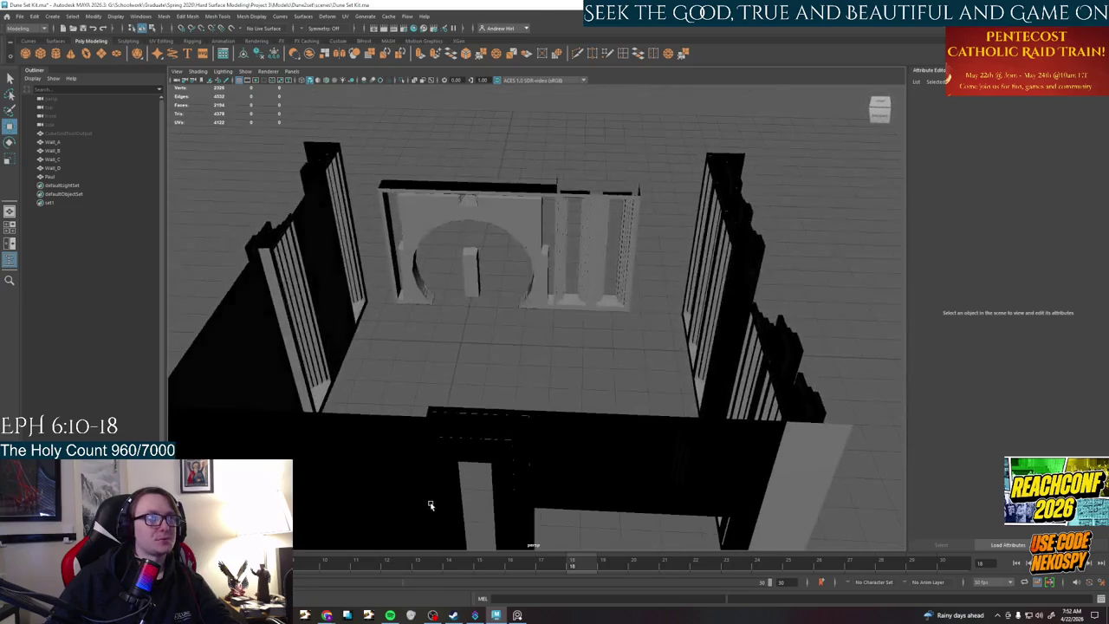
- Orbit around the arched Wall_B to view it from both sides
scroll(506, 260, up, 5)
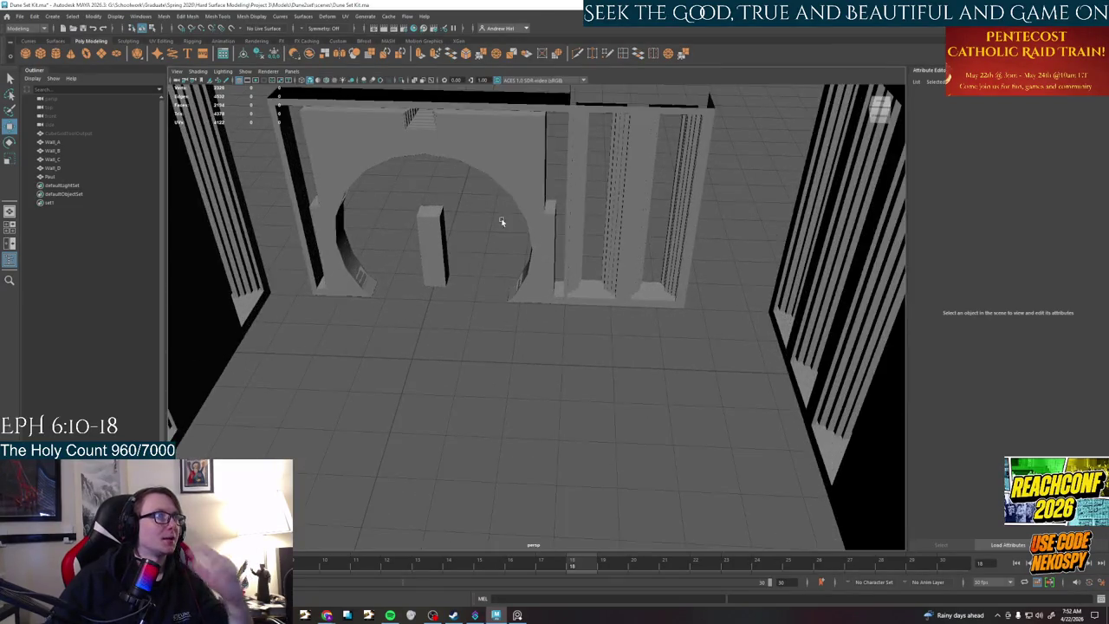
click(510, 180)
scroll(545, 258, down, 3)
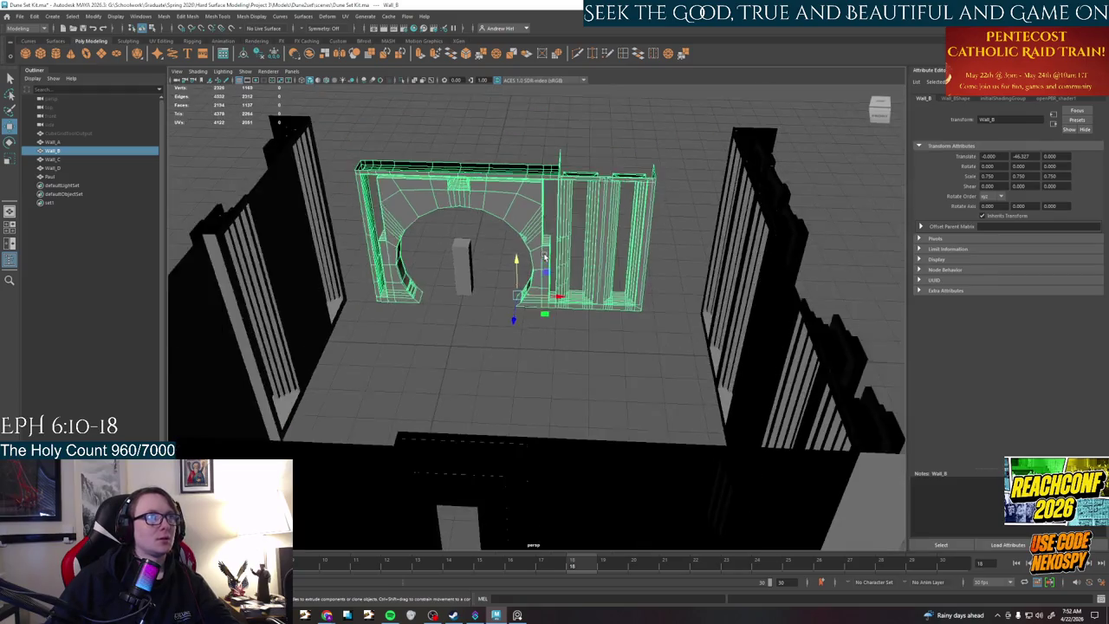
mouse_move(521, 309)
alt+mouse_down()
mouse_move(556, 305)
mouse_move(597, 386)
alt+mouse_up()
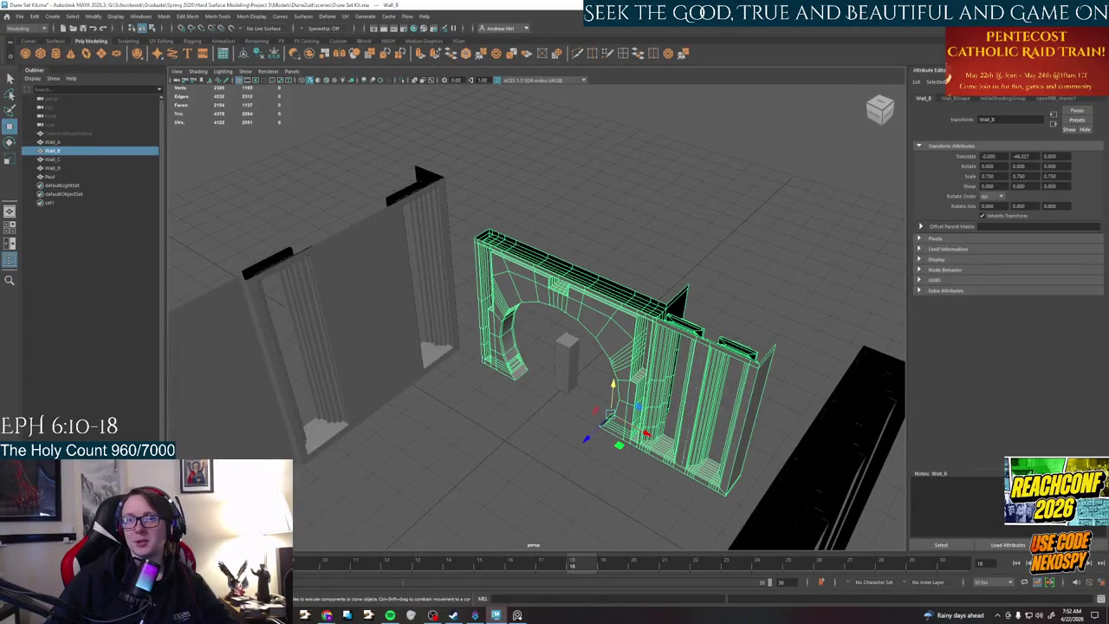
mouse_move(527, 389)
alt+mouse_down()
mouse_move(441, 385)
mouse_move(682, 416)
mouse_move(858, 418)
alt+mouse_up()
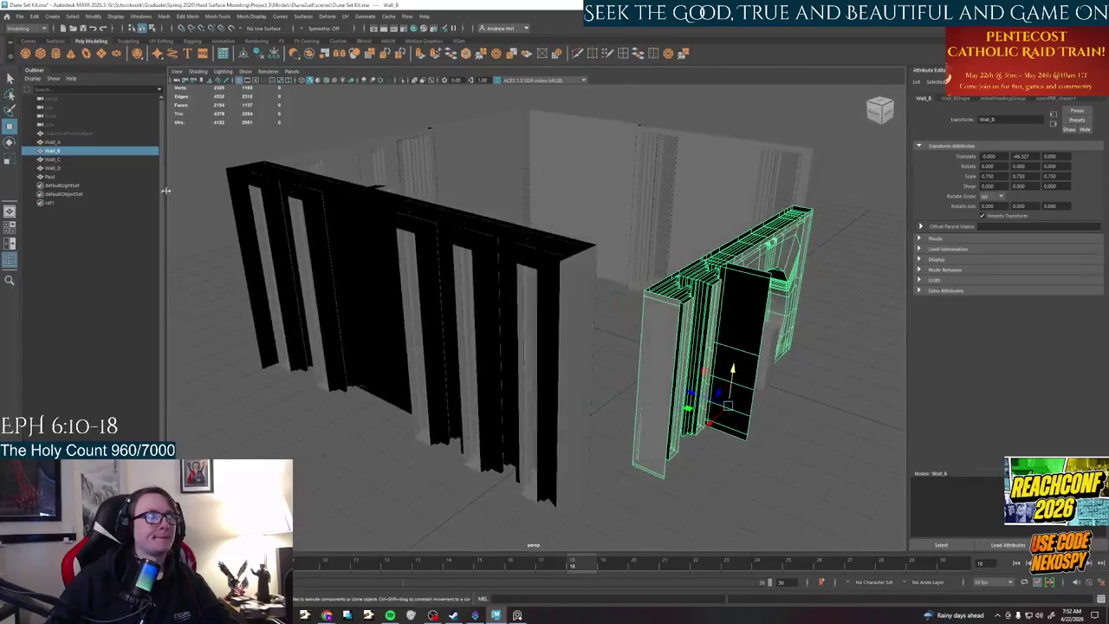
- Show then hide the CubeGridToolOutput mesh, then switch to the Dune references folder
click(76, 134)
key(h)
mouse_move(350, 289)
alt+mouse_down()
mouse_move(440, 312)
mouse_move(515, 299)
mouse_move(463, 305)
alt+mouse_up()
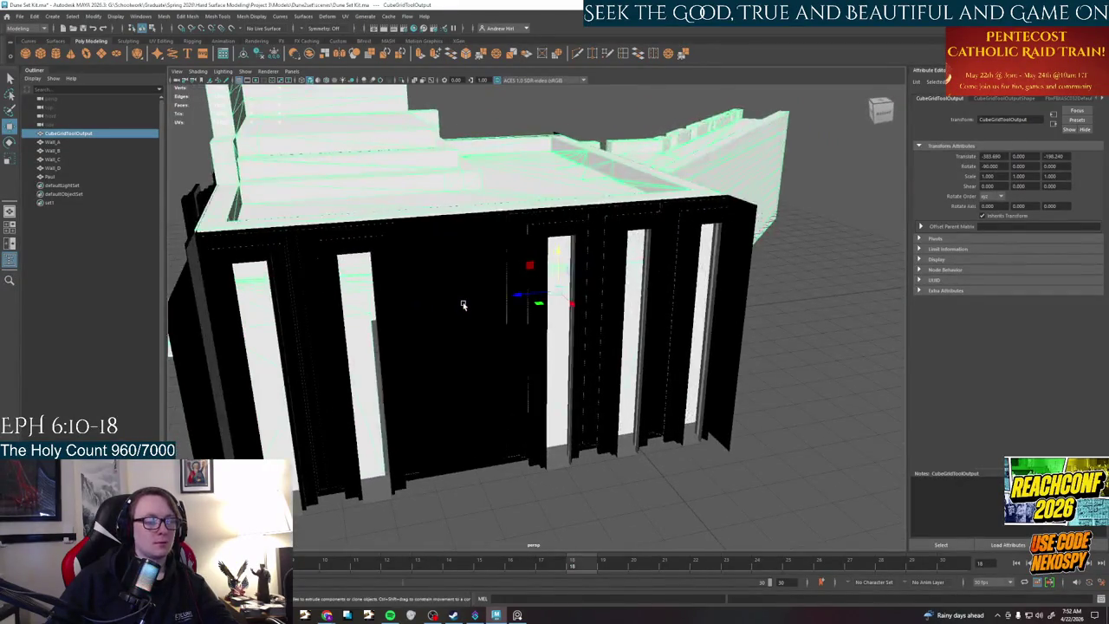
key(h)
key(alt+Tab)
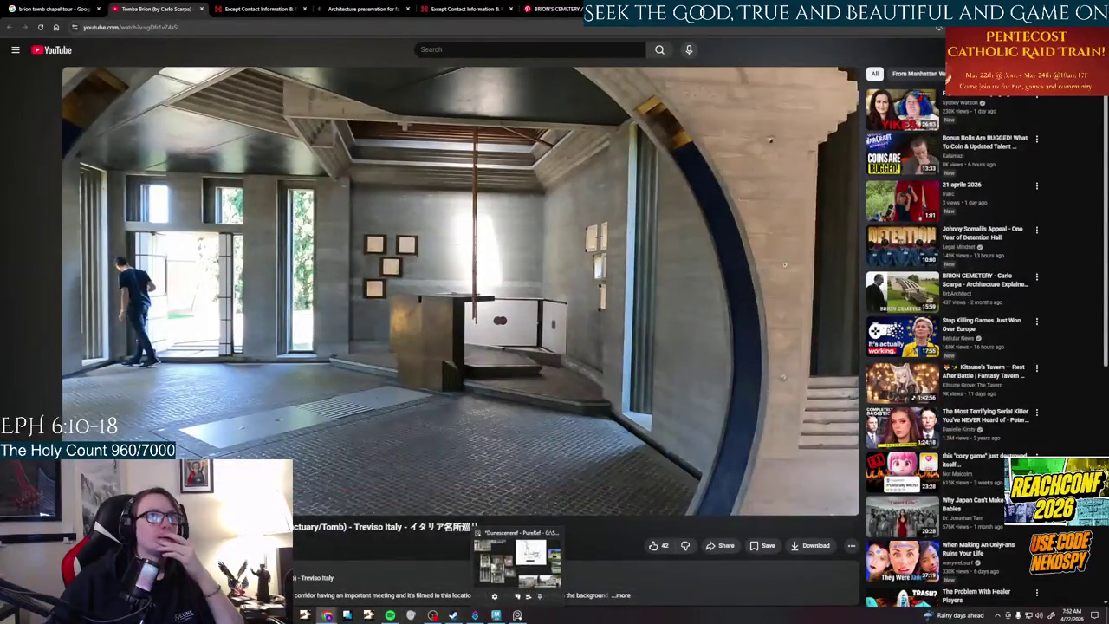
click(518, 559)
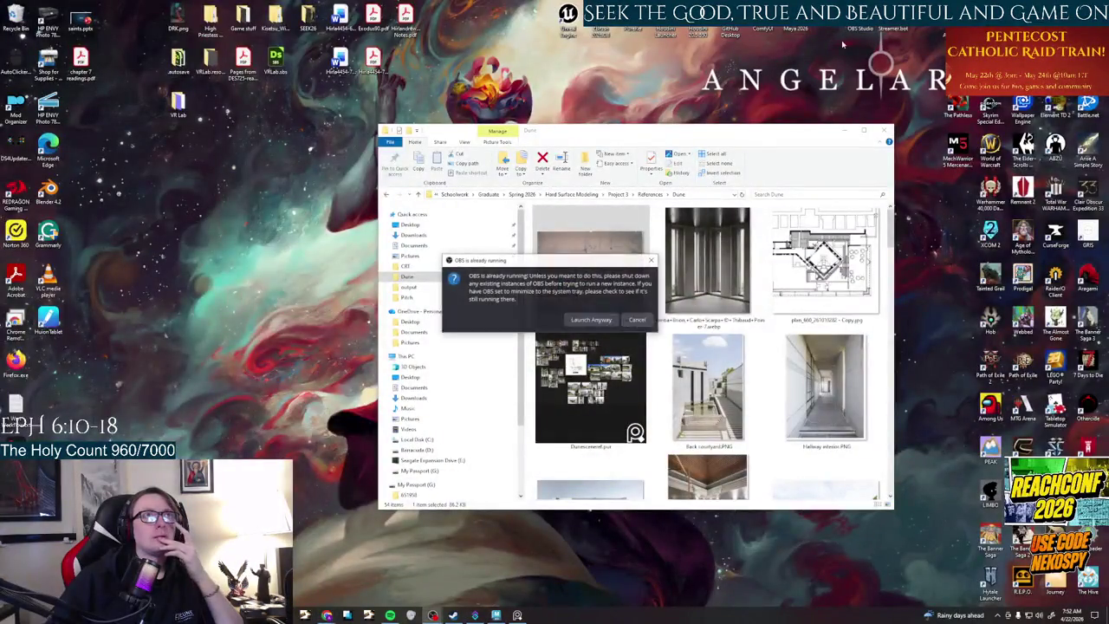
- Cancel the OBS already-running warning
click(641, 319)
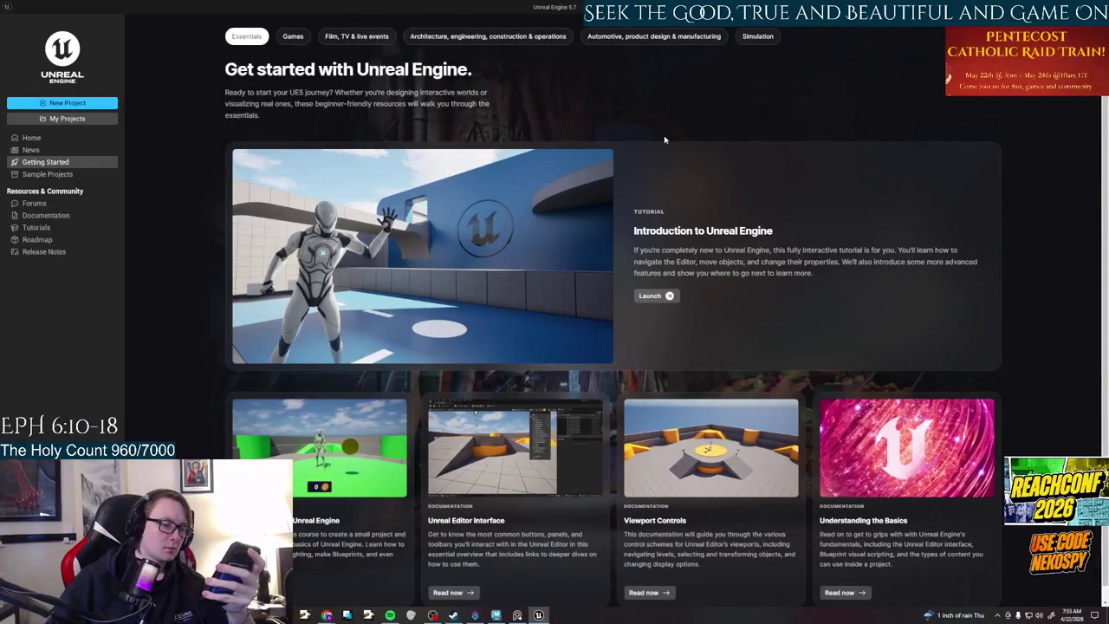
- Open the Dune2set project from My Projects, loading the Lvl_ThirdPerson level
click(80, 119)
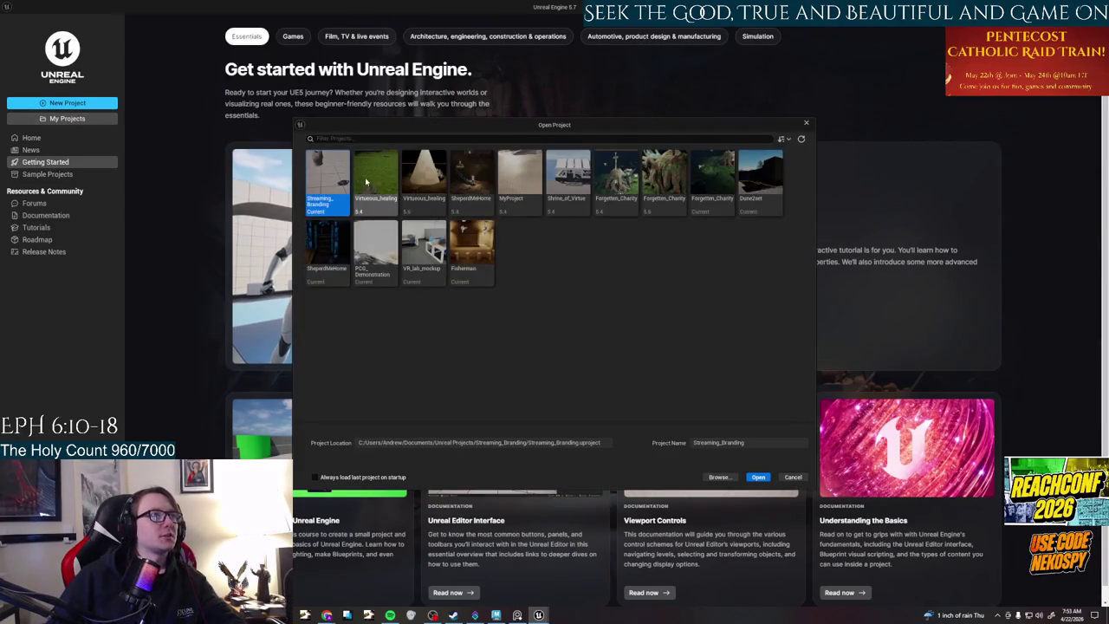
double_click(770, 189)
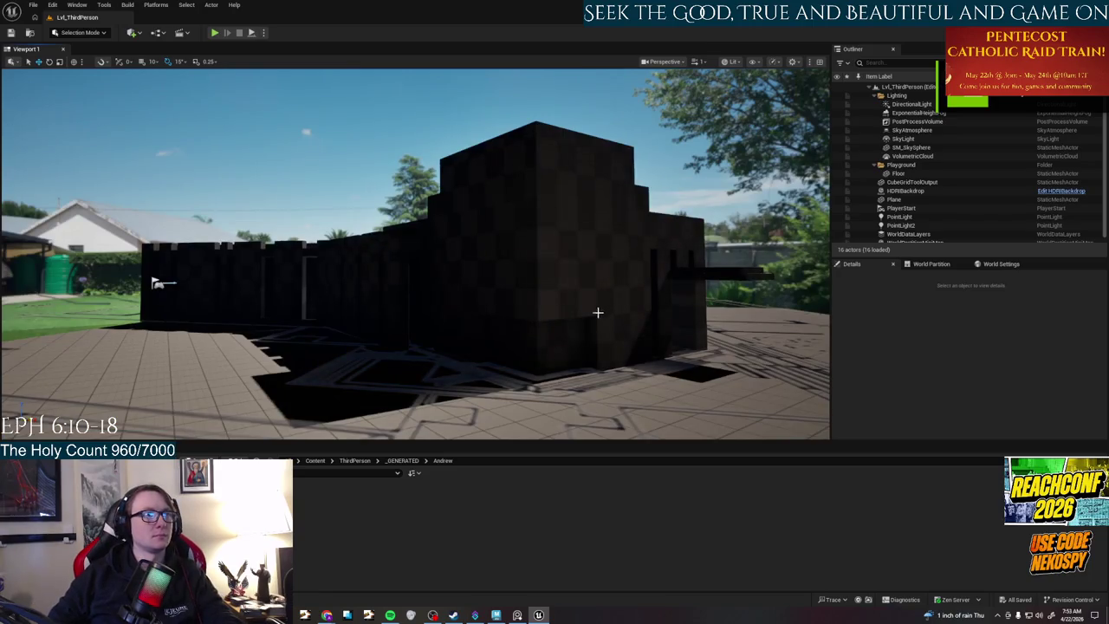
right_drag(598, 312, 594, 317)
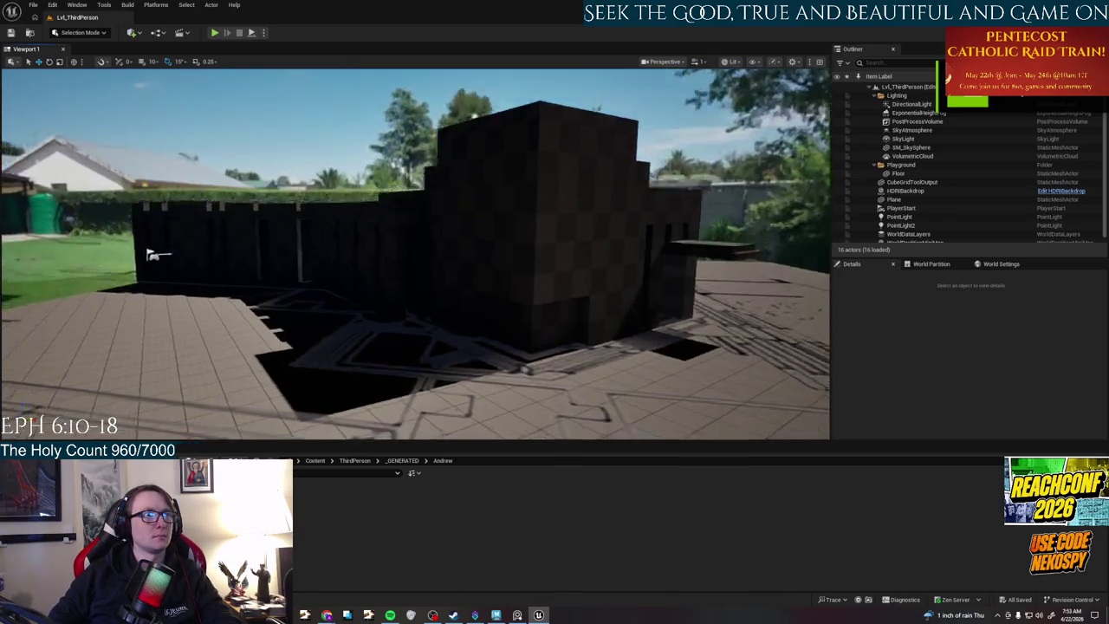
- Start Play From Here on the floor Plane beside the chapel building
right_drag(694, 298, 693, 297)
right_drag(504, 169, 504, 169)
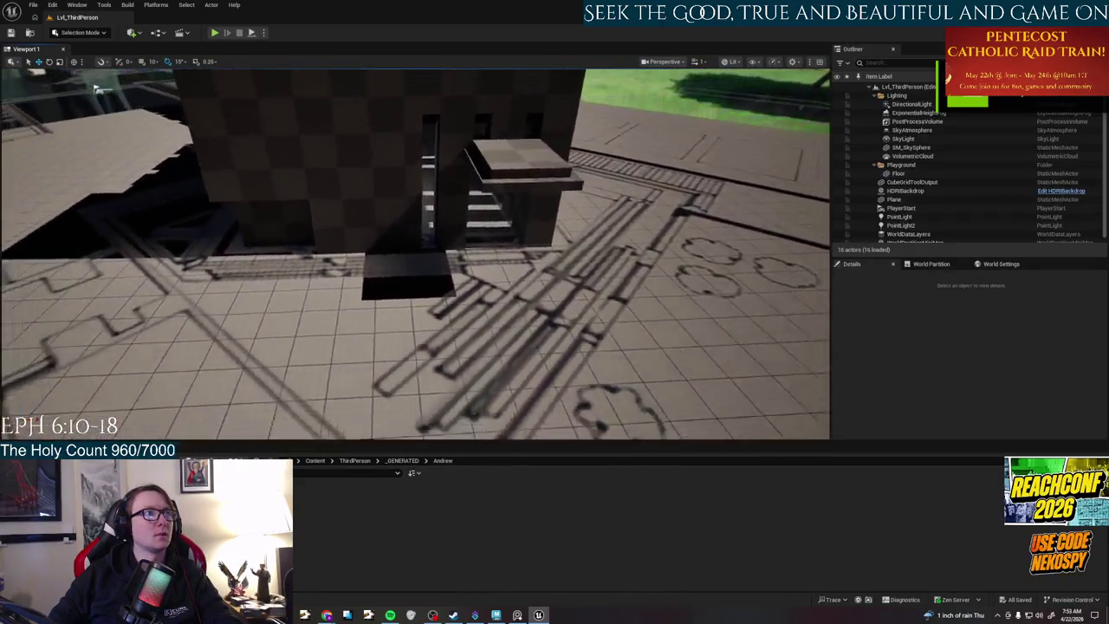
right_click(504, 169)
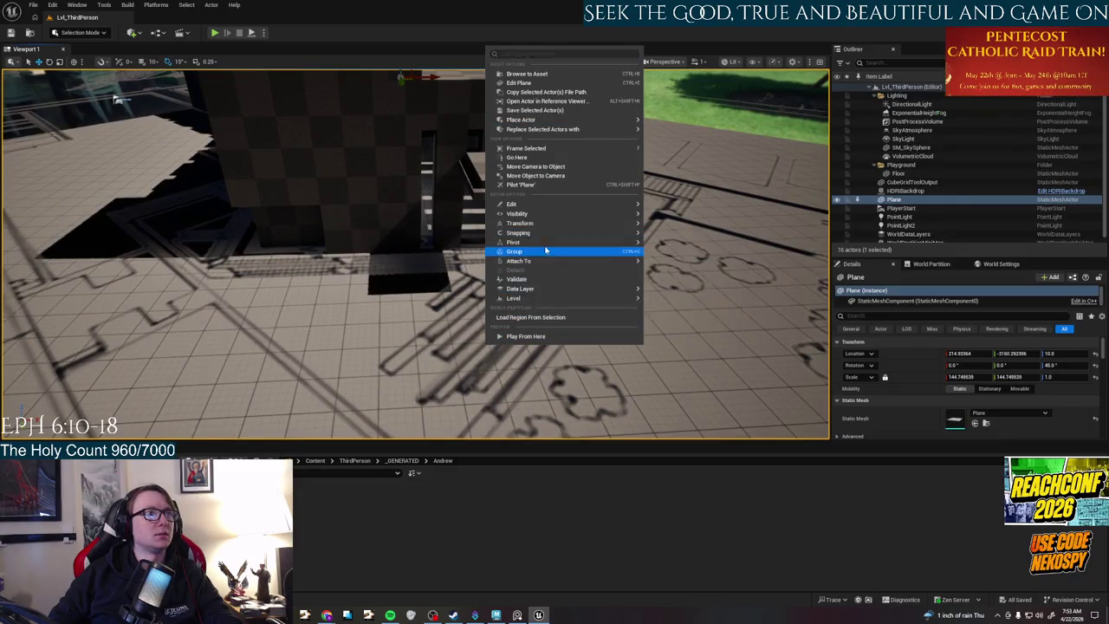
click(520, 337)
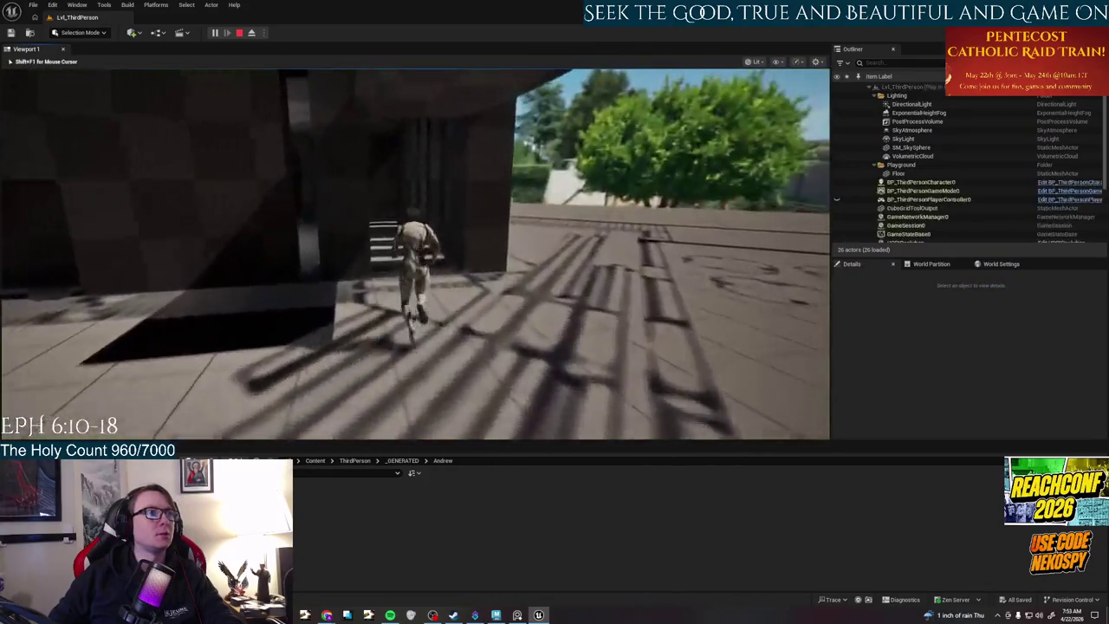
- Walk the character through the corridor, rooms and courtyard, then end the play session
key(w)
key(w)
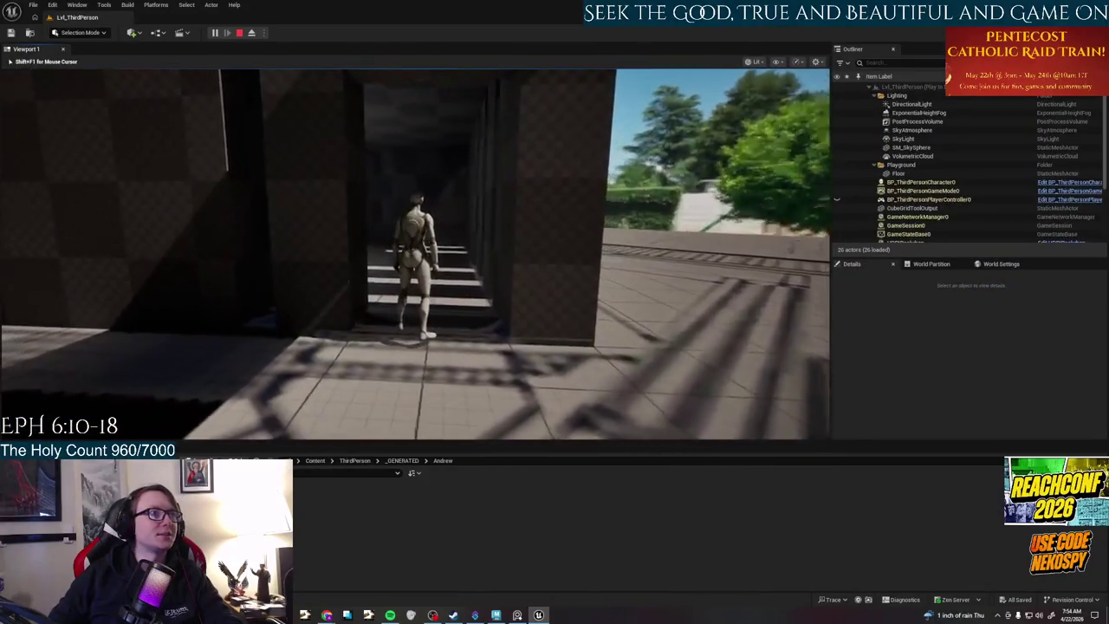
key(w)
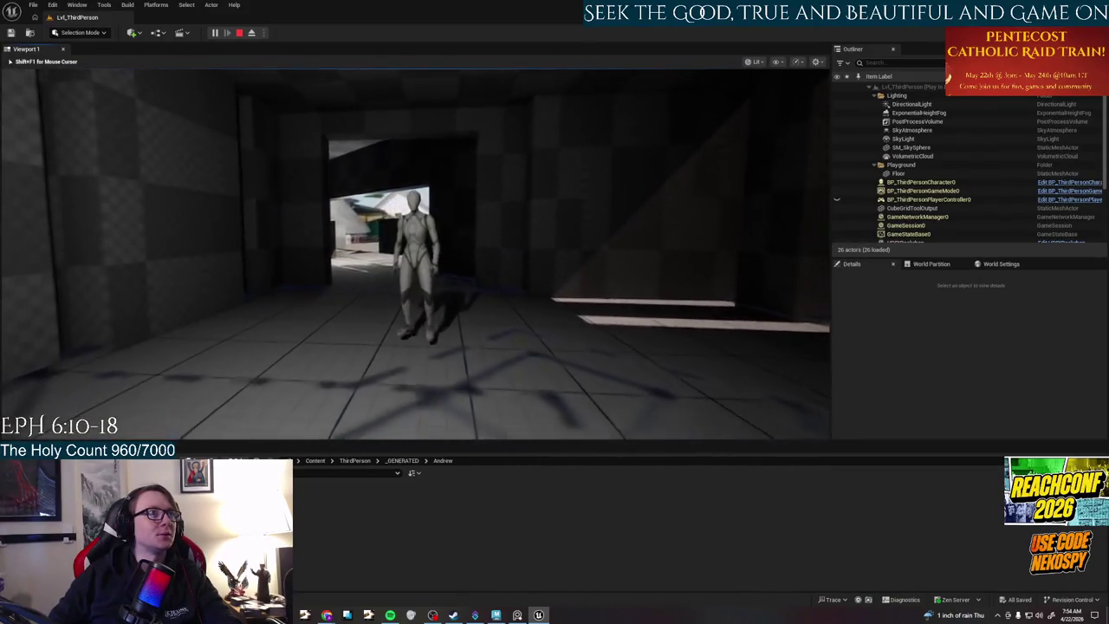
key(w)
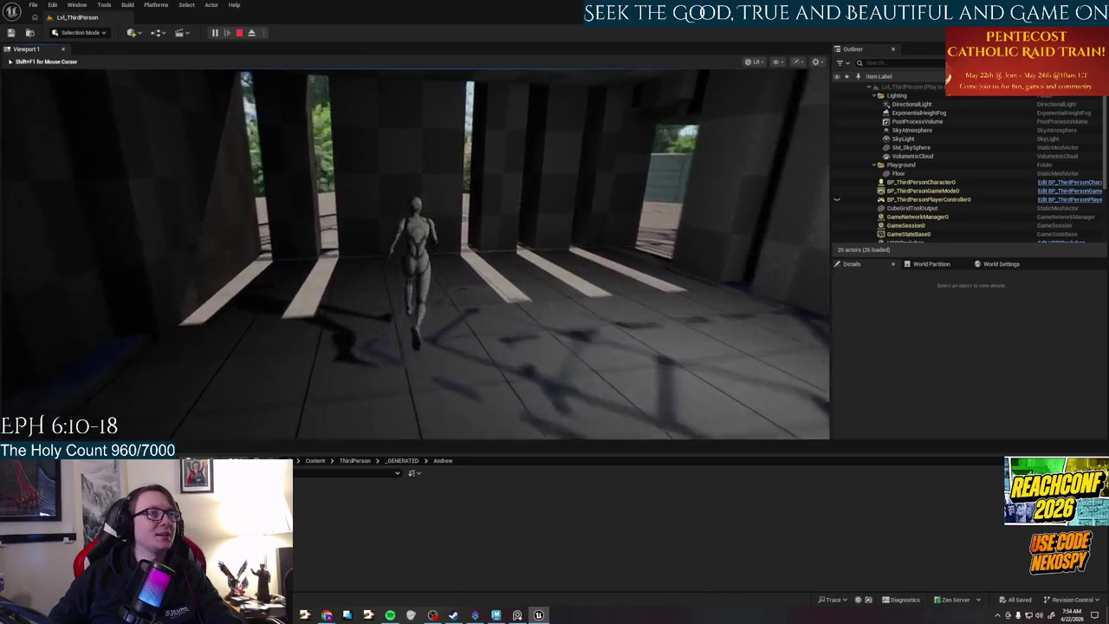
key(w)
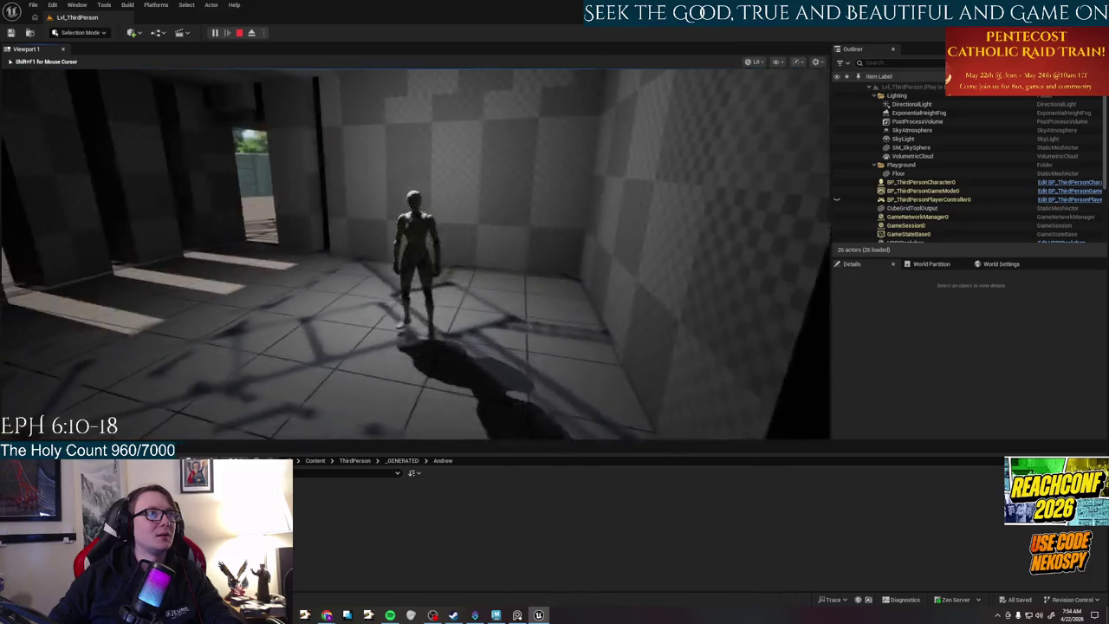
key(w)
key(w)
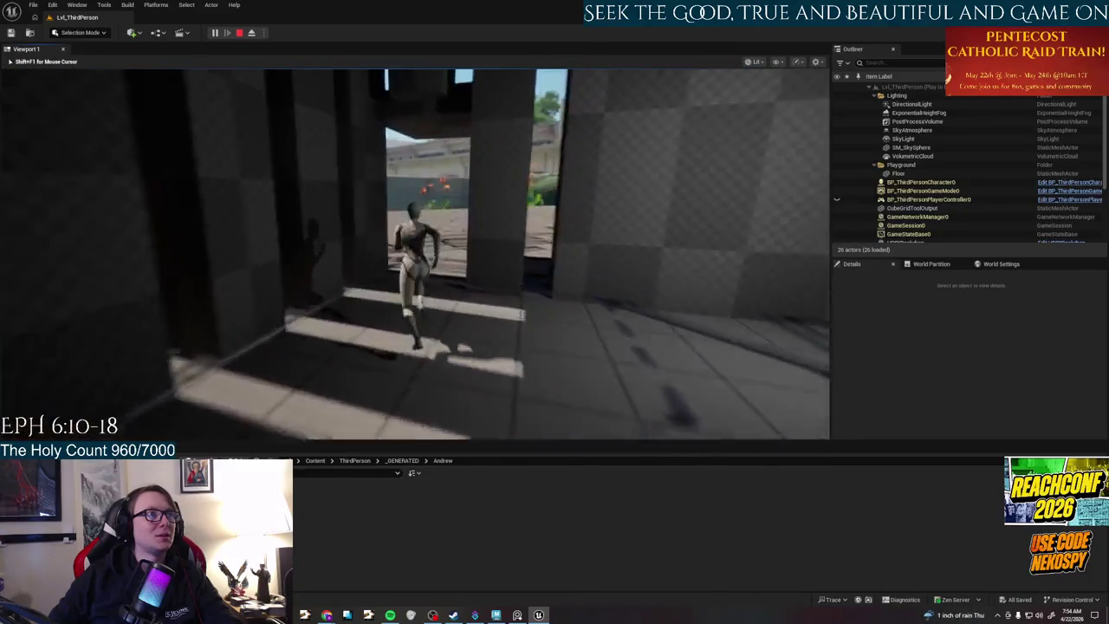
key(w)
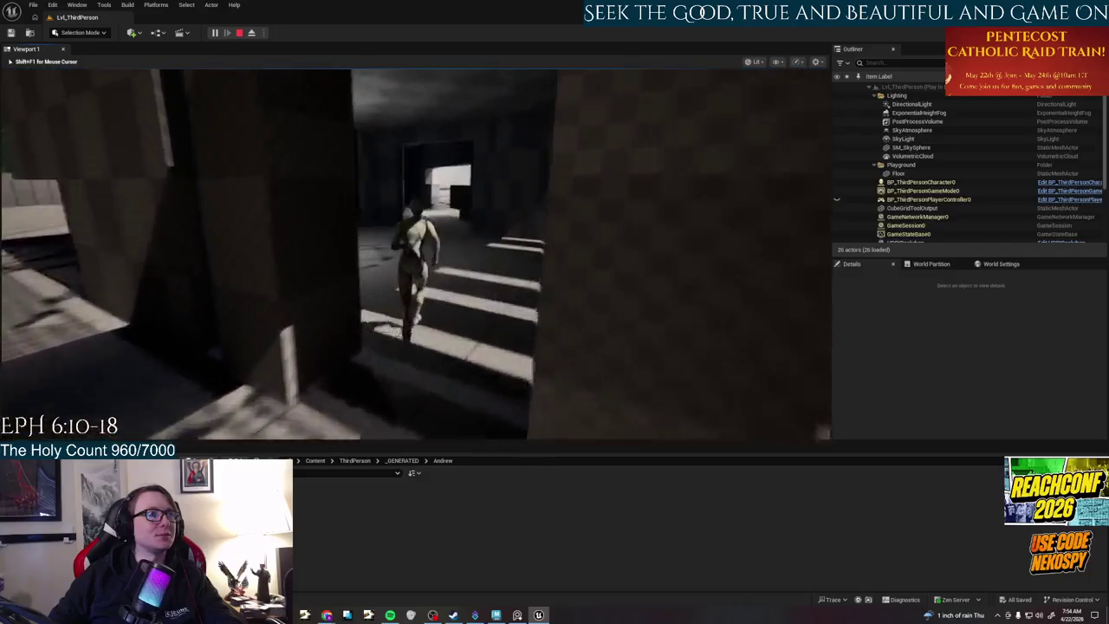
key(s)
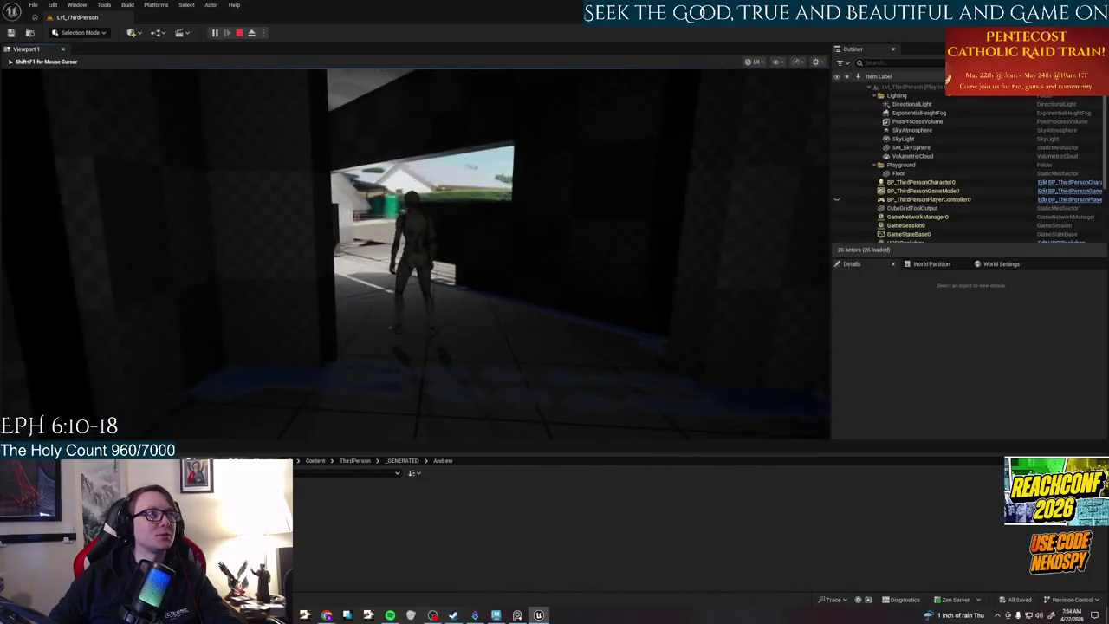
key(Escape)
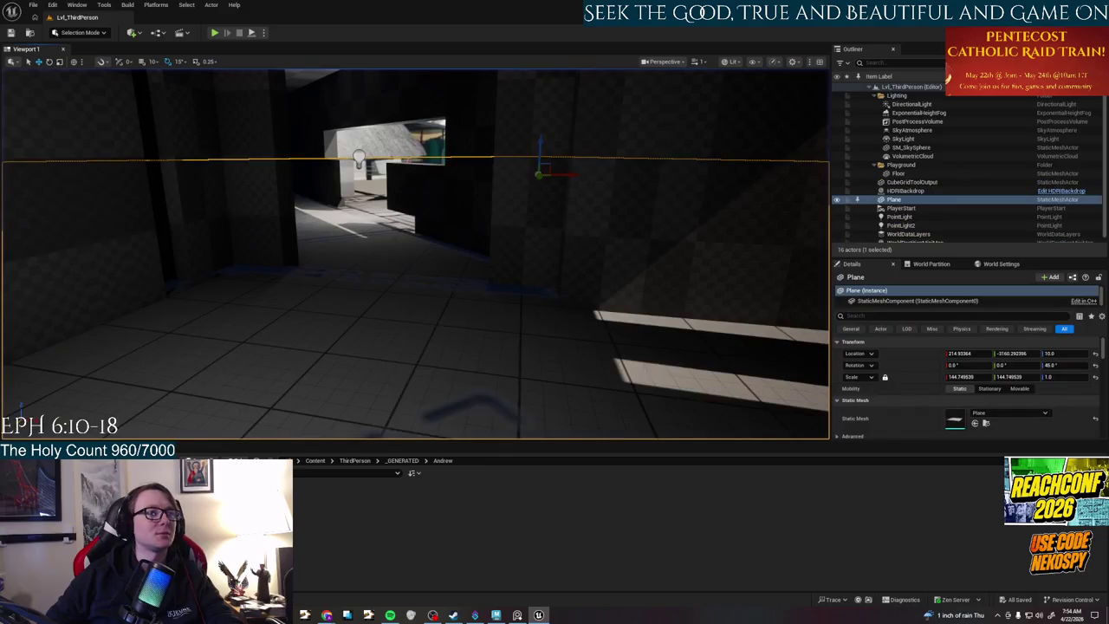
- Return to Maya and accept the AutoSave prompt
click(517, 616)
click(518, 615)
click(496, 616)
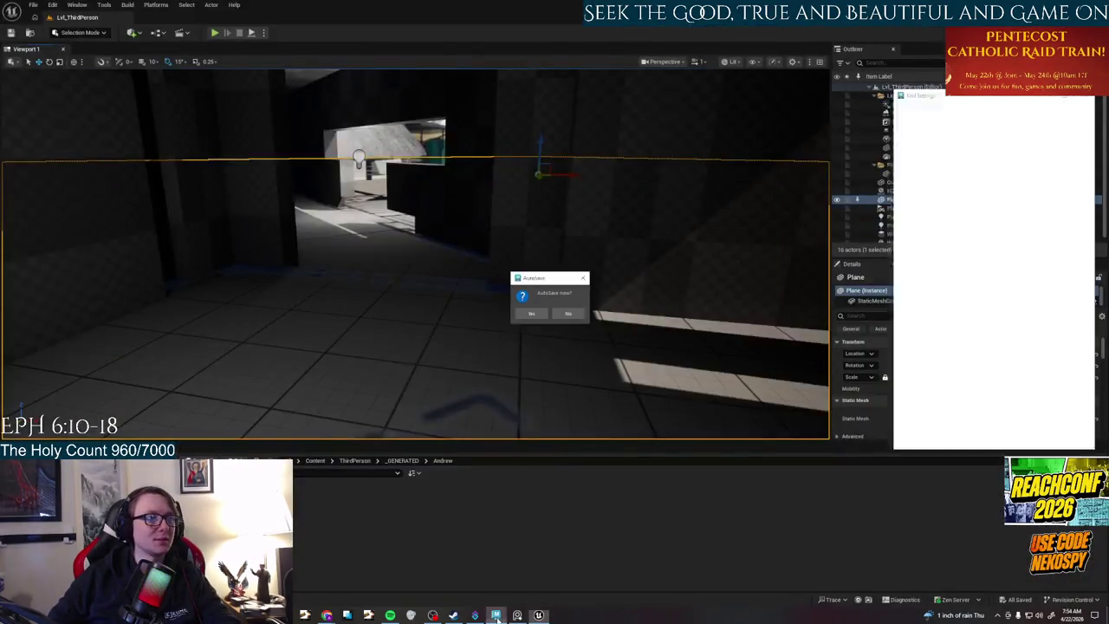
click(531, 315)
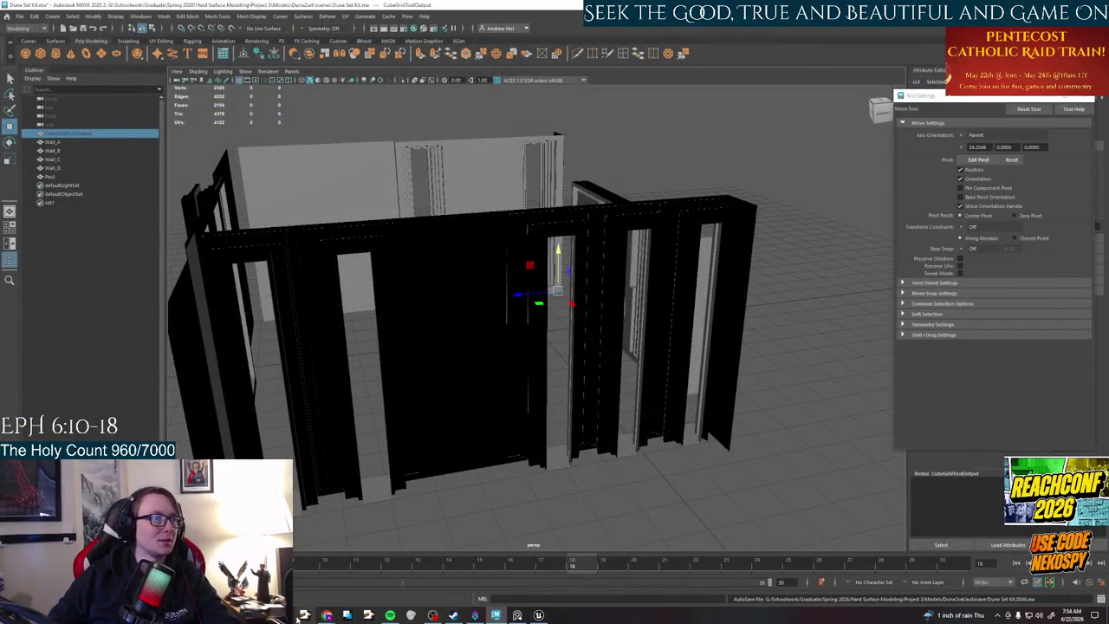
- Bring the Maya chapel scene back to the front and orbit to look down over the walls
click(327, 615)
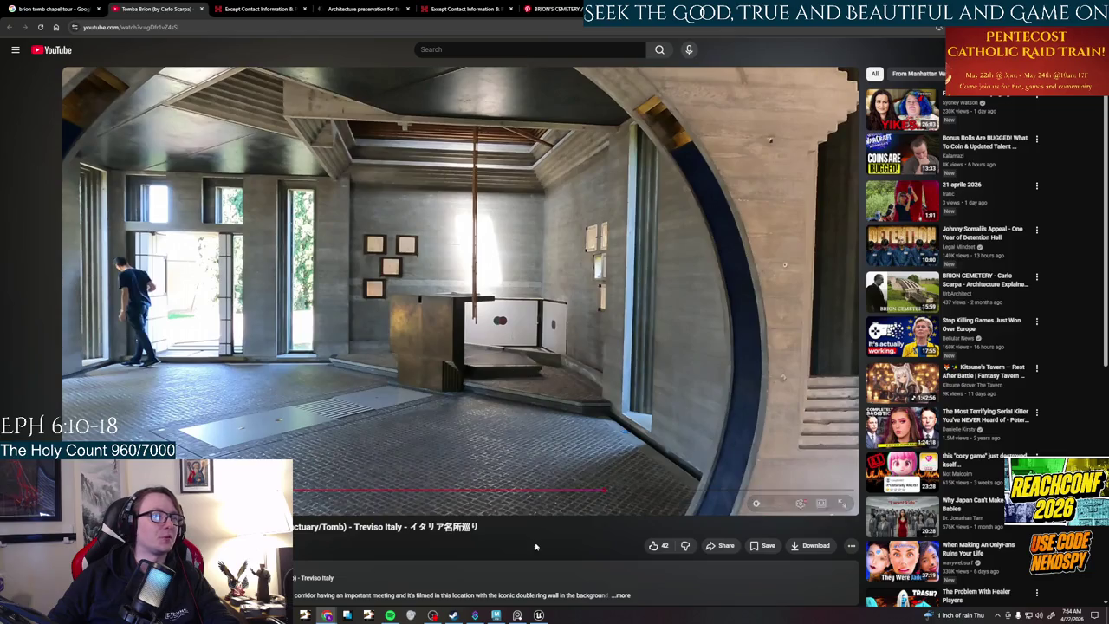
click(538, 616)
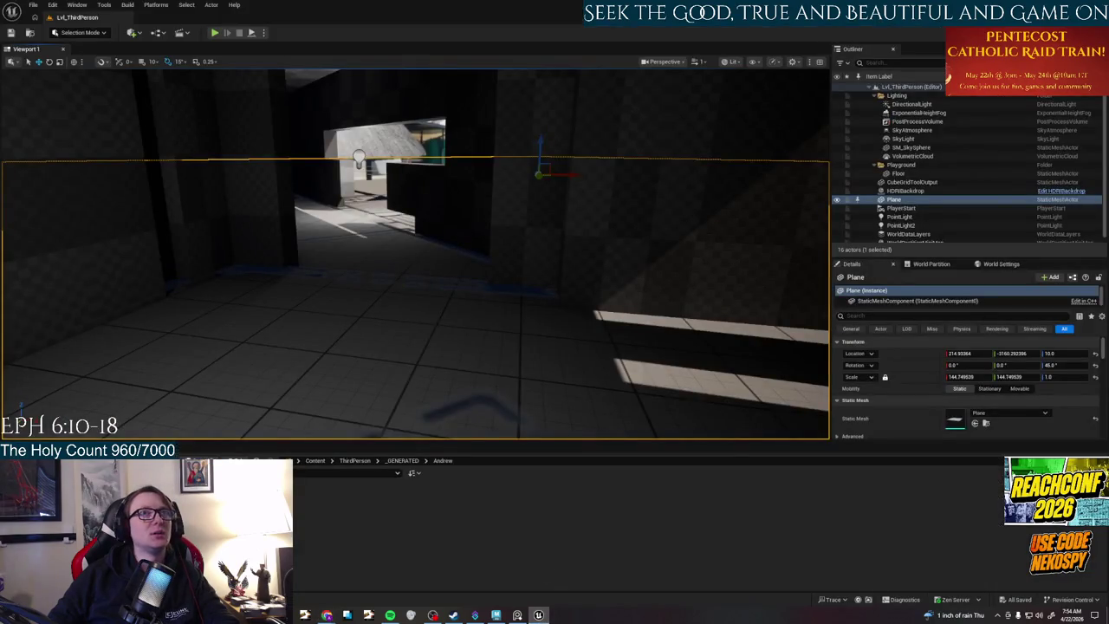
click(539, 616)
click(496, 616)
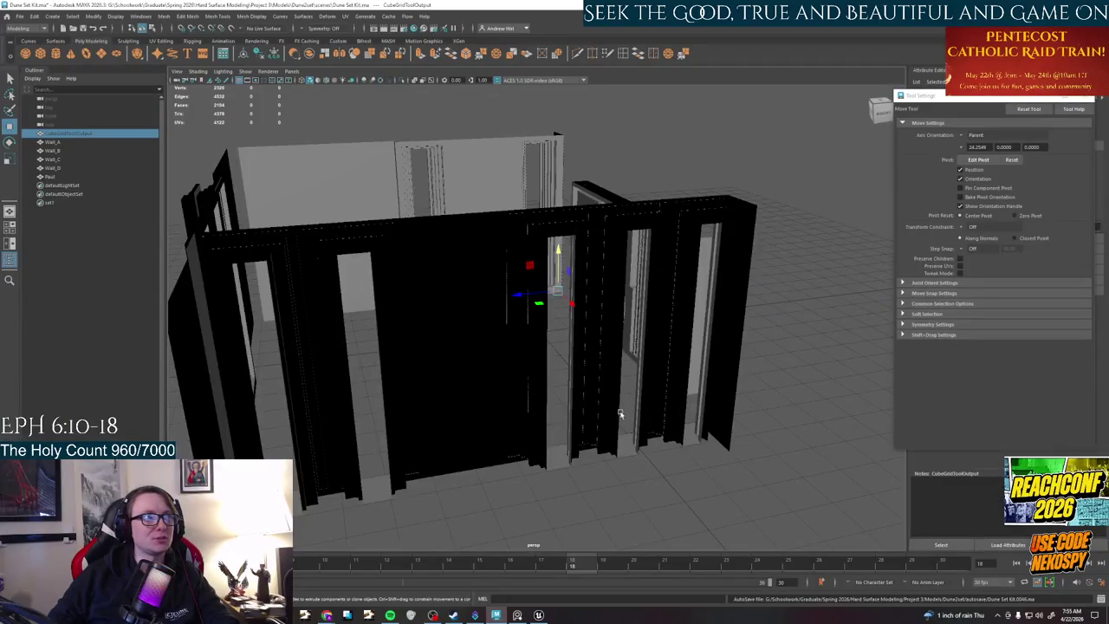
alt+drag(621, 414, 573, 240)
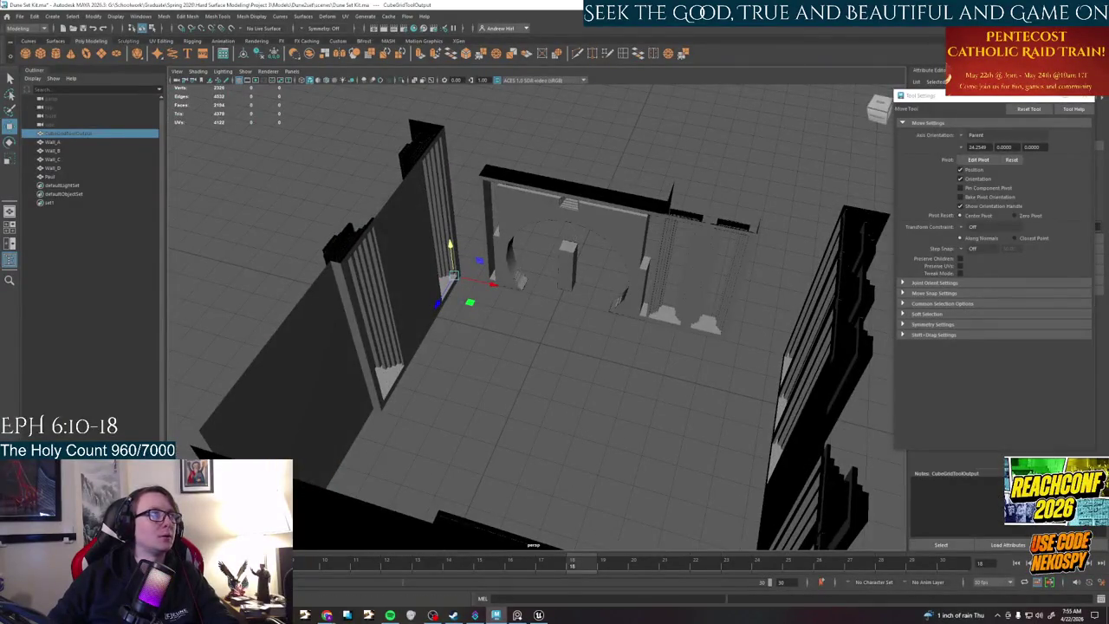
- Create a poly cube at the origin and close the floating move Tool Settings window
click(54, 53)
click(1087, 99)
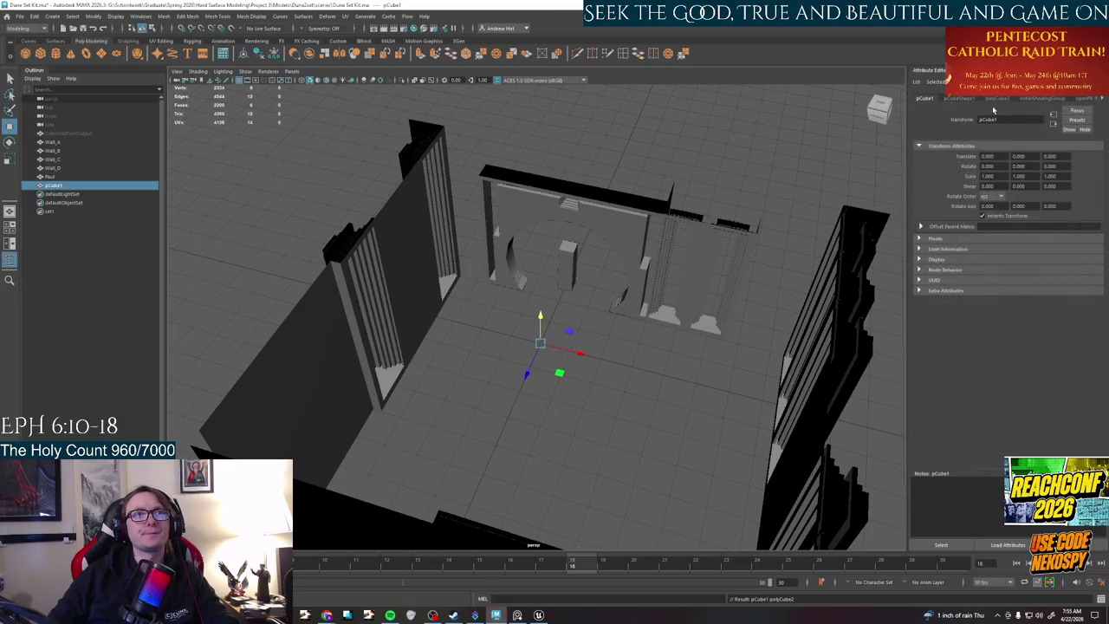
click(998, 100)
click(1001, 187)
key(Return)
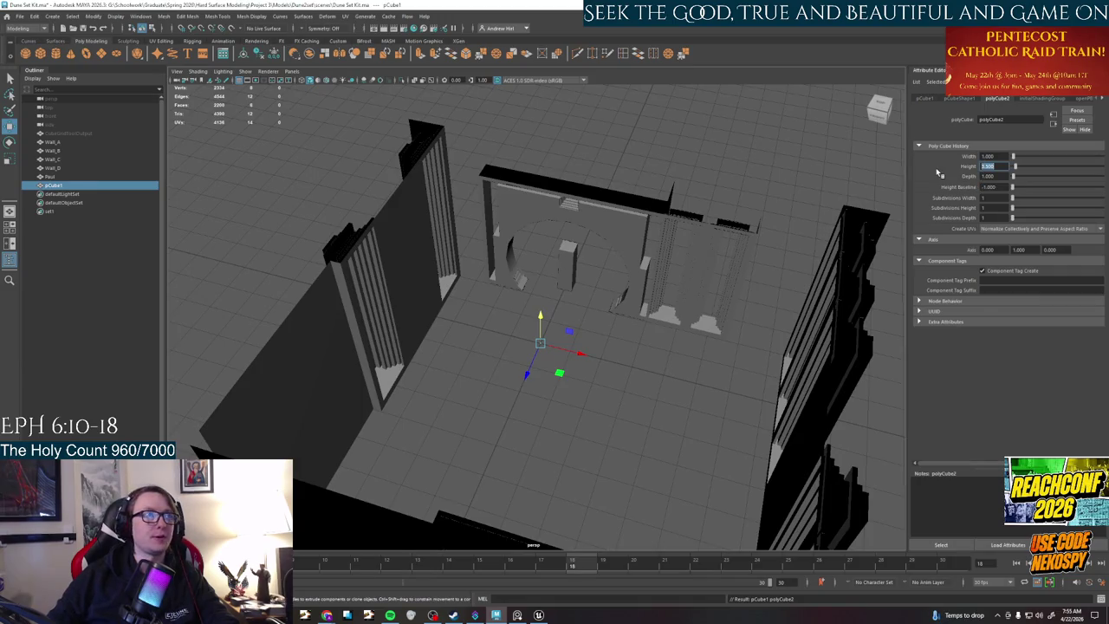
- Size the cube to 150 tall, 50 wide and 50 deep as a square column
scroll(588, 419, up, 2)
scroll(578, 422, up, 2)
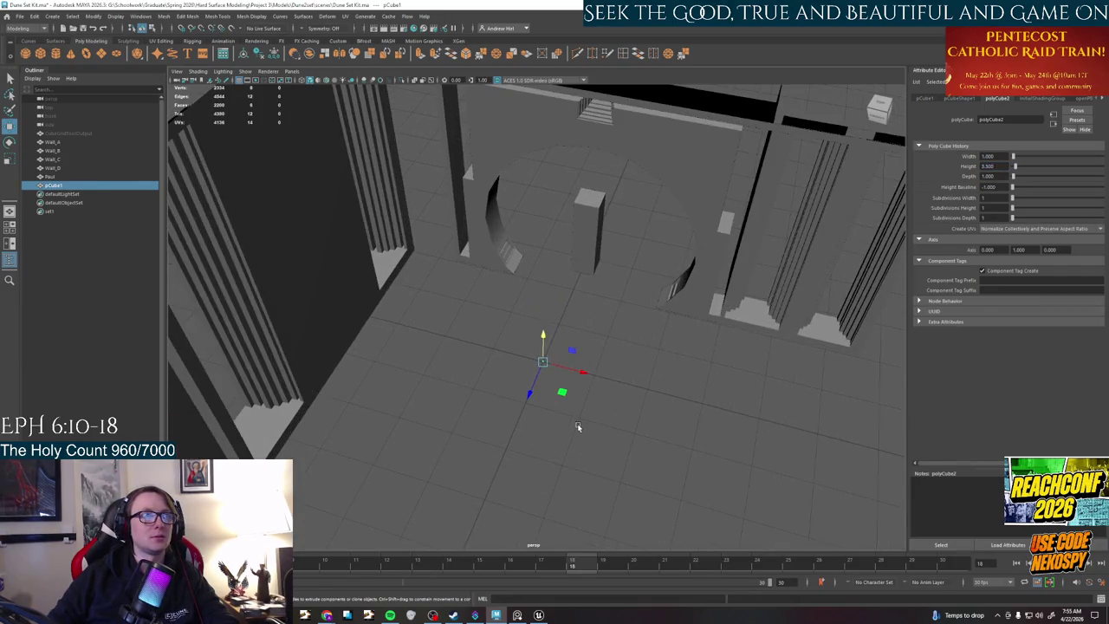
scroll(576, 416, up, 2)
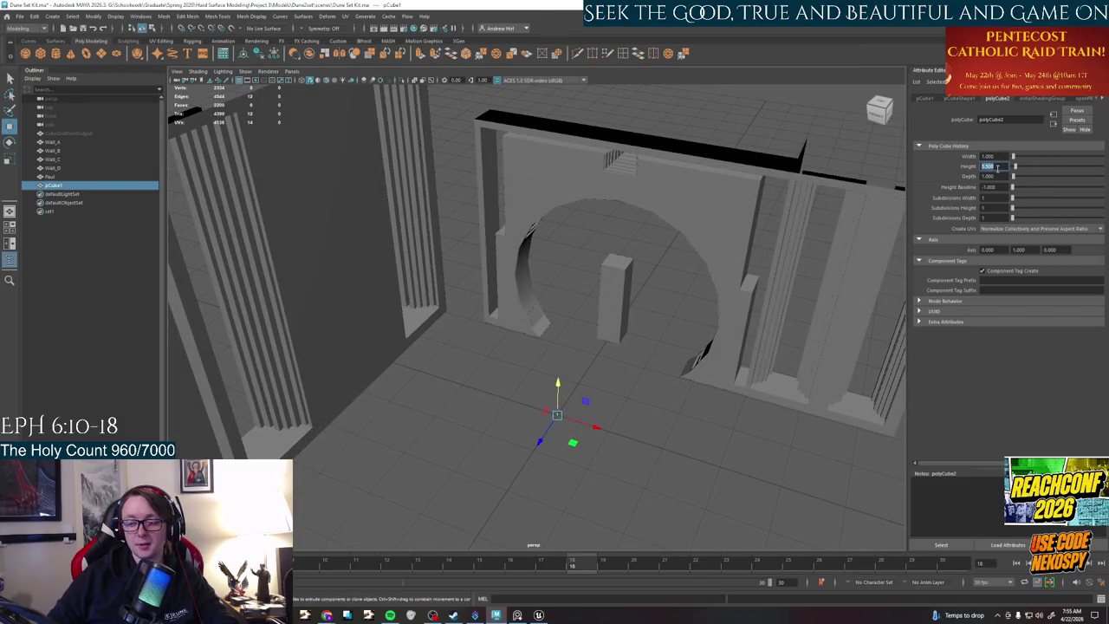
text(350)
key(Return)
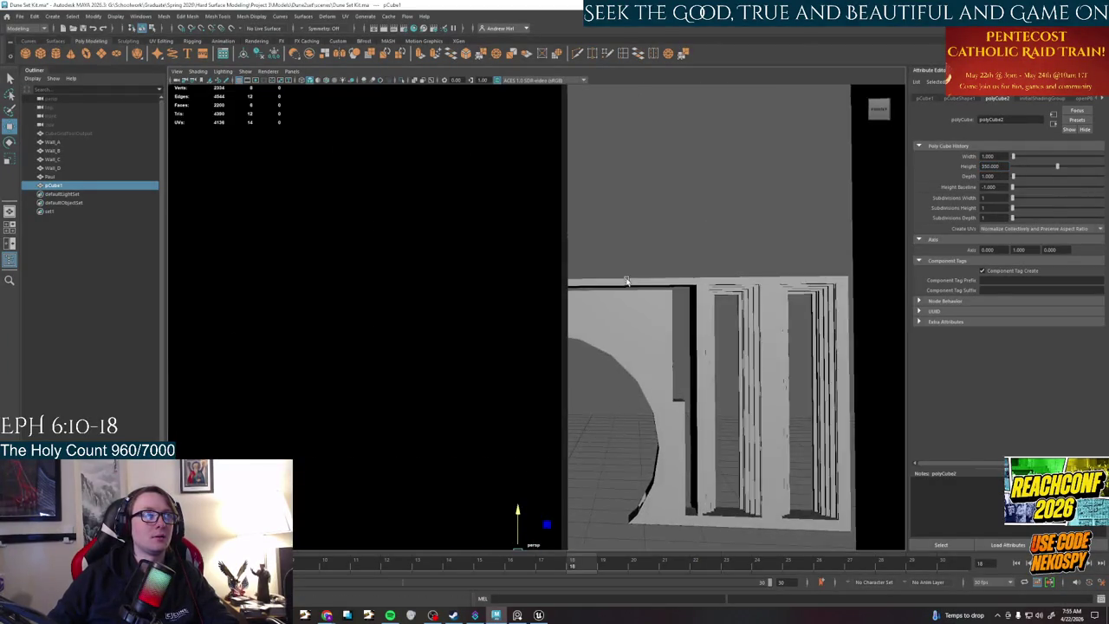
alt+drag(604, 306, 607, 298)
text(50)
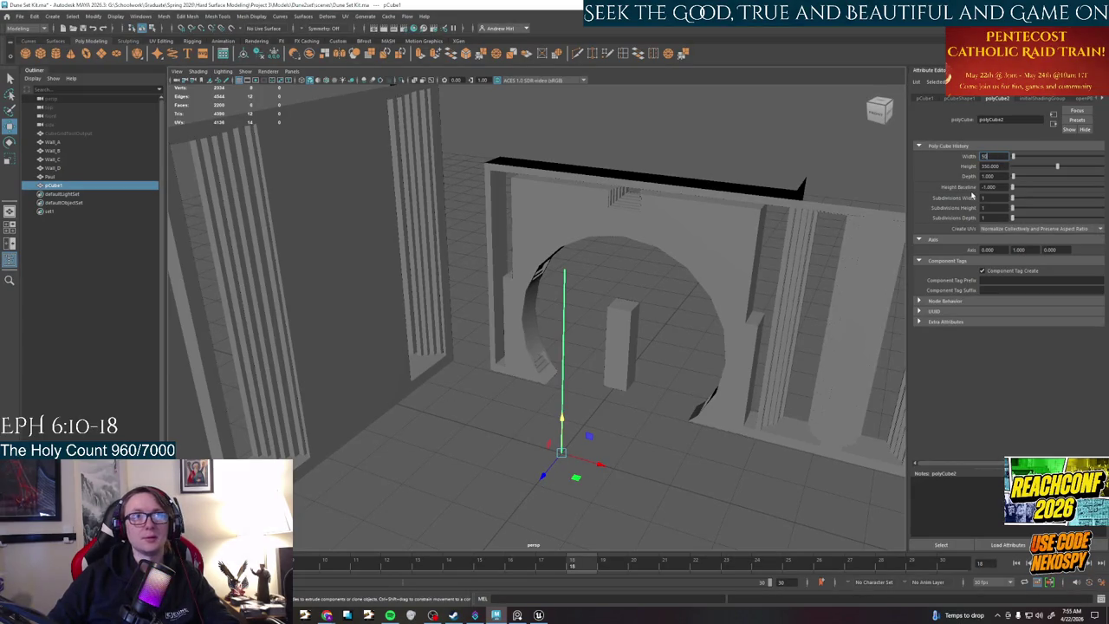
key(Return)
key(Tab)
key(Tab)
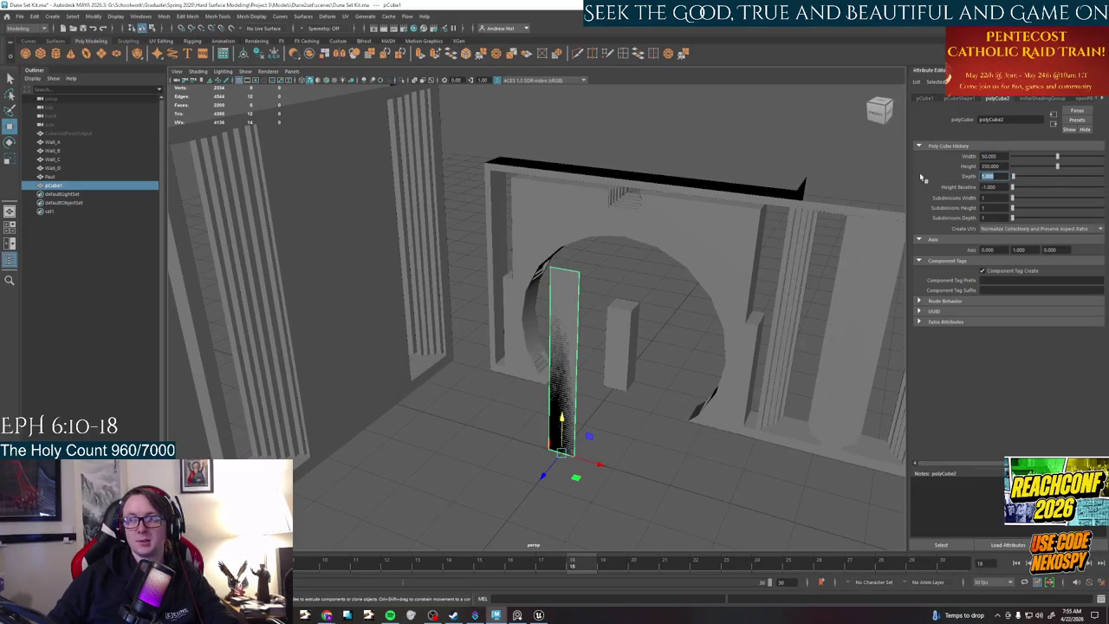
text(50)
key(Return)
mouse_move(766, 323)
alt+mouse_down()
mouse_move(594, 383)
mouse_move(514, 471)
mouse_move(584, 317)
mouse_move(587, 374)
mouse_move(621, 379)
mouse_move(584, 403)
mouse_move(595, 452)
mouse_move(649, 417)
mouse_move(629, 428)
alt+mouse_up()
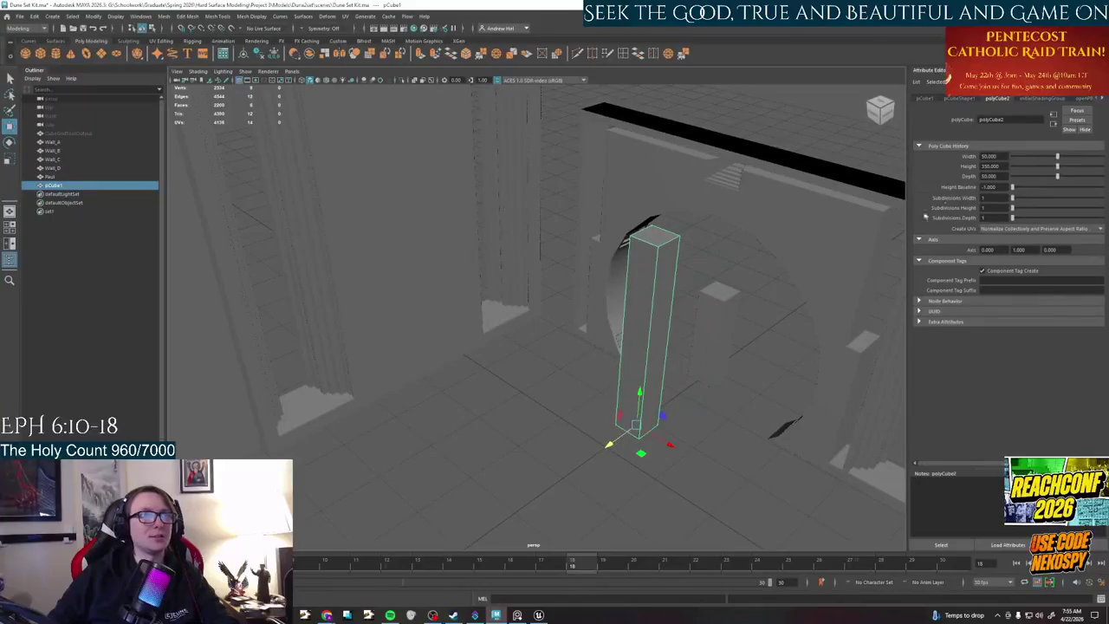
- Raise the column height to 400 and compare it against the arched Wall_B
click(991, 165)
text(4)
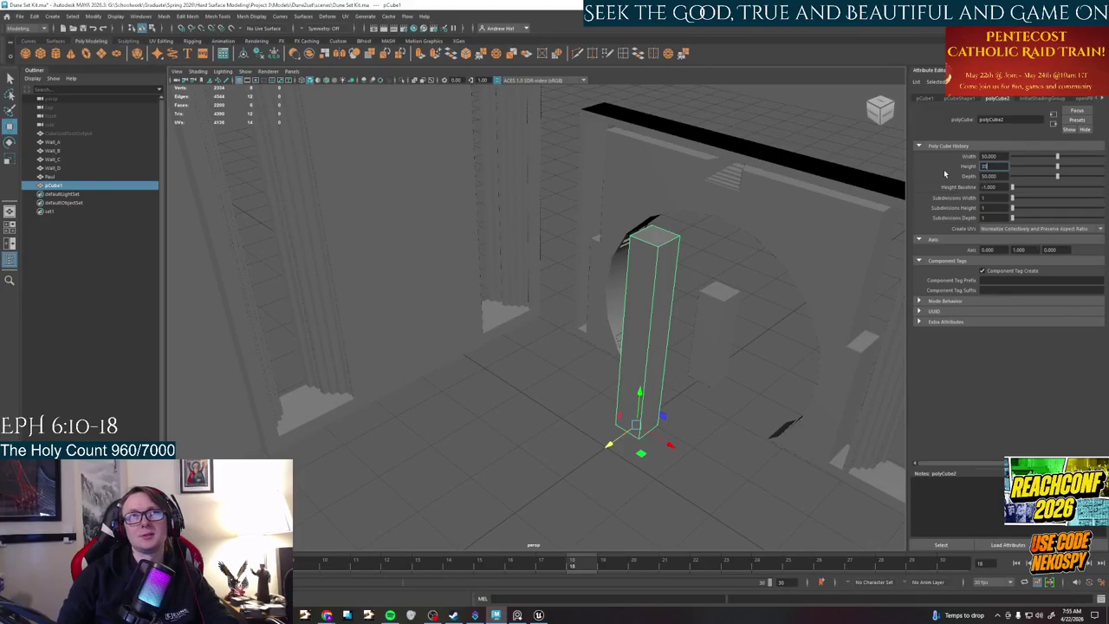
text(00)
key(Return)
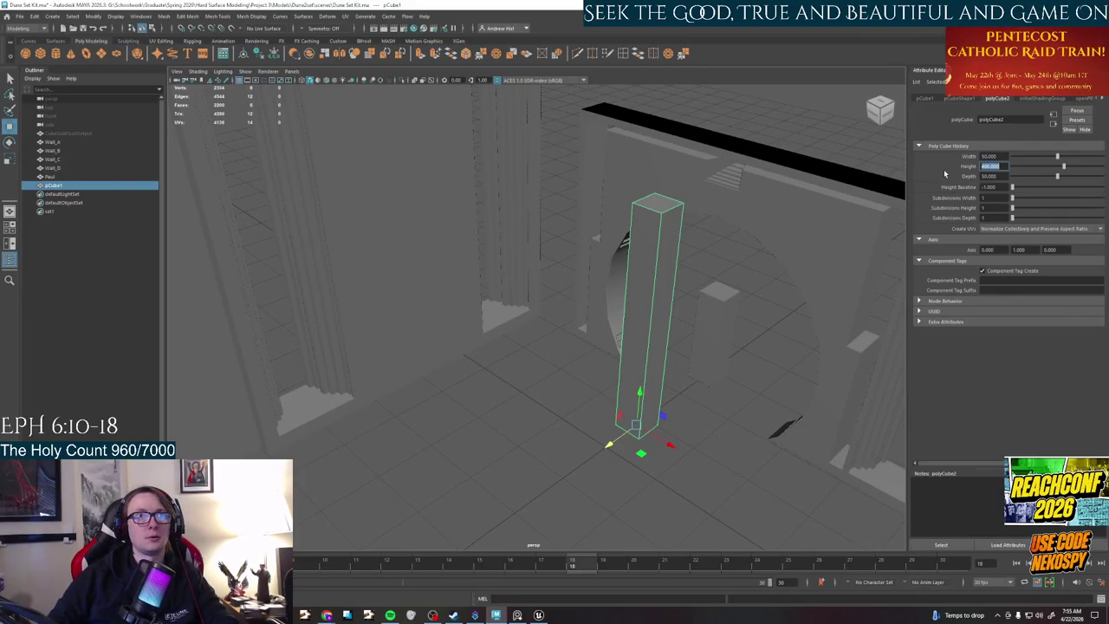
mouse_move(561, 243)
alt+mouse_down()
mouse_move(626, 278)
mouse_move(611, 271)
alt+mouse_up()
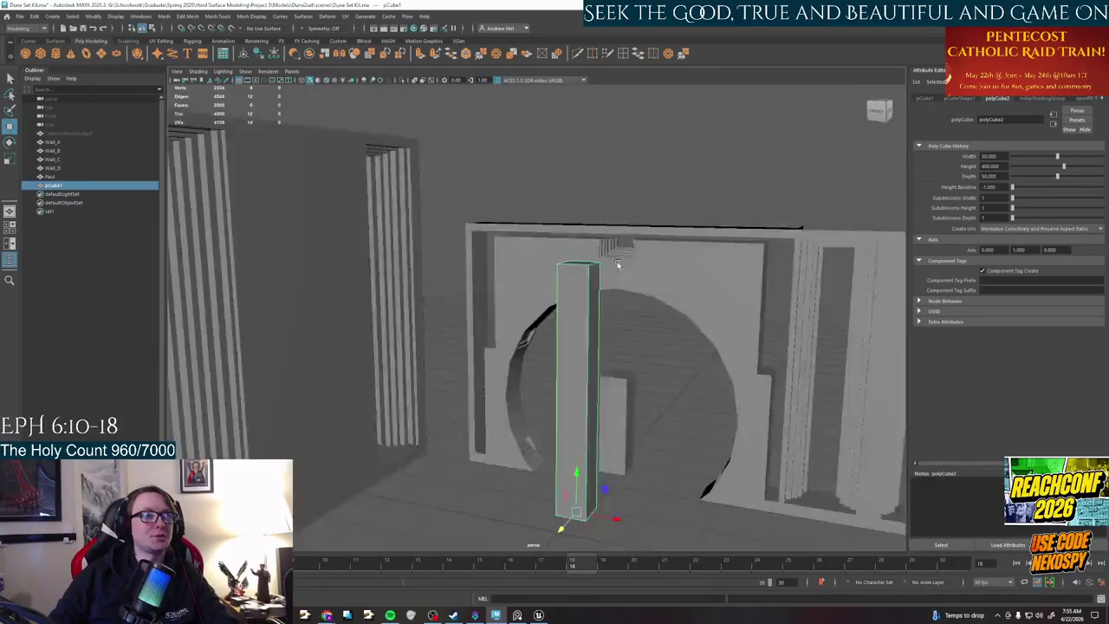
click(662, 229)
key(f)
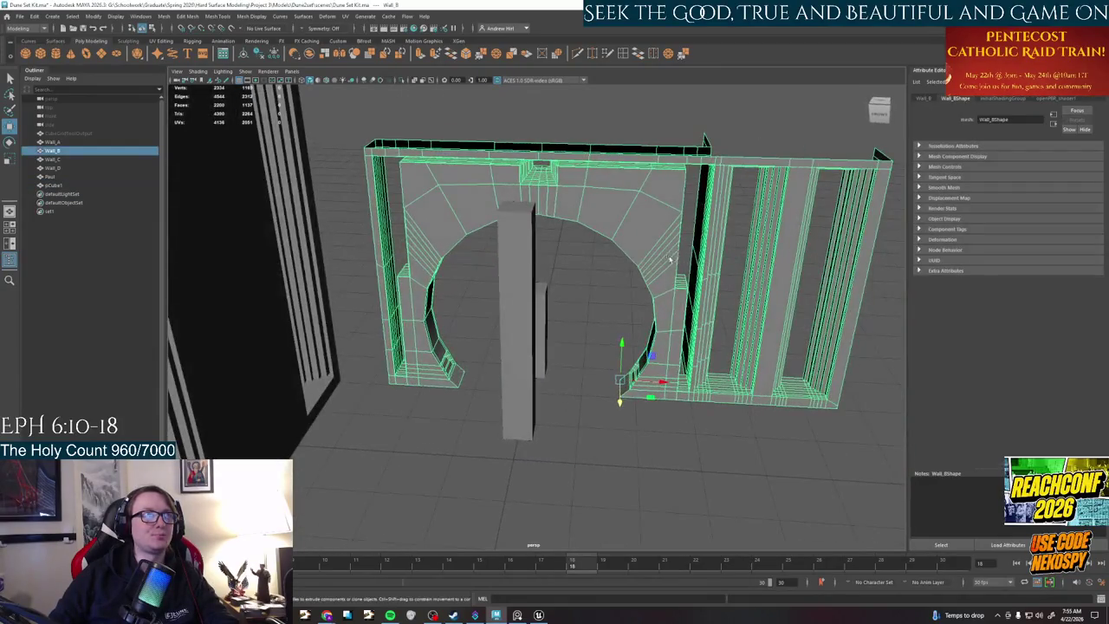
click(516, 287)
mouse_move(516, 287)
alt+mouse_down()
mouse_move(578, 288)
mouse_move(563, 278)
mouse_move(471, 321)
mouse_move(464, 283)
alt+mouse_up()
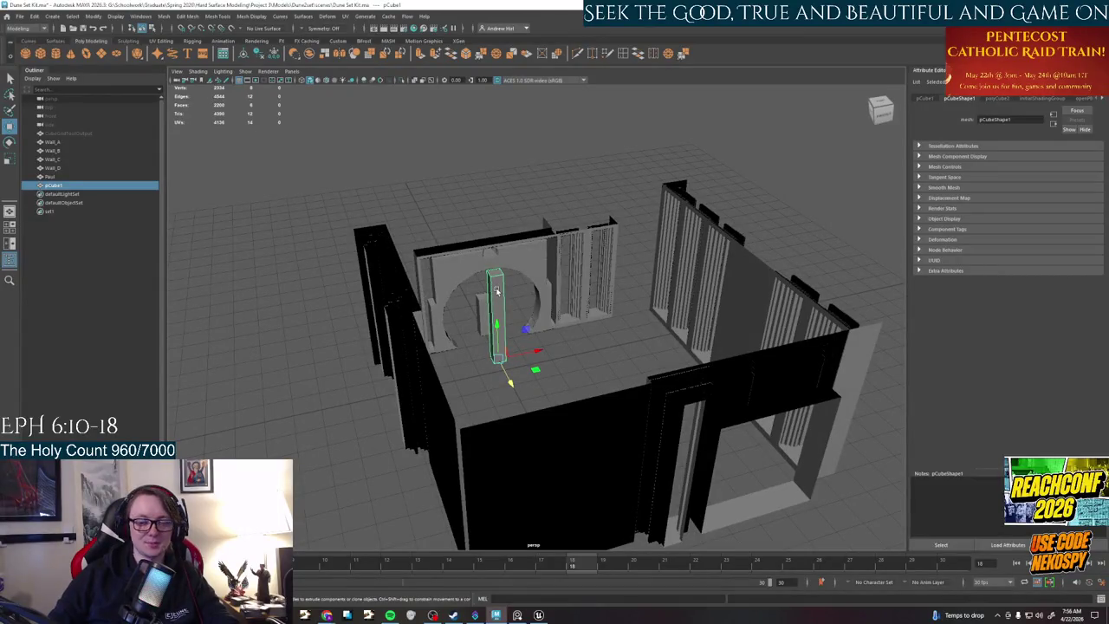
- Delete the test column and bring the PureRef reference board forward
key(Delete)
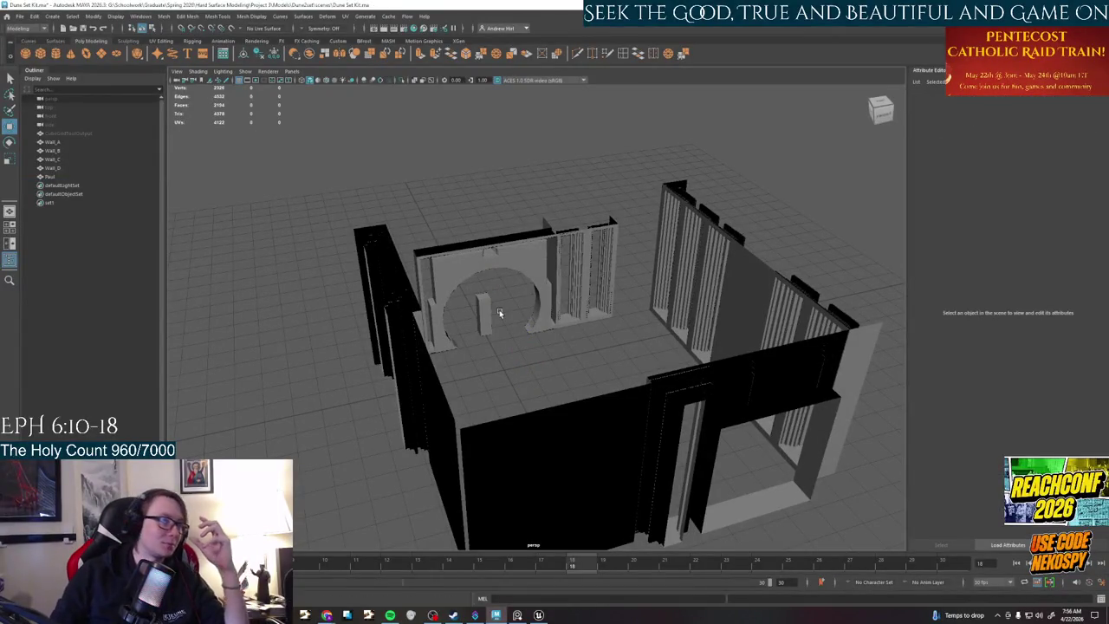
scroll(528, 311, up, 3)
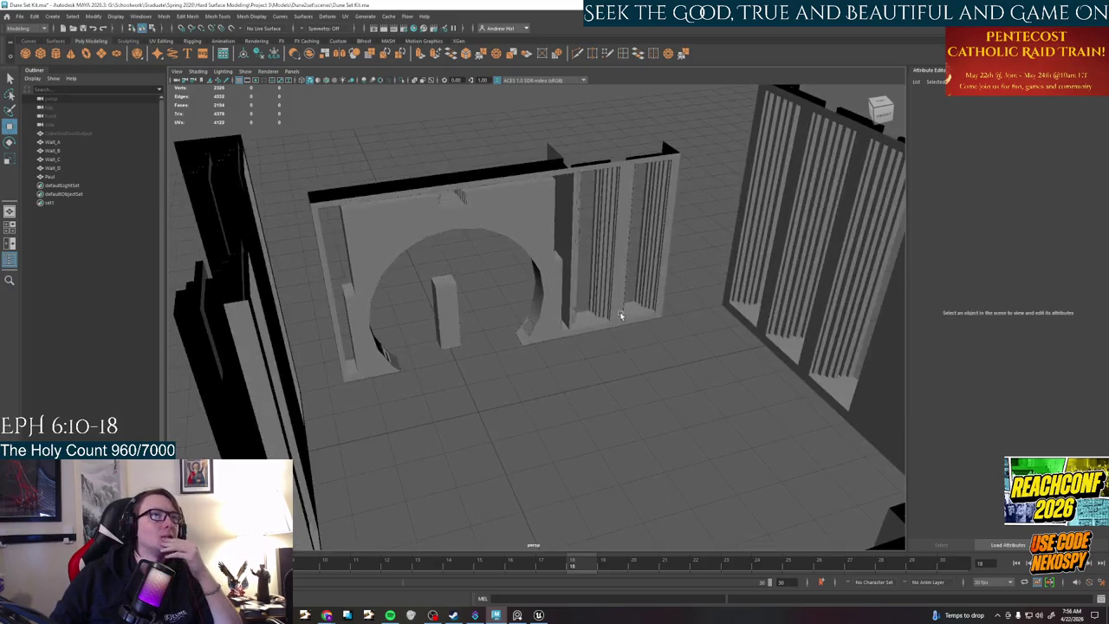
scroll(620, 315, up, 3)
scroll(621, 316, down, 2)
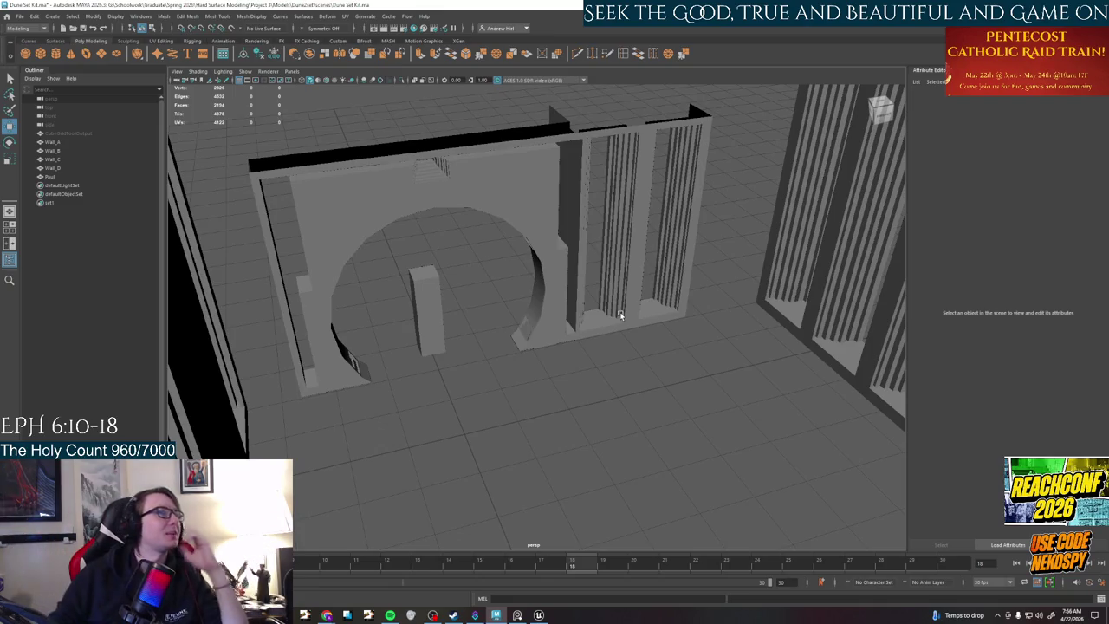
mouse_move(517, 615)
click(518, 559)
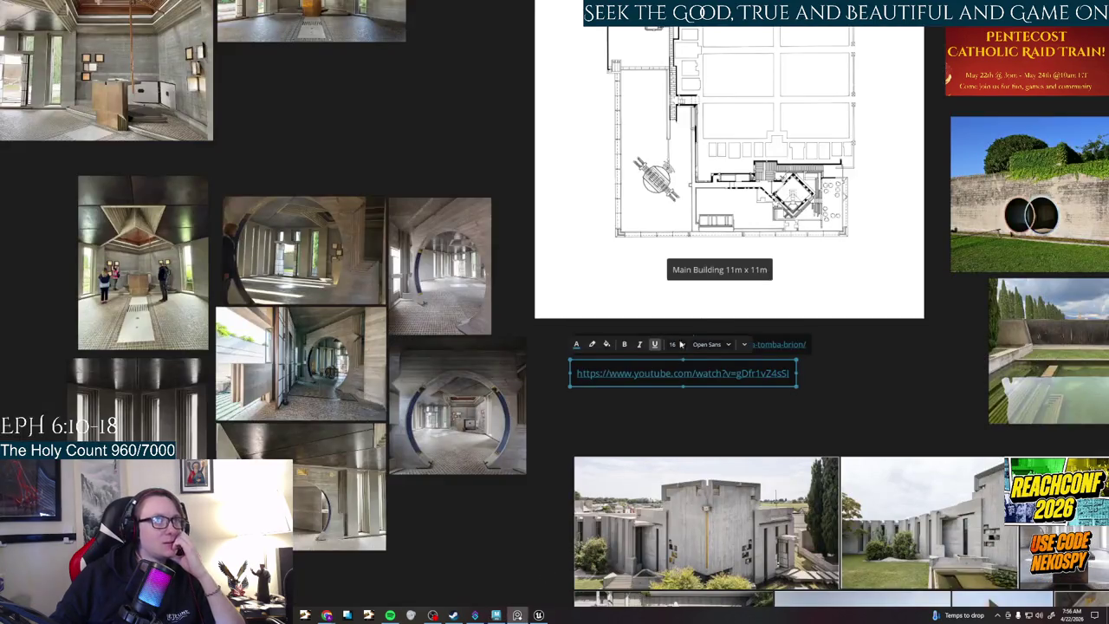
- Zoom in on the Brion floor plan labelled Main Building 11m x 11m
scroll(720, 257, up, 5)
scroll(720, 257, down, 2)
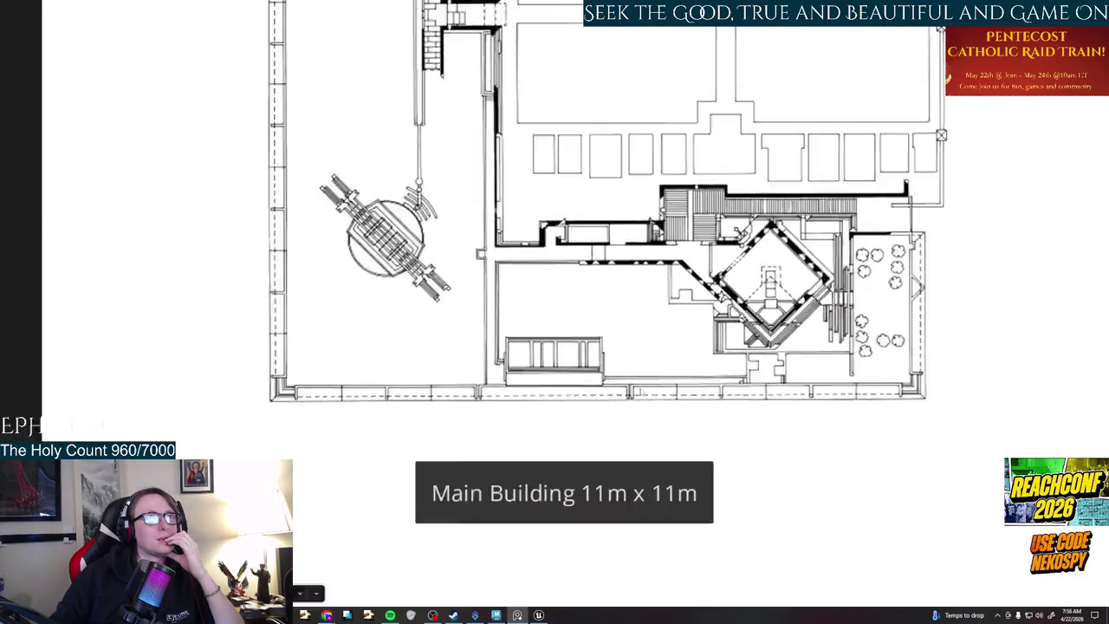
scroll(641, 400, down, 3)
middle_drag(642, 401, 576, 450)
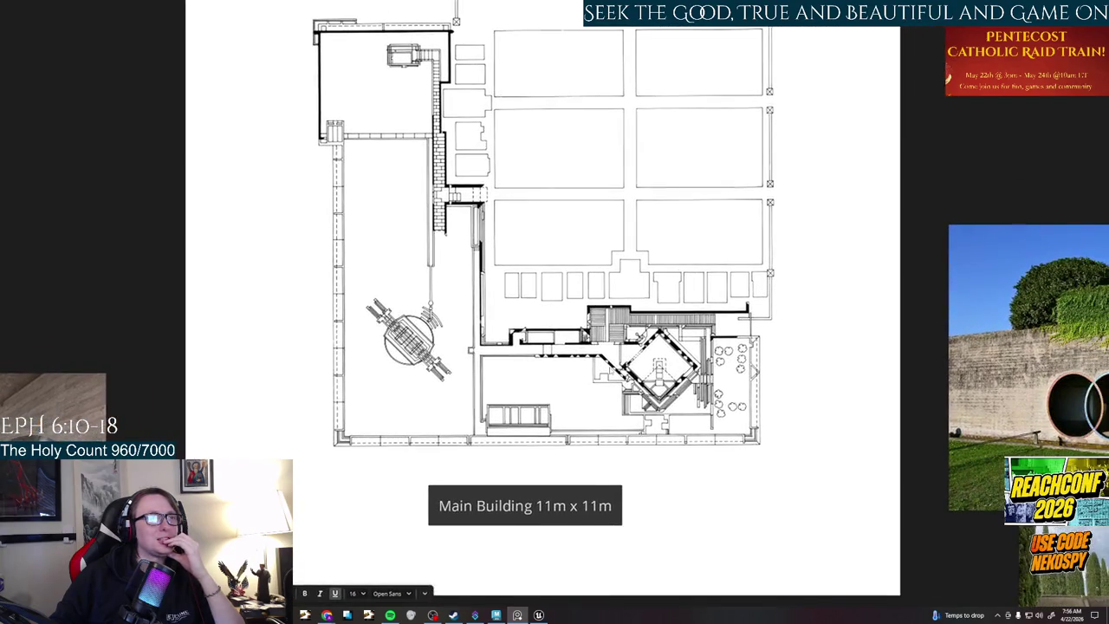
scroll(707, 392, down, 4)
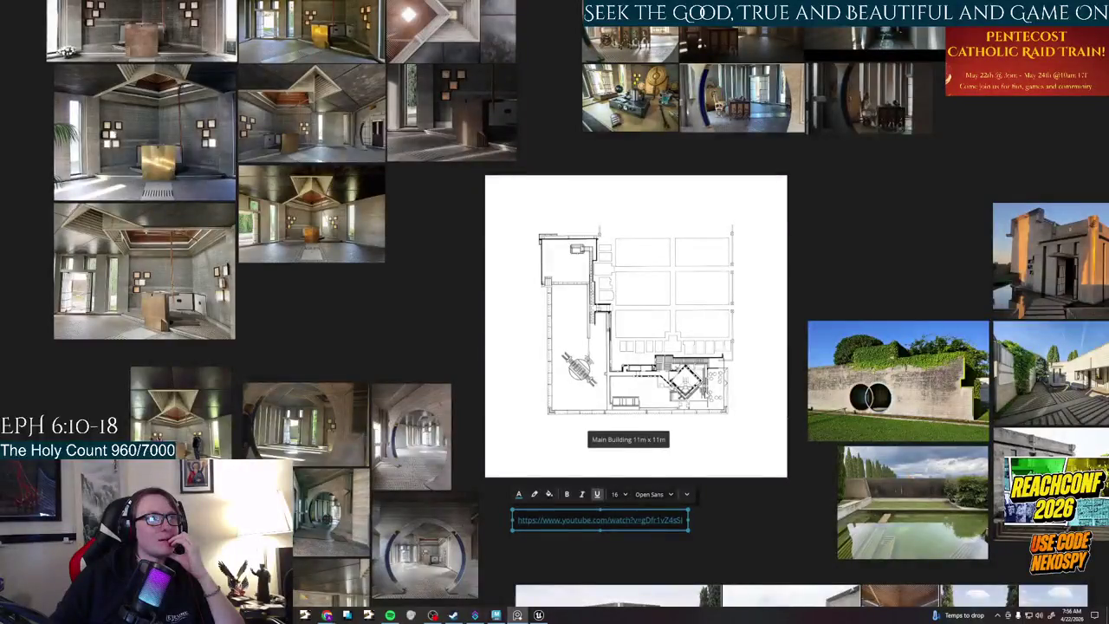
click(751, 506)
- Switch to Chrome's except.nl Brion Vega Cemetery Chapel Challenge page
key(alt+Tab)
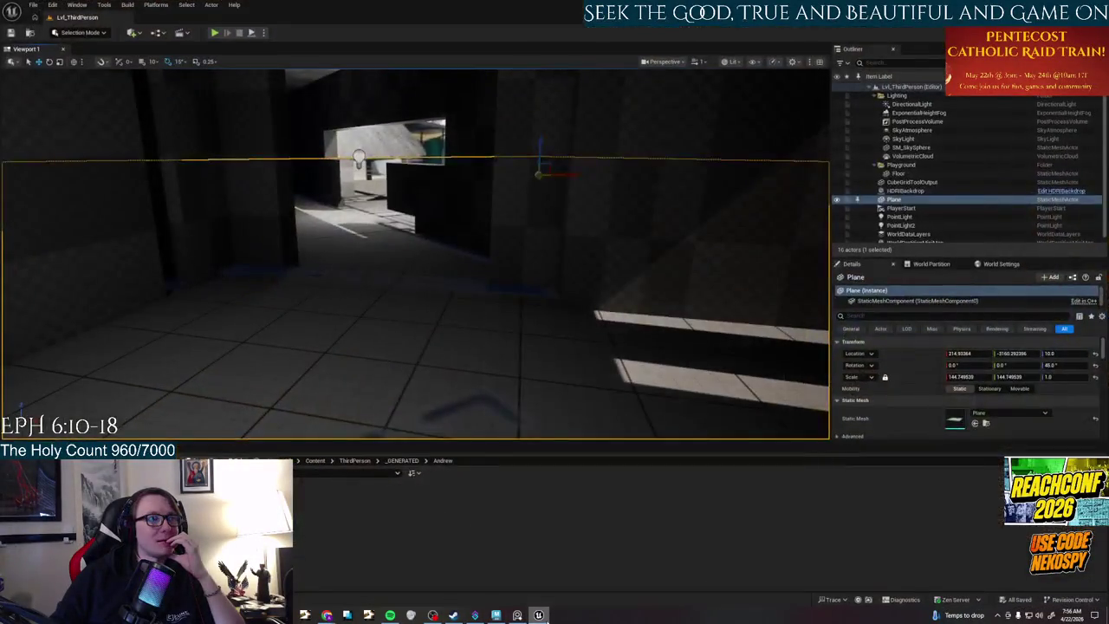
key(alt+Tab)
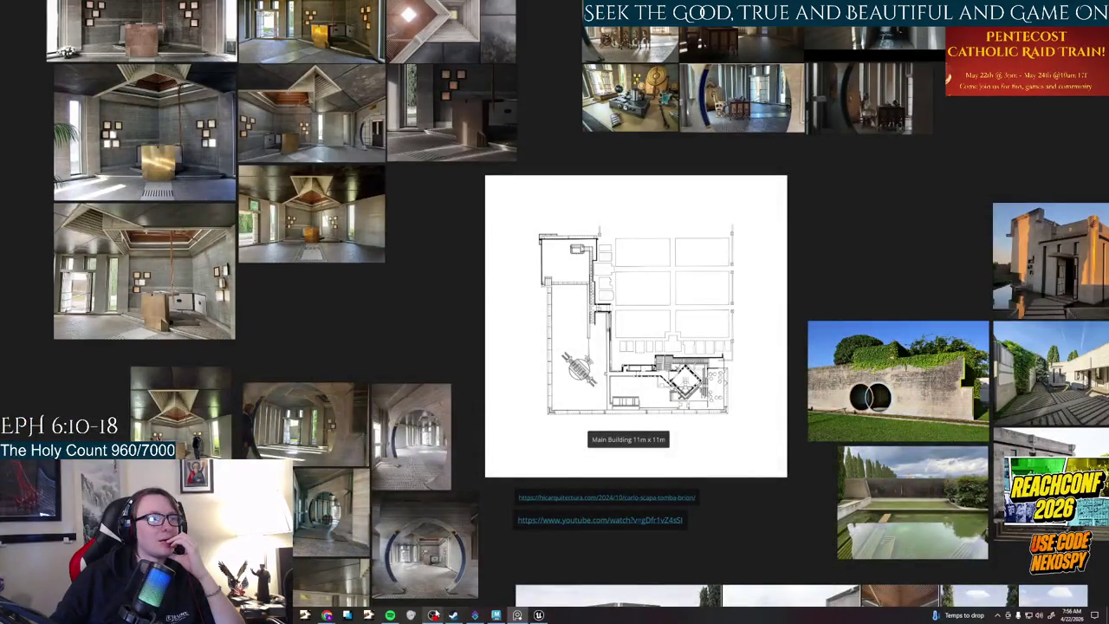
mouse_move(432, 615)
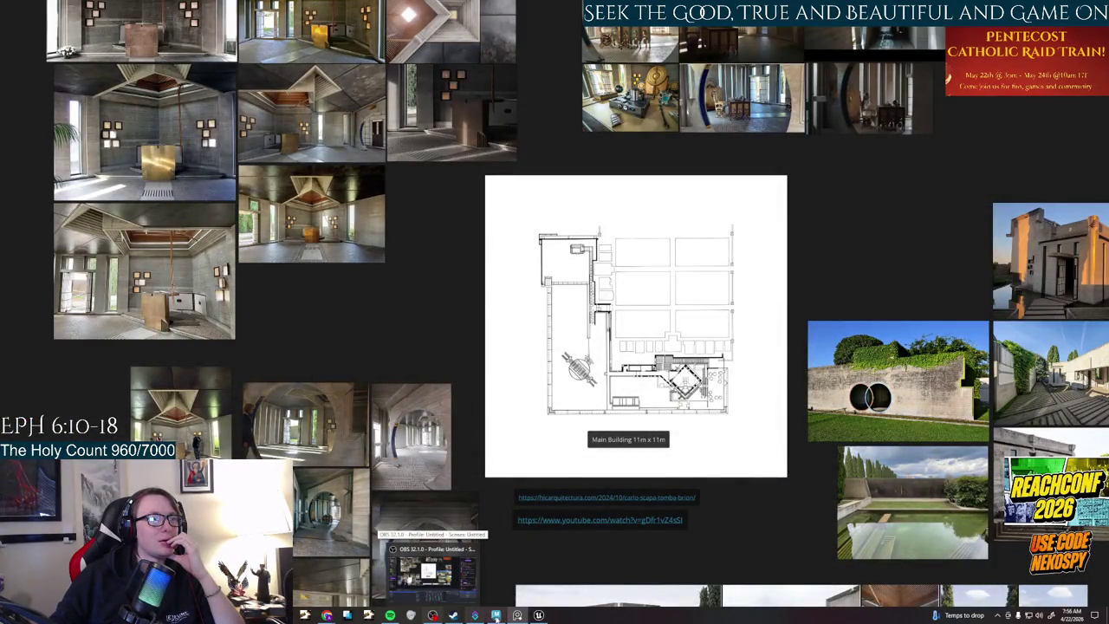
mouse_move(327, 615)
click(364, 577)
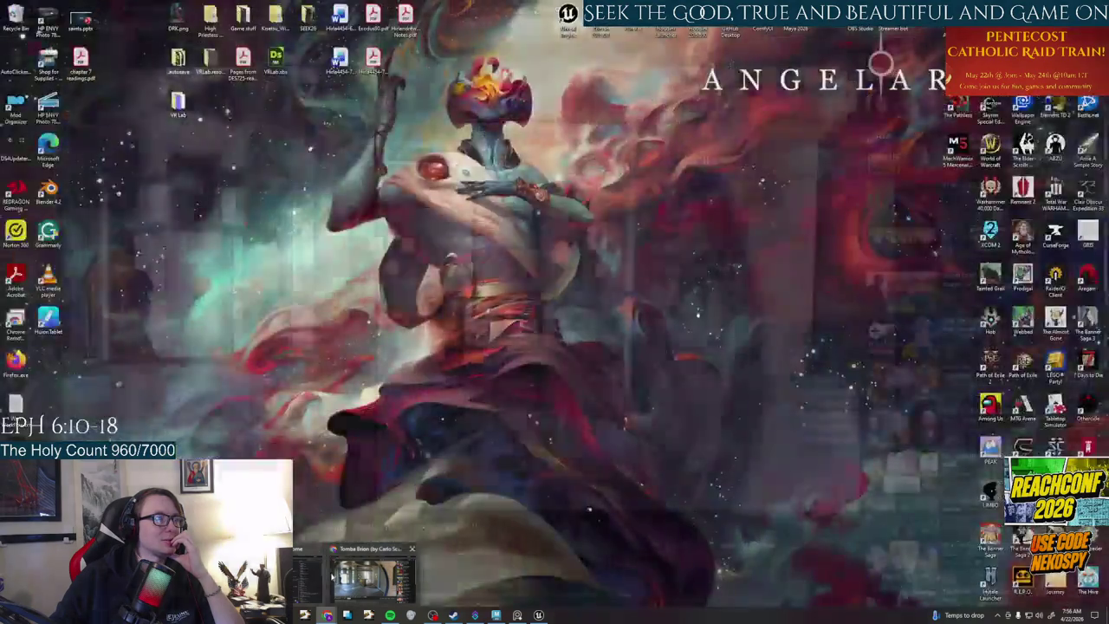
click(241, 8)
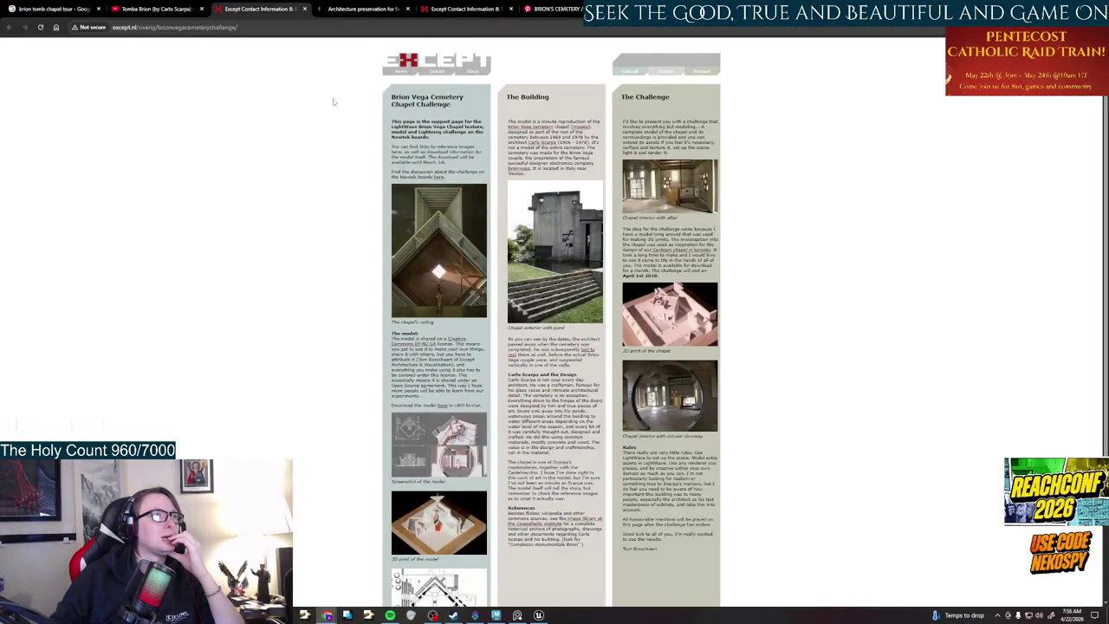
- Return to the Google results and change the search to 'brion tomb chapel size'
click(54, 6)
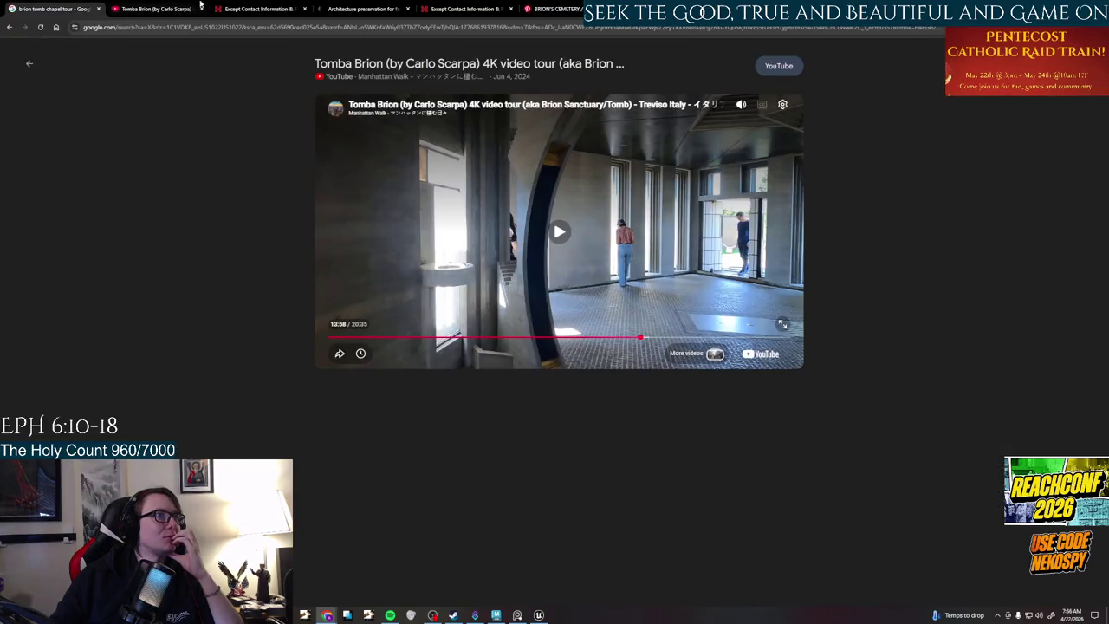
click(10, 28)
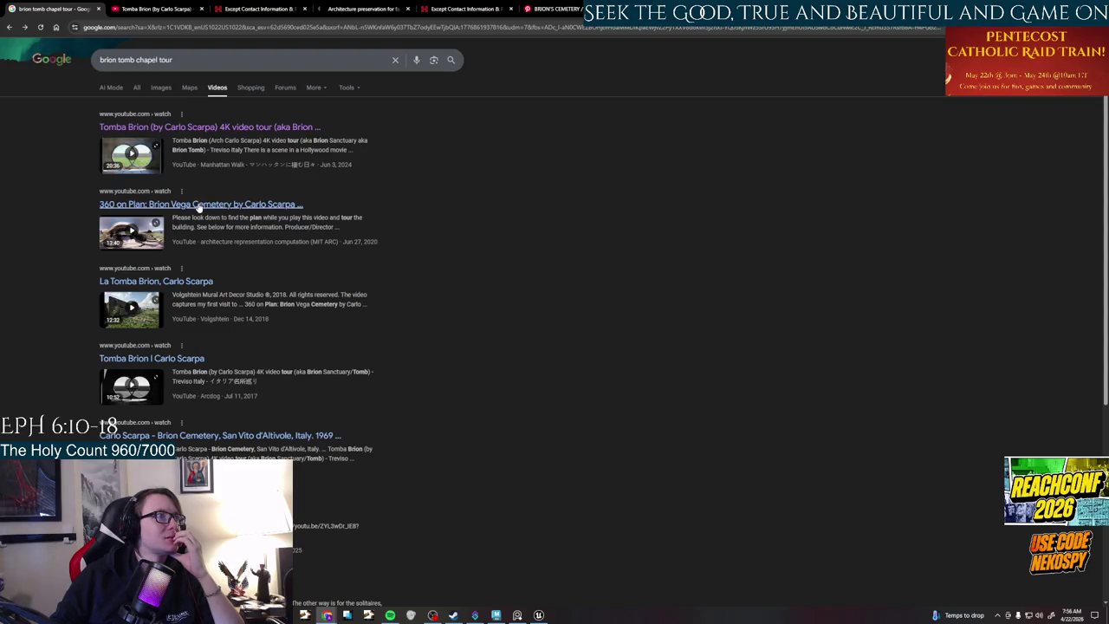
click(162, 88)
click(137, 88)
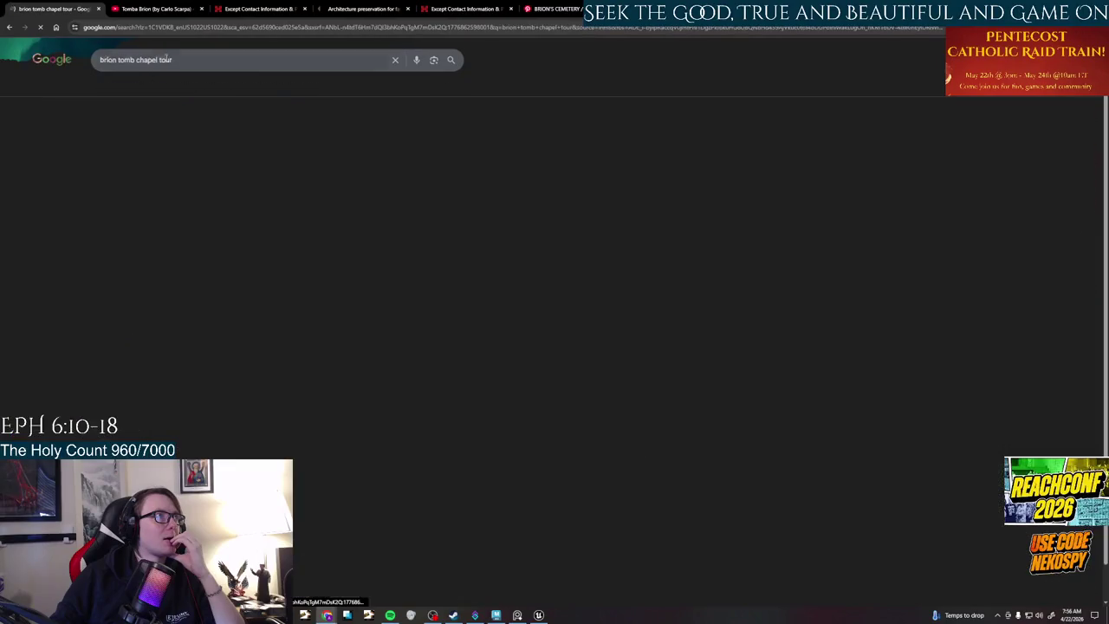
double_click(162, 59)
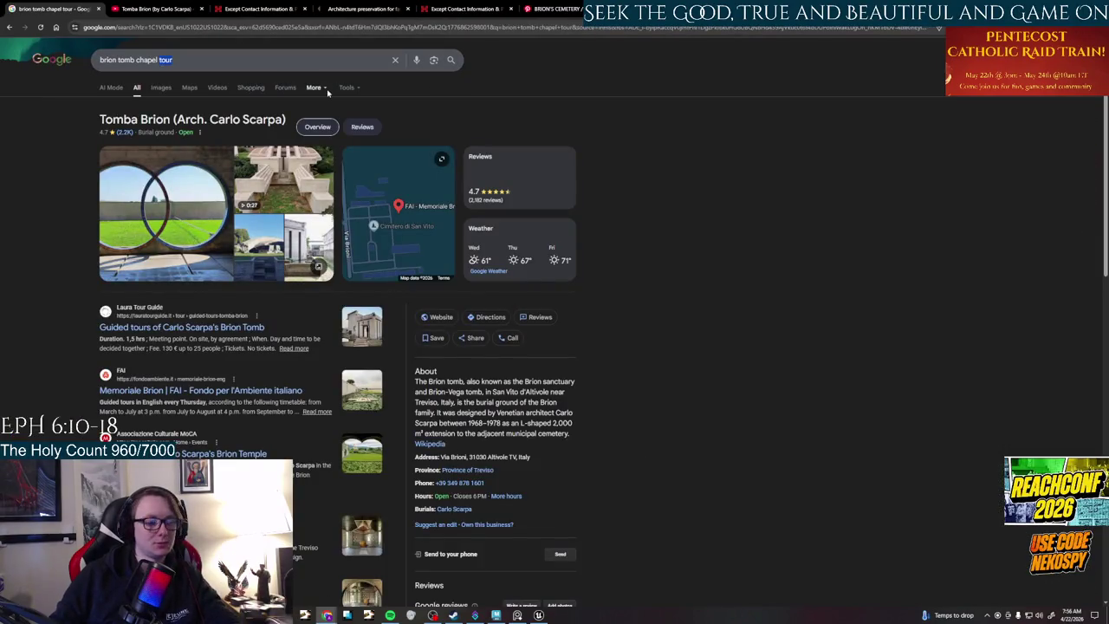
text(size)
key(Return)
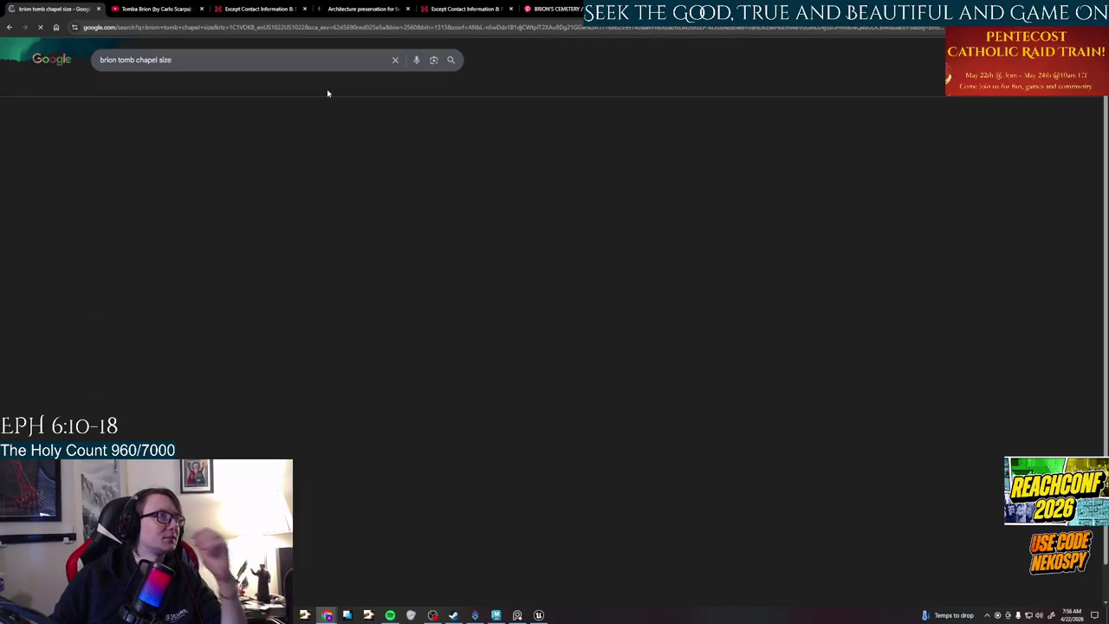
- Read through the Wikipedia article on the Brion tomb
click(122, 318)
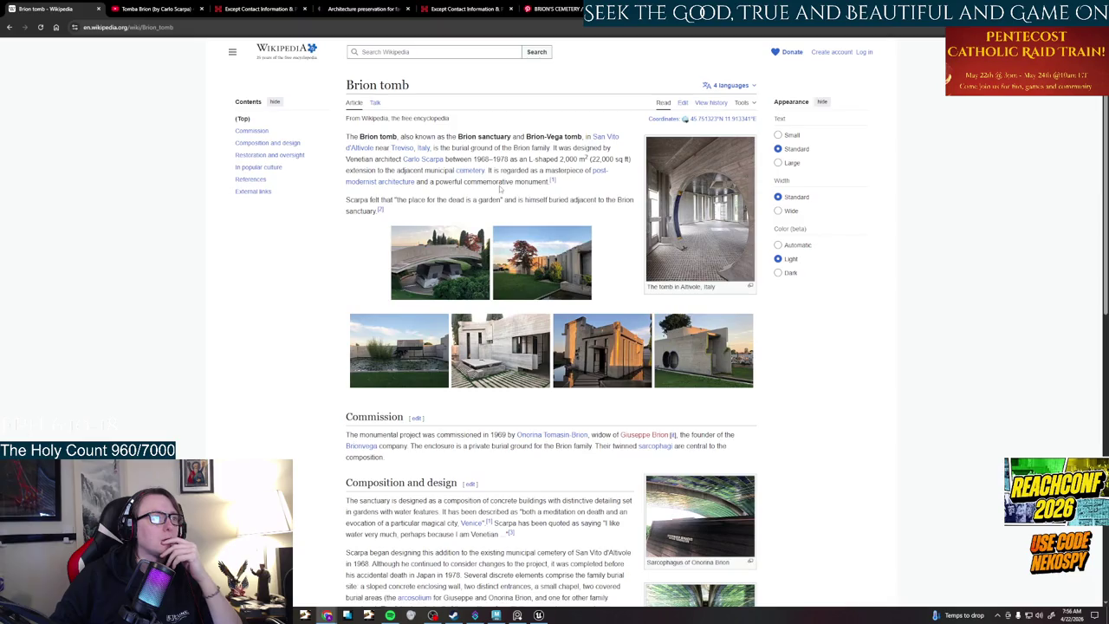
scroll(500, 191, down, 2)
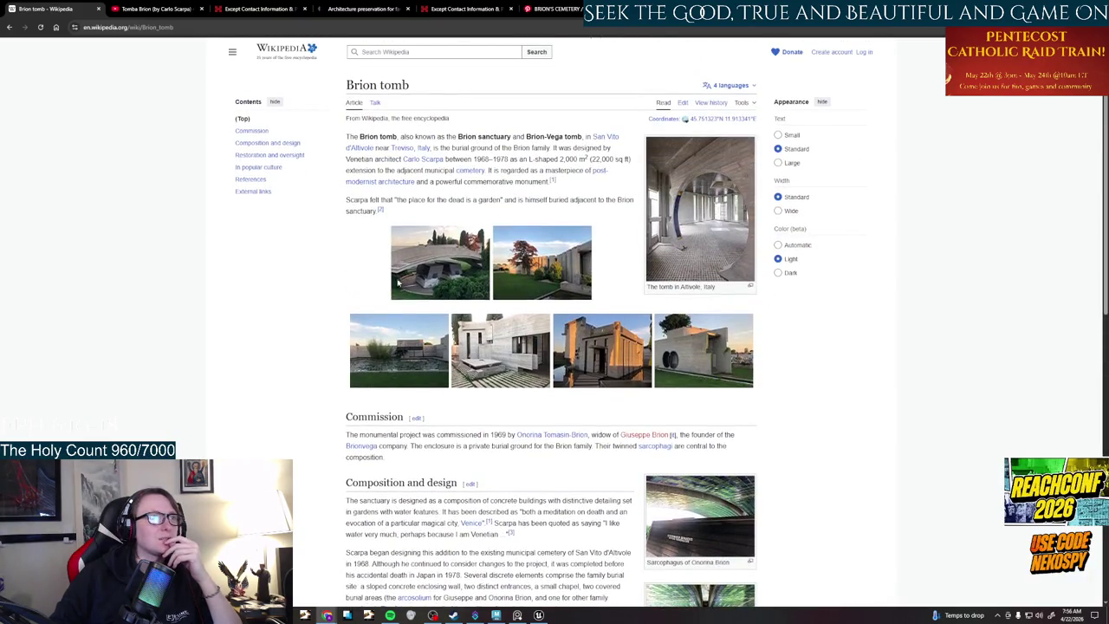
scroll(546, 303, down, 3)
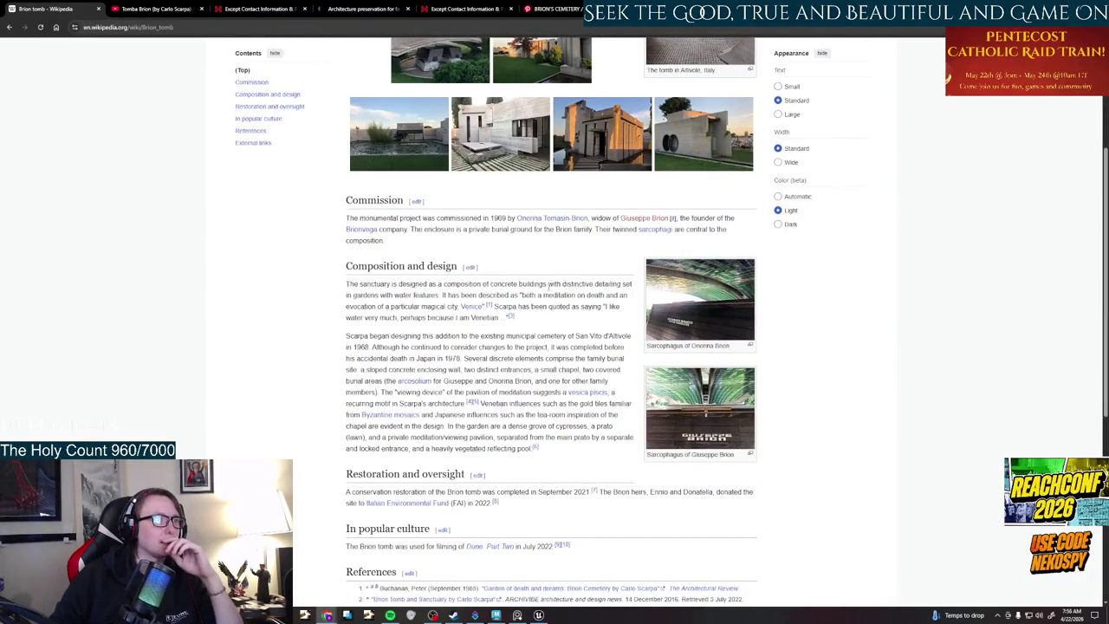
scroll(546, 295, down, 2)
scroll(546, 296, up, 5)
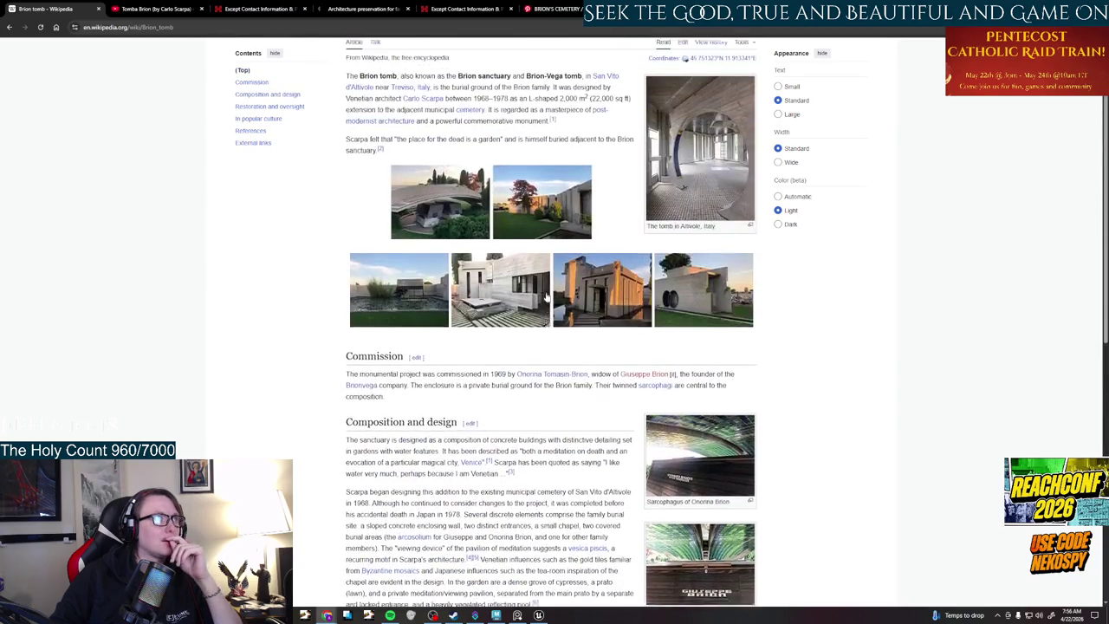
- Go back to the size search results and show its image results
click(10, 28)
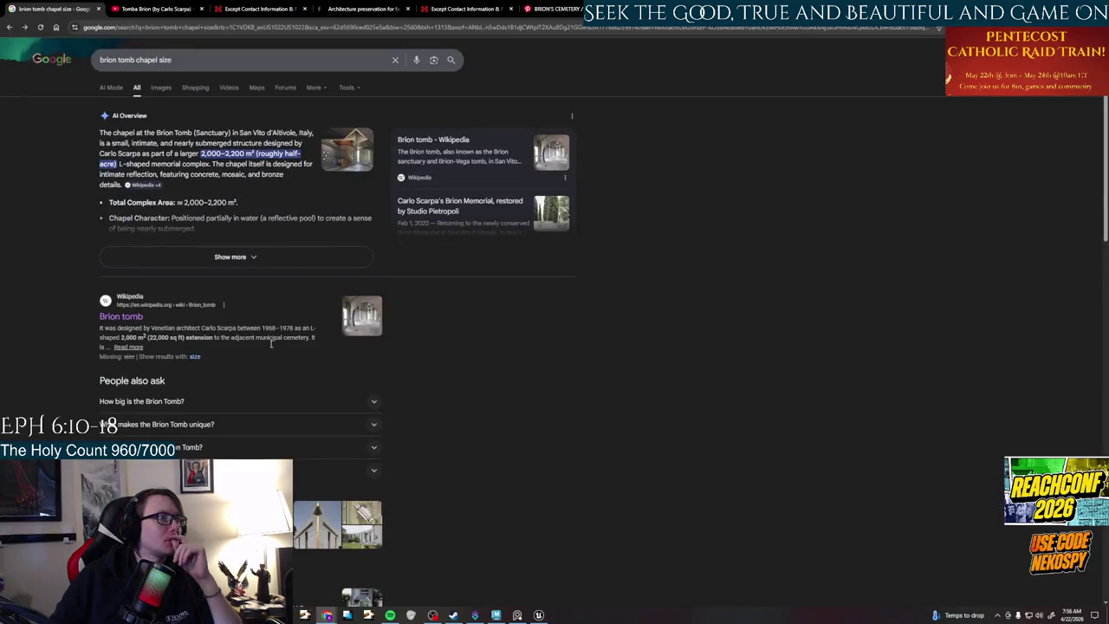
scroll(271, 344, down, 3)
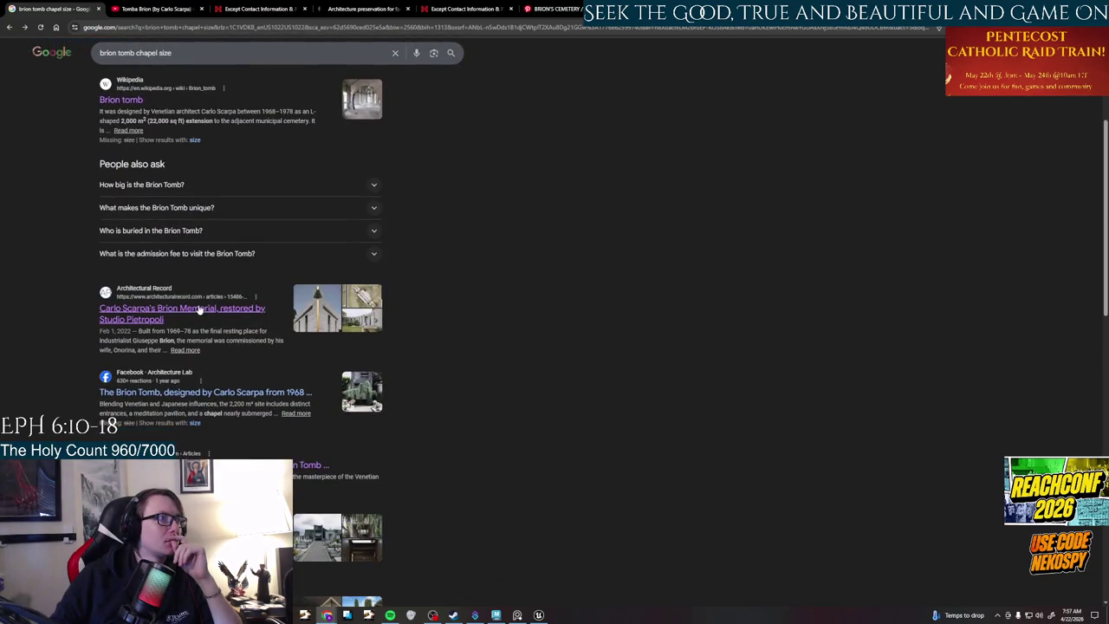
scroll(201, 122, up, 3)
click(161, 87)
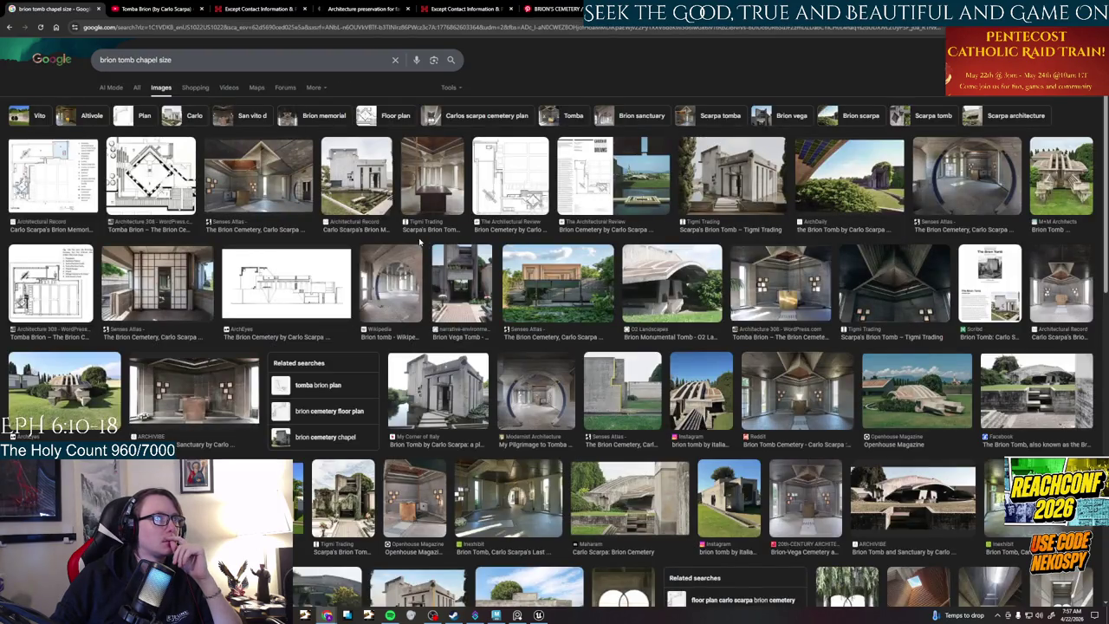
- Search images for 'brion tomb chapel dimensions' and preview the Tomba Brion floor plan
double_click(160, 60)
text(dimen)
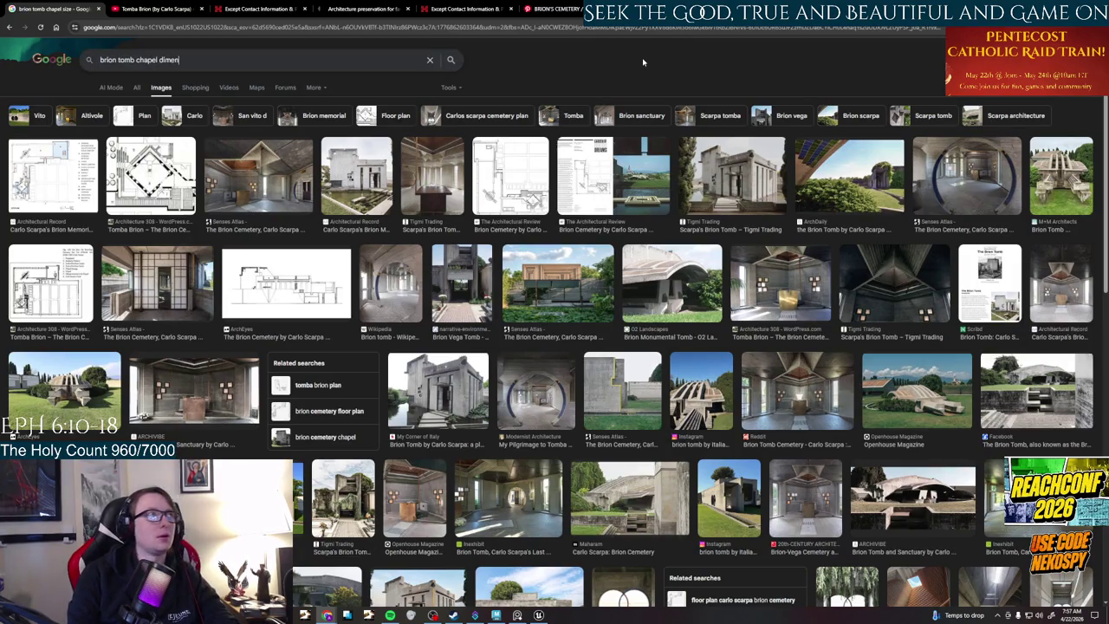
text(sions)
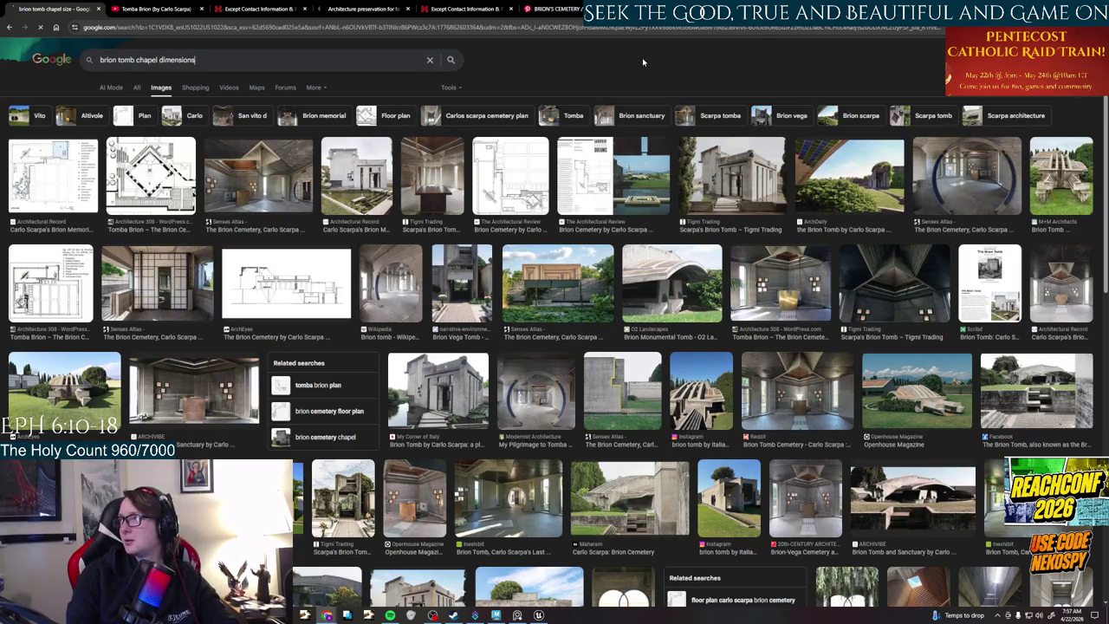
key(Return)
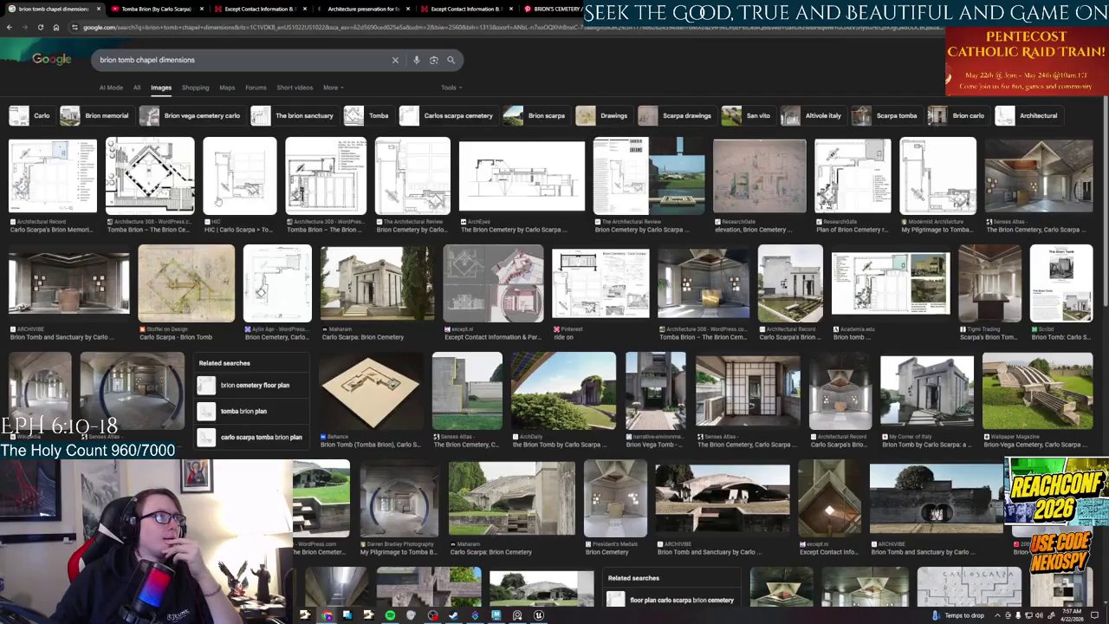
click(152, 173)
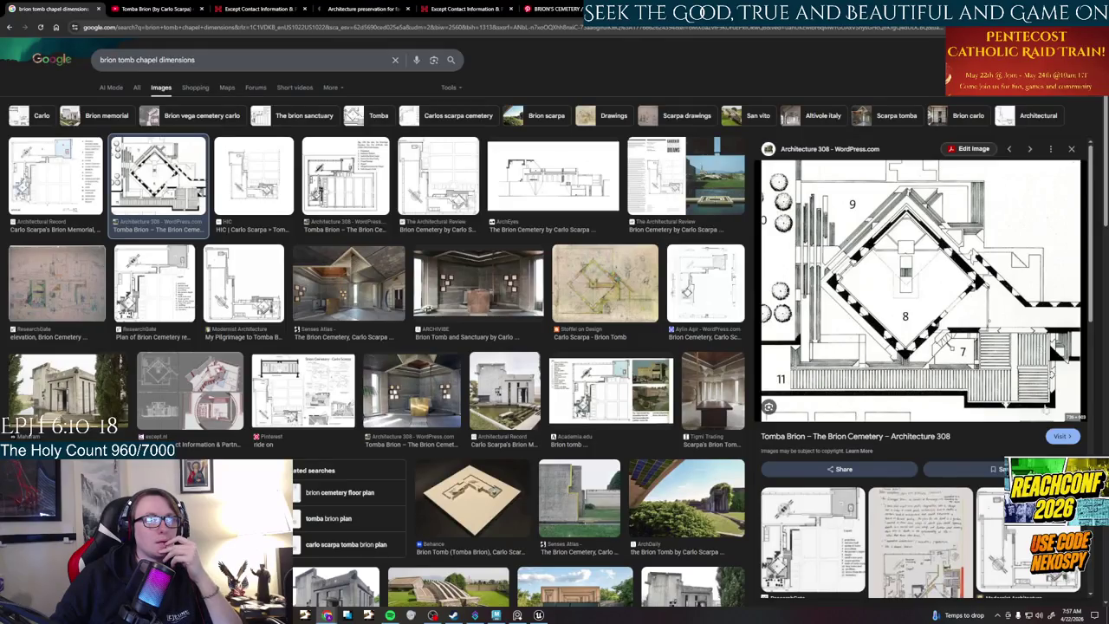
- Browse and close the Tomba Brion plan's source page, then preview Architectural Record's site plan
click(1059, 436)
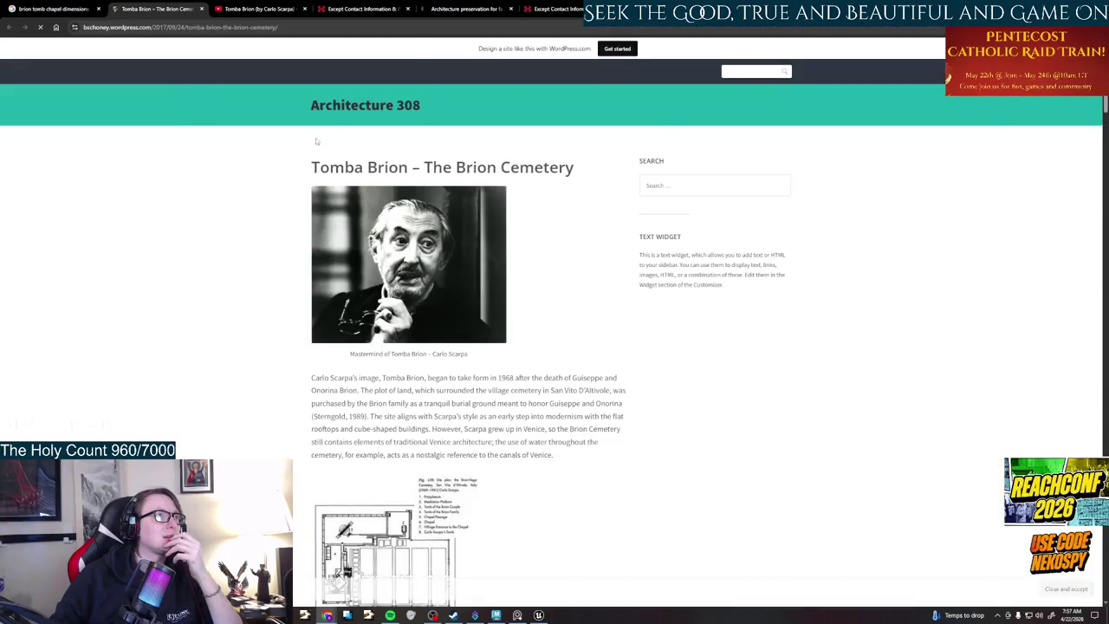
scroll(317, 141, down, 3)
scroll(390, 322, down, 4)
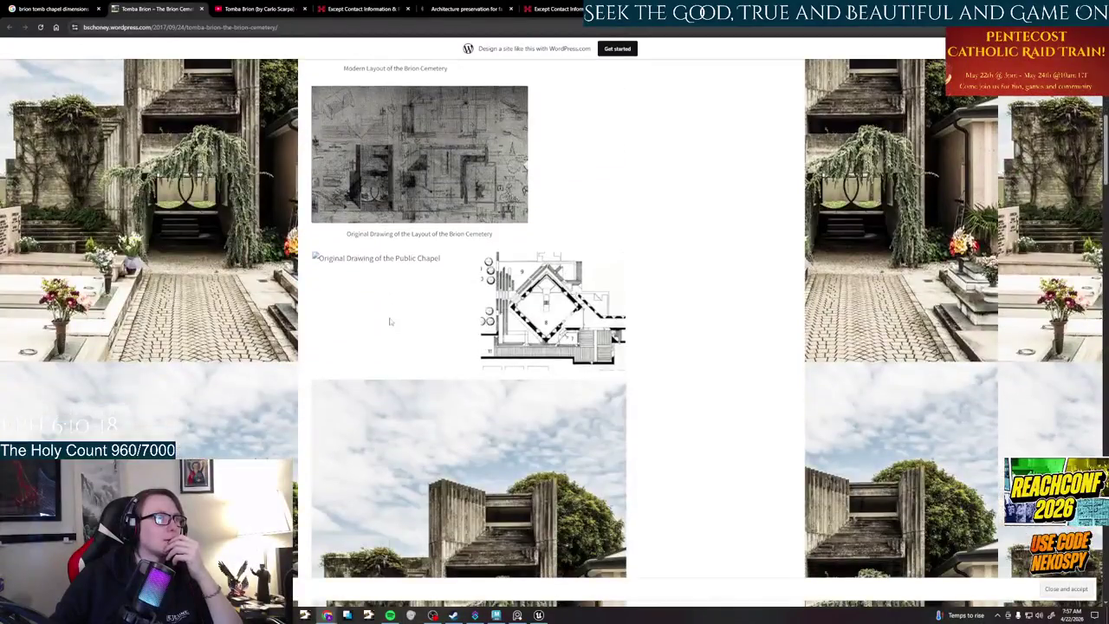
scroll(521, 300, down, 5)
scroll(521, 300, down, 3)
scroll(521, 300, down, 5)
scroll(521, 299, down, 5)
scroll(521, 300, down, 5)
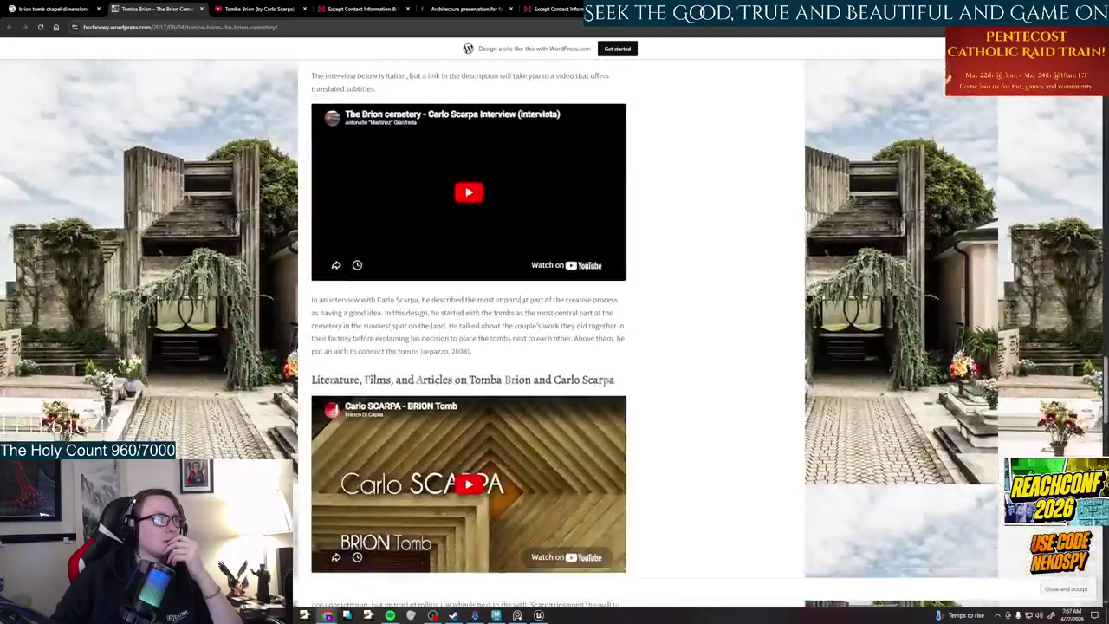
scroll(521, 299, down, 5)
scroll(521, 300, down, 3)
scroll(521, 300, down, 5)
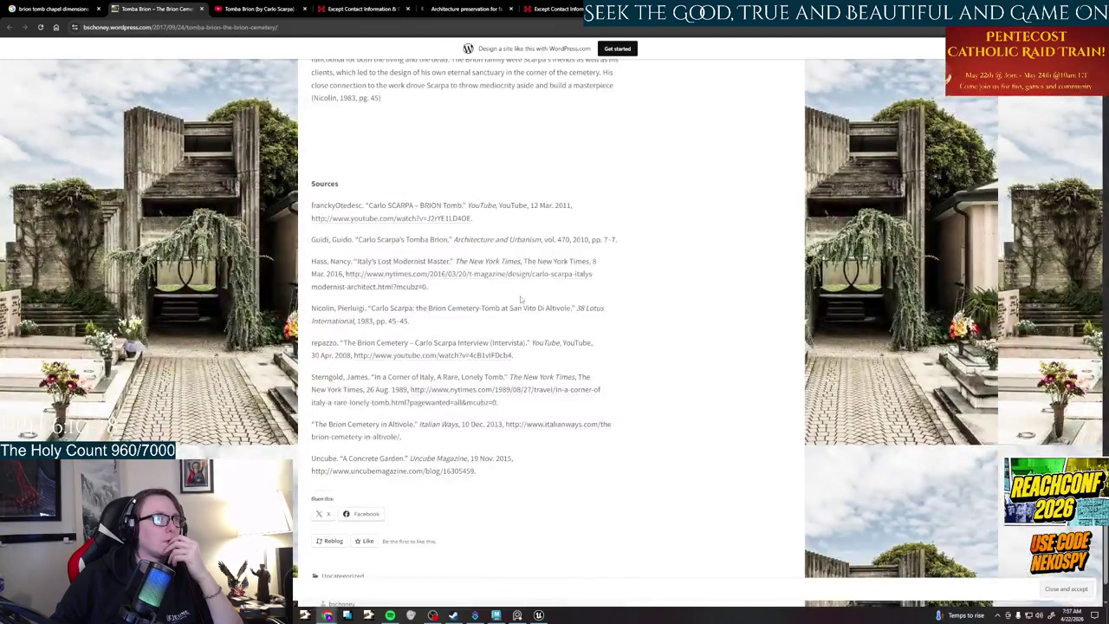
scroll(521, 300, up, 5)
scroll(521, 300, up, 4)
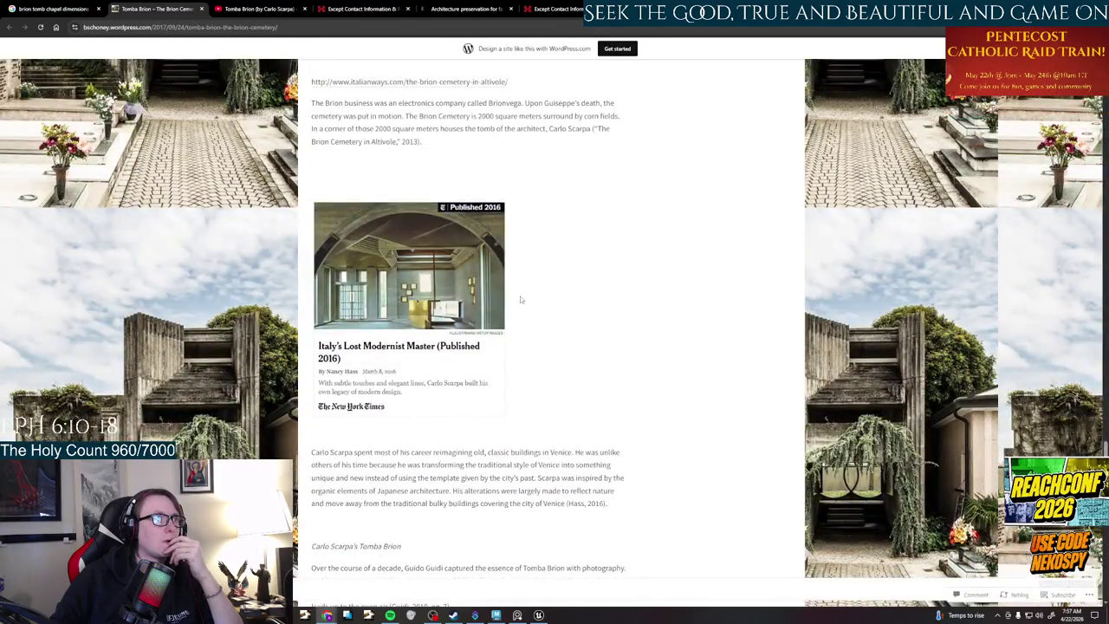
scroll(521, 299, up, 4)
scroll(520, 300, up, 4)
scroll(521, 299, up, 3)
scroll(521, 300, up, 3)
scroll(520, 300, up, 3)
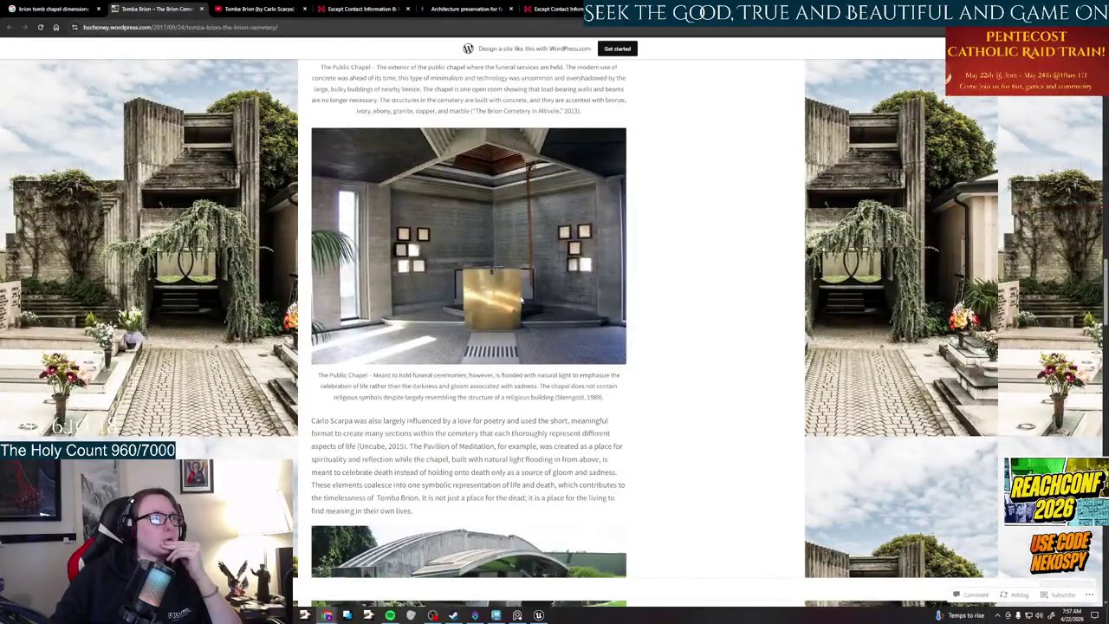
scroll(521, 299, up, 1)
scroll(521, 300, up, 2)
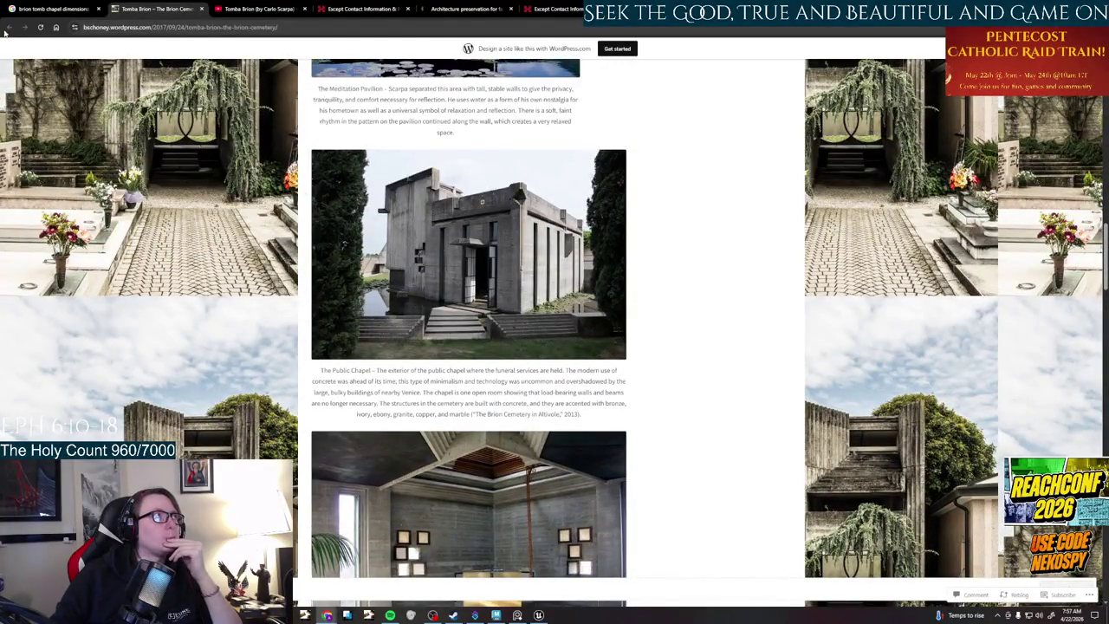
middle_click(156, 9)
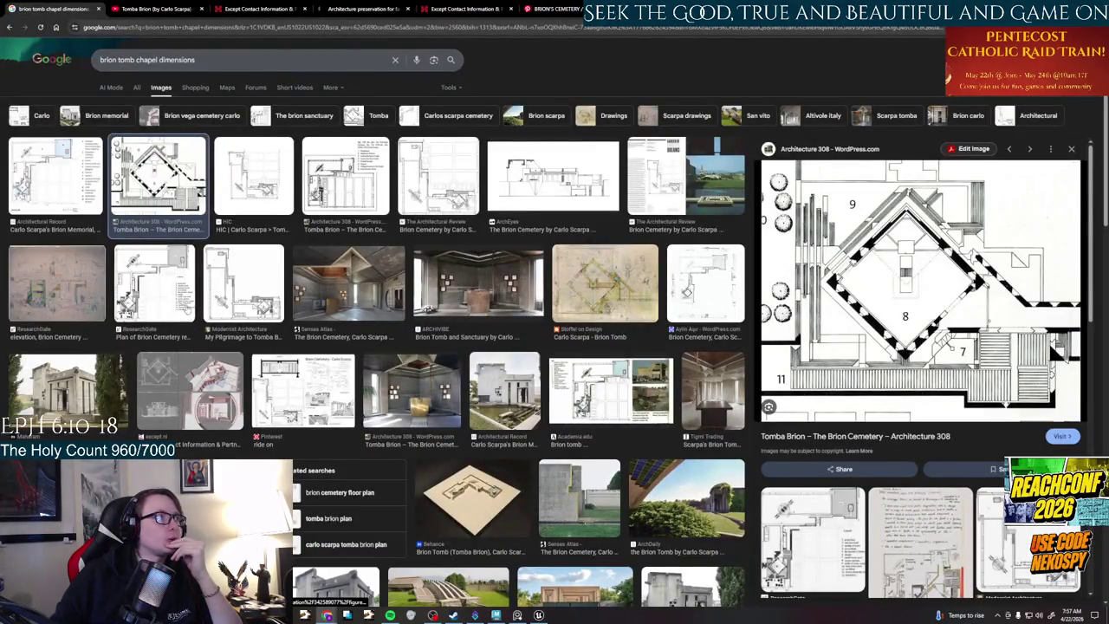
click(56, 178)
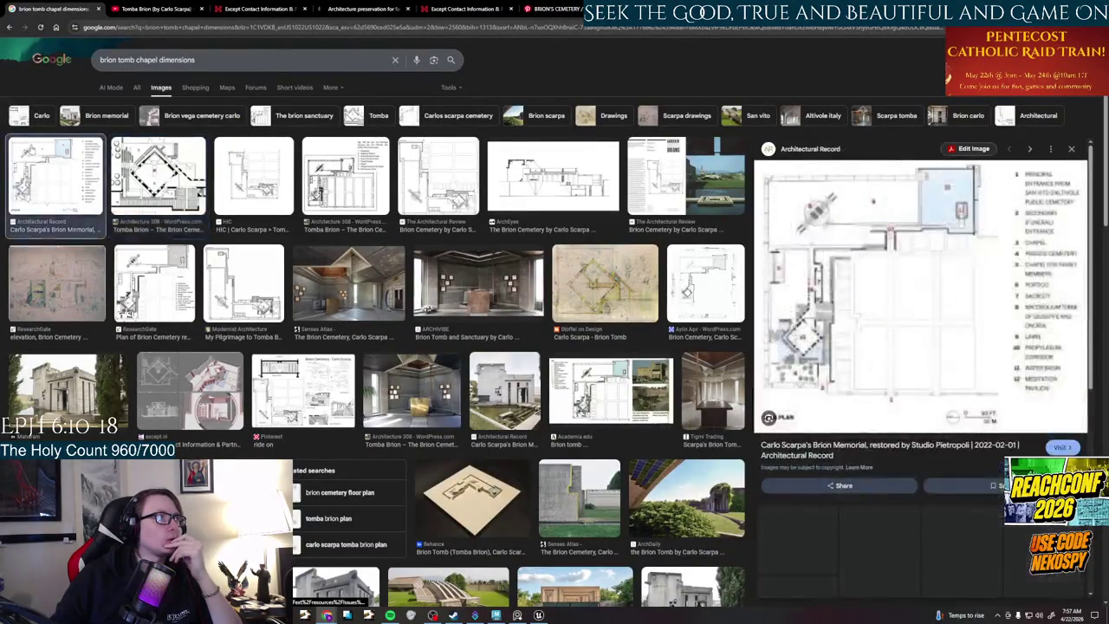
- Look through the Architectural Record Brion Memorial article and its enlarged photo
click(885, 344)
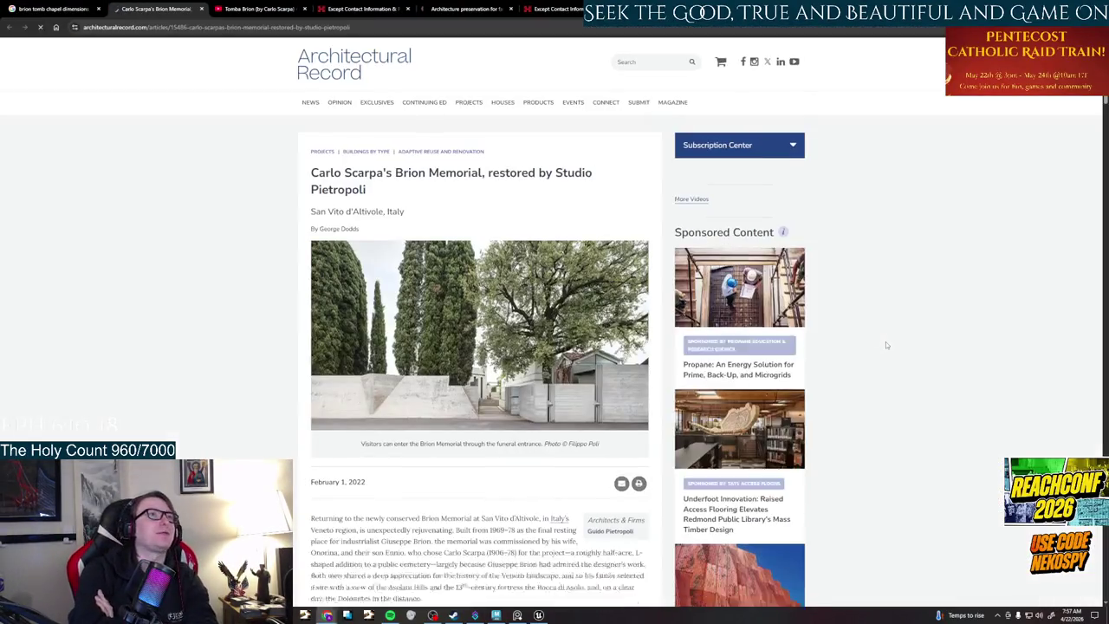
scroll(886, 341, down, 5)
scroll(885, 341, down, 10)
click(595, 312)
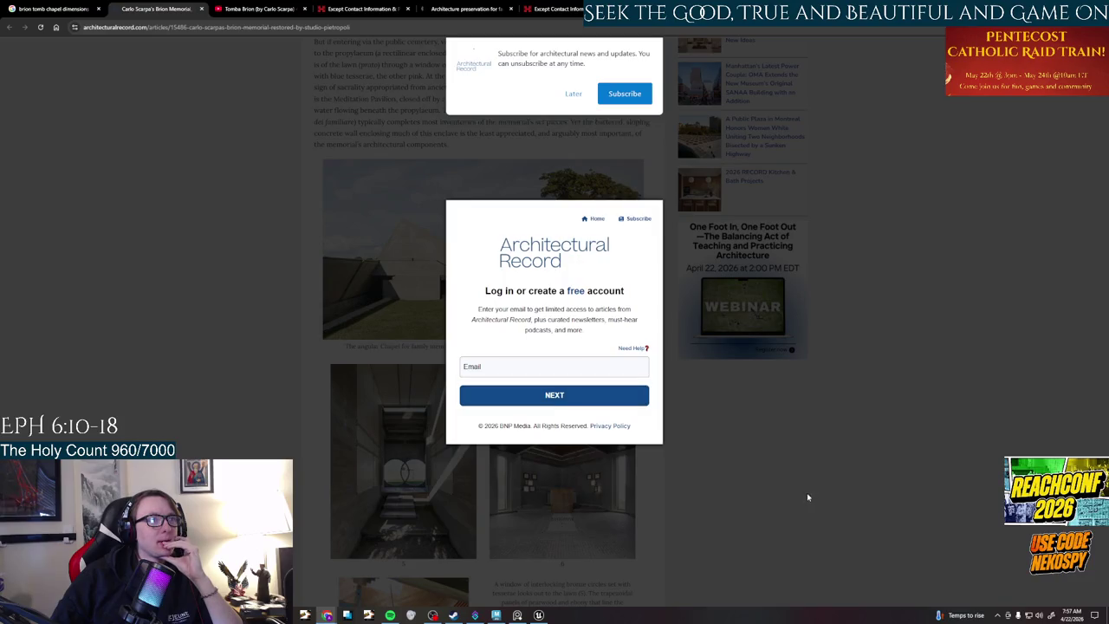
click(201, 8)
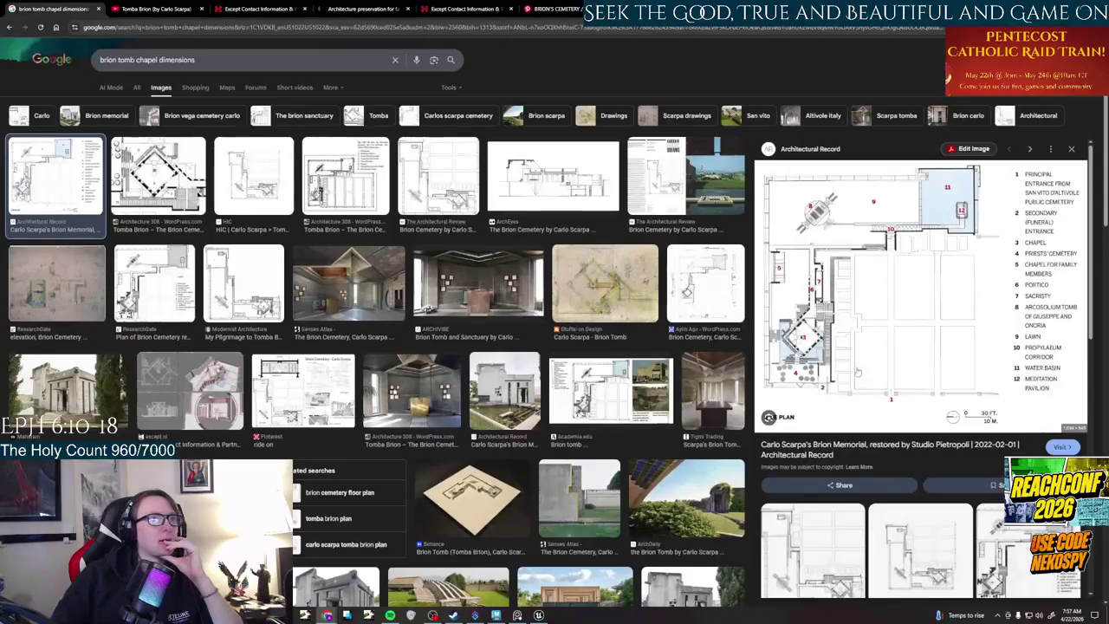
- Open the Brion-Memorial-20.jpg site plan image in its own tab
right_click(877, 328)
click(947, 457)
click(151, 12)
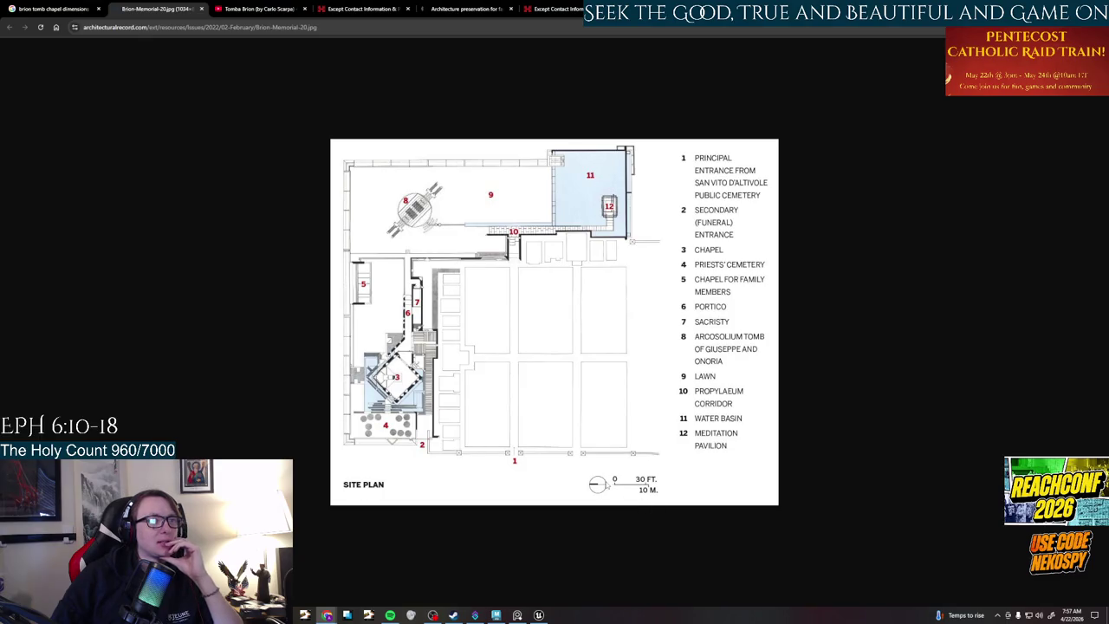
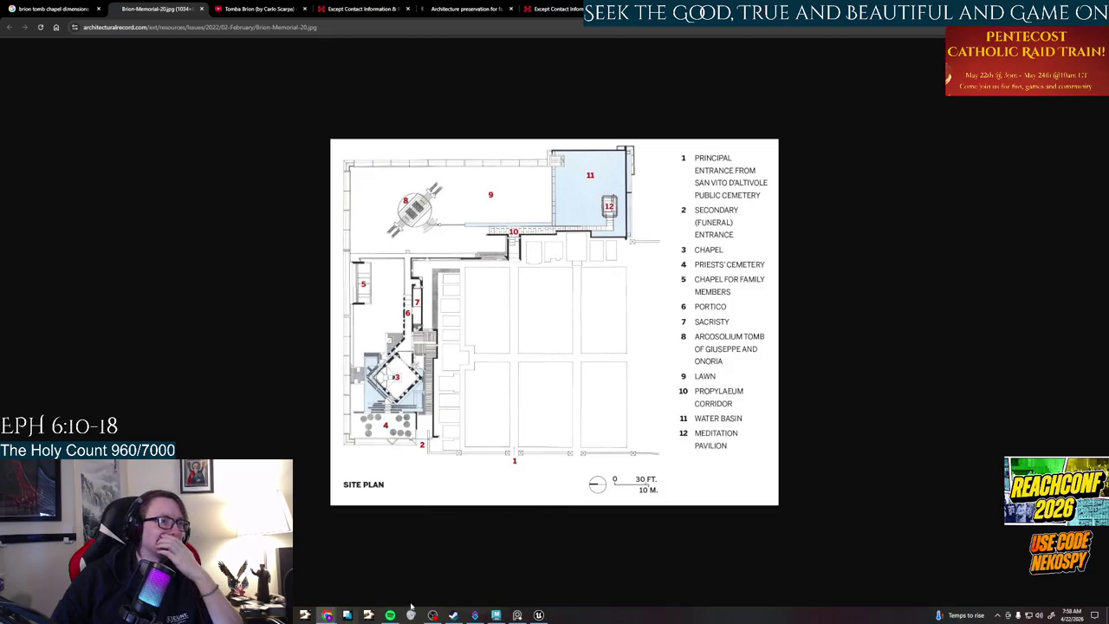
- Glance at the Maya wall scene, then switch to the PureRef board of Brion reference photos
click(495, 615)
alt+drag(665, 390, 649, 408)
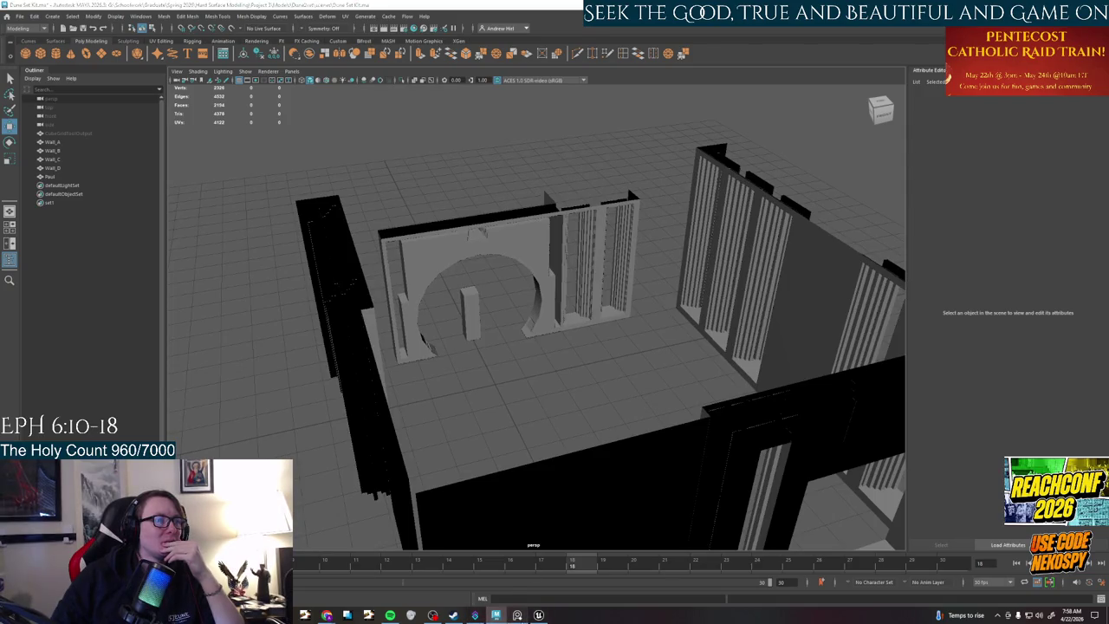
click(516, 616)
middle_drag(424, 371, 519, 128)
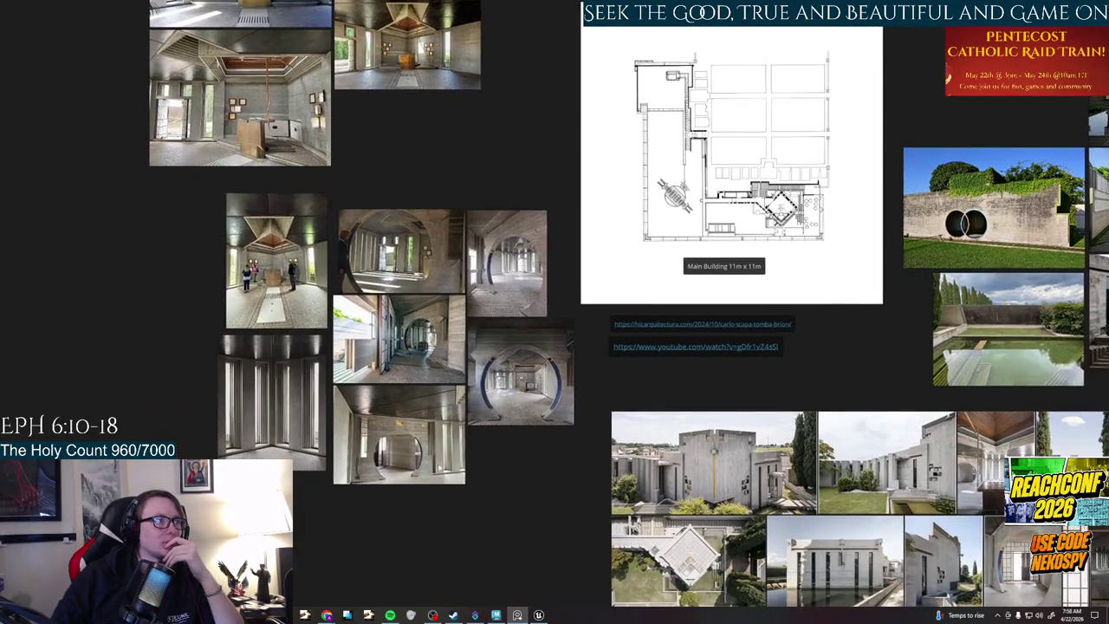
- Pan the board past the cemetery exterior and chapel interior photos, selecting the second chapel photo
scroll(478, 472, down, 1)
scroll(477, 473, up, 3)
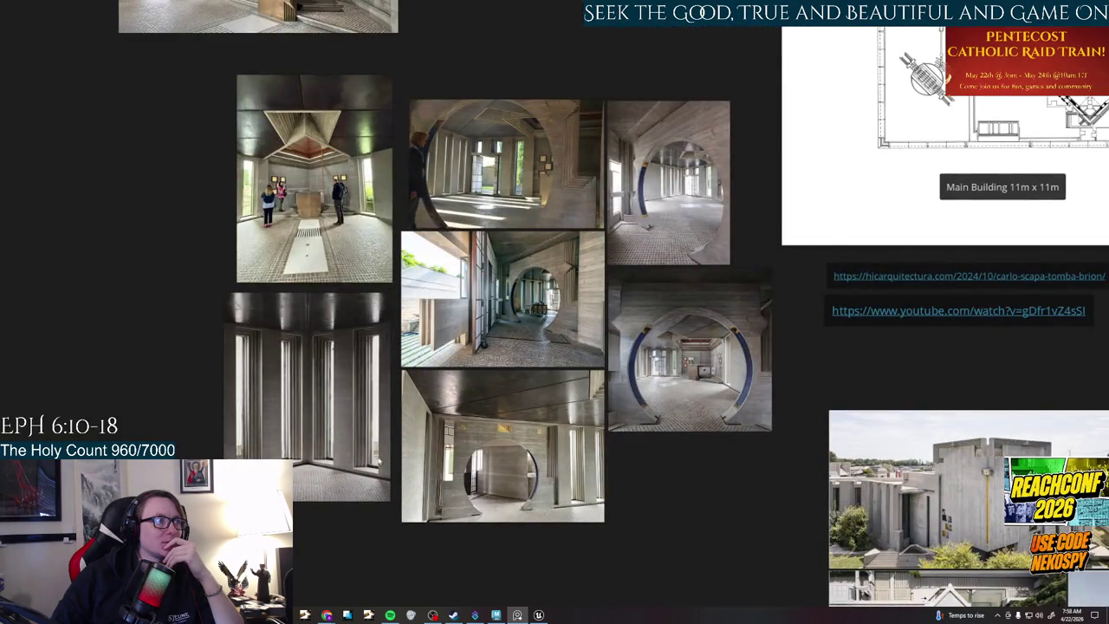
scroll(652, 518, down, 1)
middle_drag(641, 511, 350, 418)
scroll(350, 418, up, 1)
scroll(350, 418, down, 1)
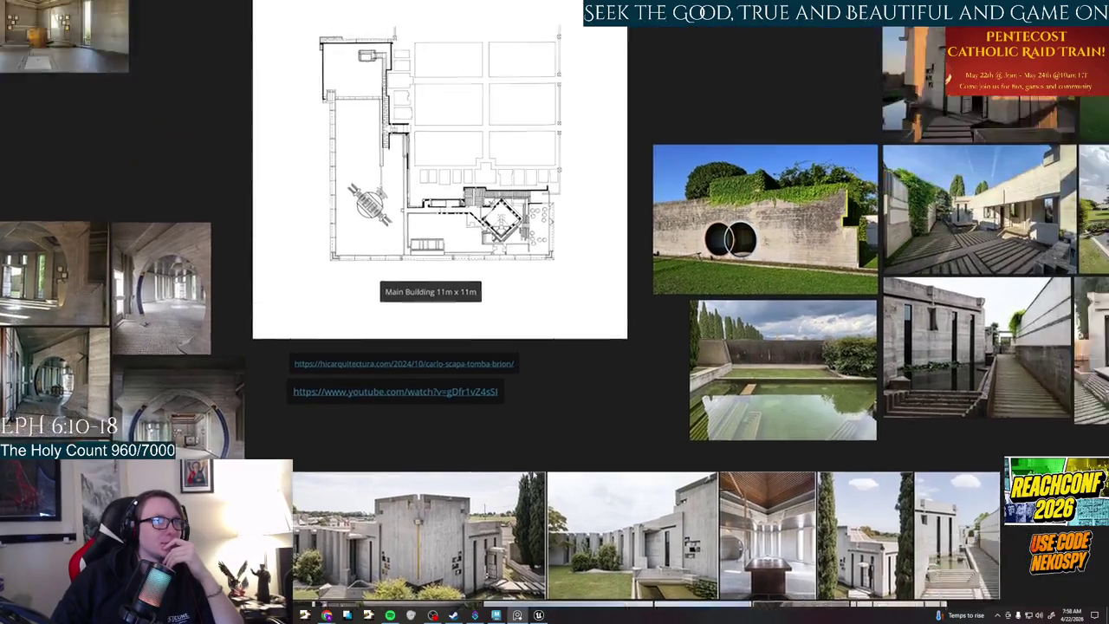
middle_drag(719, 265, 671, 574)
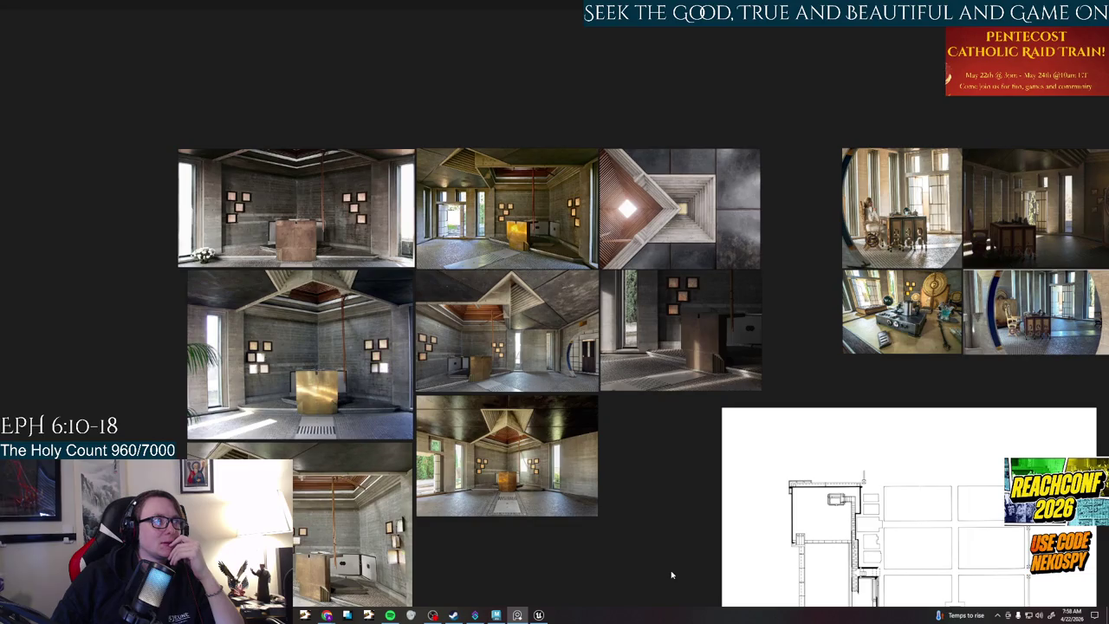
middle_drag(671, 574, 741, 570)
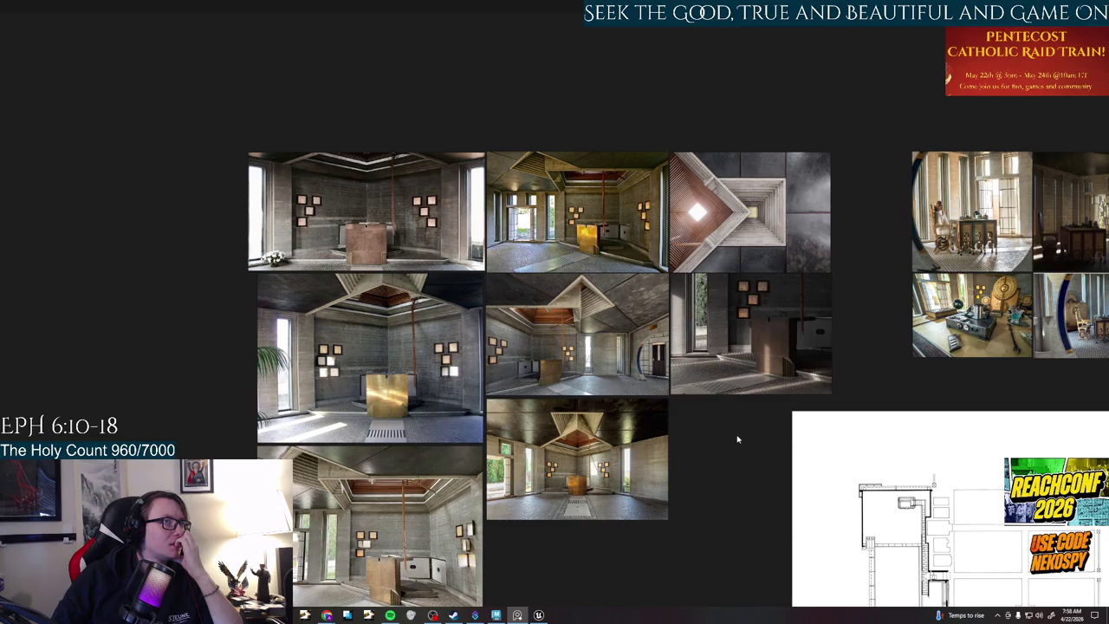
click(597, 205)
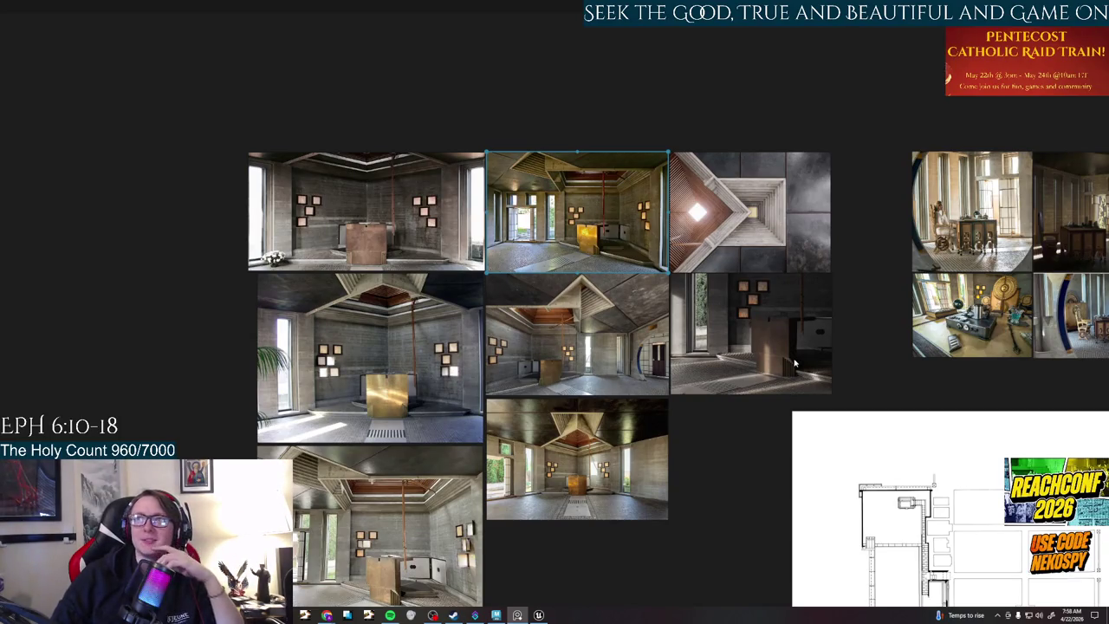
- Scroll through the remaining reference photos, then return to the Maya wall scene
scroll(793, 371, right, 5)
scroll(719, 329, down, 5)
scroll(644, 293, down, 3)
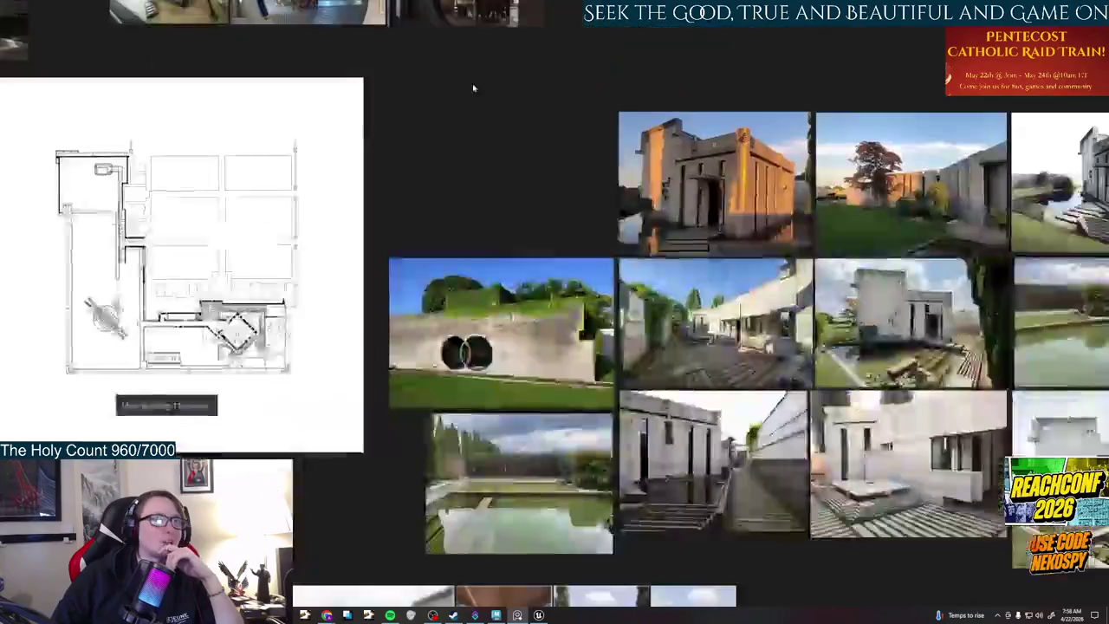
scroll(830, 583, down, 3)
scroll(867, 538, down, 5)
scroll(965, 448, left, 3)
scroll(780, 477, left, 5)
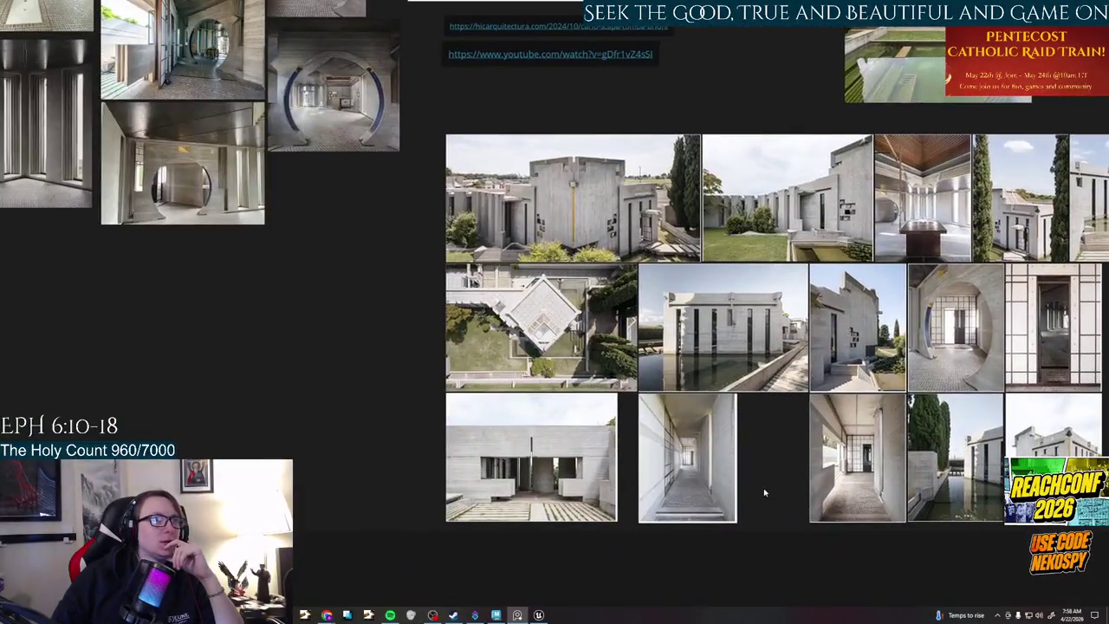
scroll(540, 486, up, 3)
scroll(540, 485, left, 3)
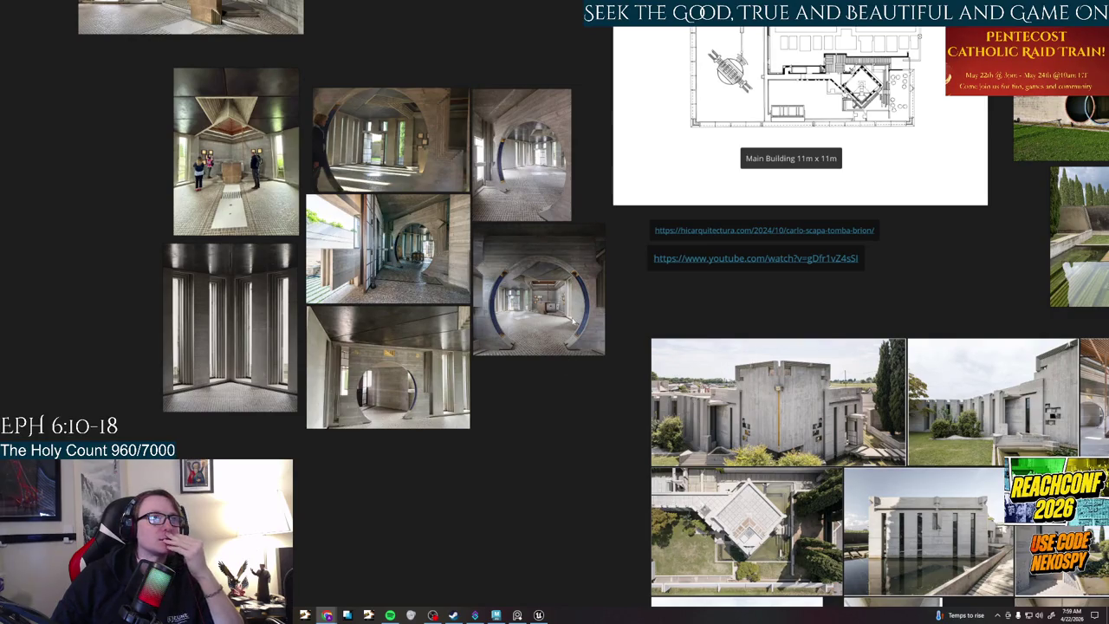
click(496, 615)
scroll(594, 327, up, 3)
scroll(595, 327, up, 2)
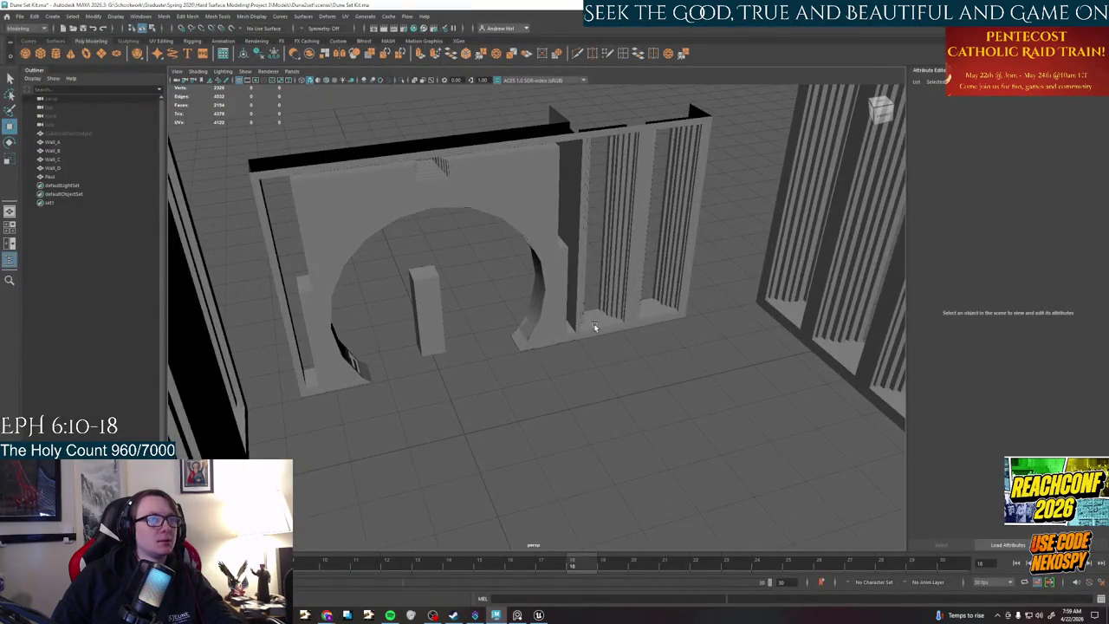
- Select Wall_A and enter 0.75 as its X scale in the transform attributes
alt+drag(550, 385, 718, 186)
click(718, 186)
scroll(719, 186, down, 5)
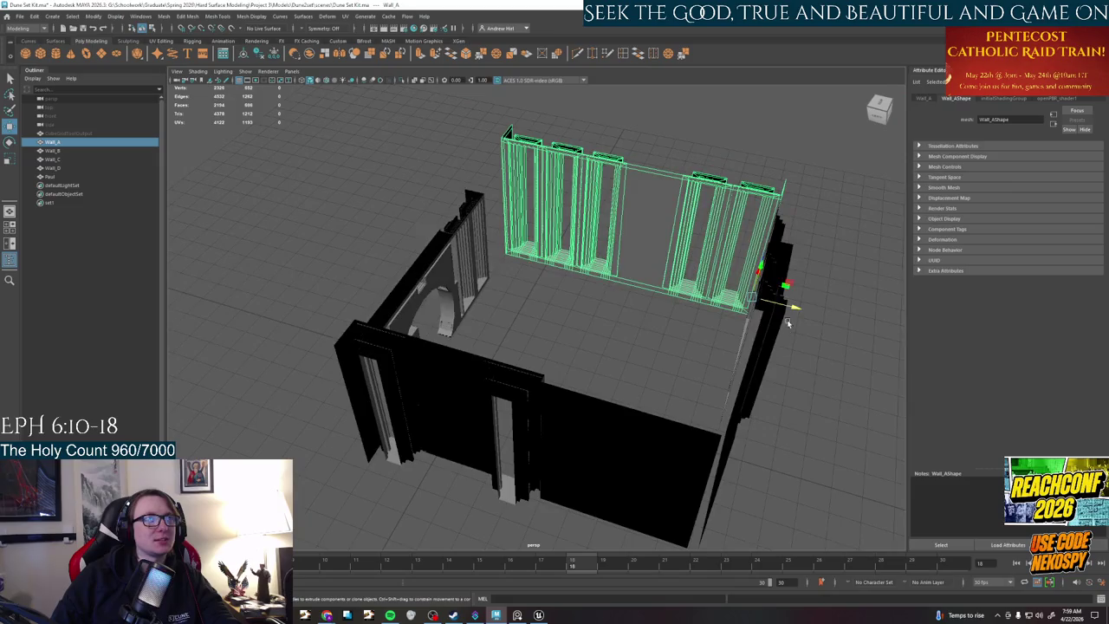
click(922, 98)
click(985, 176)
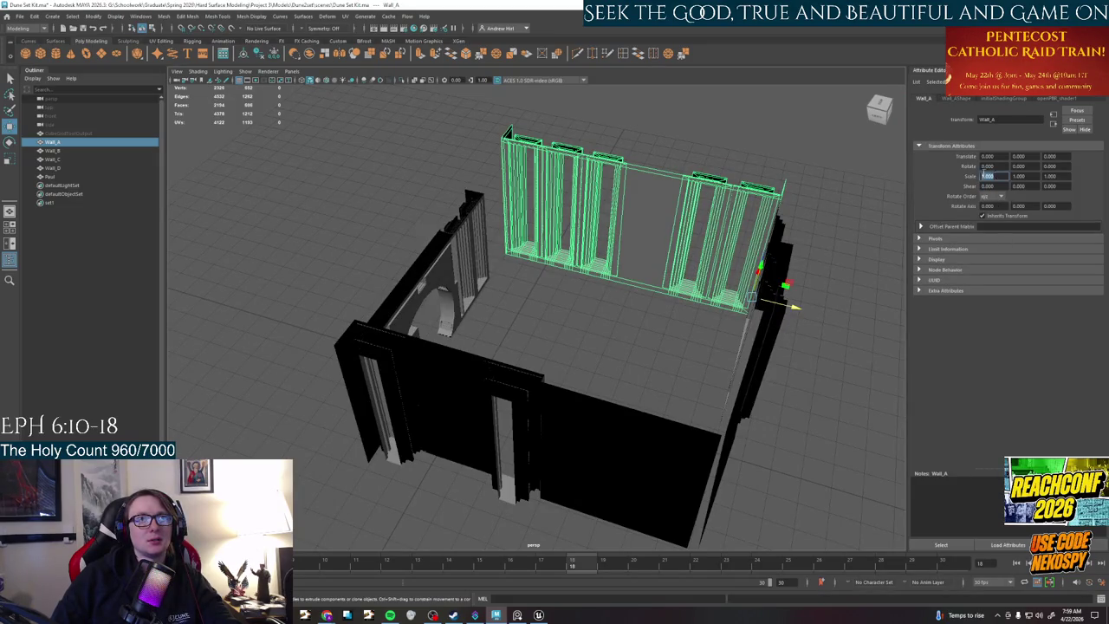
text(0.75)
key(Tab)
text(75)
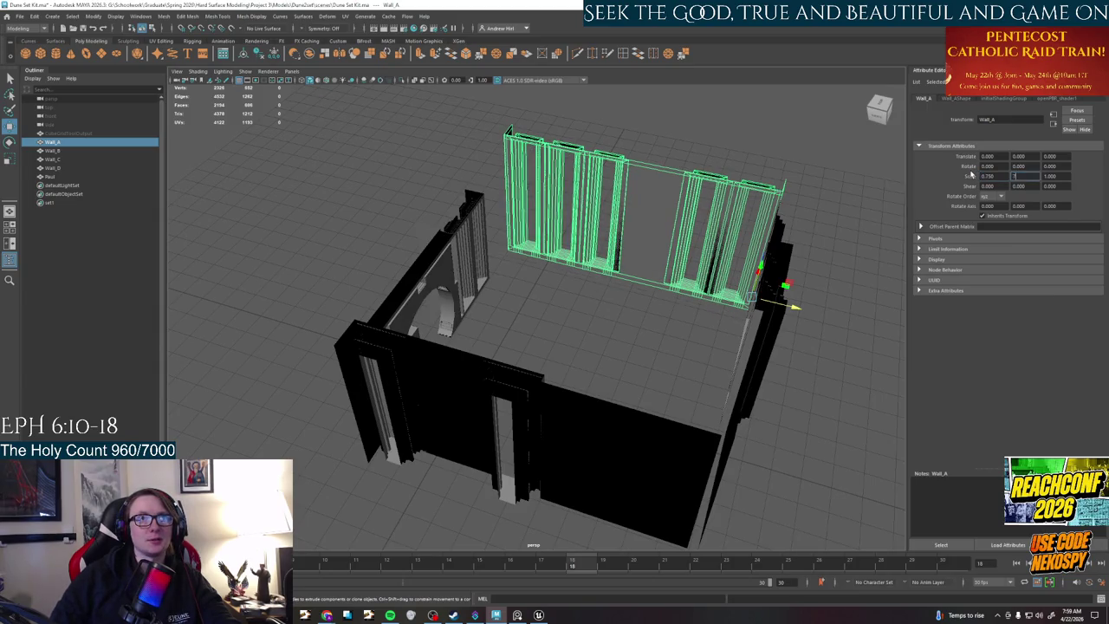
key(Tab)
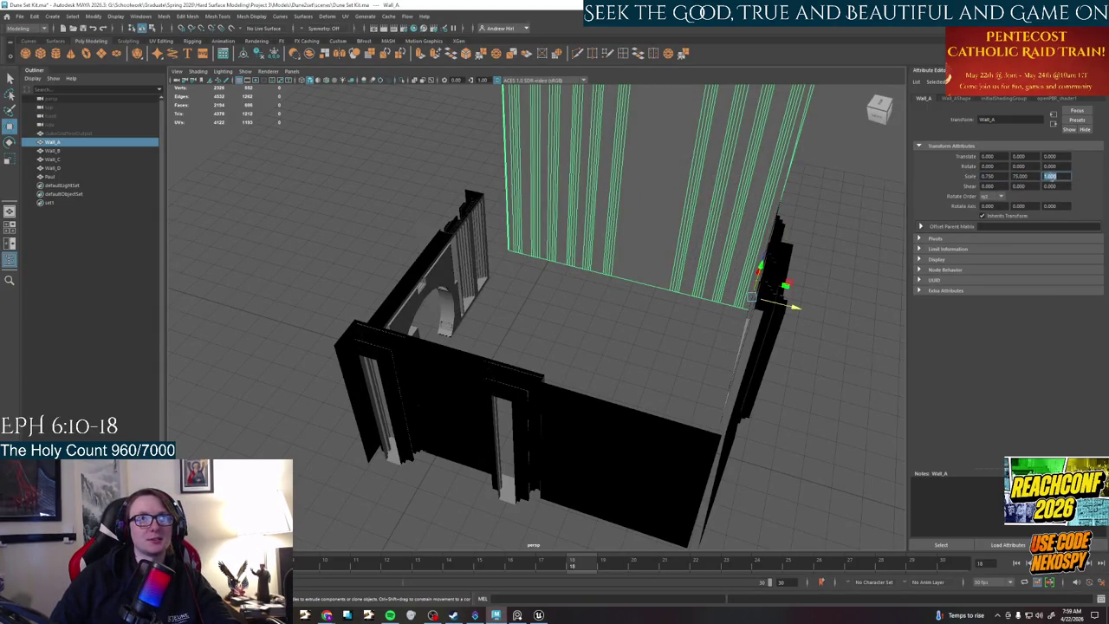
- Fix the mistyped Y scale, accept the autosave prompt, and set Y and Z scale to 0.75
click(1032, 176)
text(1)
key(Num_Lock)
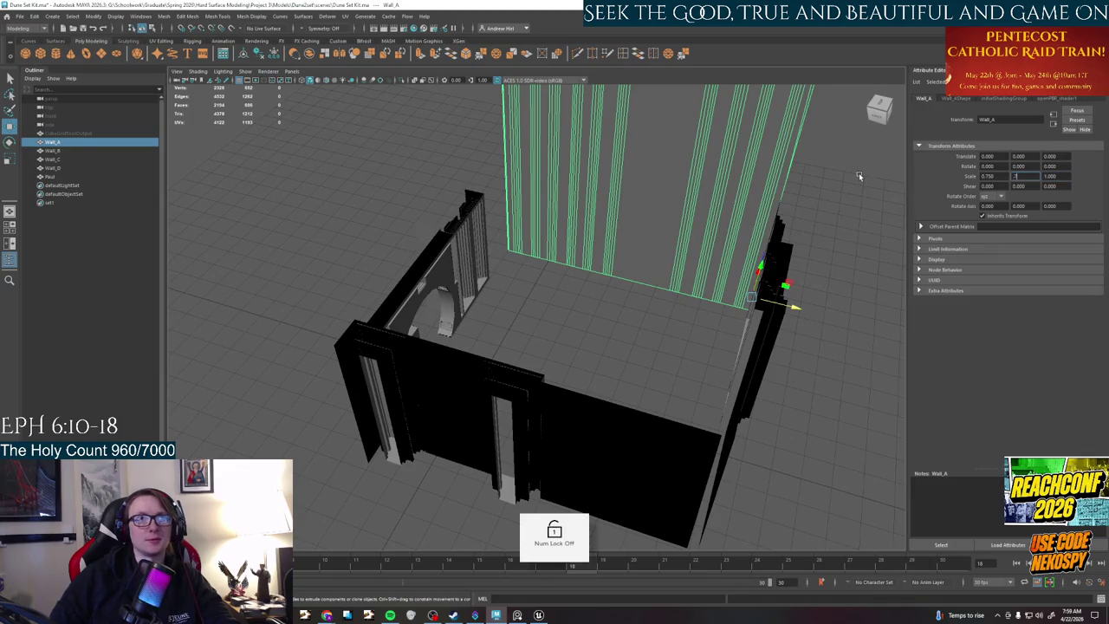
key(Return)
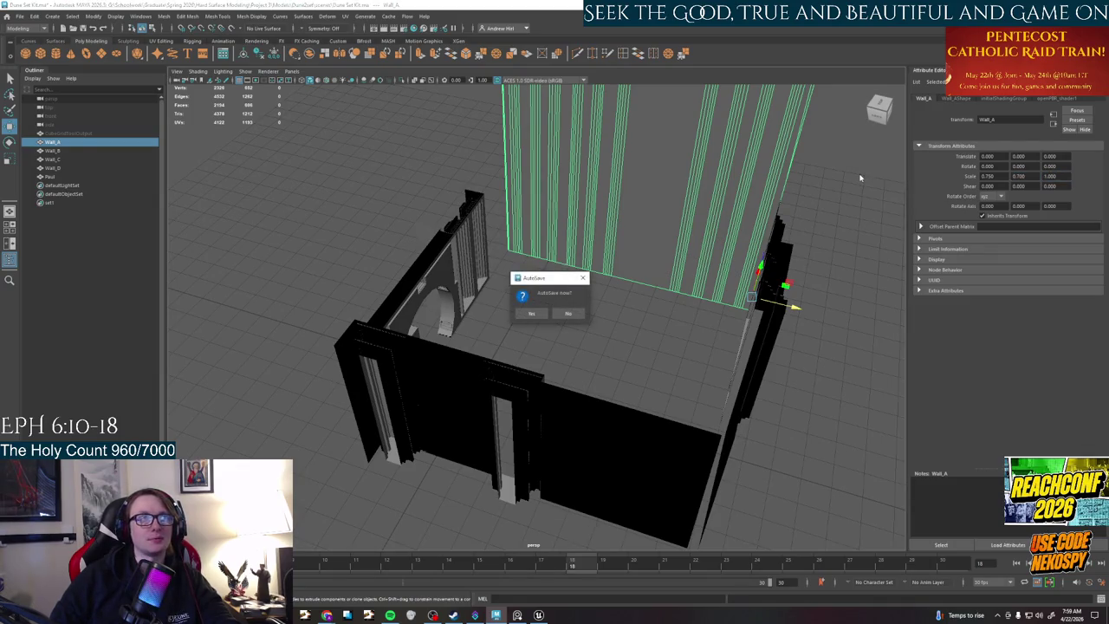
key(Num_Lock)
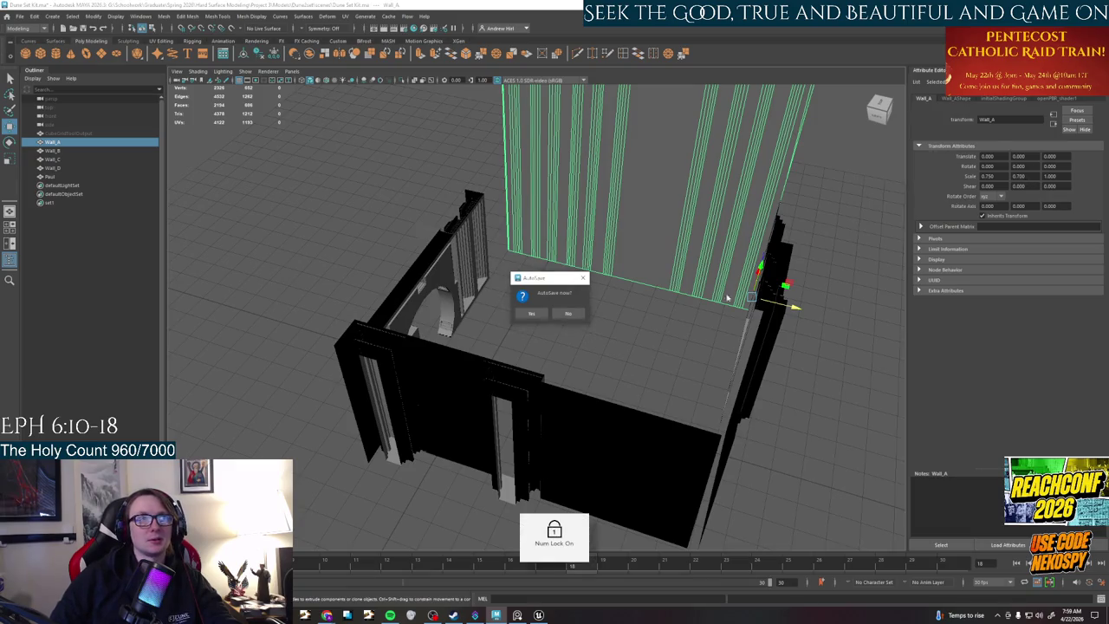
click(531, 312)
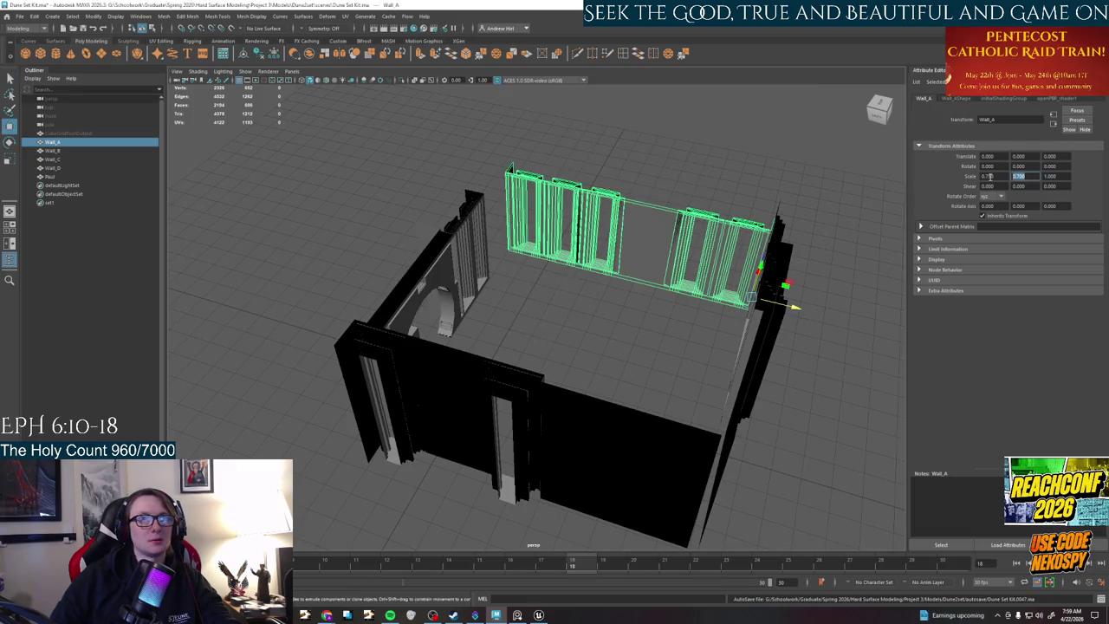
text(75)
key(Tab)
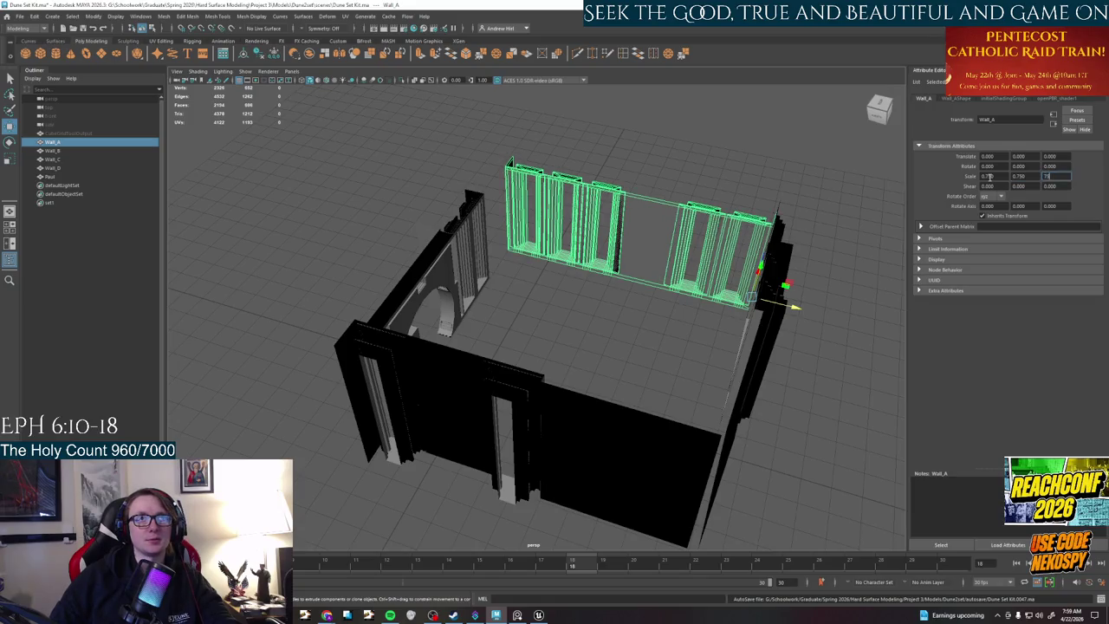
key(Return)
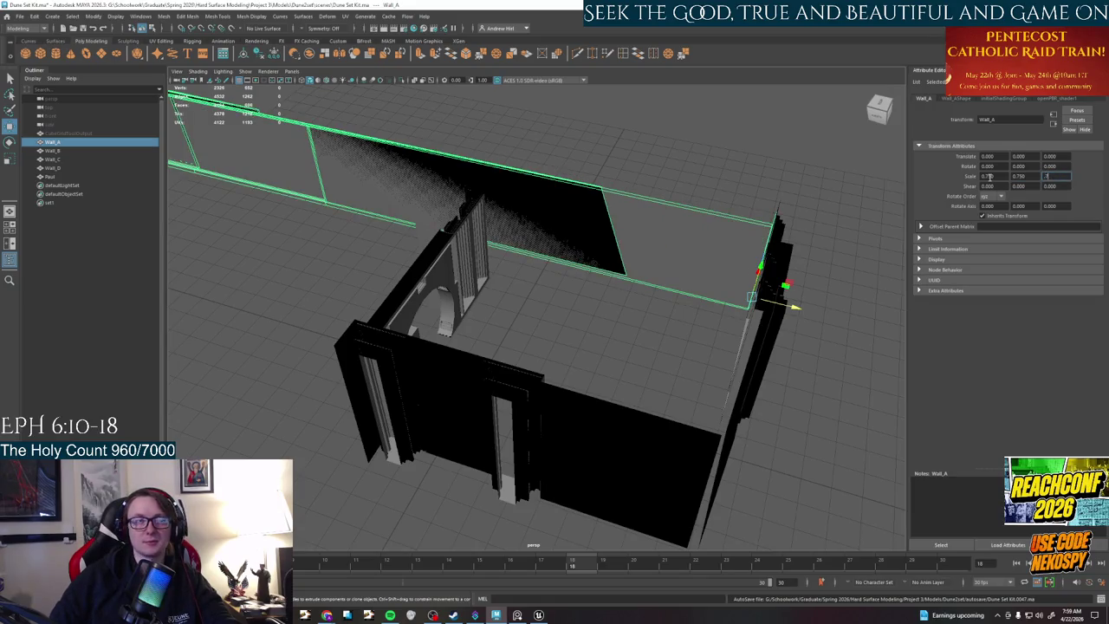
key(Return)
alt+drag(632, 217, 656, 216)
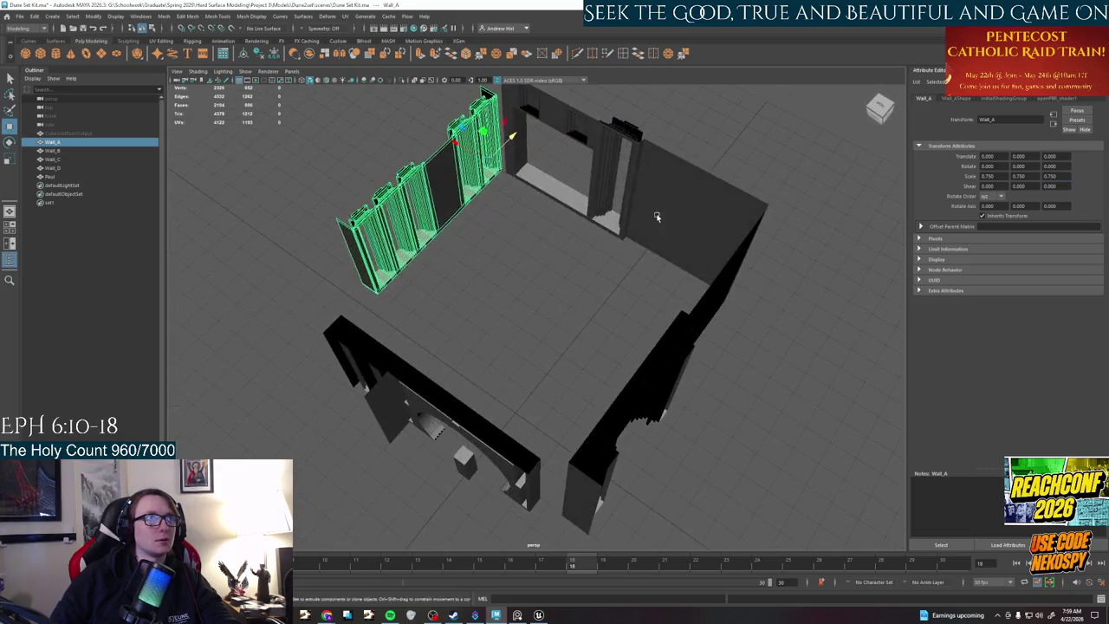
- Scale the back doorway wall Wall_D to 0.75 on X, Y and Z
click(656, 217)
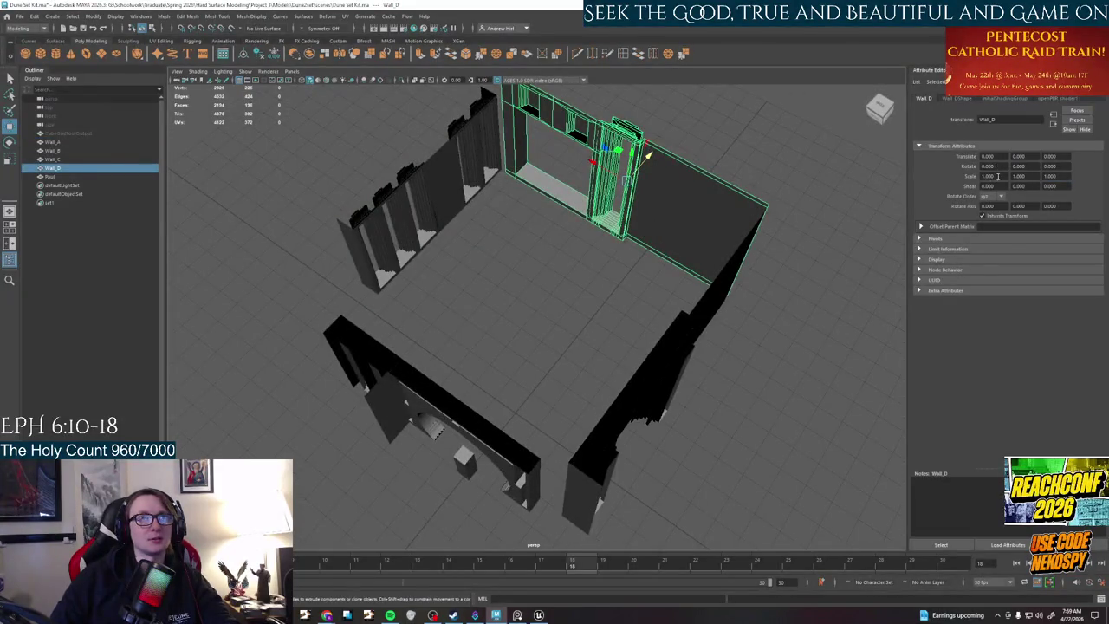
key(Tab)
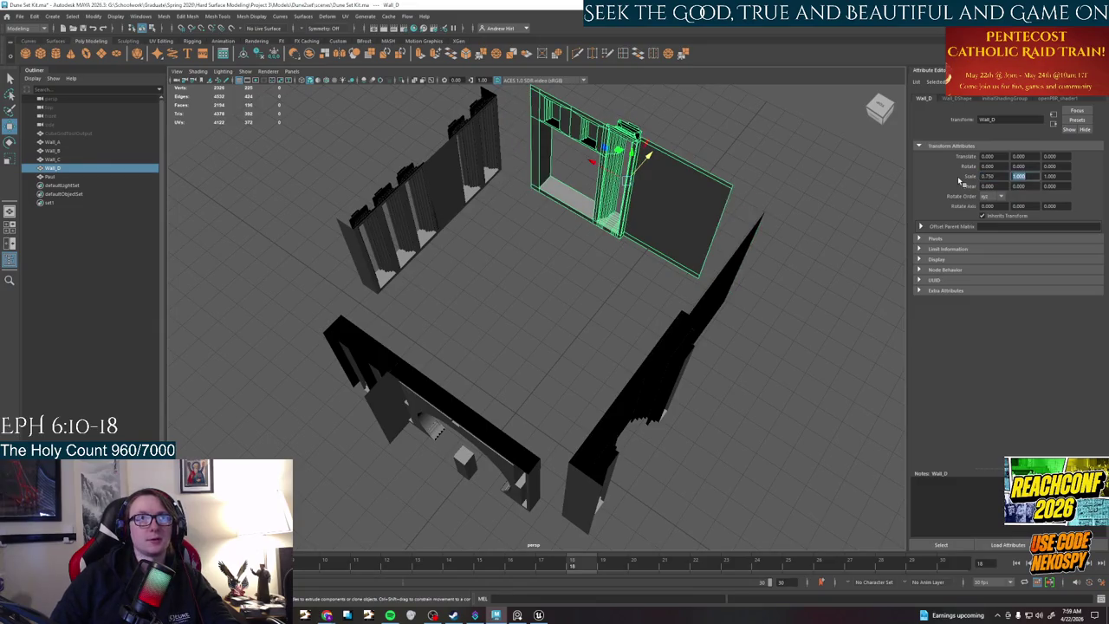
text(.75)
key(Tab)
text(.75)
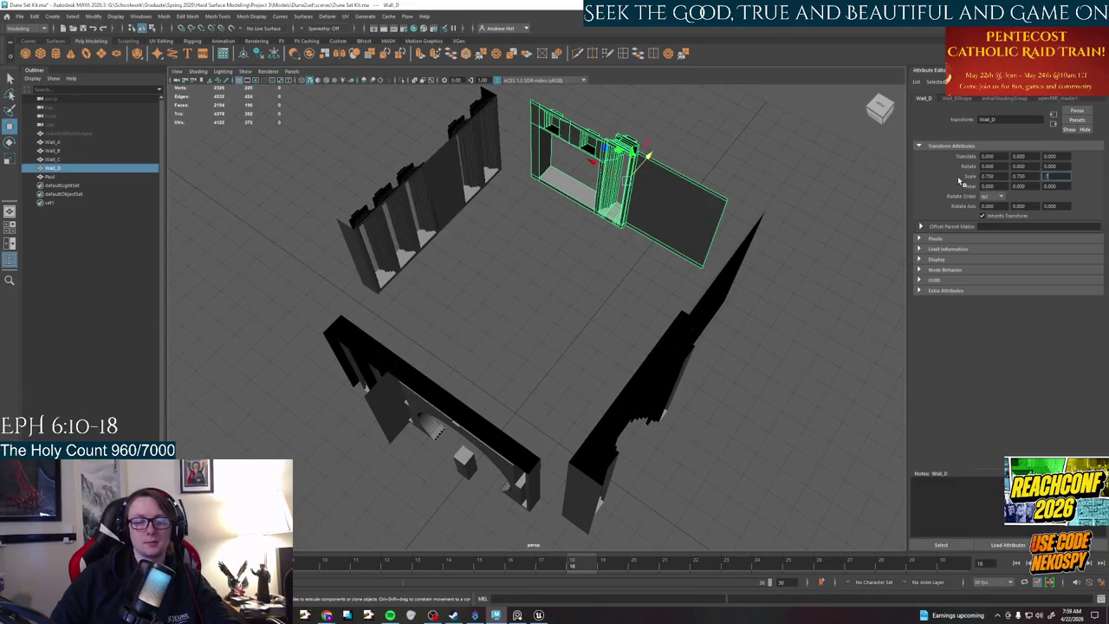
key(Return)
- Select Wall_C and scale it to 0.75 on X, Y and Z
alt+drag(675, 223, 592, 252)
click(592, 252)
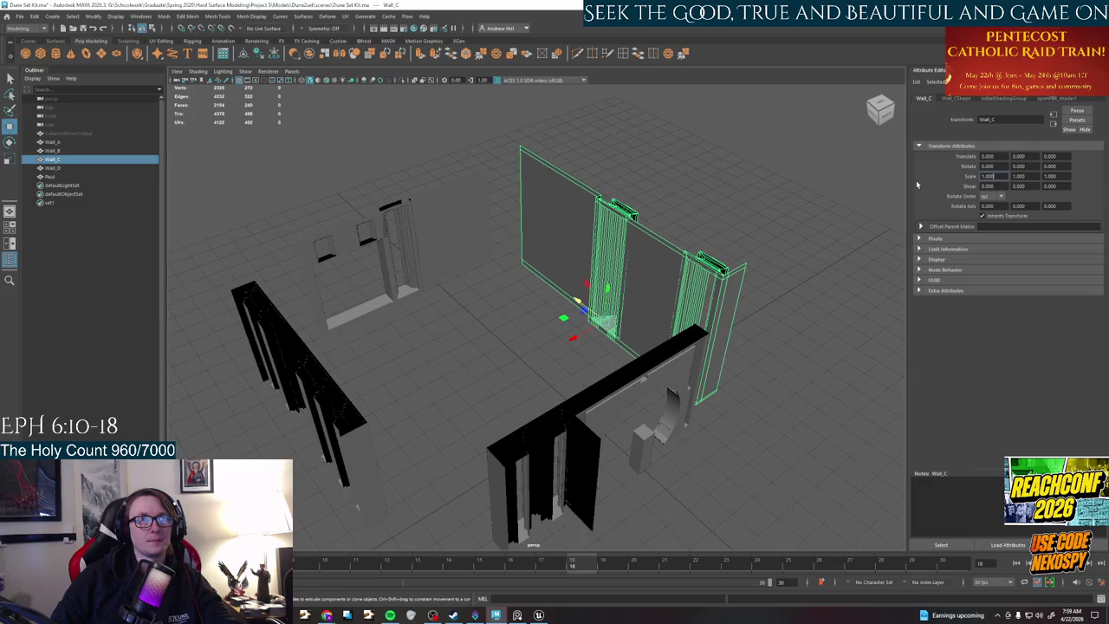
text(.75)
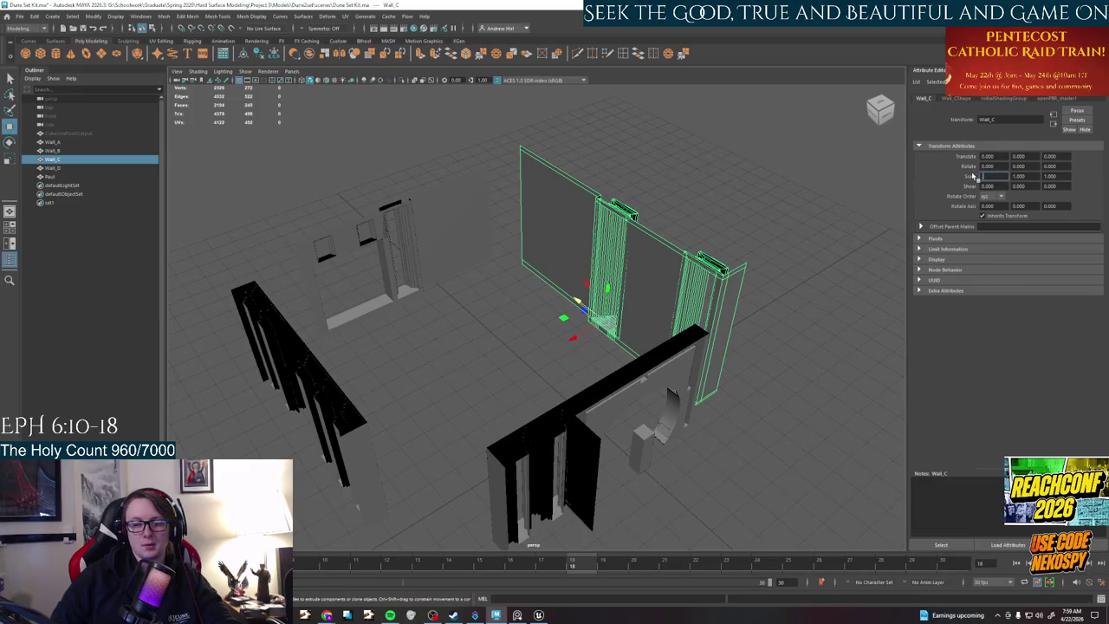
key(Tab)
text(.75)
key(Tab)
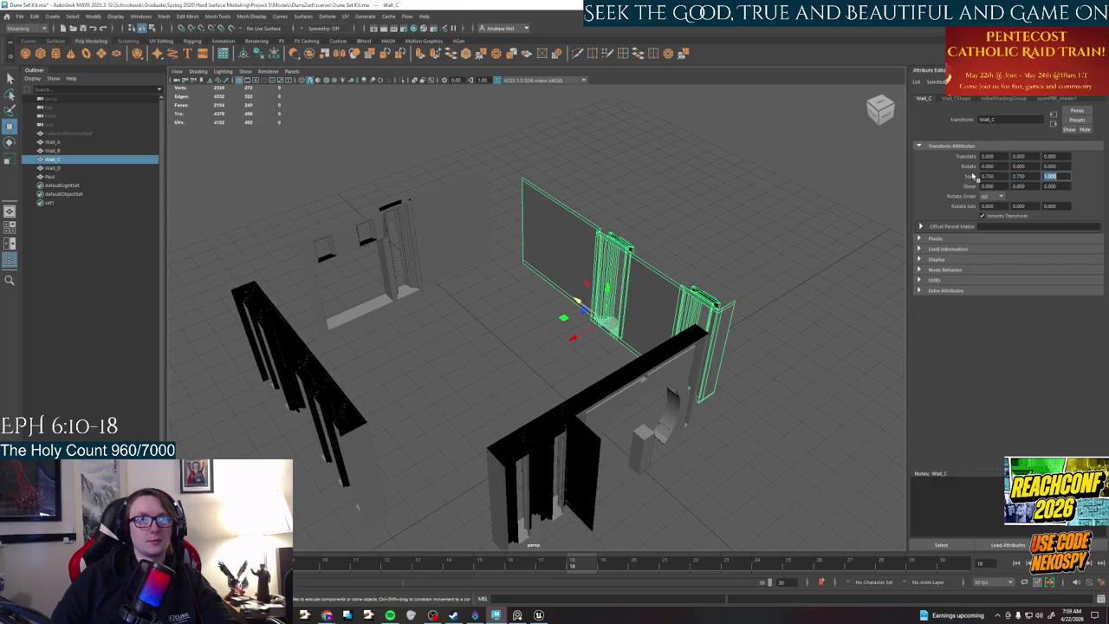
key(Return)
mouse_move(503, 394)
alt+mouse_down()
mouse_move(614, 396)
mouse_move(601, 409)
mouse_move(558, 342)
mouse_move(618, 342)
mouse_move(633, 414)
mouse_move(577, 433)
mouse_move(479, 303)
alt+mouse_up()
- Nudge Wall_C along X and Z, undo its two stray face extrusions, and select Wall_A
middle_drag(501, 327, 498, 345)
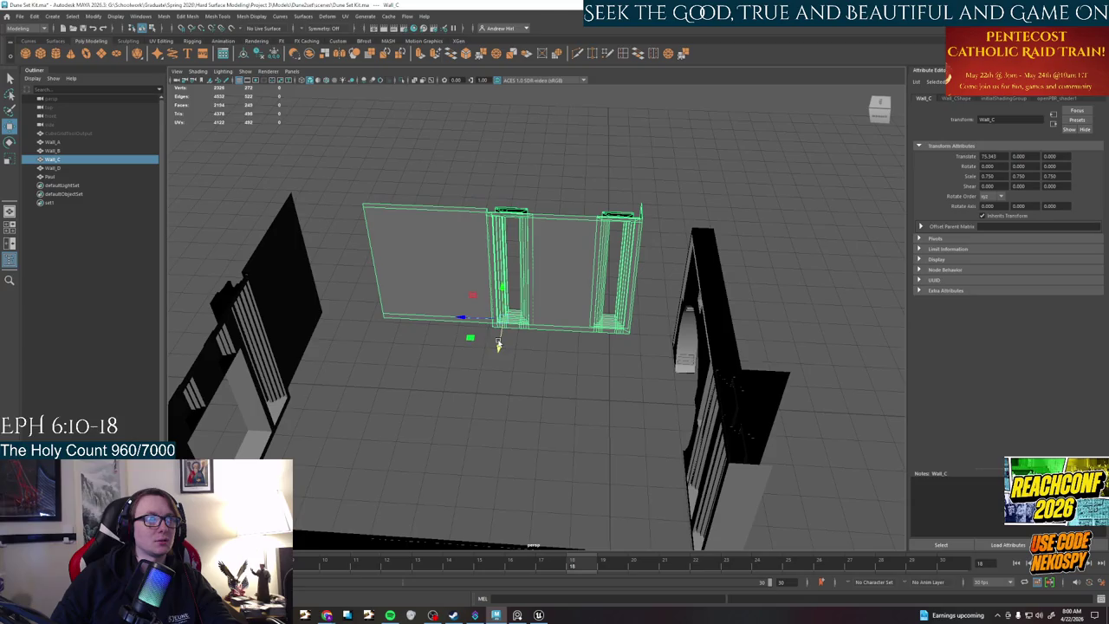
mouse_move(476, 321)
mouse_down()
mouse_move(515, 324)
mouse_move(527, 376)
mouse_move(543, 374)
mouse_move(560, 303)
mouse_move(684, 280)
mouse_move(651, 273)
mouse_move(574, 530)
mouse_move(611, 298)
mouse_up()
key(F11)
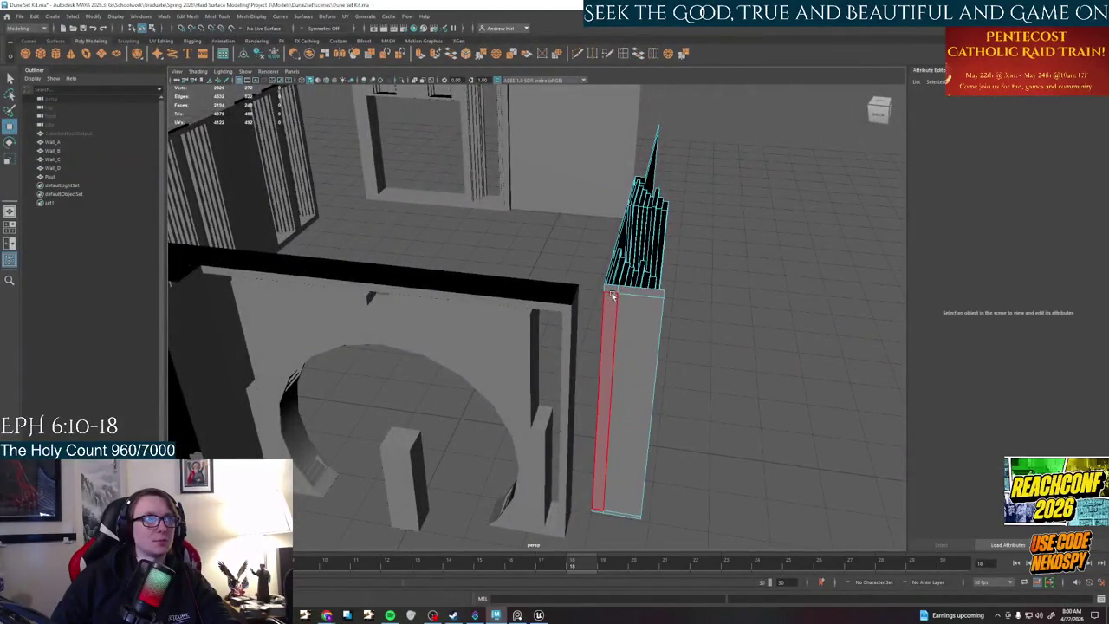
click(612, 295)
key(ctrl+z)
key(ctrl+z)
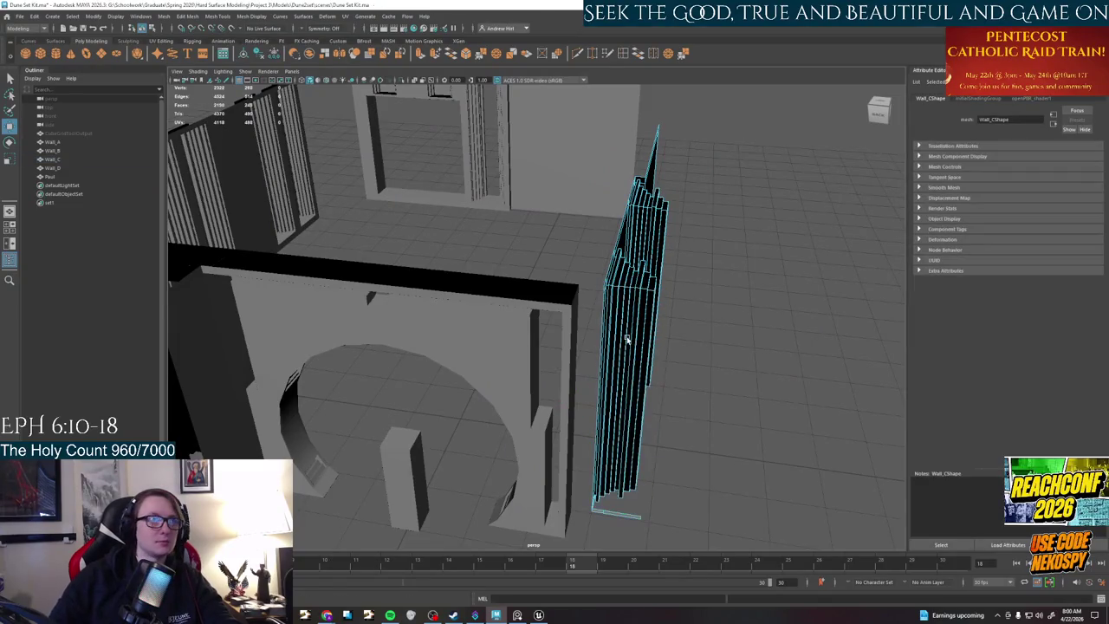
key(ctrl+z)
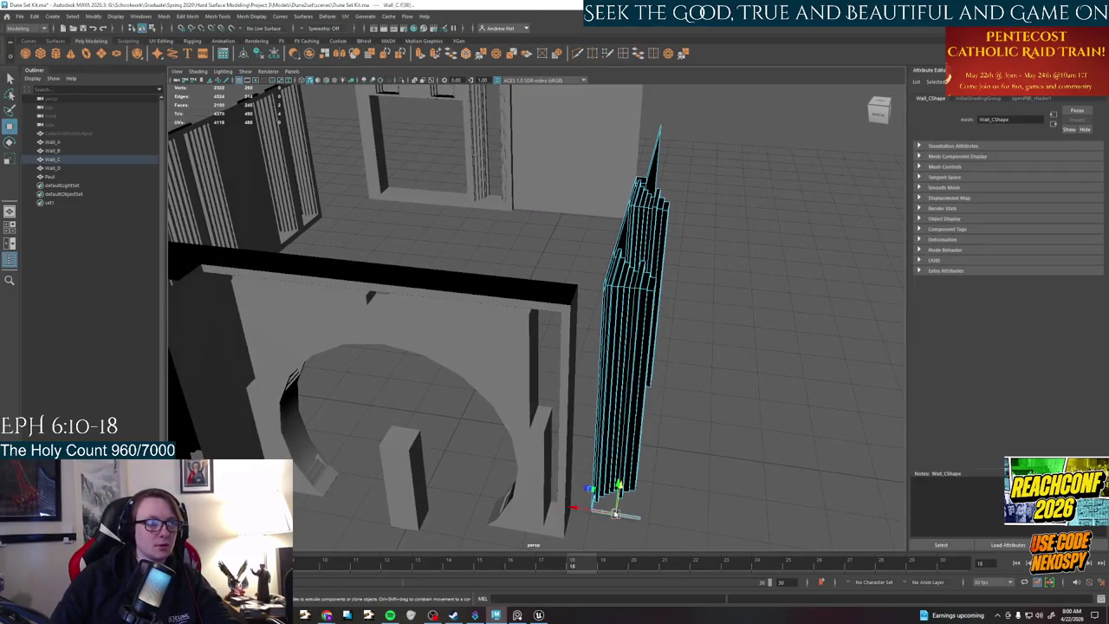
mouse_move(615, 514)
alt+mouse_down()
mouse_move(747, 420)
mouse_move(544, 392)
alt+mouse_up()
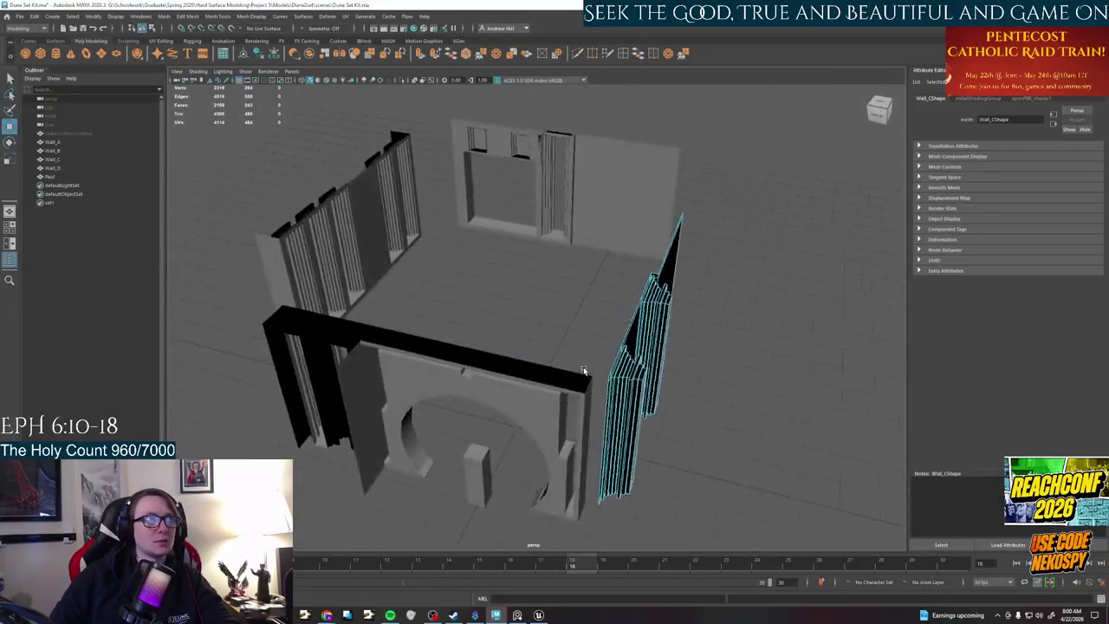
click(340, 371)
- Select the front face loop of Wall_A's end column and delete it
right_drag(344, 344, 344, 330)
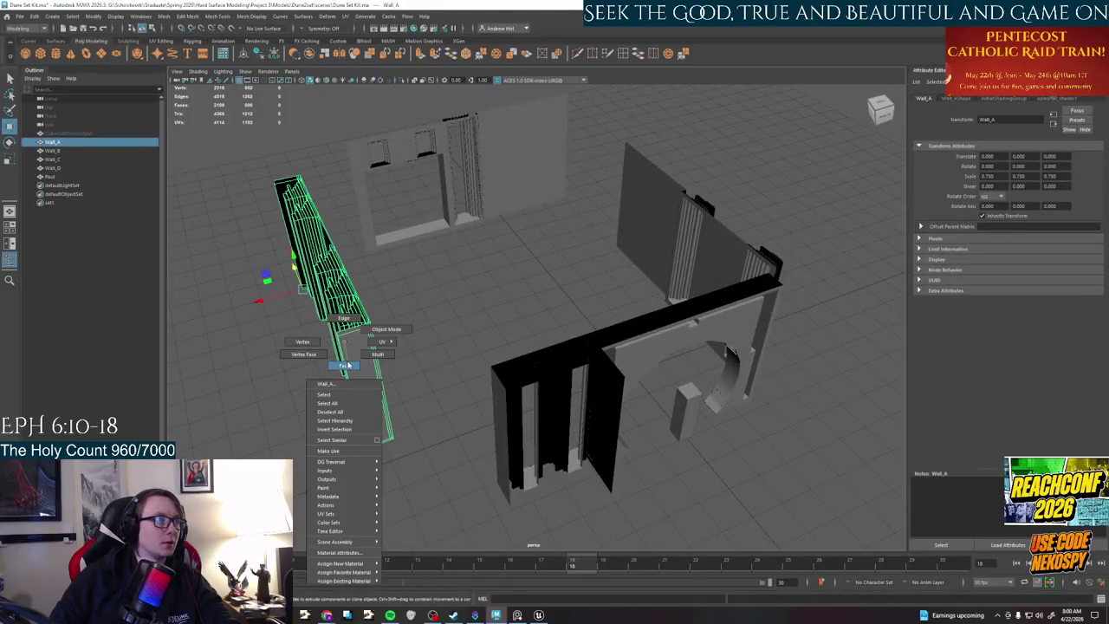
scroll(358, 359, up, 3)
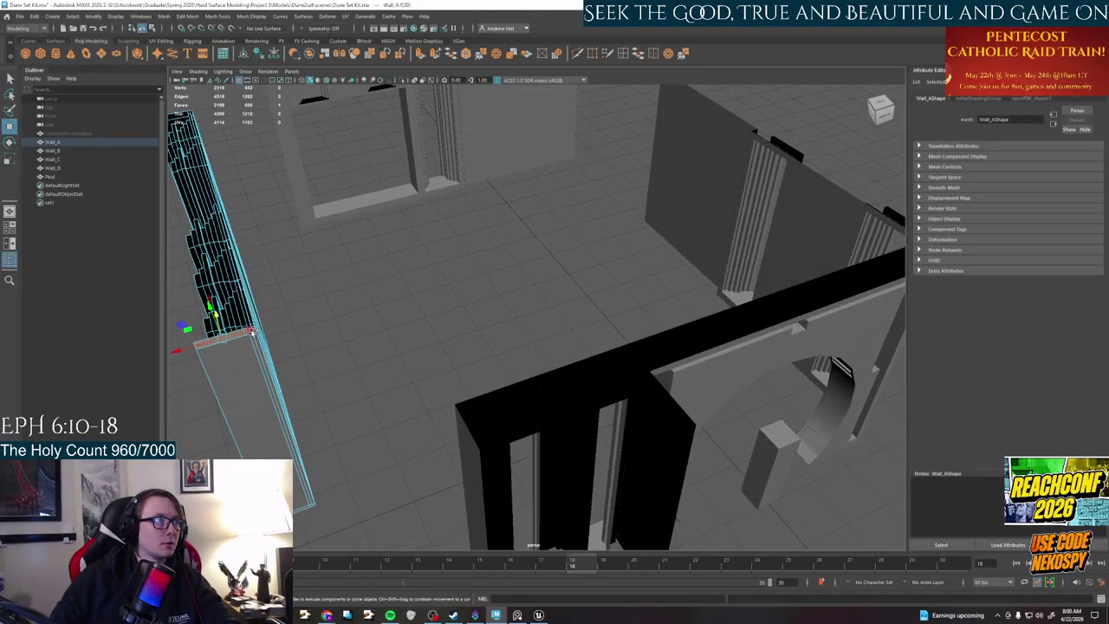
click(234, 374)
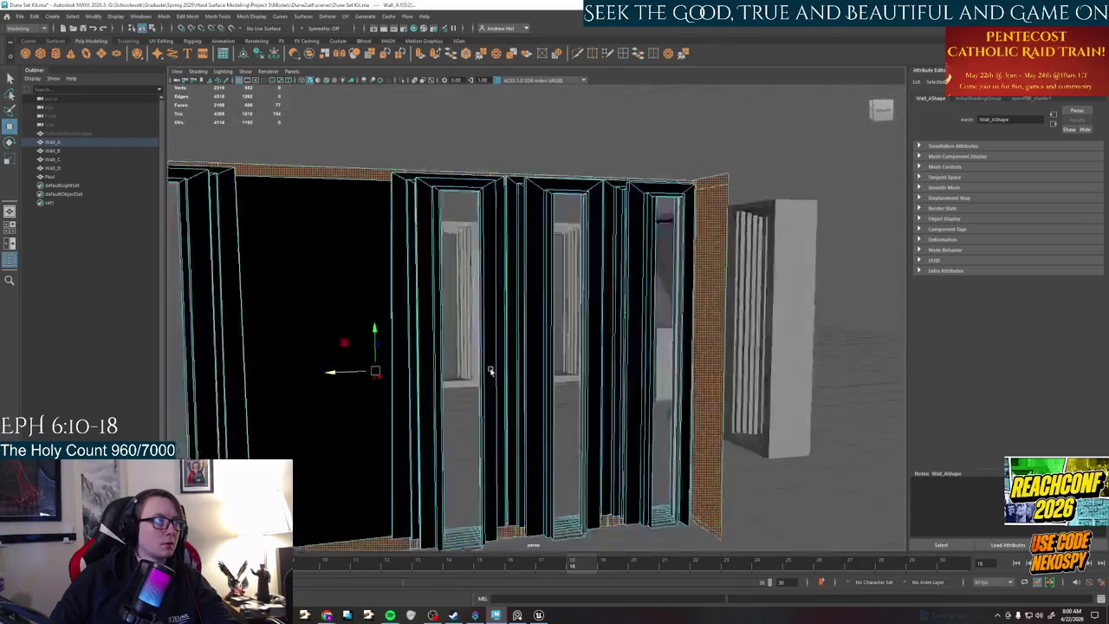
mouse_move(318, 498)
alt+mouse_down()
mouse_move(475, 394)
mouse_move(361, 280)
mouse_move(529, 329)
mouse_move(502, 305)
alt+mouse_up()
key(q)
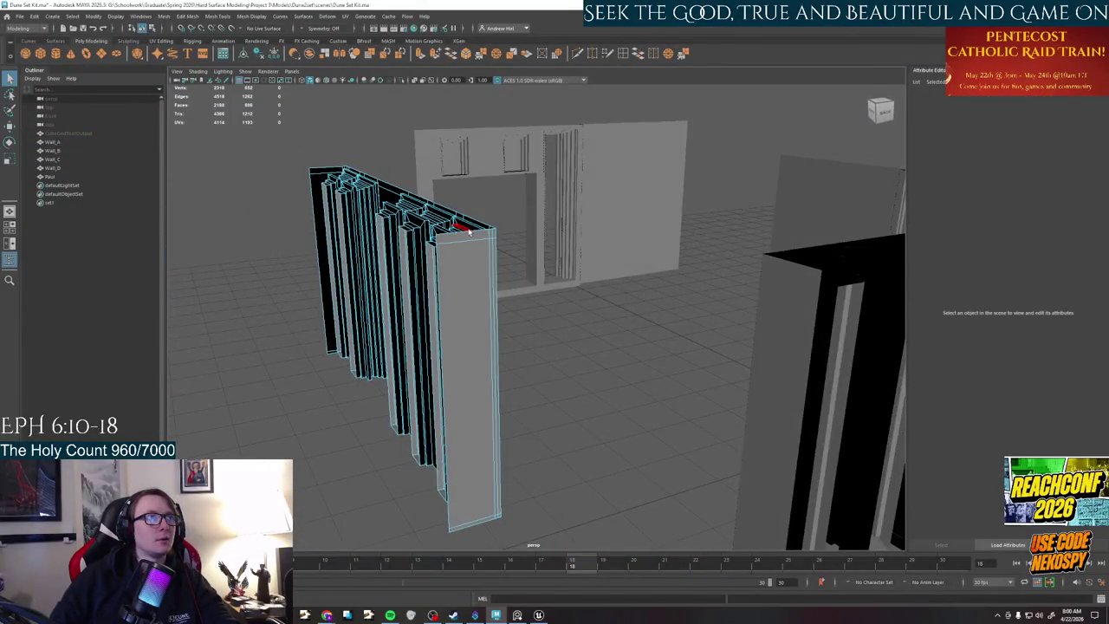
click(469, 234)
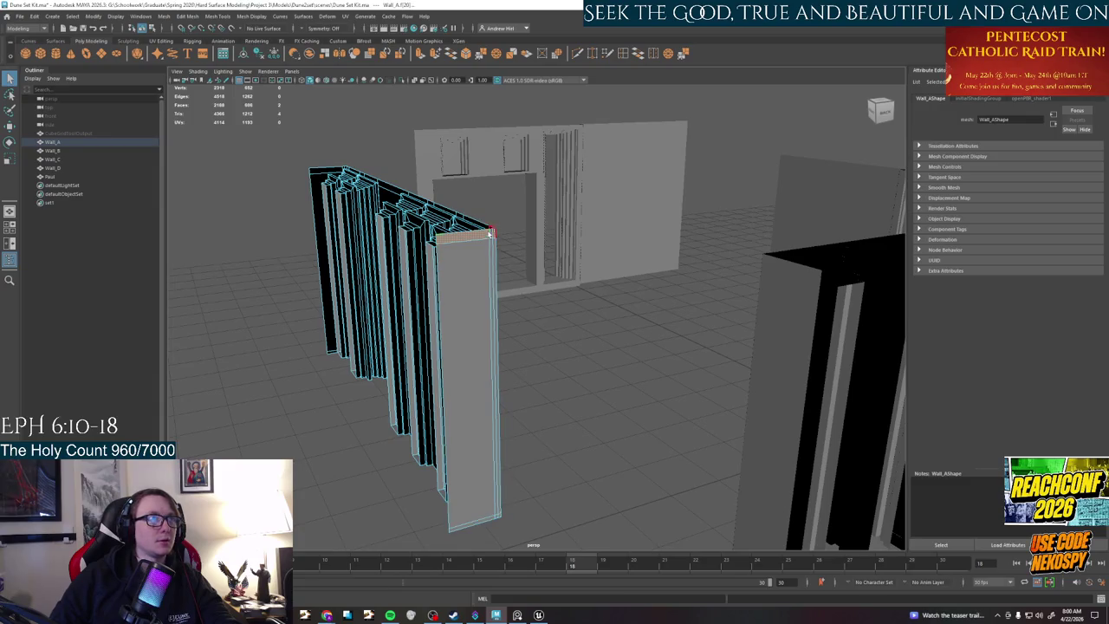
double_click(491, 234)
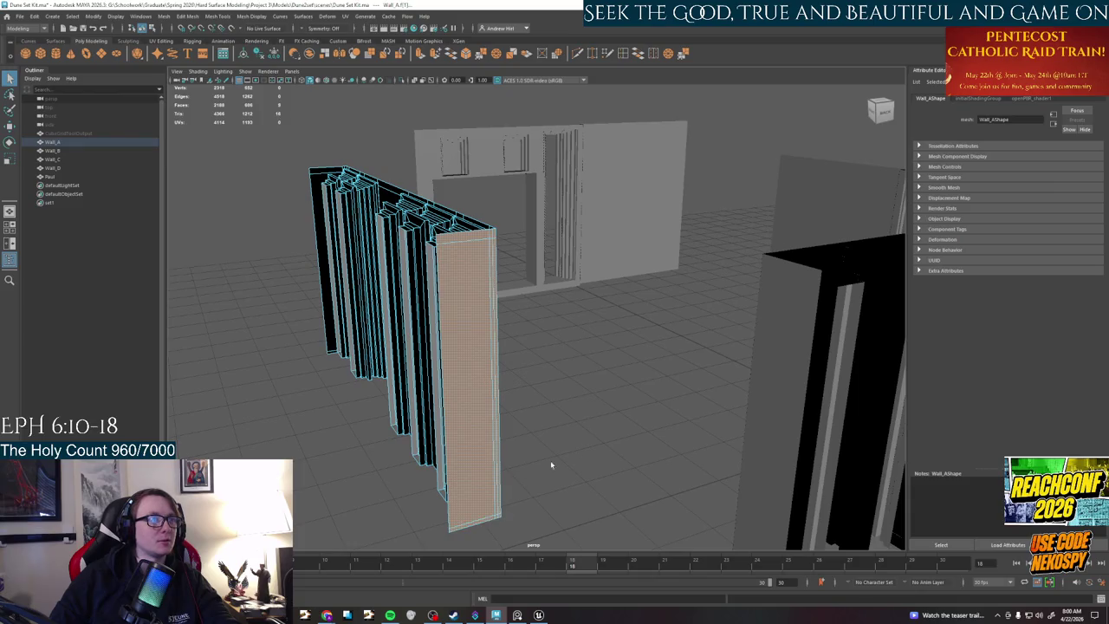
key(Delete)
- Select and delete the side face at Wall_A's end, then view the recessed-panel and arched walls
mouse_move(612, 438)
alt+mouse_down()
mouse_move(410, 437)
mouse_move(493, 312)
mouse_move(614, 277)
mouse_move(610, 313)
alt+mouse_up()
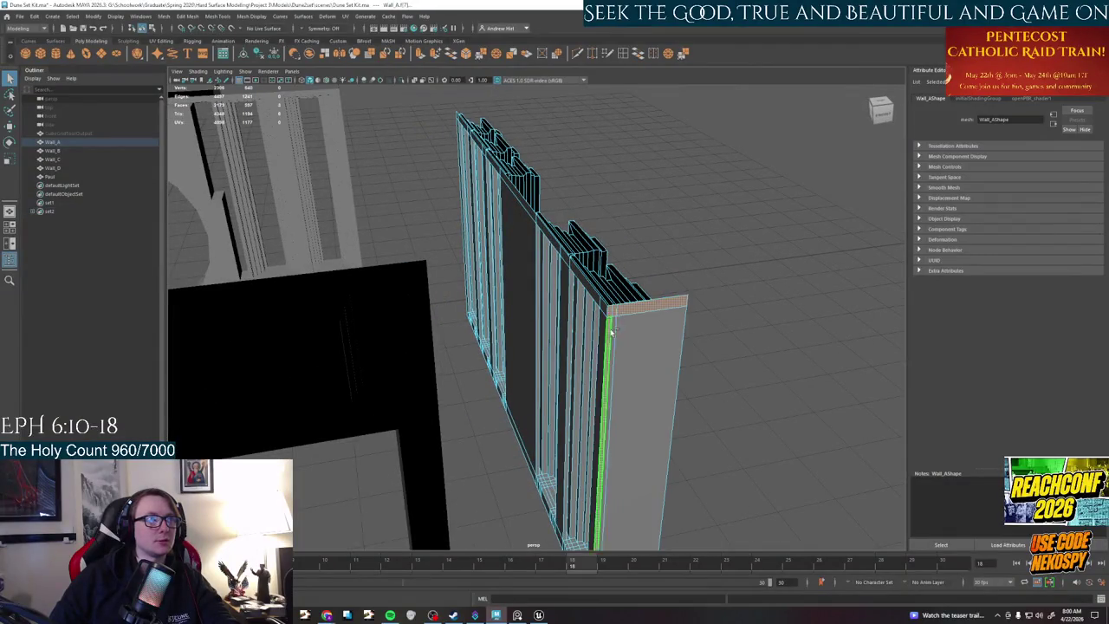
click(633, 364)
scroll(621, 252, up, 2)
alt+drag(622, 252, 593, 505)
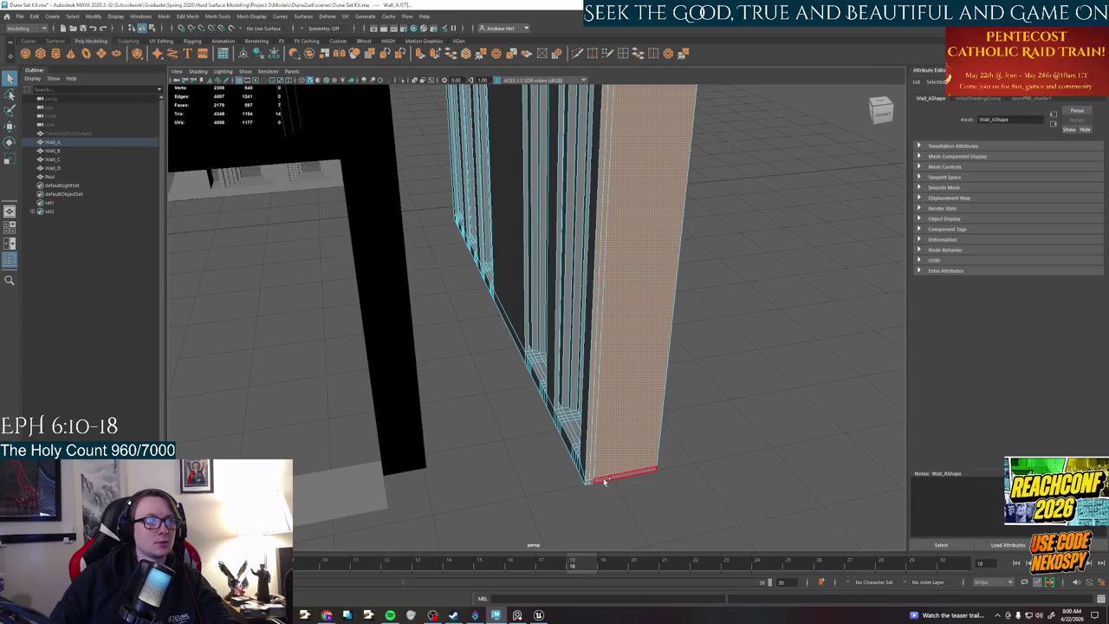
key(F8)
mouse_move(605, 482)
alt+mouse_down()
mouse_move(508, 255)
mouse_move(678, 323)
mouse_move(606, 329)
mouse_move(587, 404)
mouse_move(688, 332)
mouse_move(636, 334)
mouse_move(333, 252)
alt+mouse_up()
right_drag(332, 251, 333, 241)
mouse_move(332, 241)
alt+mouse_down()
mouse_move(477, 272)
mouse_move(677, 268)
alt+mouse_up()
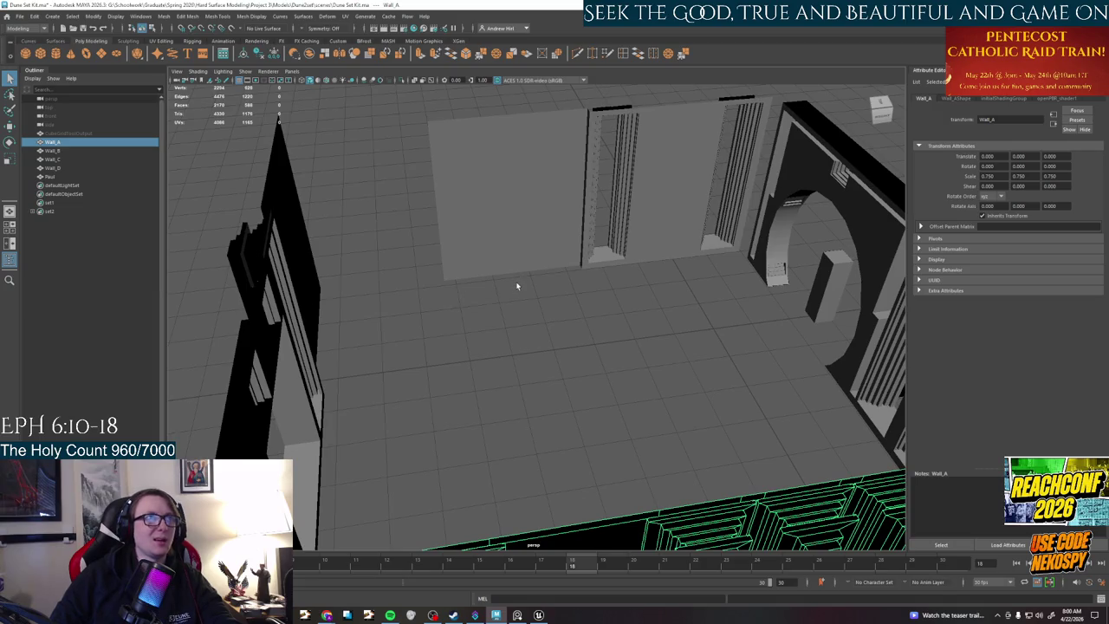
- Frame the back of the room and select the arched wall Wall_B
key(f)
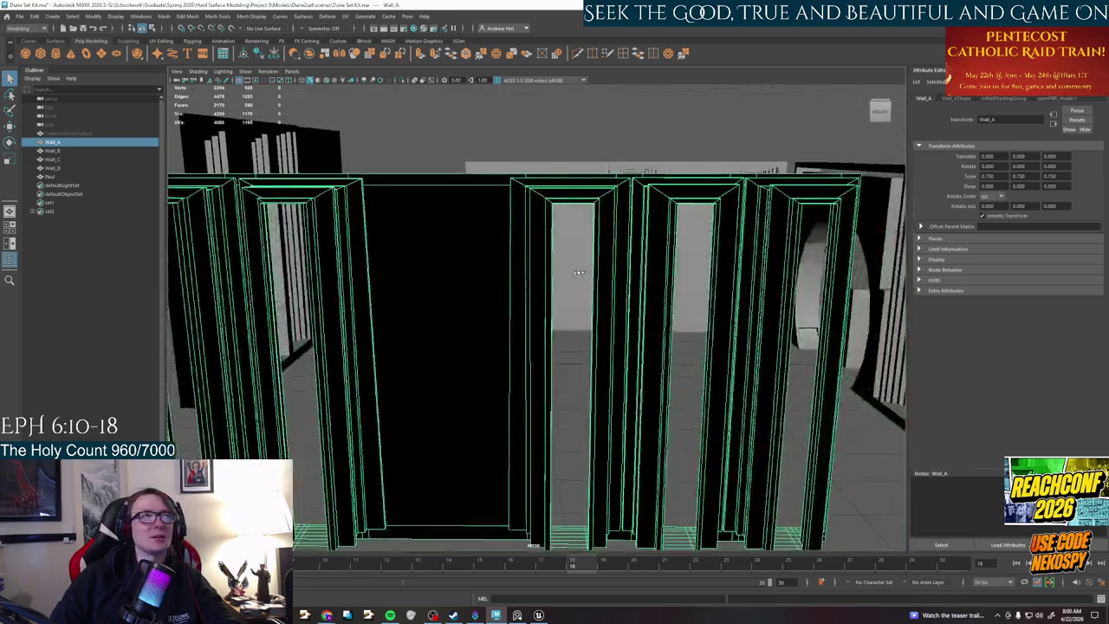
key(bracketleft)
mouse_move(589, 273)
alt+mouse_down()
mouse_move(526, 297)
mouse_move(603, 338)
mouse_move(508, 354)
mouse_move(528, 312)
alt+mouse_up()
click(537, 260)
key(f)
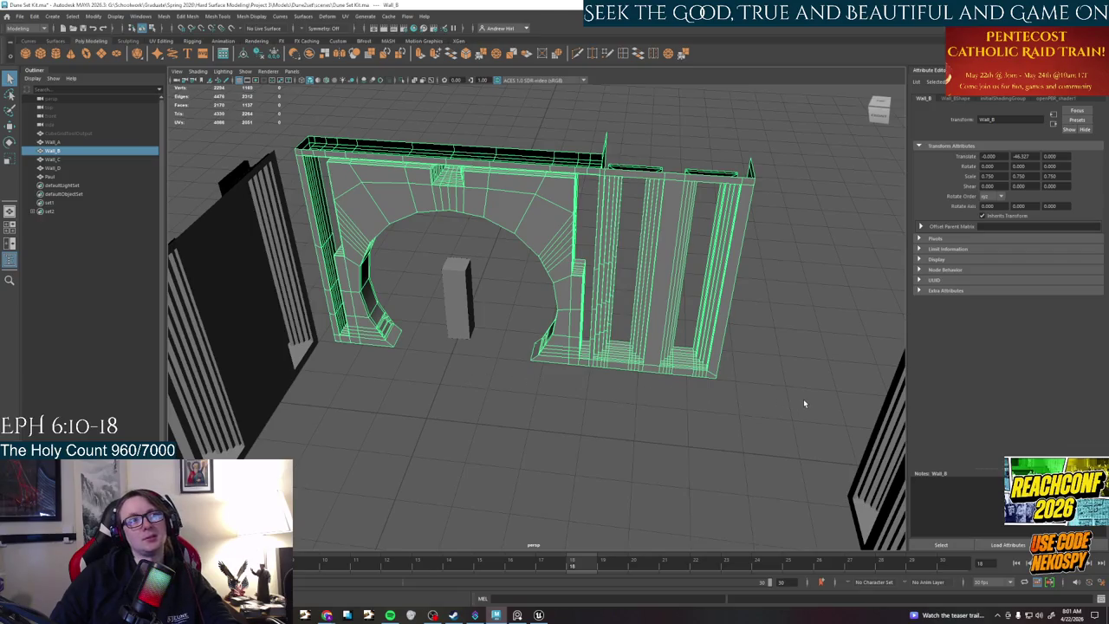
alt+drag(803, 403, 805, 402)
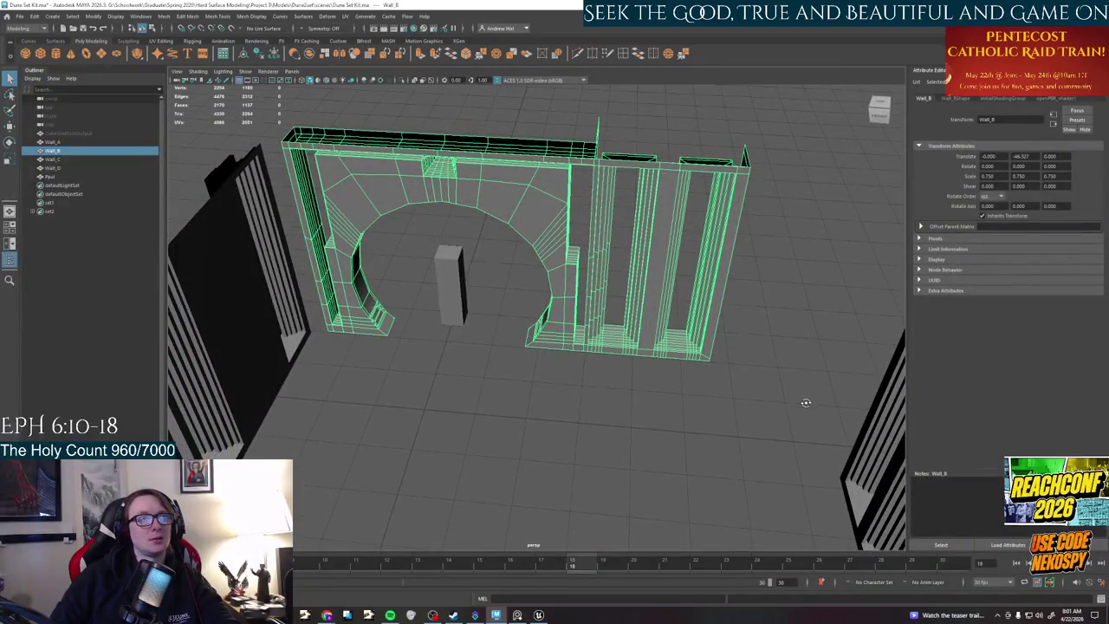
scroll(594, 359, up, 3)
scroll(560, 360, up, 3)
- Move Wall_B left to X -35.040 so its corner meets the neighbouring pillared wall
key(w)
mouse_move(561, 361)
alt+mouse_down()
mouse_move(825, 354)
mouse_move(482, 363)
alt+mouse_up()
key(d)
key(d)
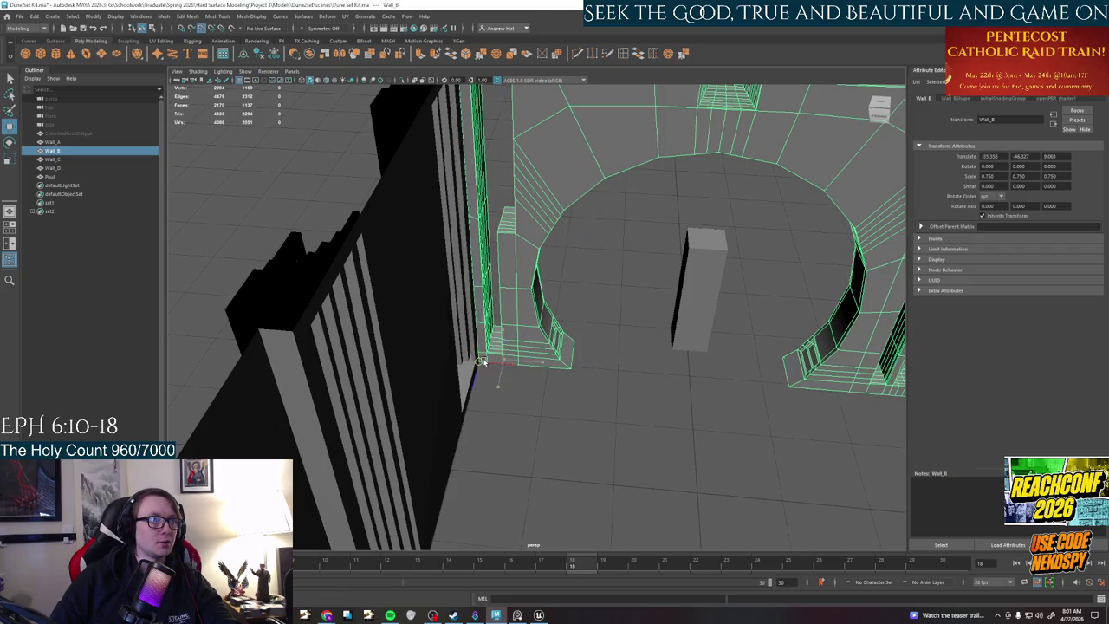
key(ctrl+z)
key(ctrl+z)
key(ctrl+z)
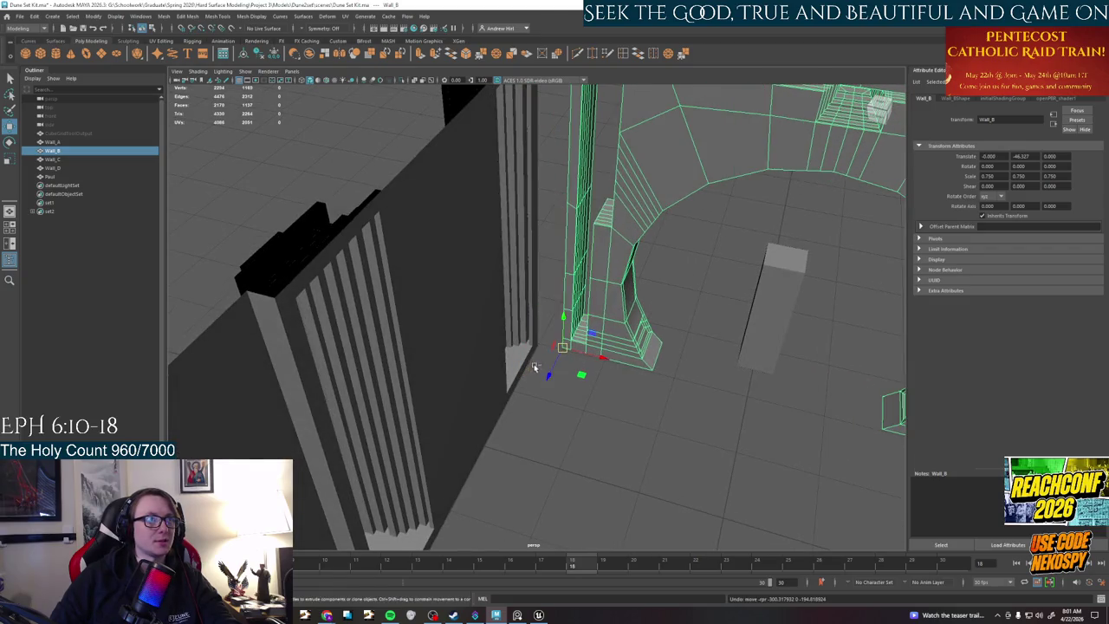
drag(562, 351, 538, 347)
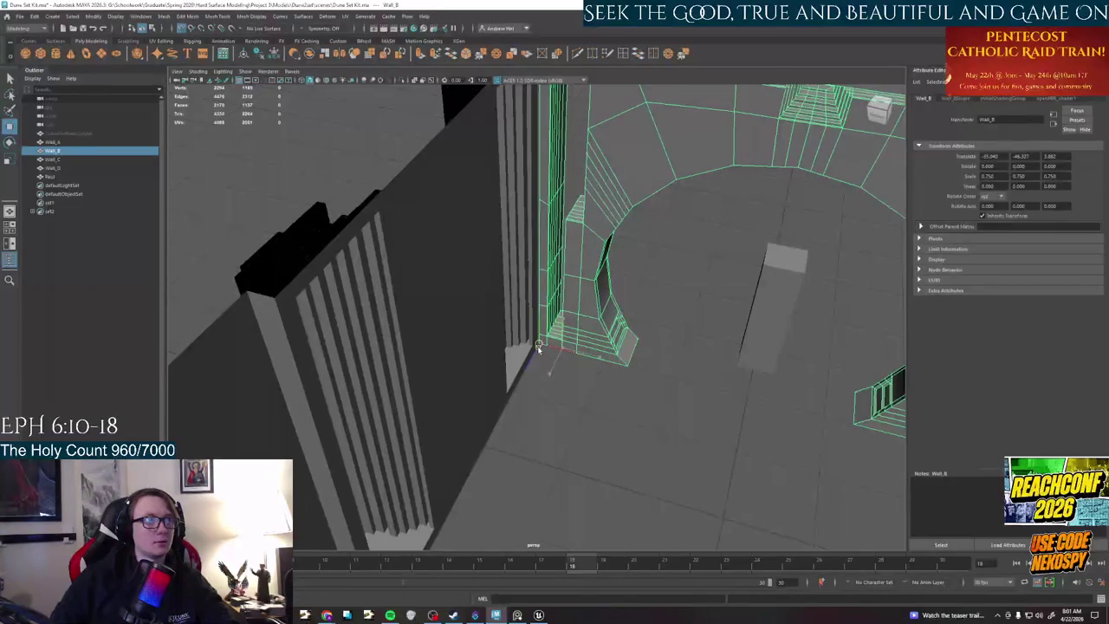
click(612, 376)
- Reselect Wall_B and zoom in on its right pillared section for component selection
alt+drag(621, 390, 436, 337)
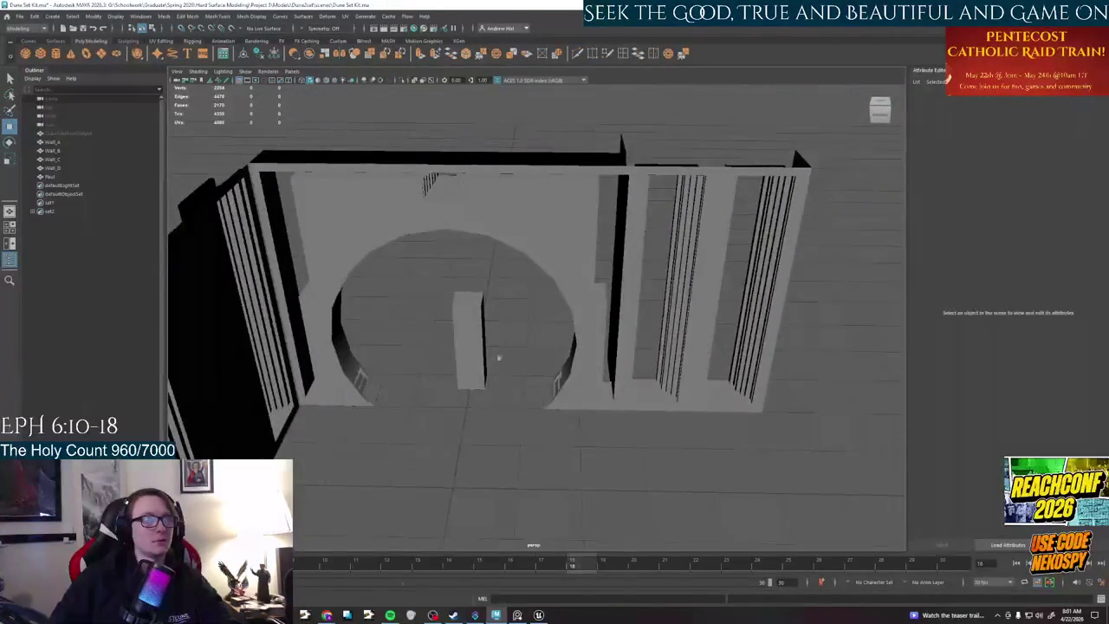
click(626, 373)
mouse_move(682, 410)
alt+mouse_down()
mouse_move(641, 408)
mouse_move(668, 394)
mouse_move(500, 426)
alt+mouse_up()
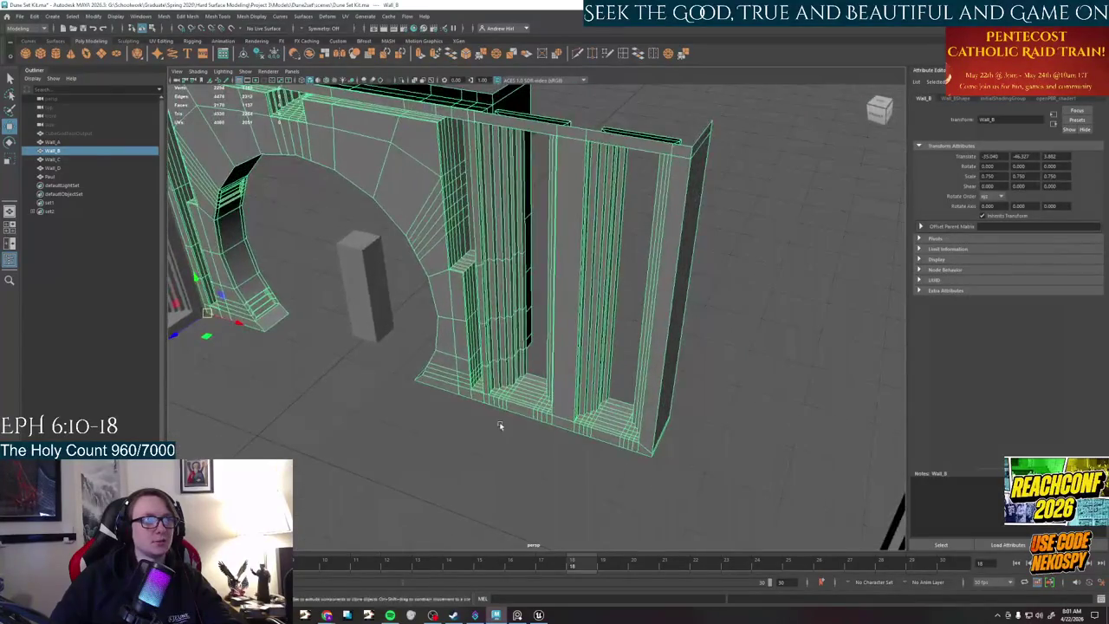
alt+right_drag(500, 425, 532, 413)
alt+drag(523, 376, 572, 326)
alt+right_drag(572, 325, 575, 330)
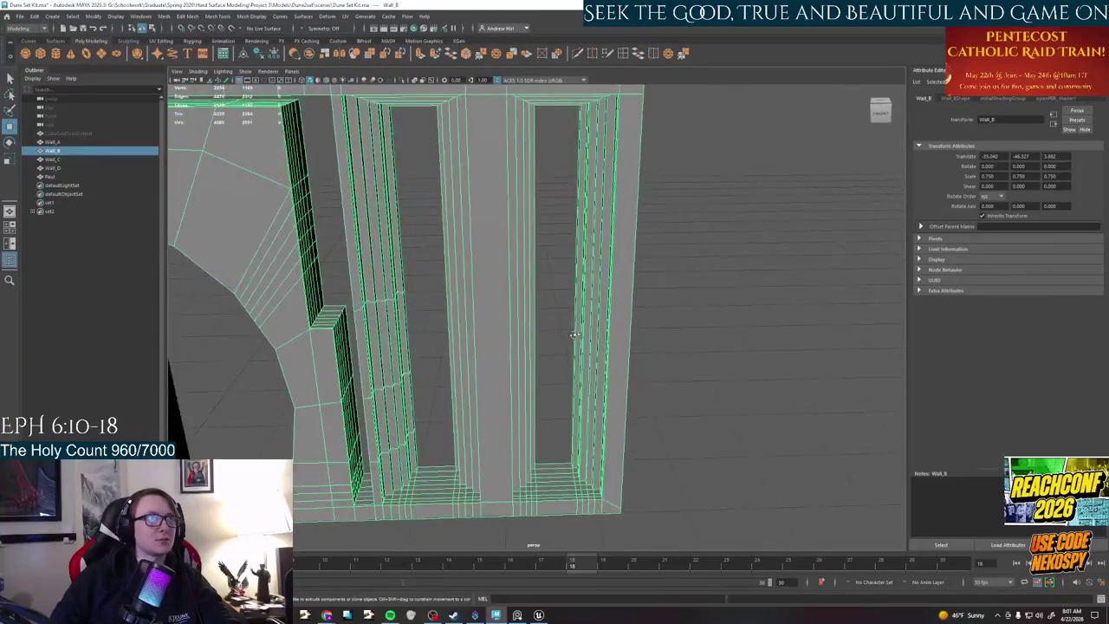
alt+drag(575, 329, 611, 302)
right_click(688, 260)
- Select face loops on Wall_B's right columns and top, then clear the selection
click(687, 282)
alt+drag(772, 300, 740, 300)
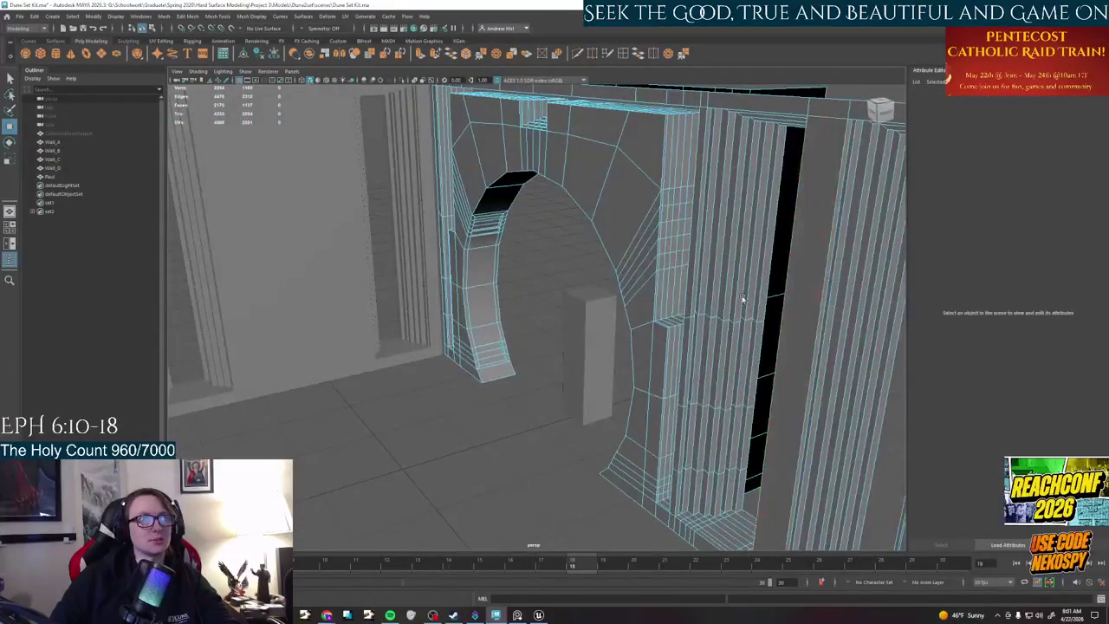
double_click(829, 291)
alt+drag(829, 291, 673, 292)
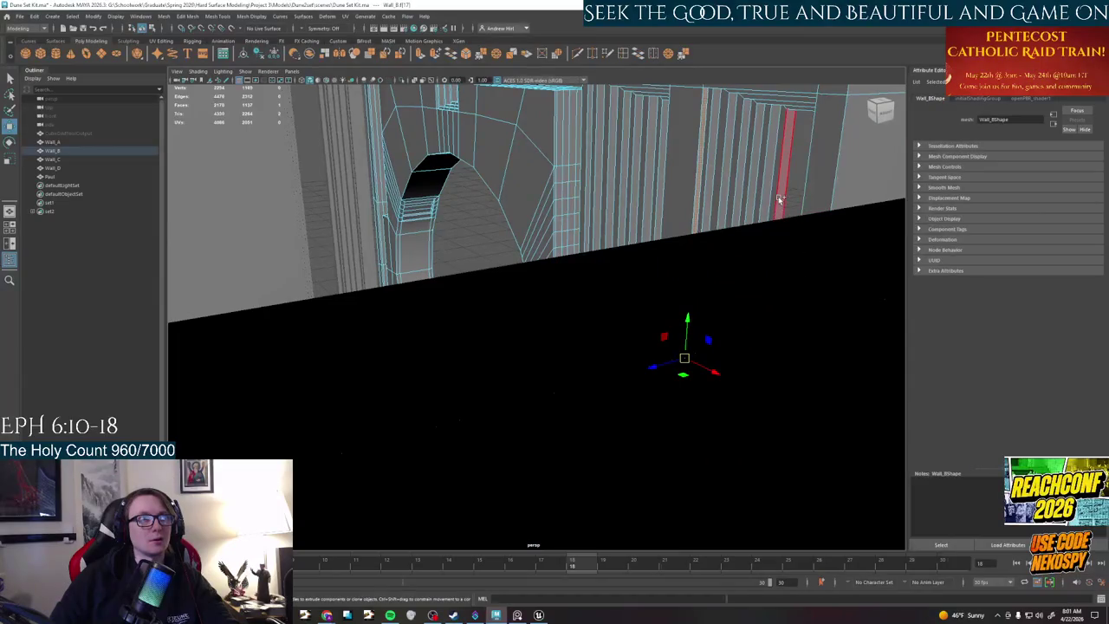
alt+drag(649, 248, 747, 267)
shift+double_click(388, 362)
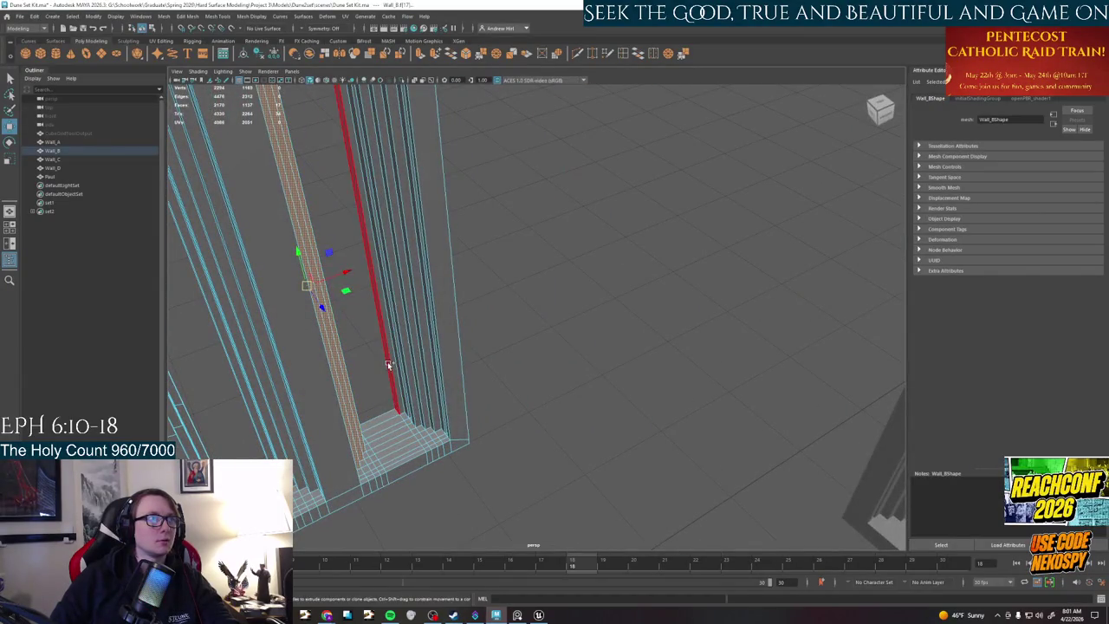
shift+double_click(442, 354)
mouse_move(483, 297)
alt+mouse_down()
mouse_move(568, 262)
mouse_move(587, 284)
mouse_move(599, 479)
mouse_move(656, 289)
alt+mouse_up()
shift+double_click(597, 474)
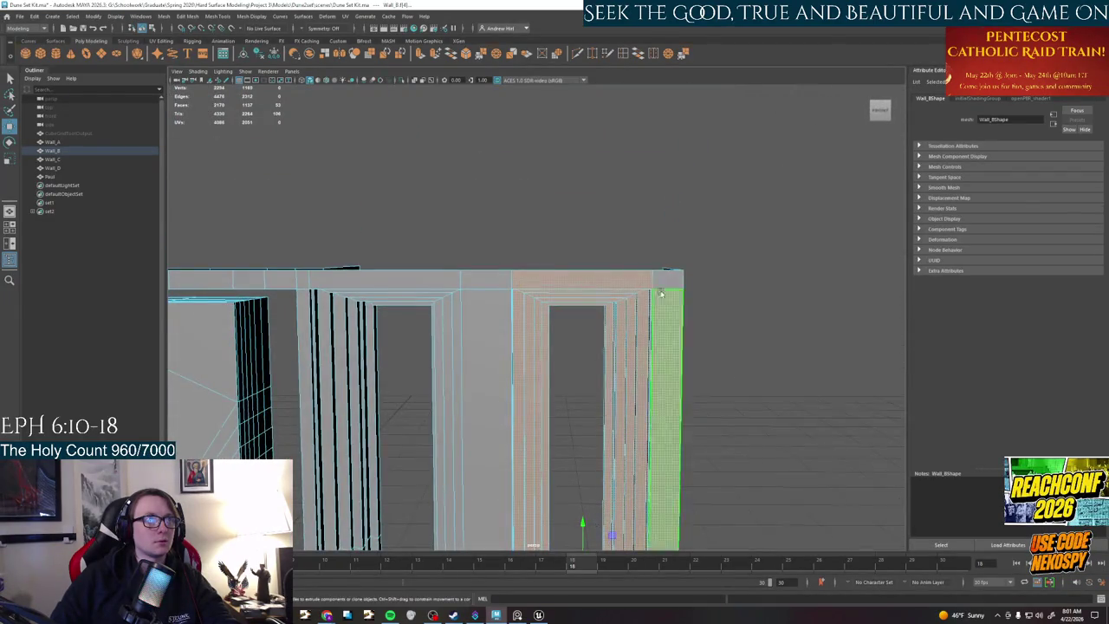
alt+drag(755, 339, 683, 352)
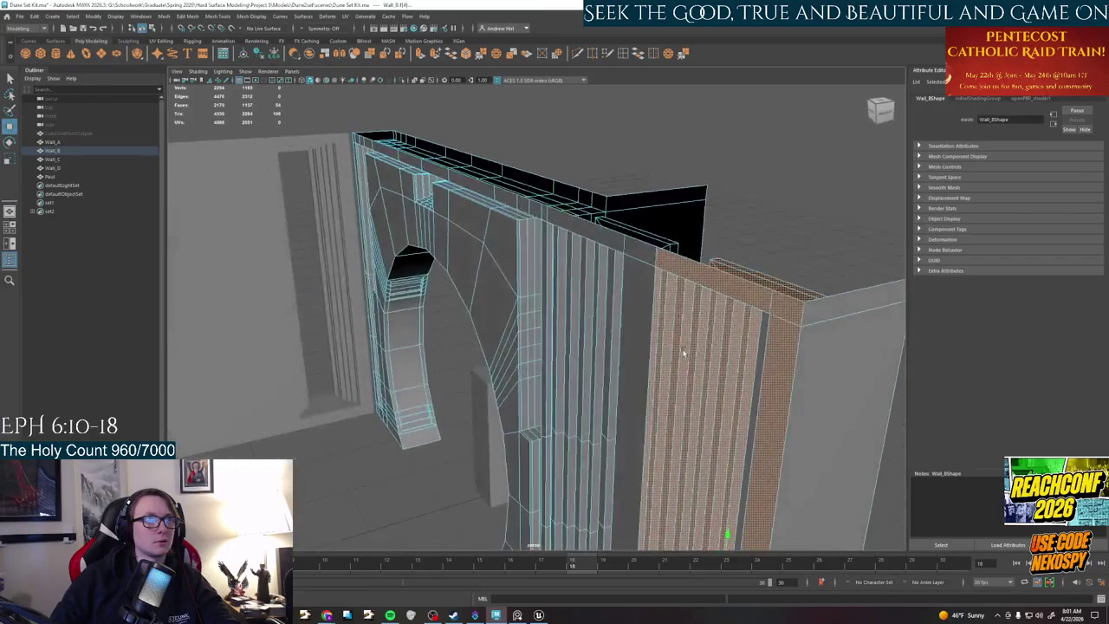
click(828, 386)
- Select and delete the end faces of Wall_B
alt+drag(587, 189, 736, 302)
click(732, 390)
mouse_move(732, 390)
alt+mouse_down()
mouse_move(693, 303)
mouse_move(639, 246)
alt+mouse_up()
key(F8)
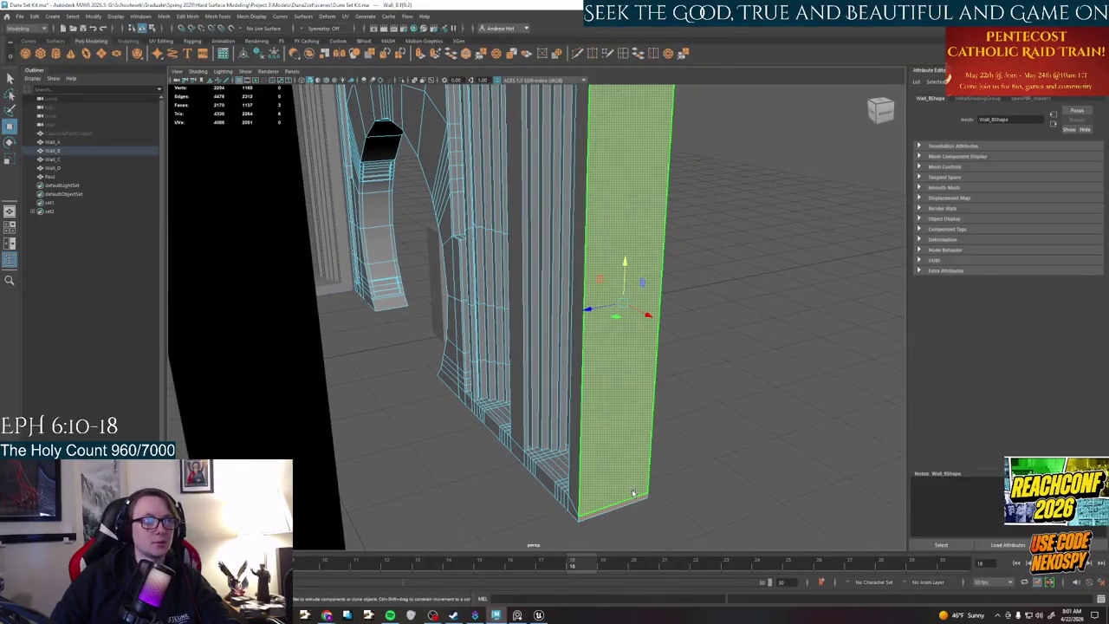
scroll(632, 489, up, 5)
mouse_move(631, 492)
alt+mouse_down()
mouse_move(626, 451)
mouse_move(587, 453)
mouse_move(554, 382)
alt+mouse_up()
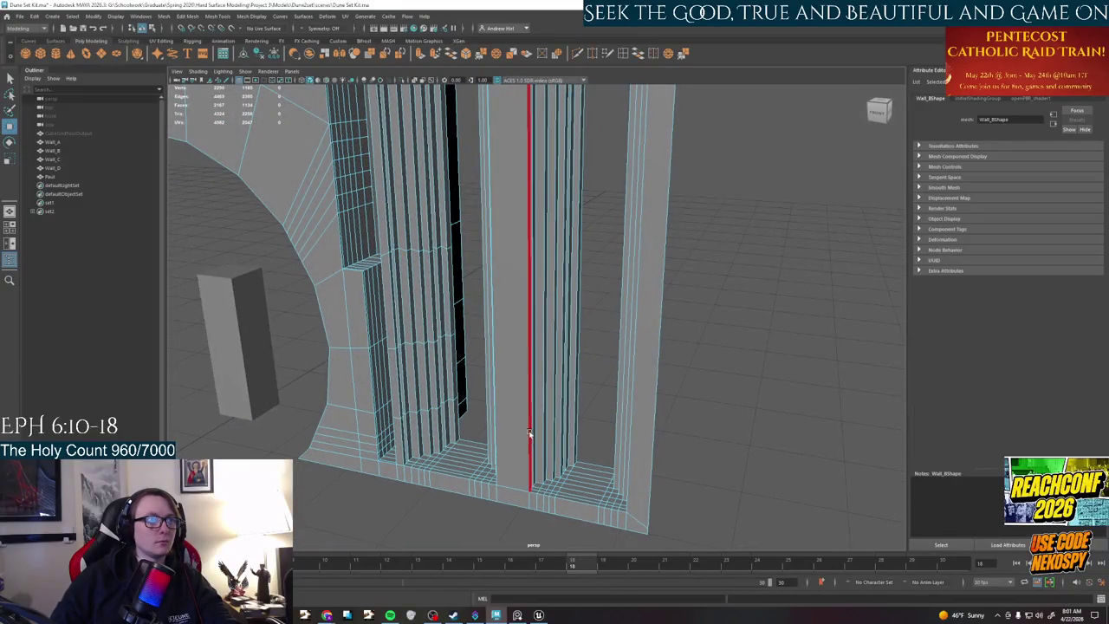
- Inspect the columns beside the arch from several angles, then bring up the Select Tool settings
click(528, 428)
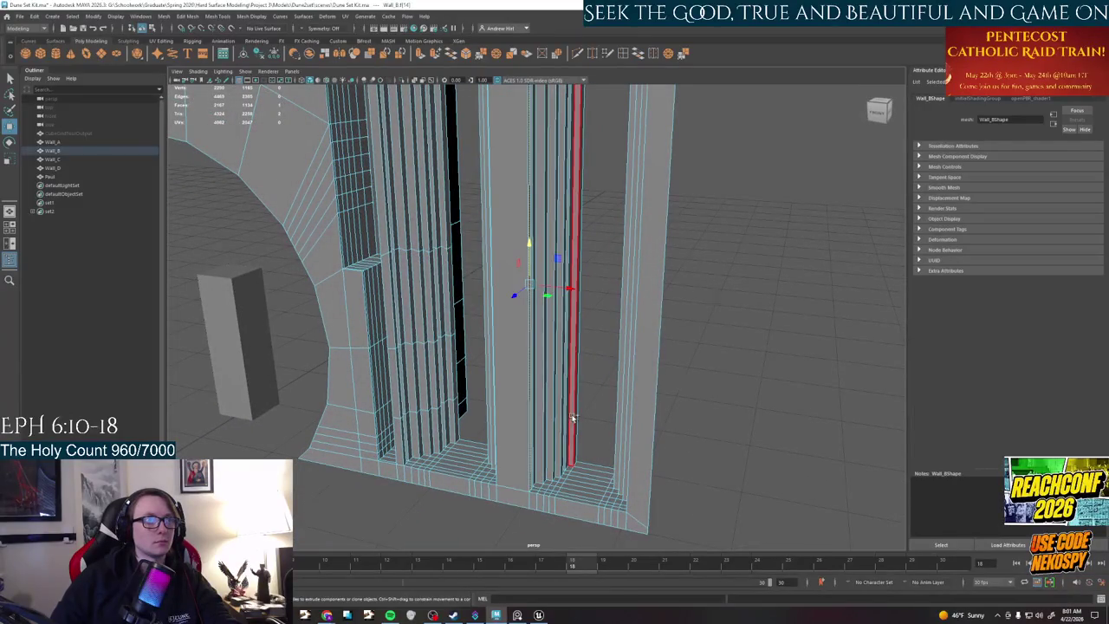
key(f)
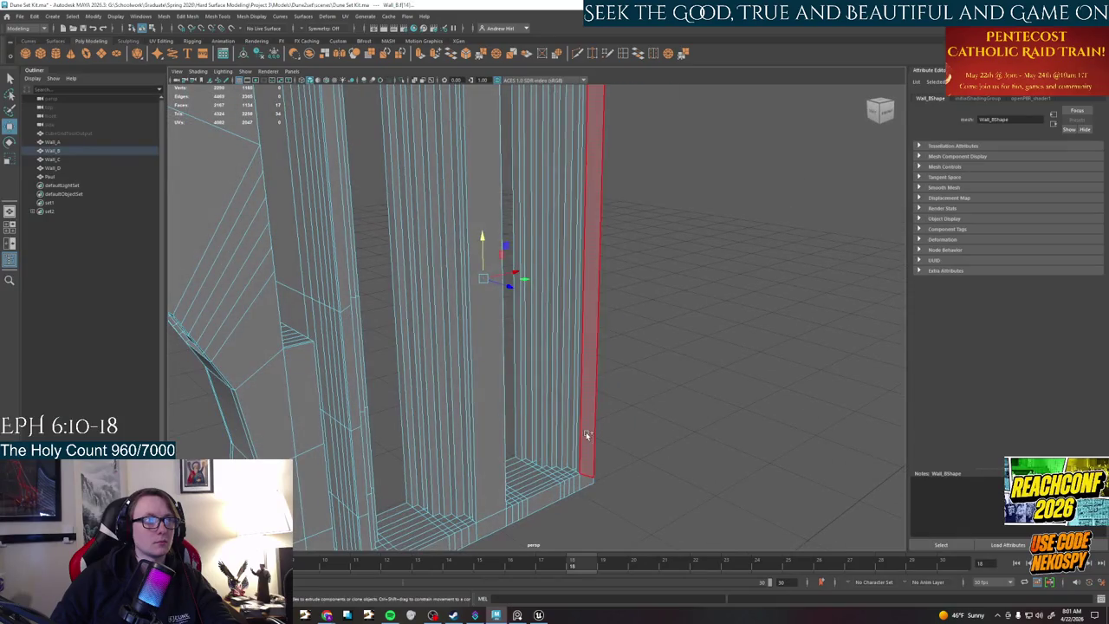
click(520, 421)
mouse_move(604, 465)
alt+mouse_down()
mouse_move(664, 417)
mouse_move(723, 409)
mouse_move(595, 181)
alt+mouse_up()
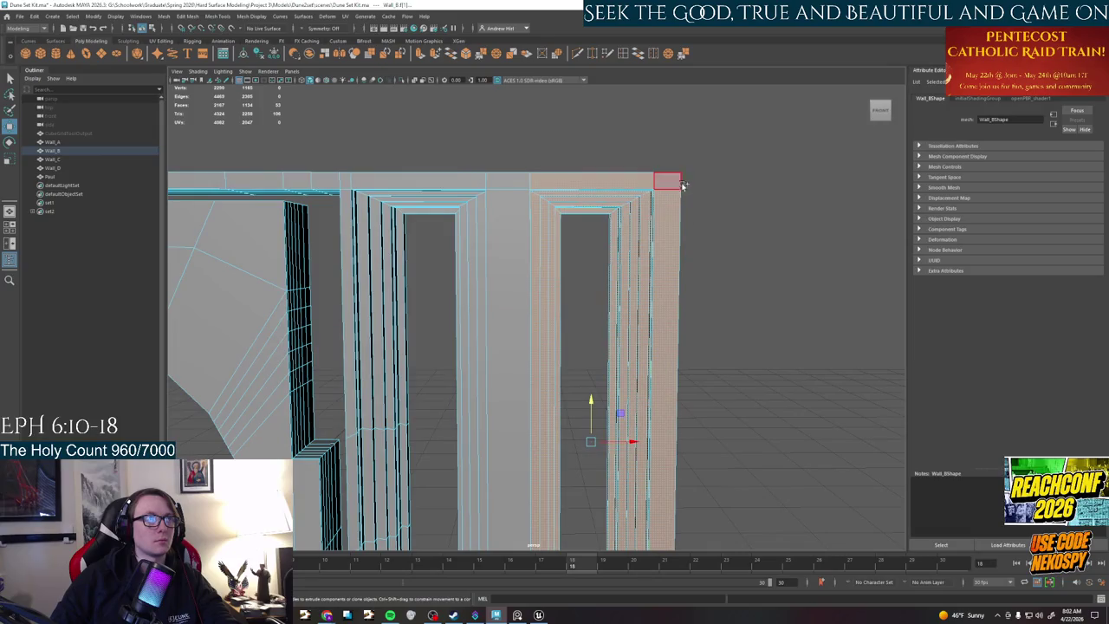
mouse_move(684, 185)
alt+mouse_down()
mouse_move(600, 247)
mouse_move(566, 216)
mouse_move(467, 336)
alt+mouse_up()
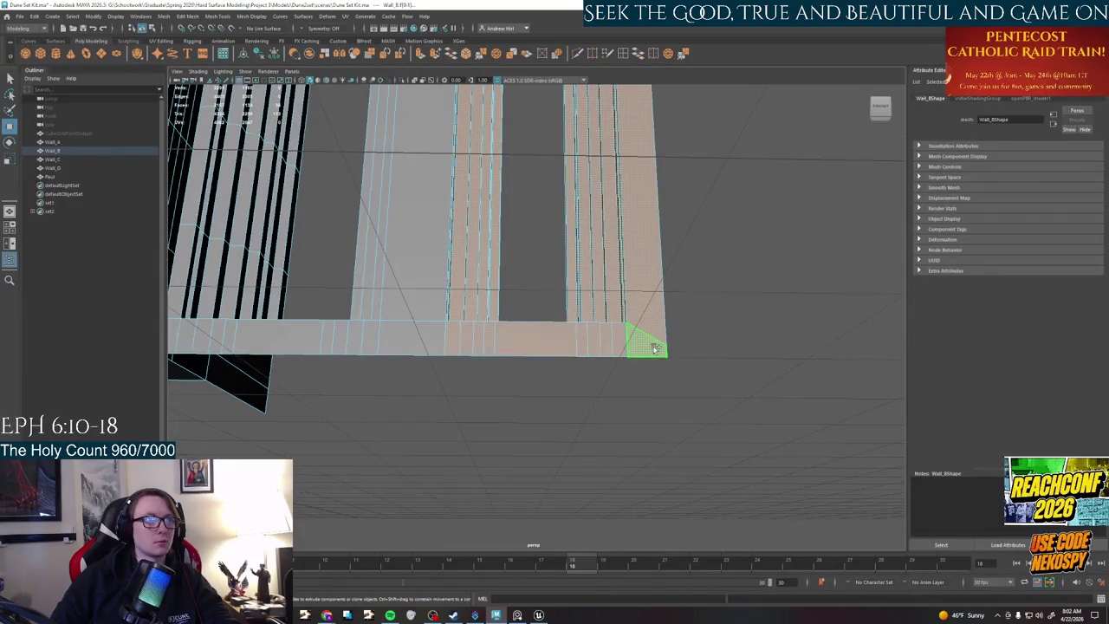
mouse_move(649, 339)
alt+mouse_down()
mouse_move(555, 260)
mouse_move(532, 349)
alt+mouse_up()
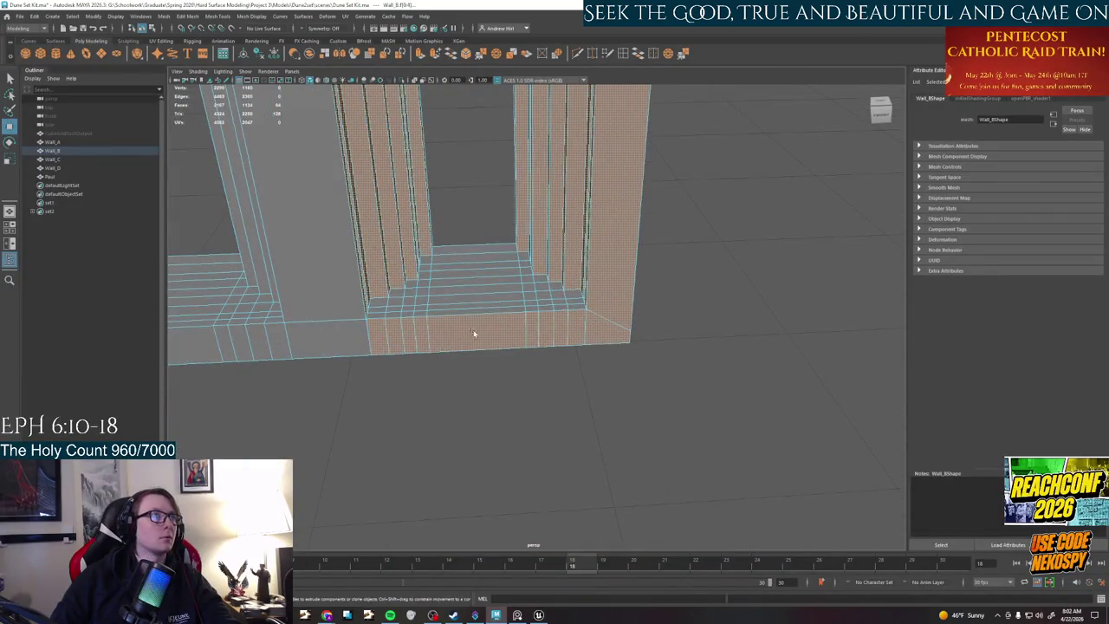
mouse_move(289, 223)
alt+mouse_down()
mouse_move(585, 310)
mouse_move(548, 416)
mouse_move(569, 390)
alt+mouse_up()
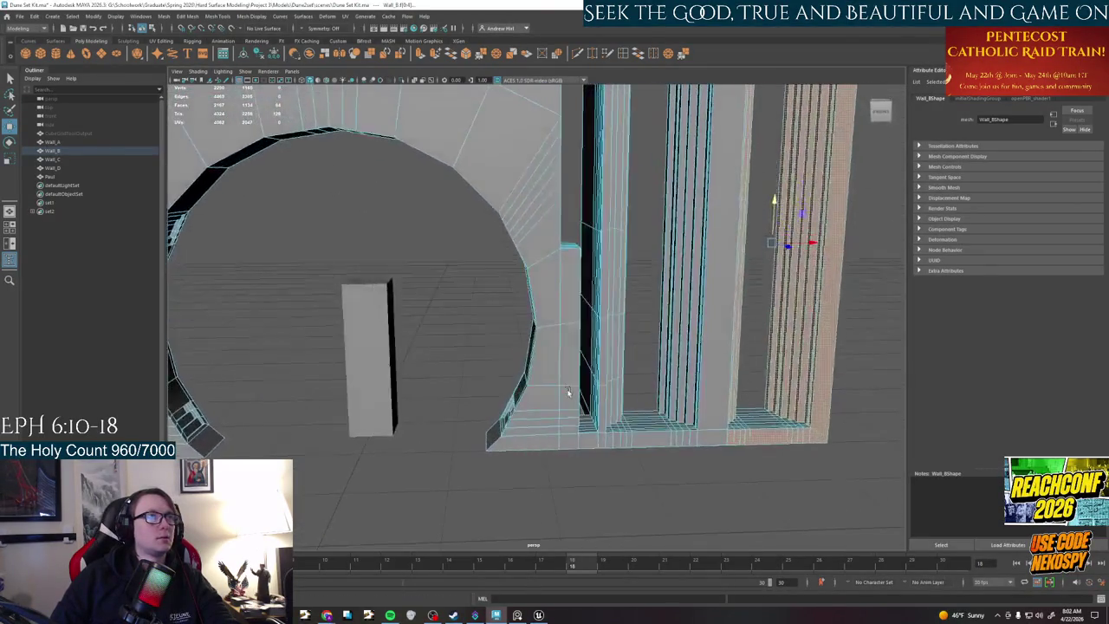
alt+right_drag(574, 391, 554, 399)
alt+drag(616, 385, 574, 419)
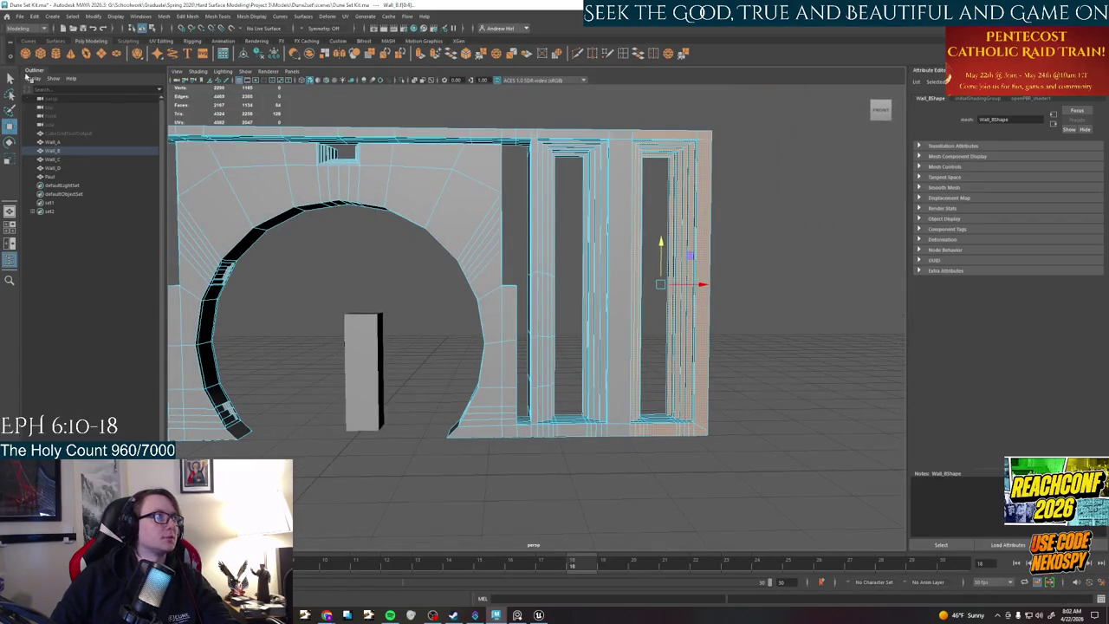
double_click(9, 78)
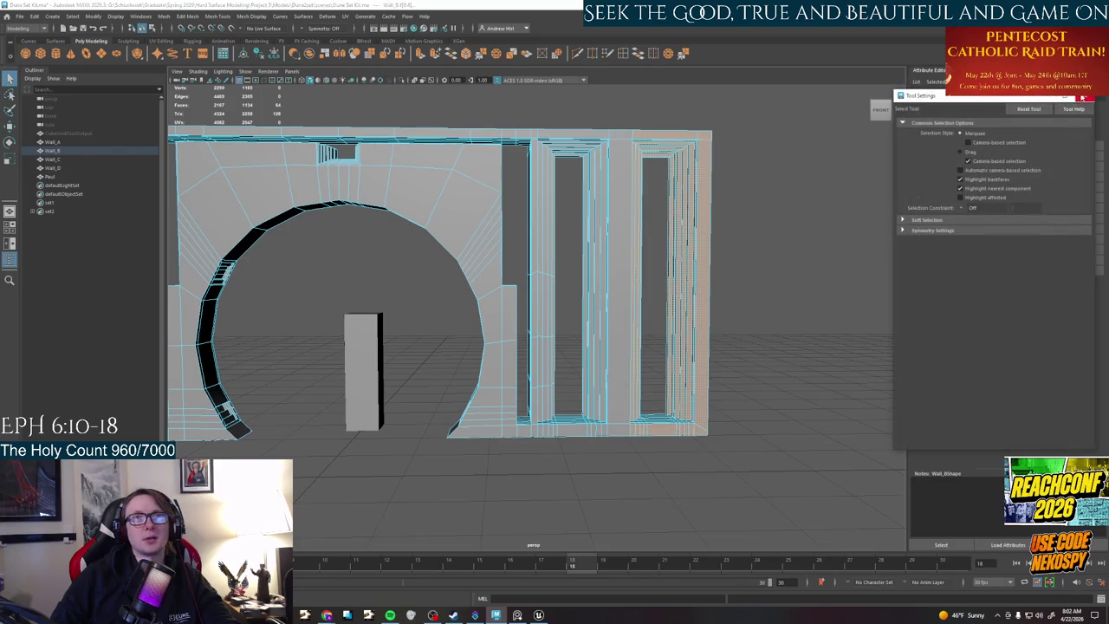
- Box-select the faces on the right part of the arch wall
click(1082, 97)
alt+drag(700, 284, 707, 245)
mouse_move(775, 102)
mouse_down()
mouse_move(498, 488)
mouse_move(546, 364)
mouse_move(535, 381)
mouse_up()
alt+right_drag(534, 380, 539, 365)
alt+drag(539, 365, 552, 383)
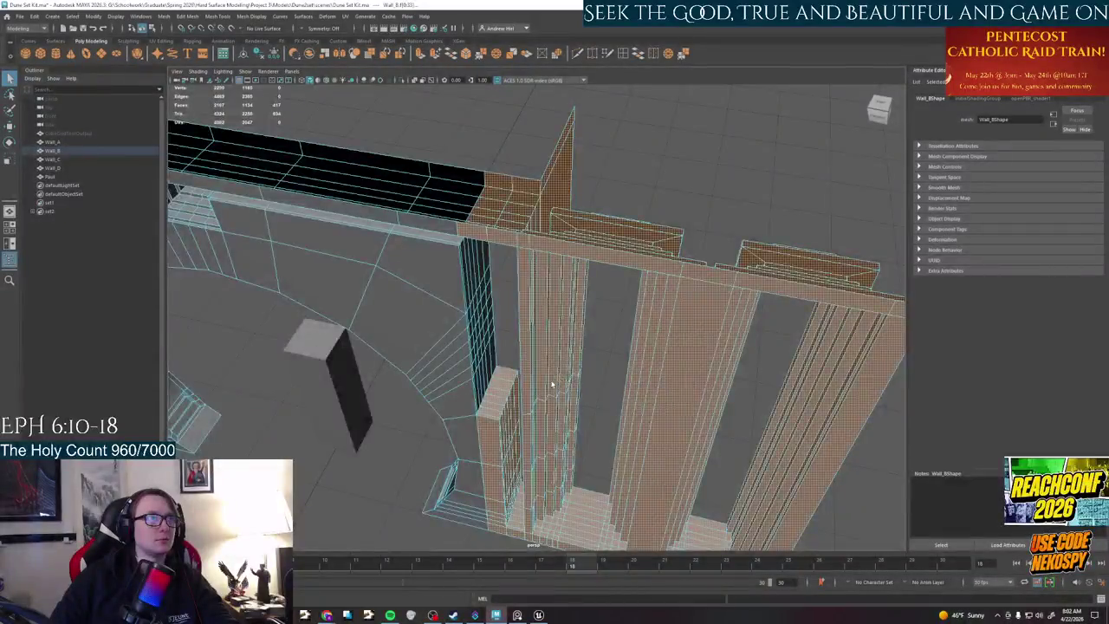
alt+right_drag(552, 383, 520, 364)
mouse_move(520, 364)
alt+mouse_down()
mouse_move(394, 329)
mouse_move(414, 358)
alt+mouse_up()
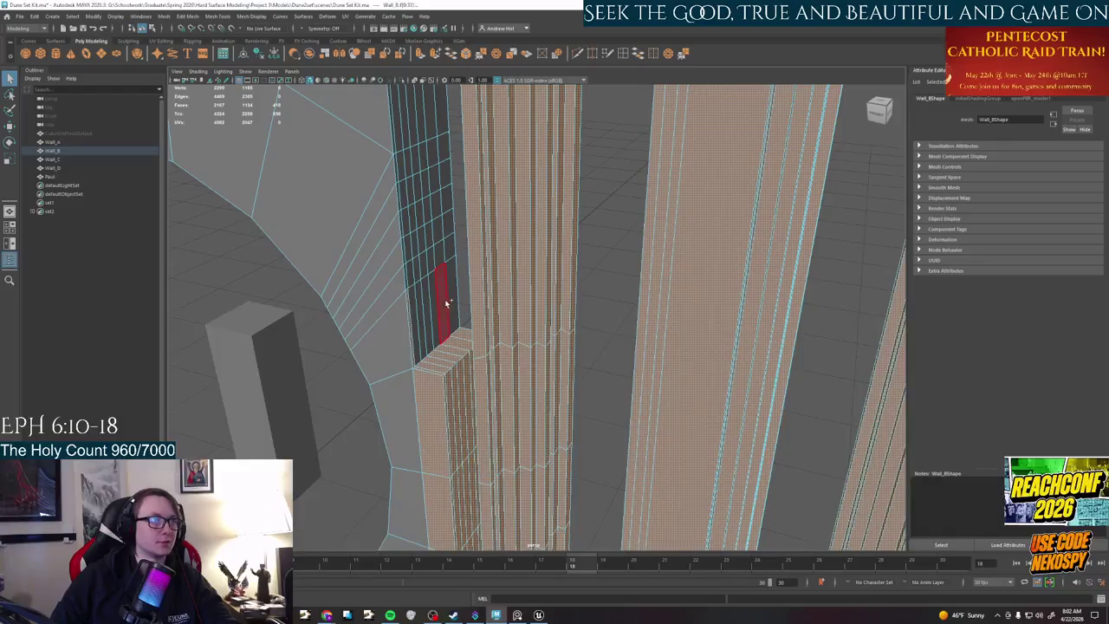
alt+drag(447, 303, 422, 423)
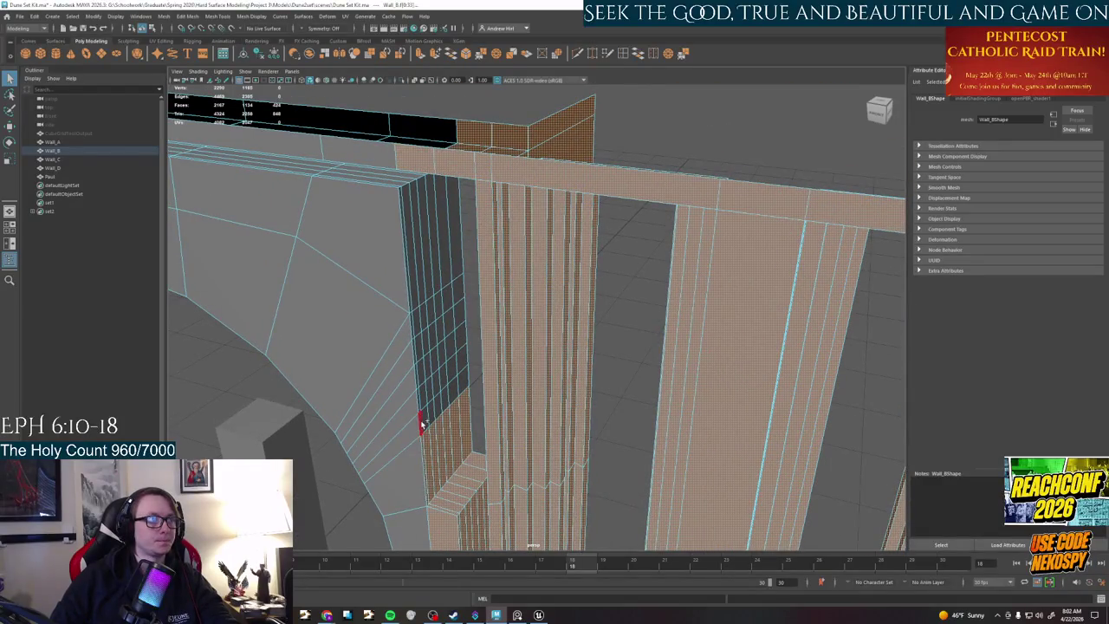
- Add the thin, dark and remaining column face strips to the door-frame selection
shift+click(459, 253)
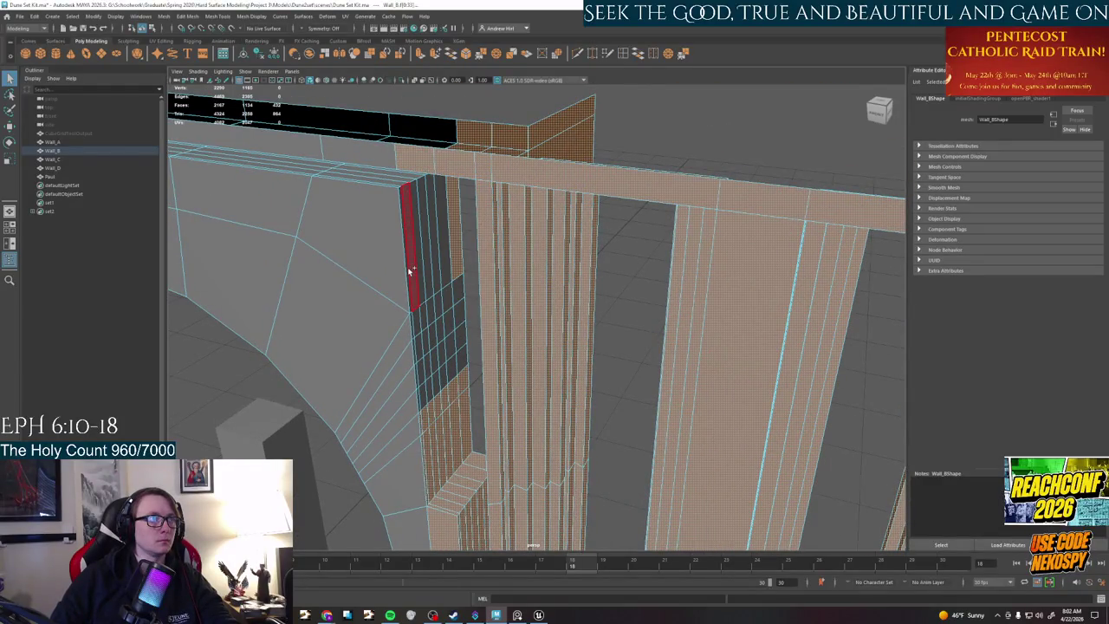
shift+click(409, 271)
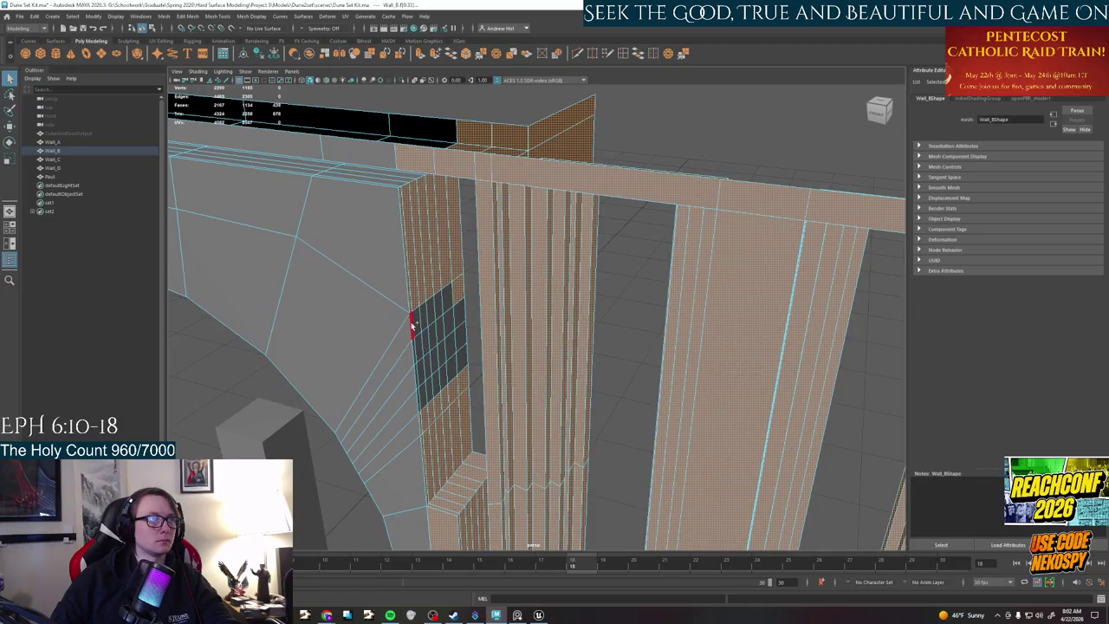
shift+click(416, 375)
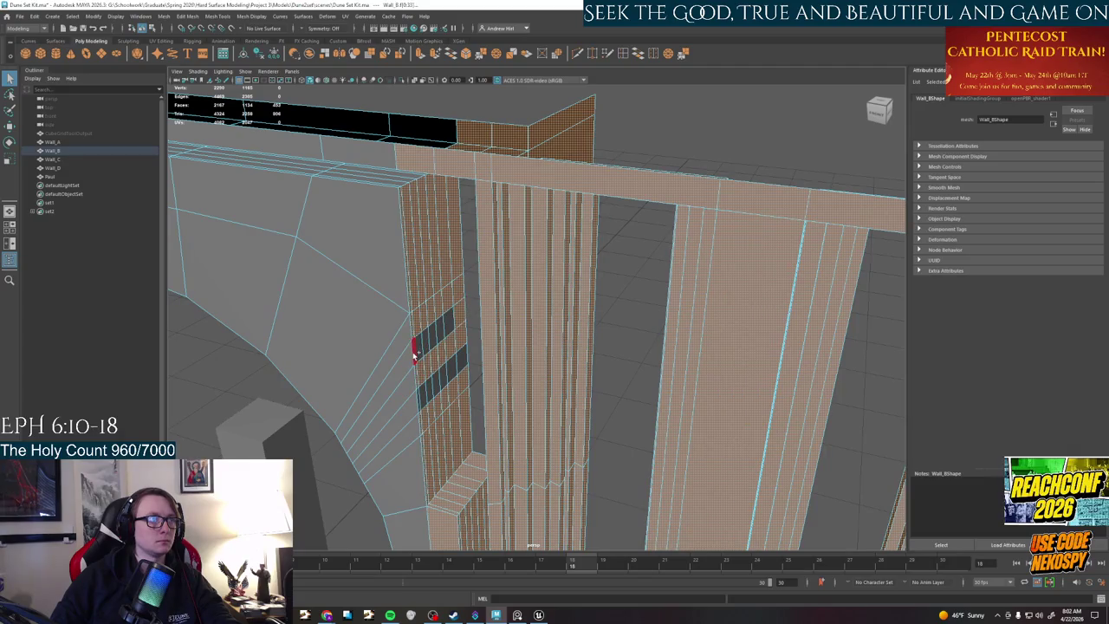
shift+click(414, 354)
shift+click(446, 371)
mouse_move(418, 401)
alt+mouse_down()
mouse_move(477, 339)
mouse_move(540, 243)
mouse_move(560, 403)
mouse_move(590, 425)
mouse_move(590, 460)
mouse_move(512, 370)
alt+mouse_up()
- Slide the selected door-frame faces right along X, nudging further after checking the front view
key(w)
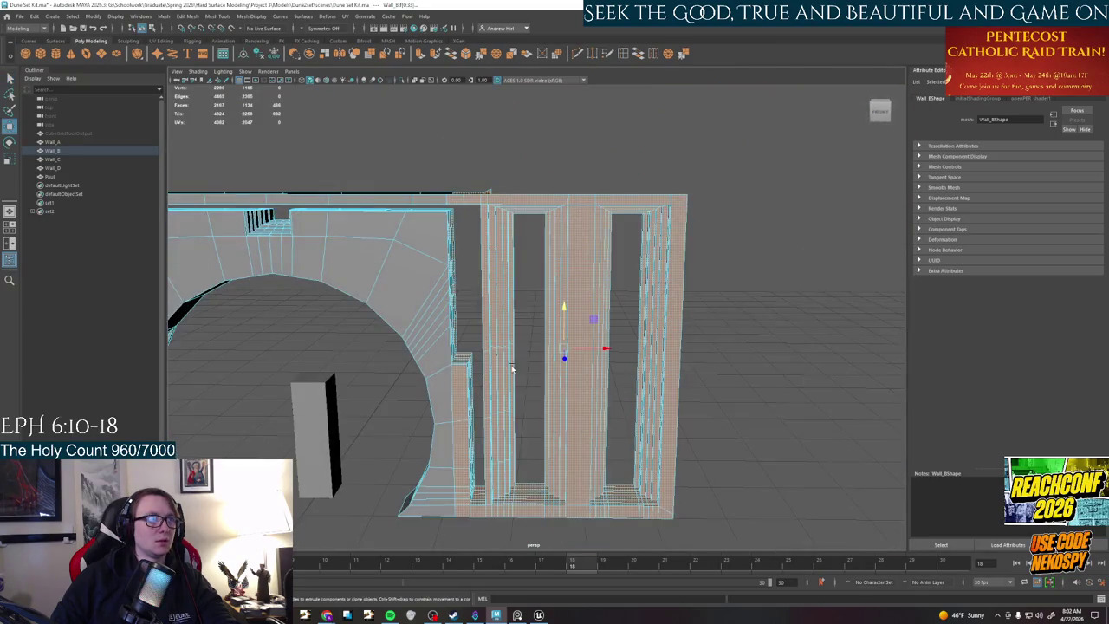
drag(607, 352, 633, 349)
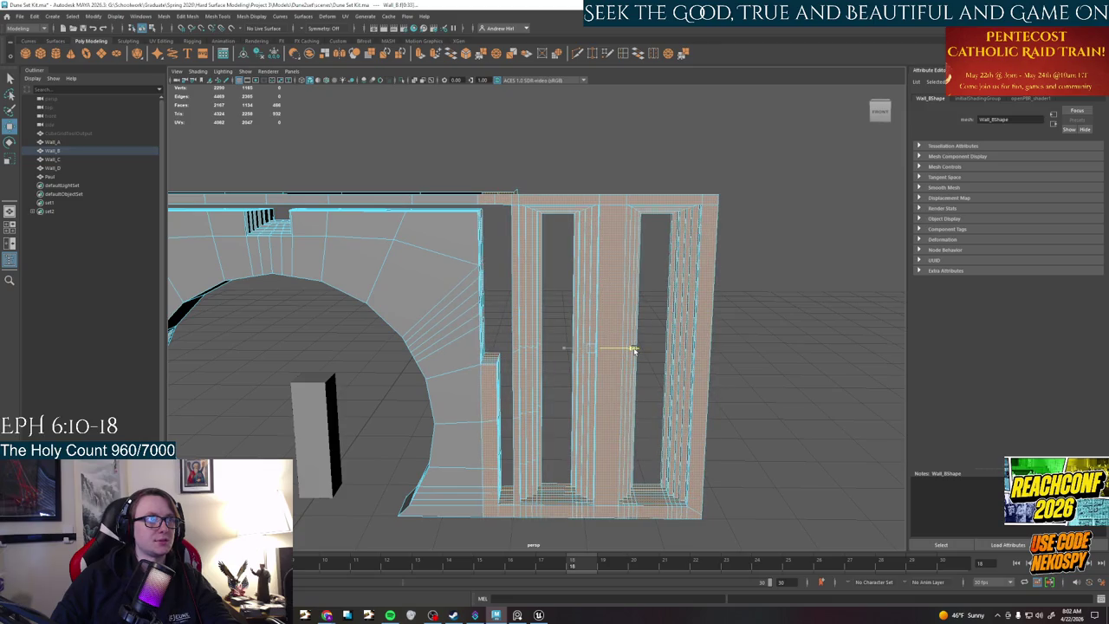
alt+drag(590, 285, 879, 335)
scroll(555, 333, up, 2)
mouse_move(556, 334)
alt+middle_down()
mouse_move(495, 333)
mouse_move(540, 336)
alt+middle_up()
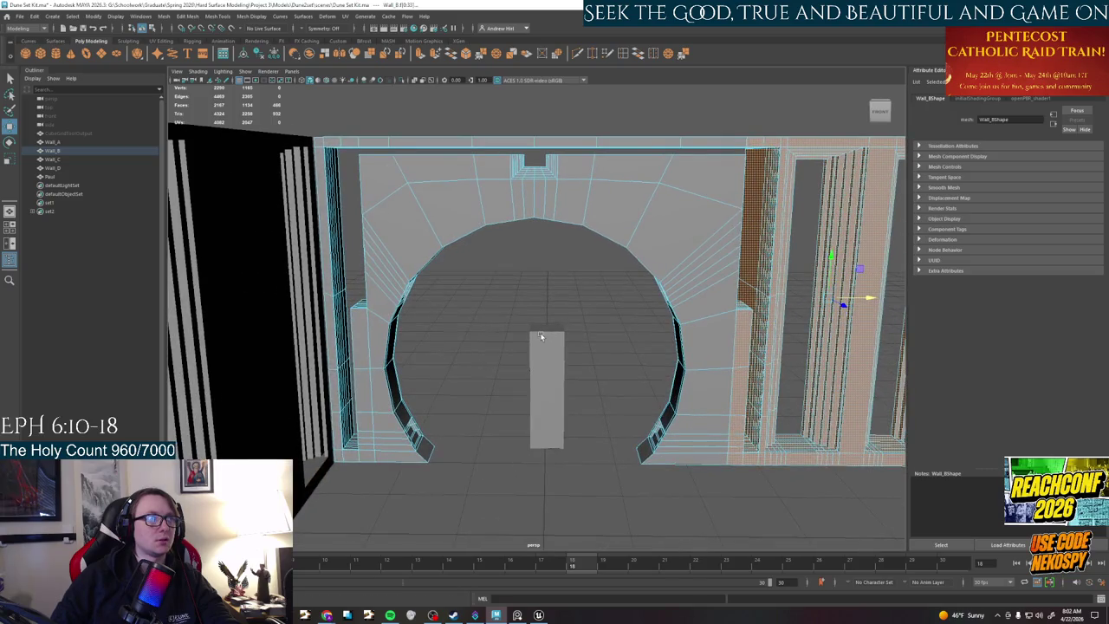
alt+drag(466, 320, 535, 334)
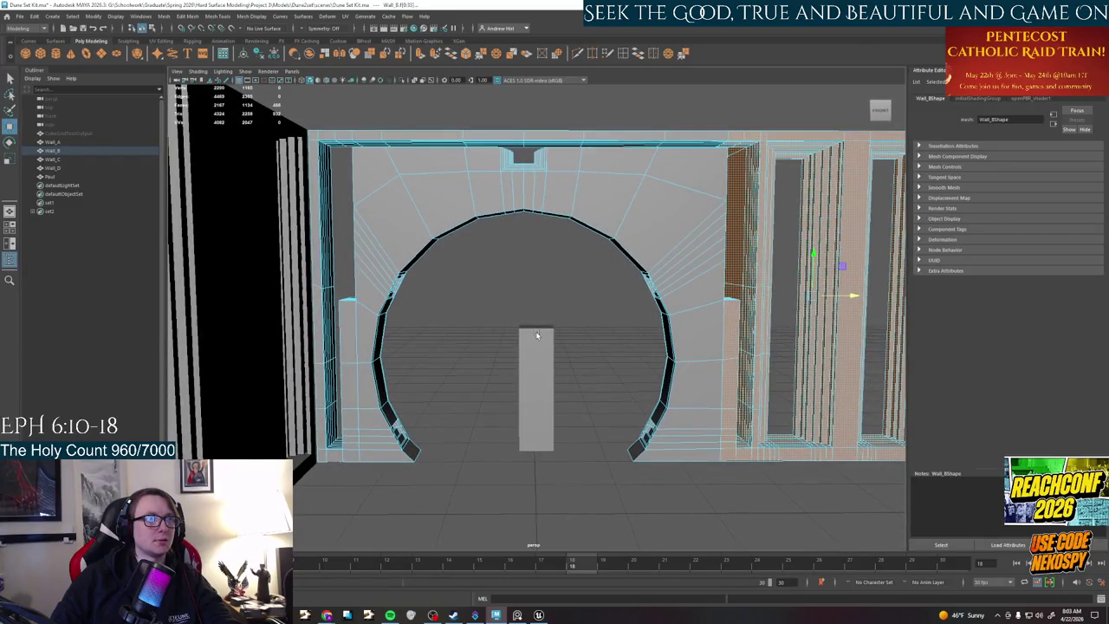
mouse_move(599, 305)
alt+mouse_down()
mouse_move(453, 310)
mouse_move(510, 348)
mouse_move(532, 308)
mouse_move(600, 296)
alt+mouse_up()
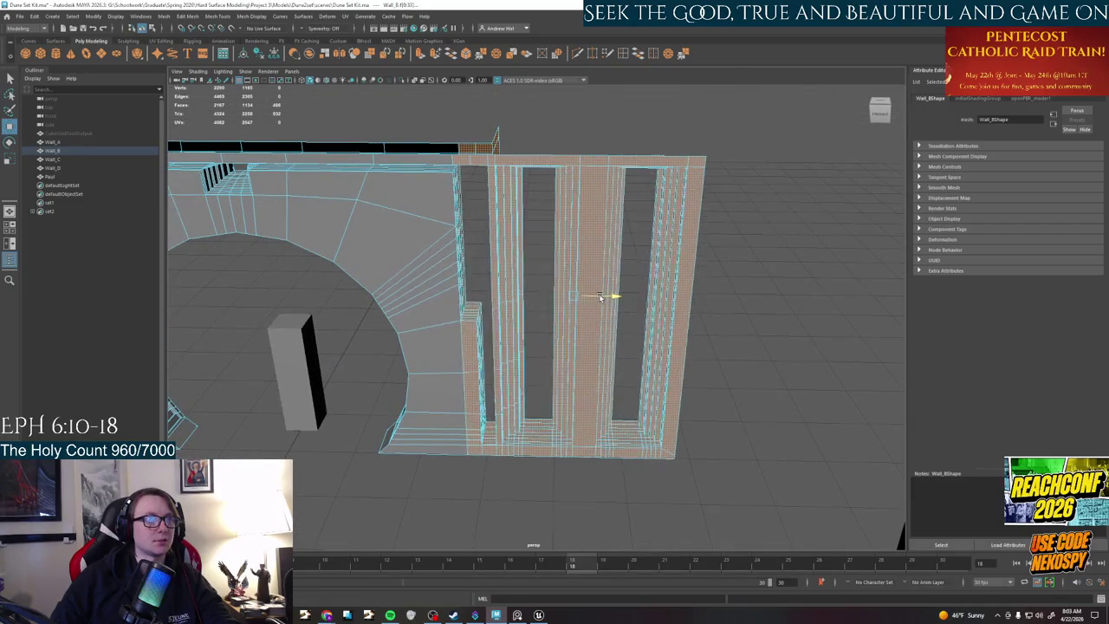
key([)
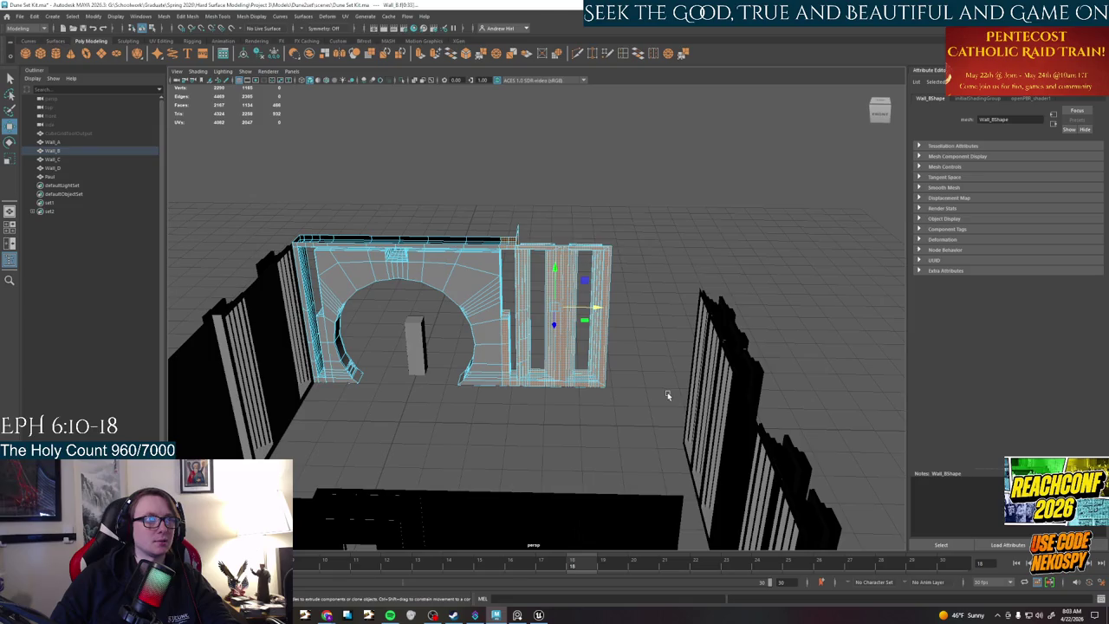
drag(587, 308, 662, 311)
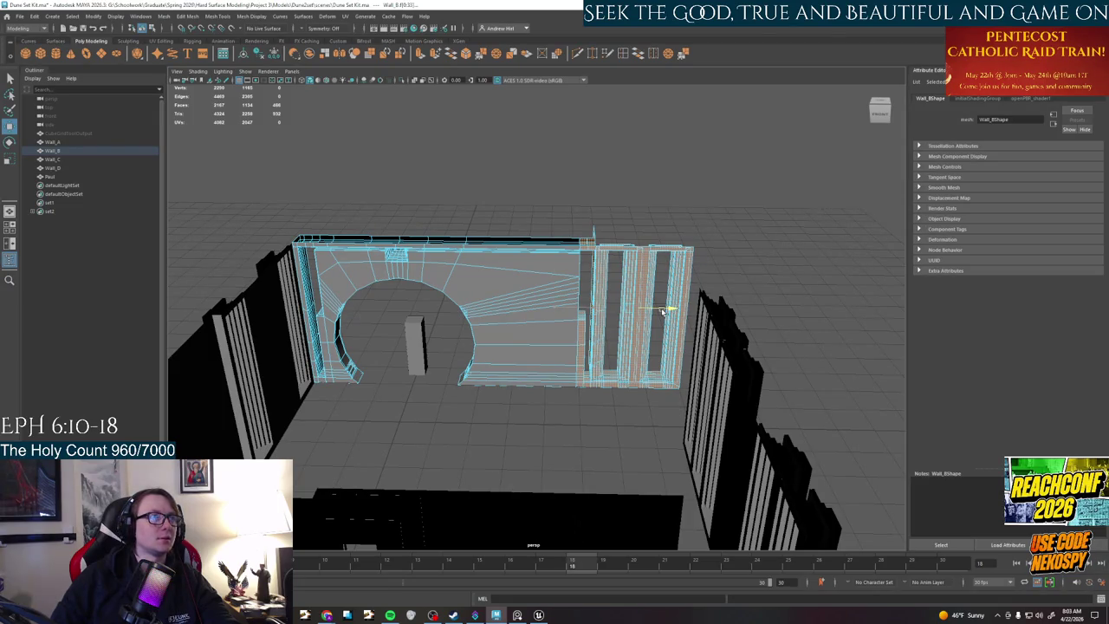
- Bring up the PureRef board and zoom into the round arch doorway photo
click(517, 615)
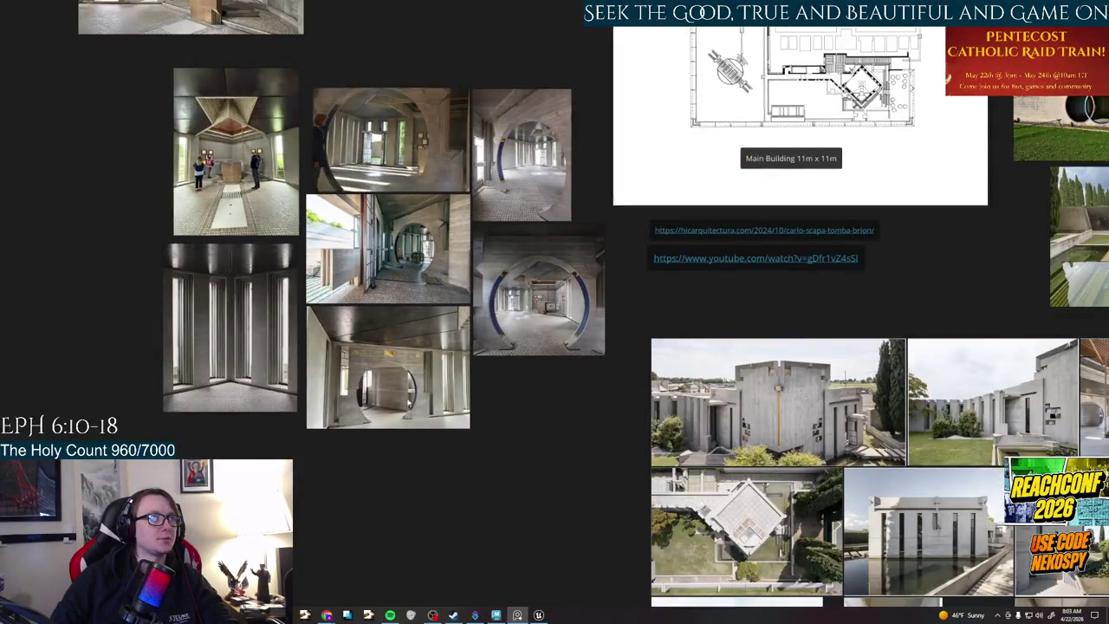
scroll(366, 390, up, 3)
scroll(367, 390, up, 3)
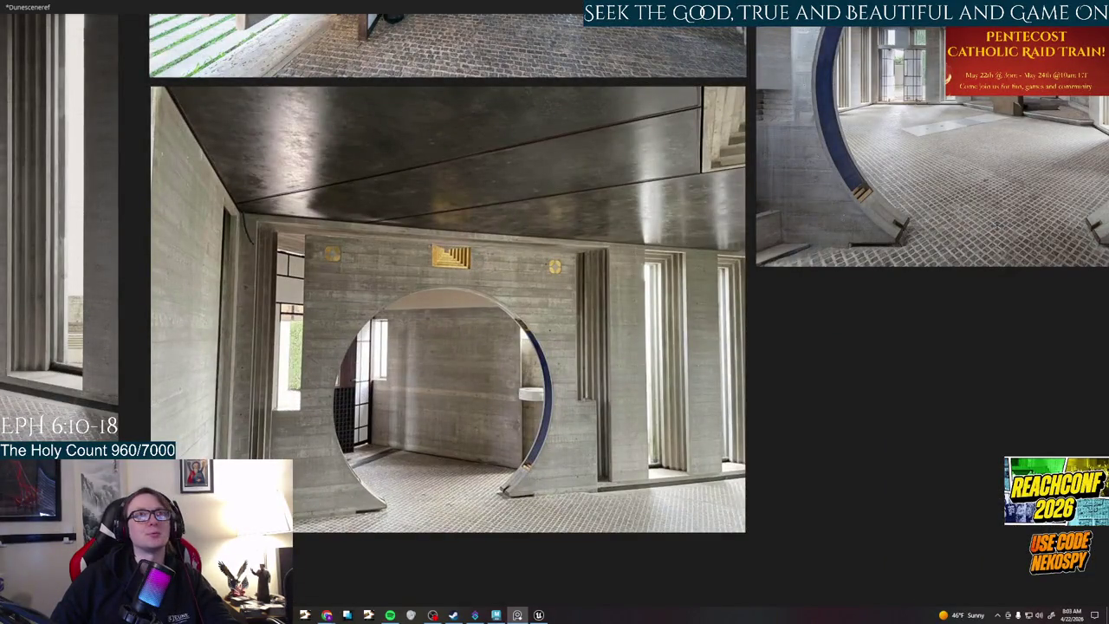
- Orbit the Maya view to face the wall, then return to the reference board
key(alt+Tab)
scroll(487, 345, up, 5)
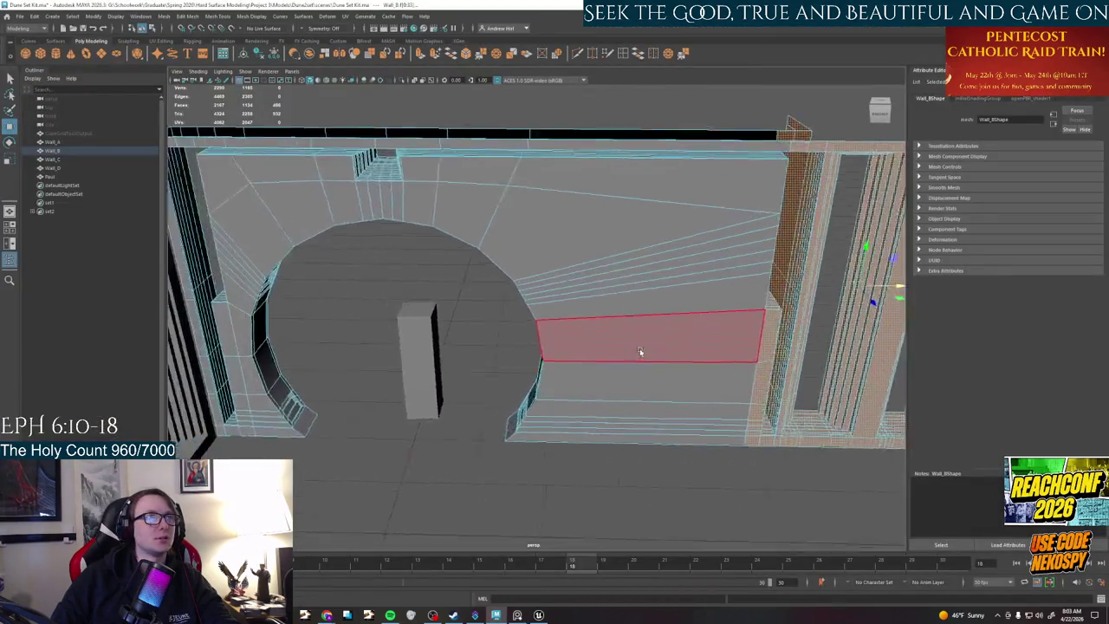
mouse_move(488, 344)
alt+mouse_down()
mouse_move(562, 212)
mouse_move(558, 297)
alt+mouse_up()
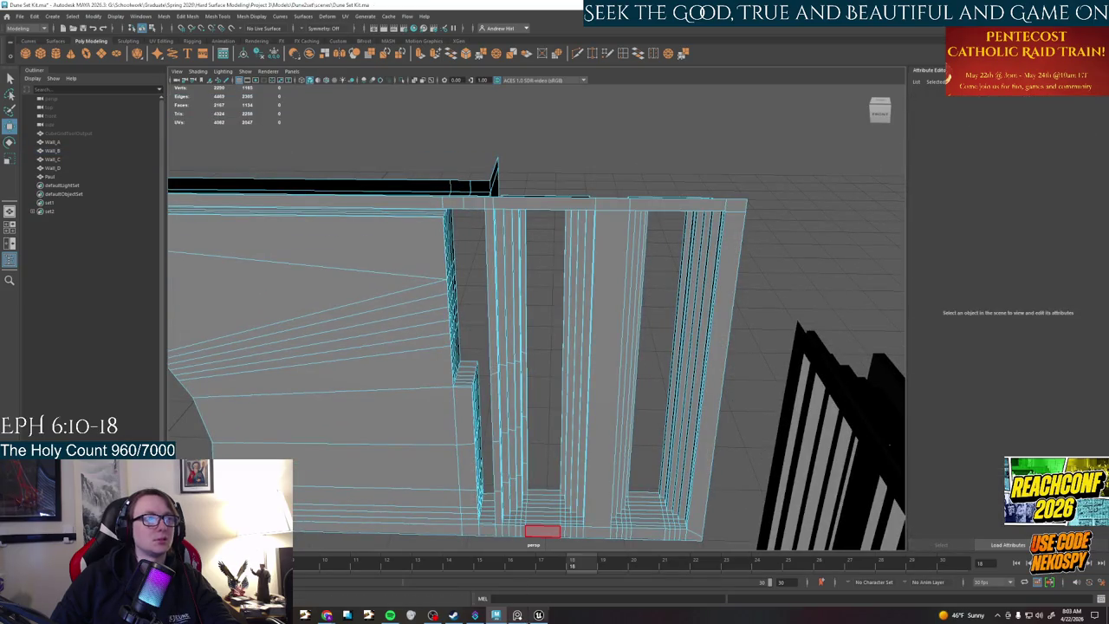
click(518, 615)
scroll(498, 365, down, 3)
scroll(498, 366, up, 3)
- Pan and zoom across the interior, floor-plan and exterior photos to the wooden-table photo
scroll(498, 366, up, 2)
middle_drag(499, 365, 478, 164)
scroll(528, 222, up, 2)
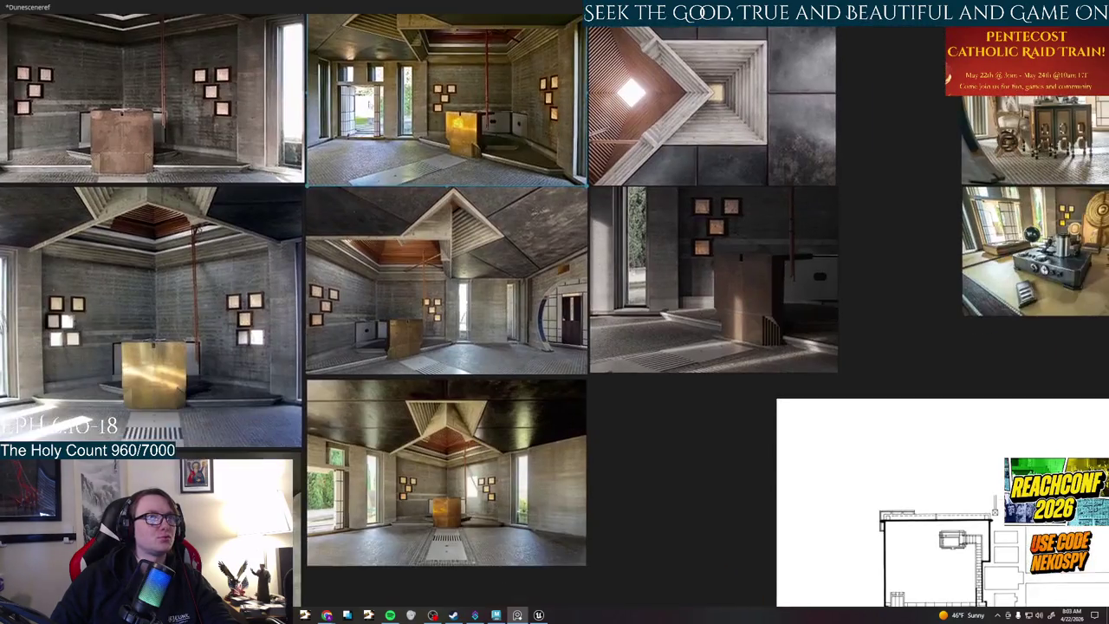
middle_drag(528, 222, 692, 139)
middle_drag(631, 367, 780, 173)
scroll(815, 107, up, 2)
mouse_move(815, 108)
middle_down()
mouse_move(659, 260)
mouse_move(555, 138)
mouse_move(511, 208)
mouse_move(364, 121)
mouse_move(485, 225)
middle_up()
scroll(511, 208, up, 2)
scroll(520, 190, up, 2)
scroll(526, 182, up, 5)
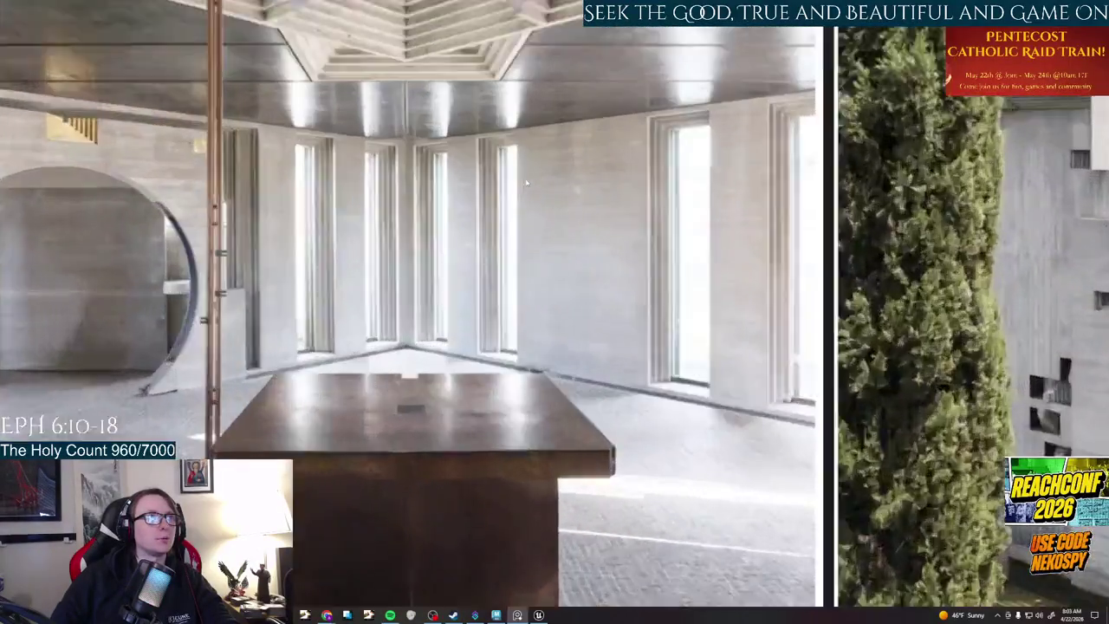
scroll(526, 183, up, 2)
middle_drag(526, 183, 704, 236)
scroll(703, 236, down, 1)
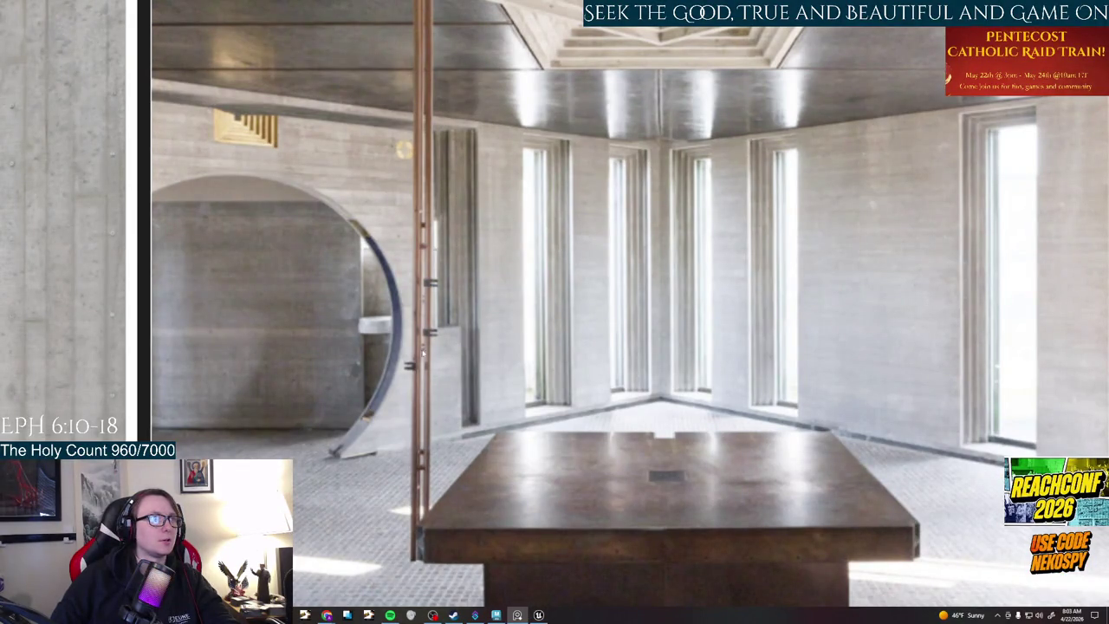
- Bring the Maya wall scene back to the front
click(538, 614)
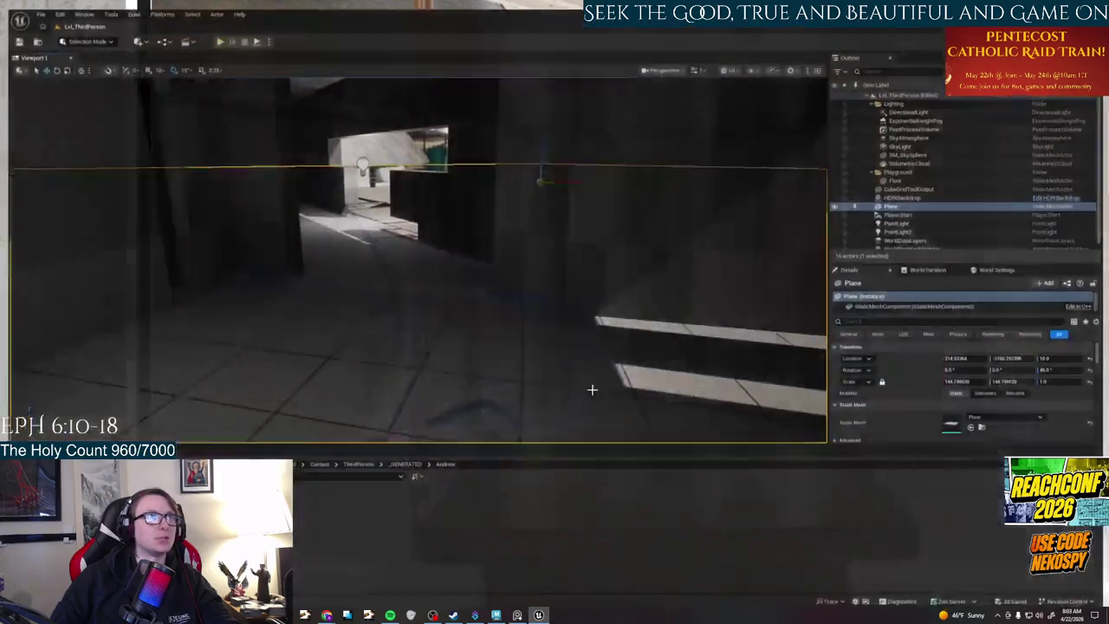
click(538, 614)
click(495, 614)
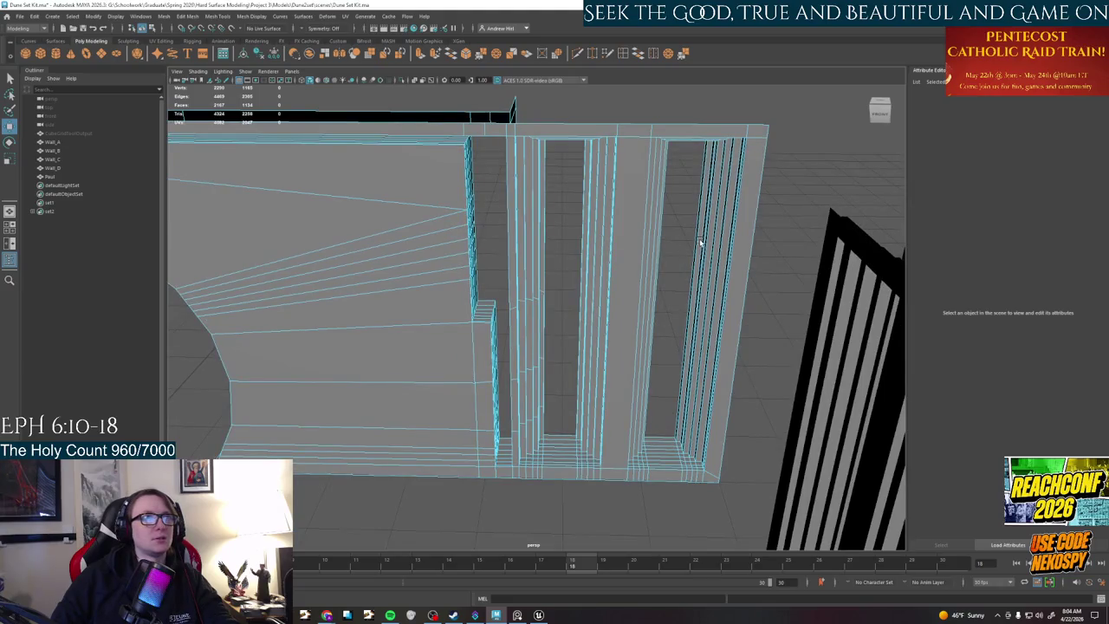
- Select vertical edges on the door-frame column, settling on the neighbouring edge strip
scroll(700, 243, up, 2)
scroll(703, 457, up, 1)
scroll(684, 390, down, 1)
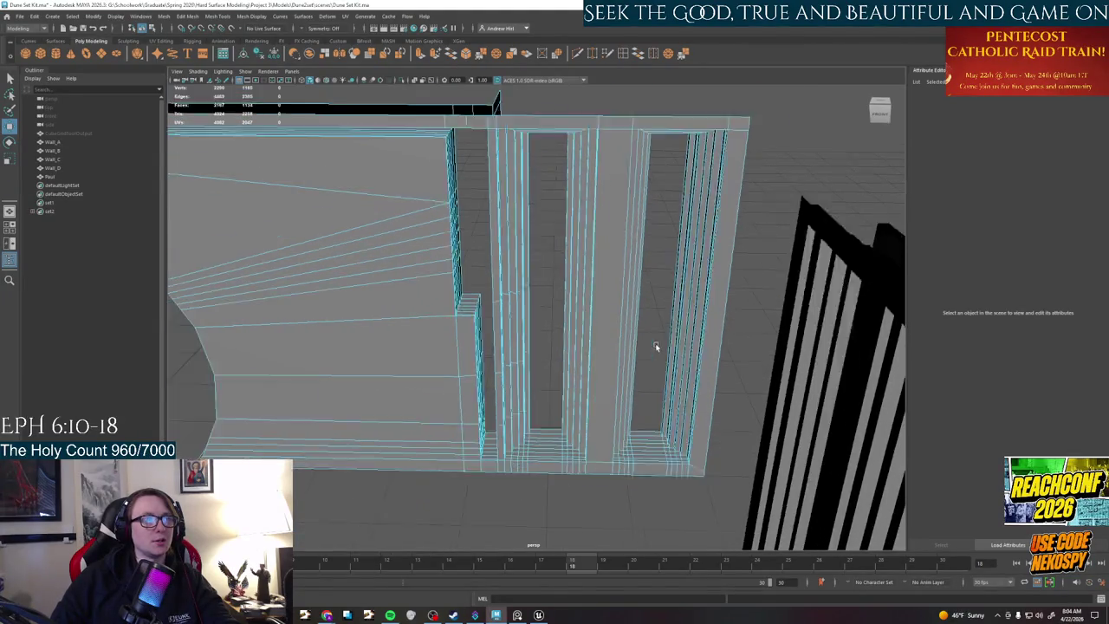
scroll(646, 312, down, 1)
scroll(646, 297, down, 1)
scroll(641, 286, up, 1)
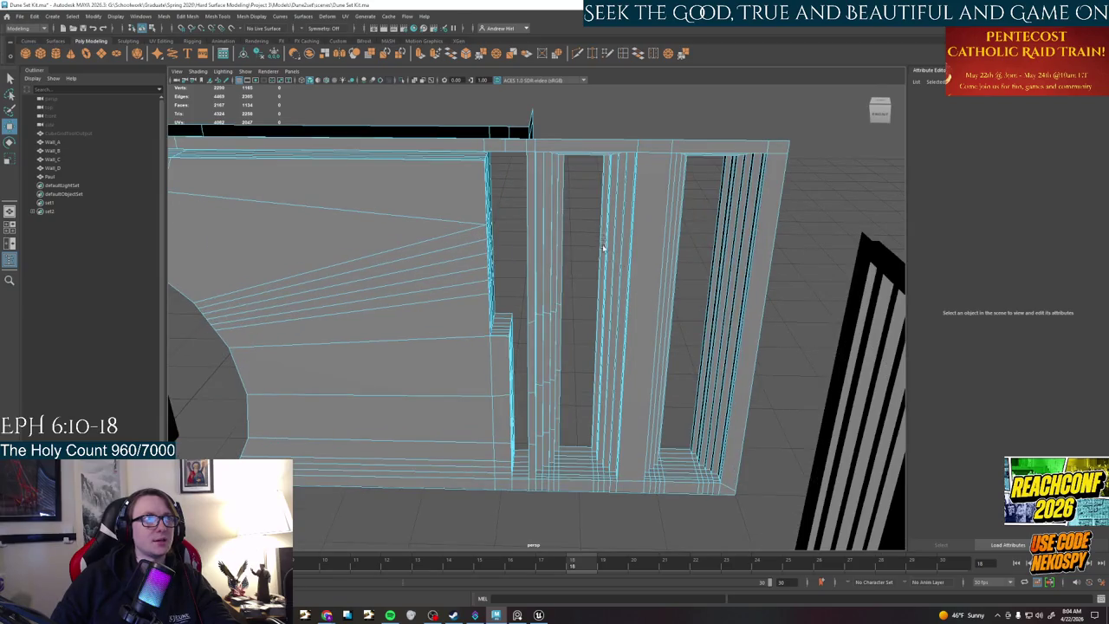
scroll(624, 293, up, 2)
scroll(612, 302, up, 2)
click(681, 325)
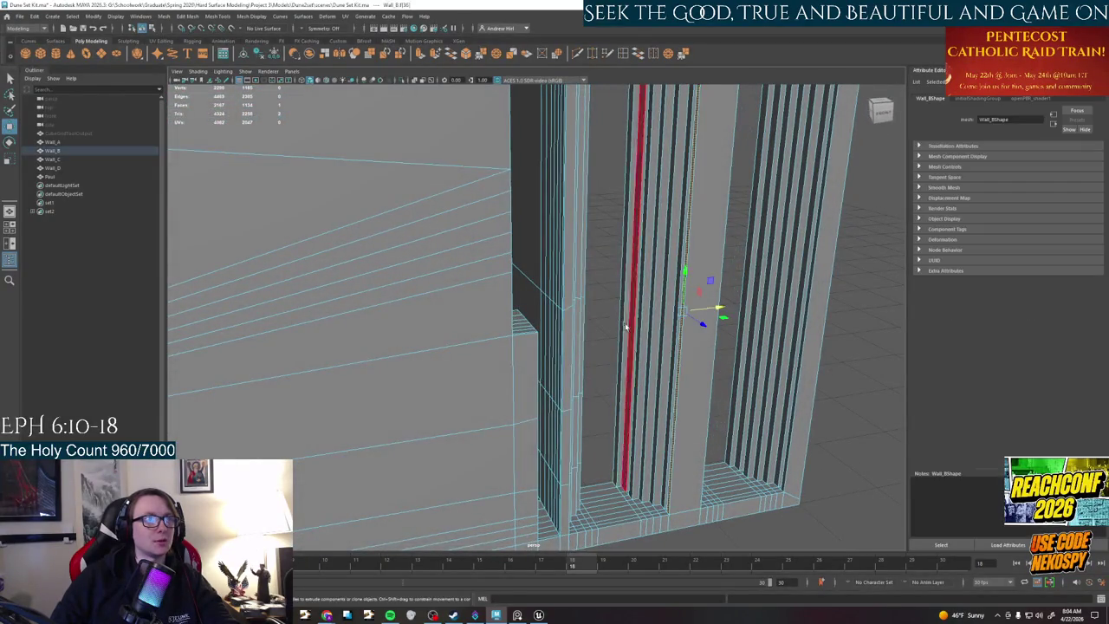
alt+drag(661, 317, 532, 341)
shift+click(483, 286)
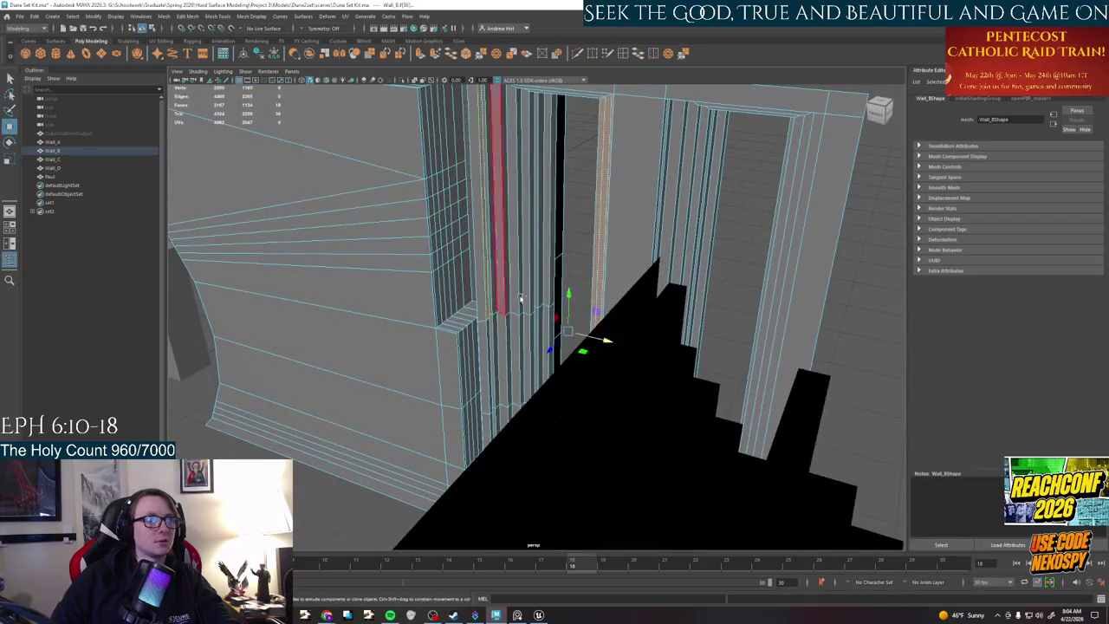
shift+click(561, 244)
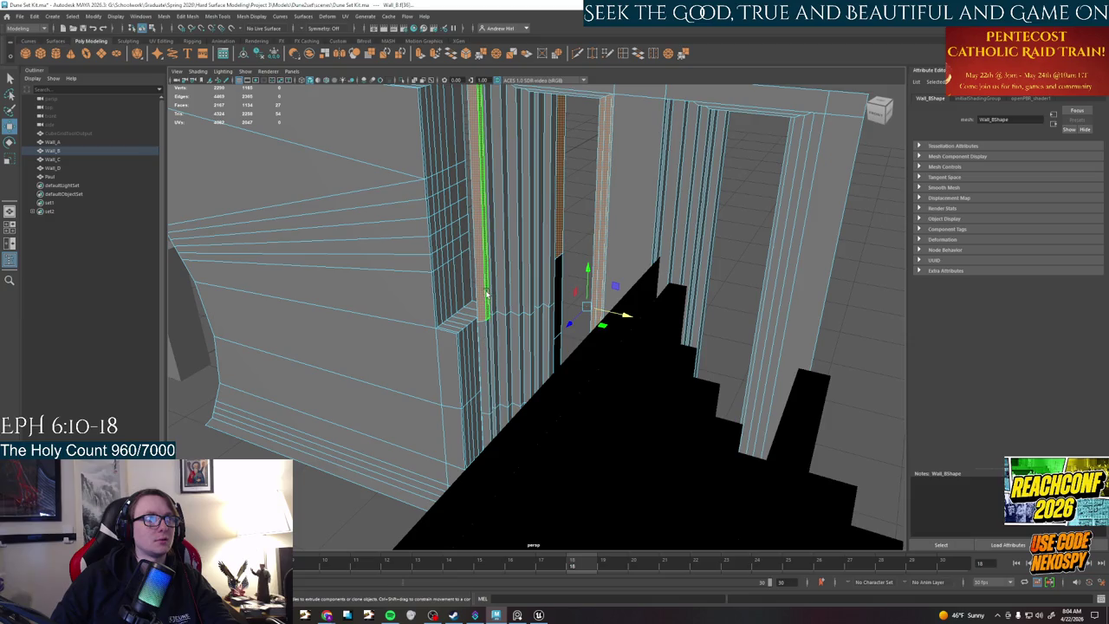
click(482, 208)
shift+click(564, 229)
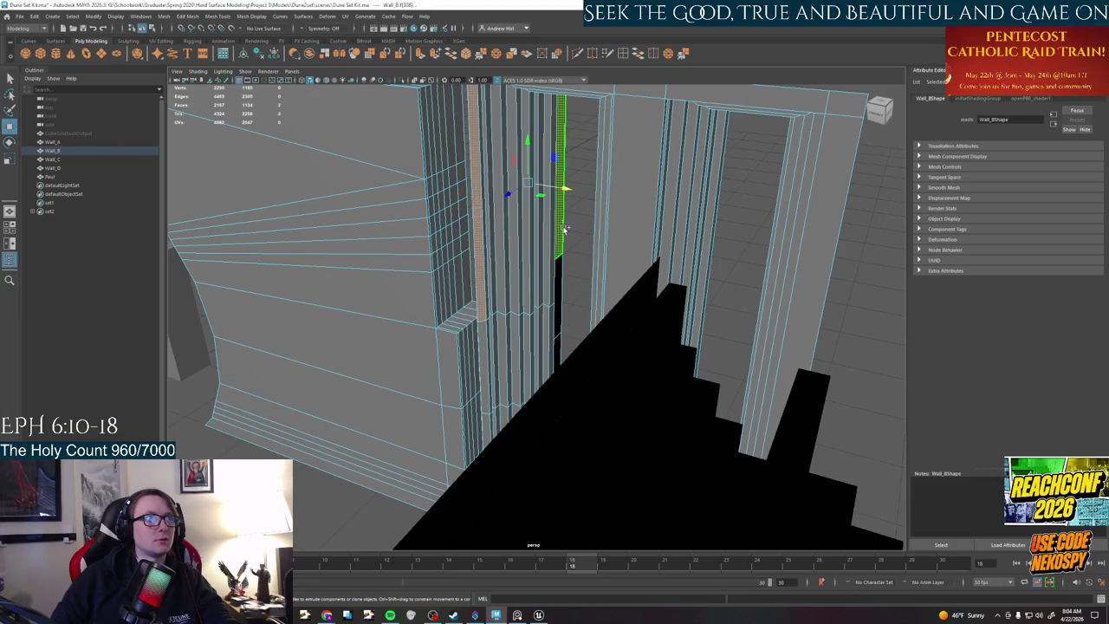
- Select a column face strip and its full face loop, then the lower column faces
scroll(575, 236, up, 3)
scroll(598, 242, up, 2)
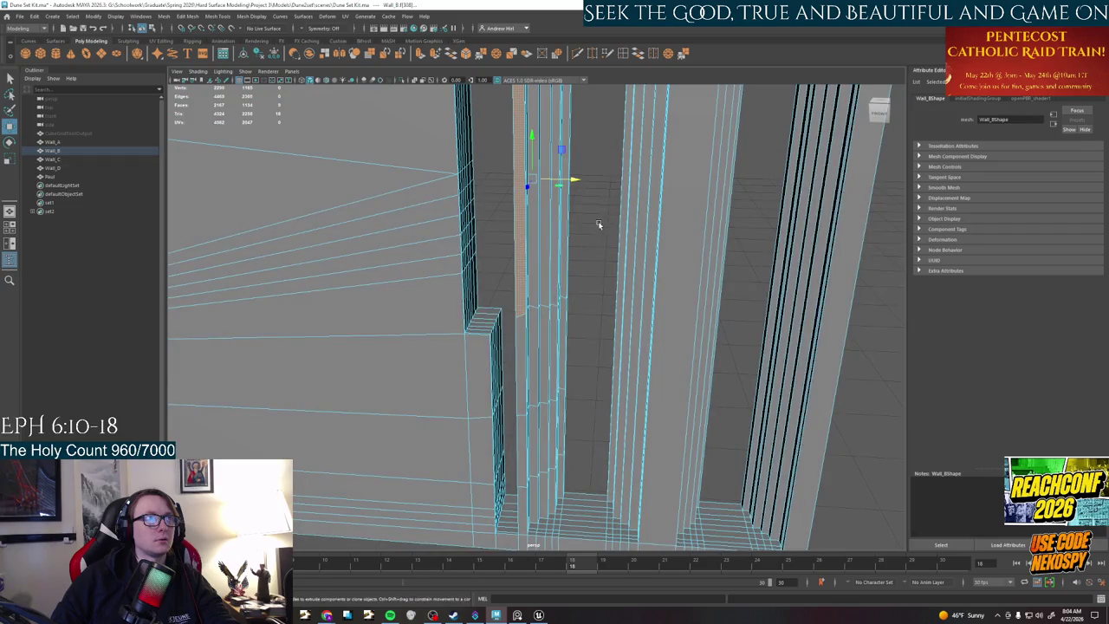
alt+drag(598, 224, 517, 252)
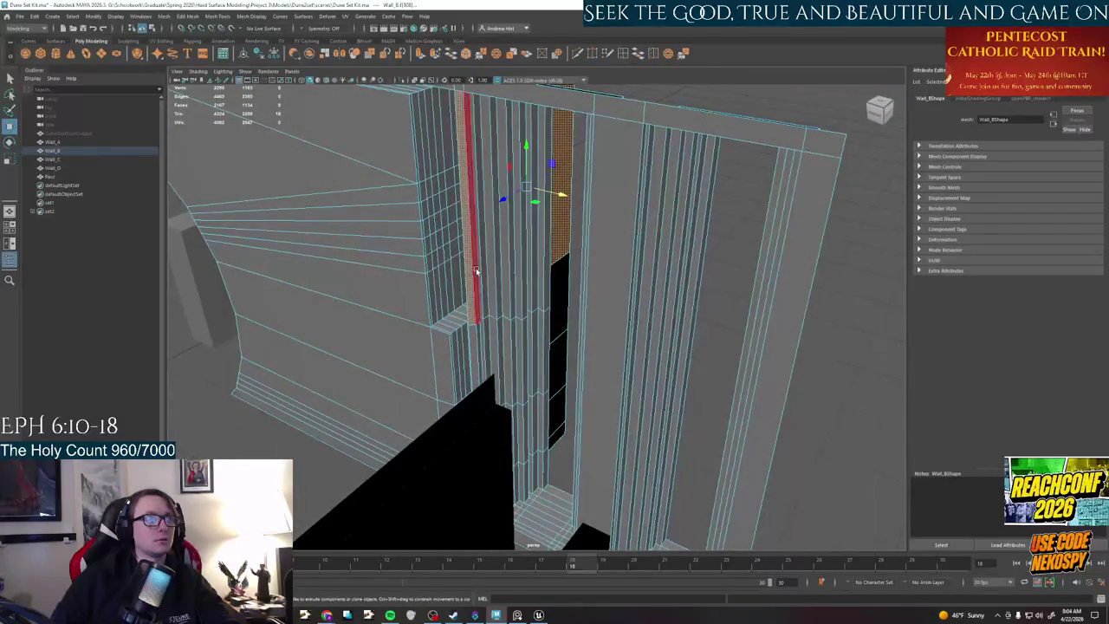
click(476, 271)
shift+double_click(544, 244)
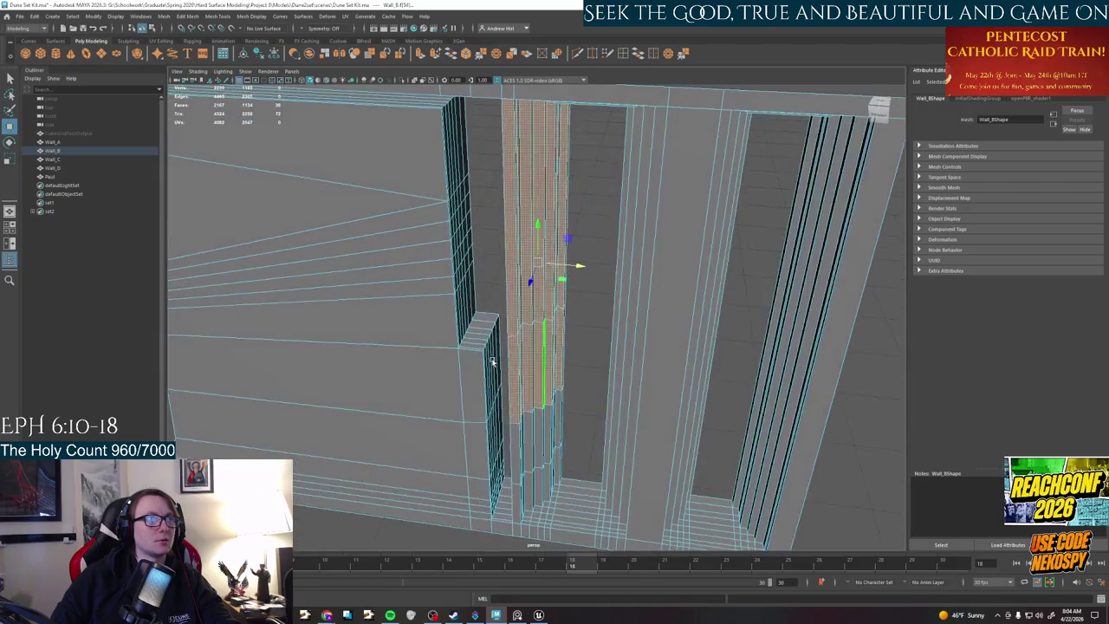
mouse_move(547, 268)
alt+mouse_down()
mouse_move(457, 249)
mouse_move(463, 338)
mouse_move(555, 347)
mouse_move(516, 347)
alt+mouse_up()
click(464, 351)
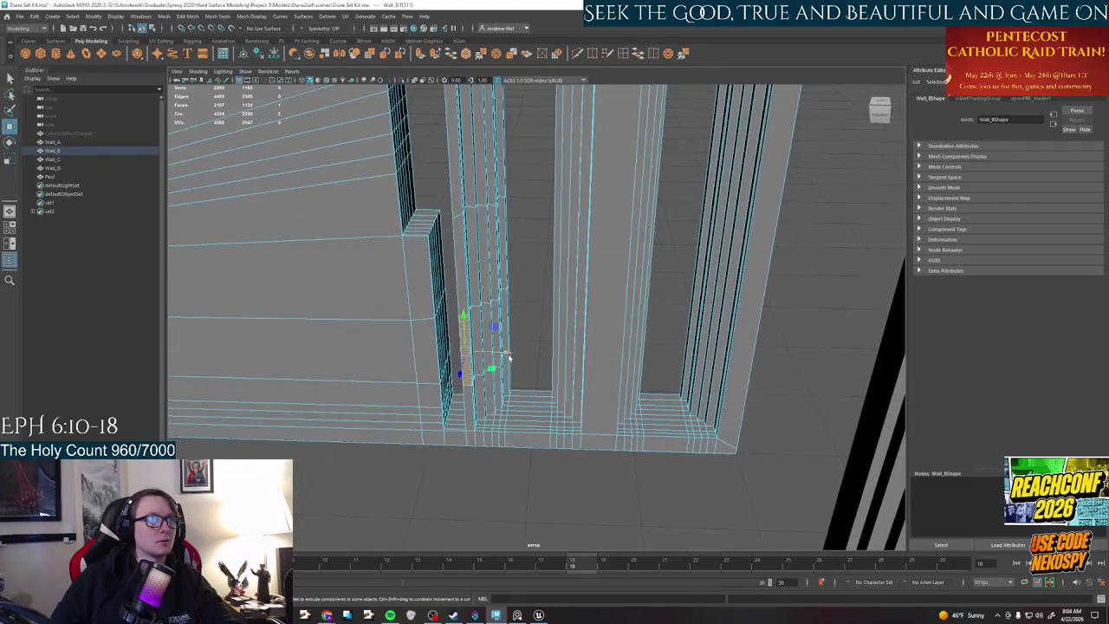
- Add the neighbouring, upper and lower column faces and the wall strip to the selection
scroll(464, 343, up, 2)
drag(520, 374, 457, 297)
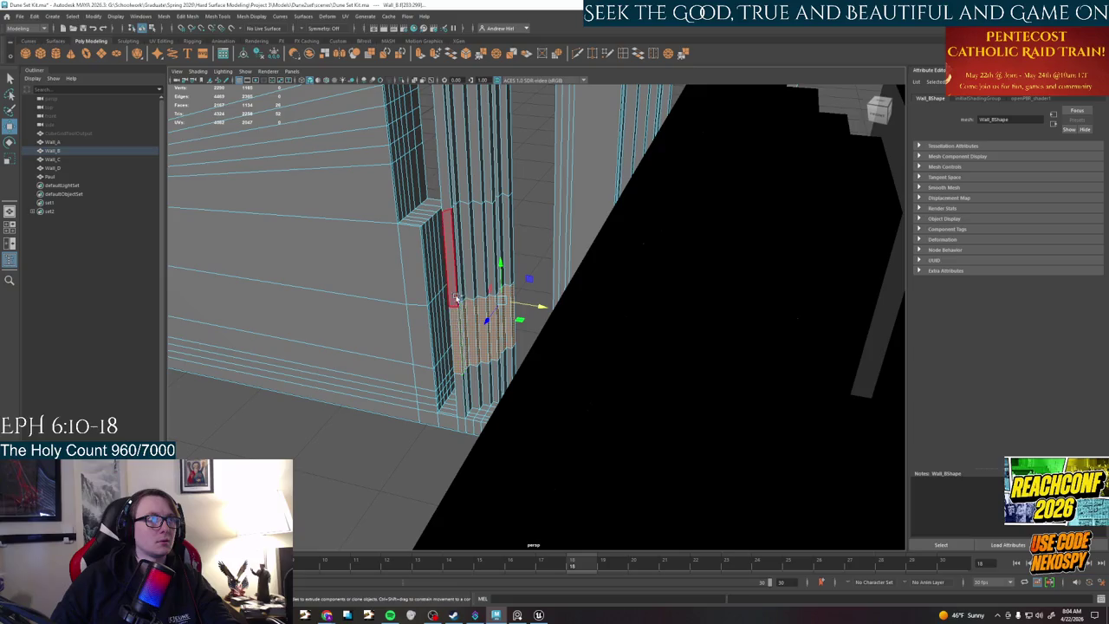
shift+click(450, 285)
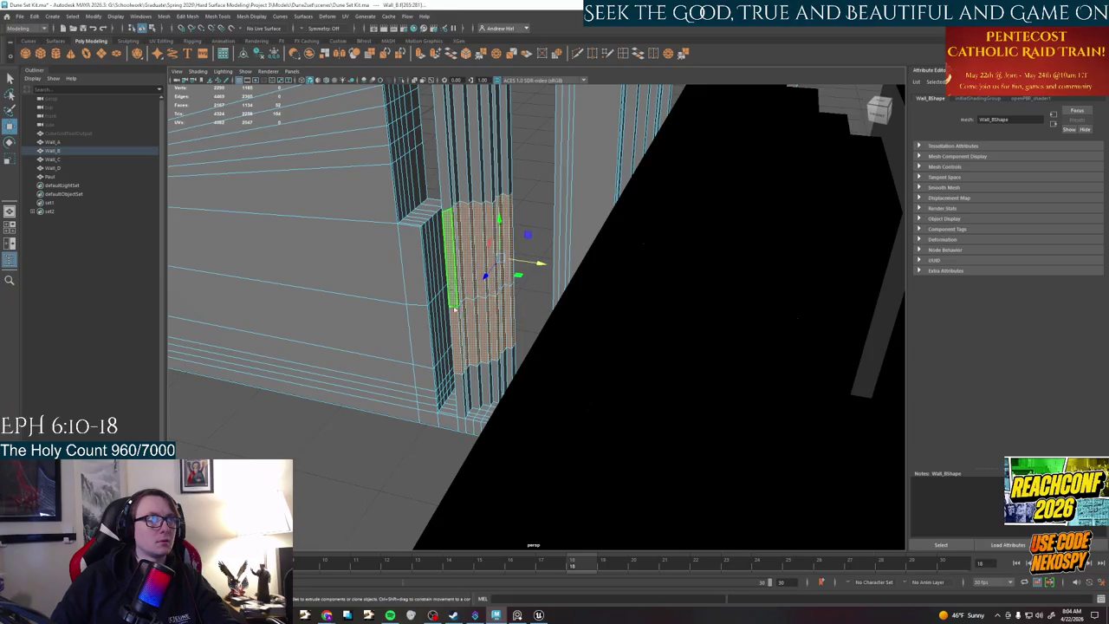
alt+drag(518, 265, 489, 193)
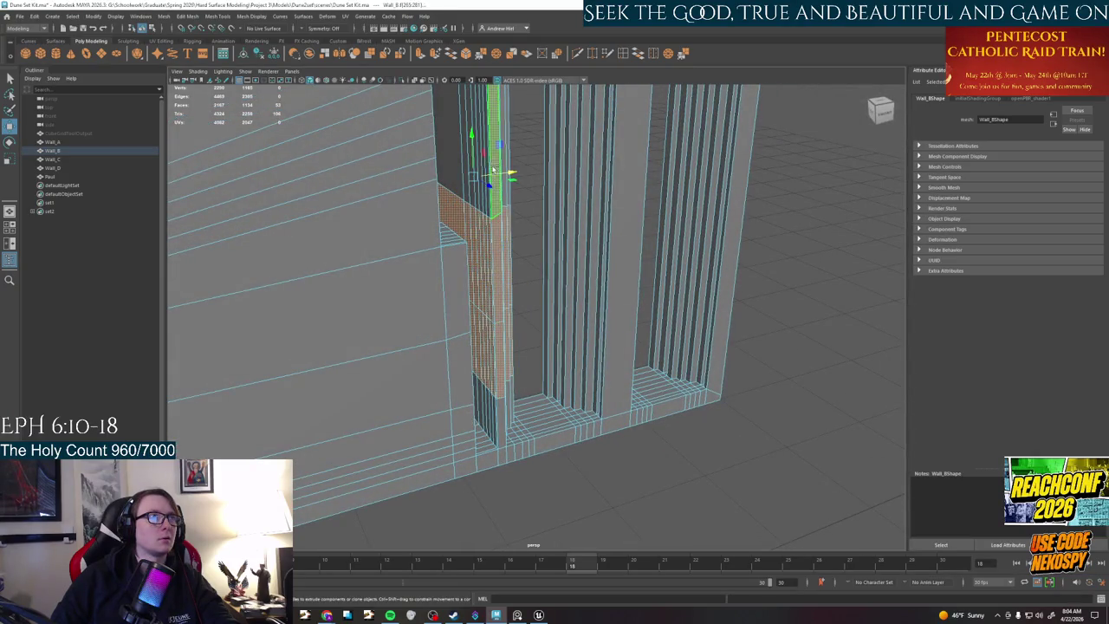
shift+click(490, 158)
mouse_move(508, 168)
alt+mouse_down()
mouse_move(528, 382)
mouse_move(534, 362)
mouse_move(700, 392)
mouse_move(715, 382)
alt+mouse_up()
shift+click(535, 362)
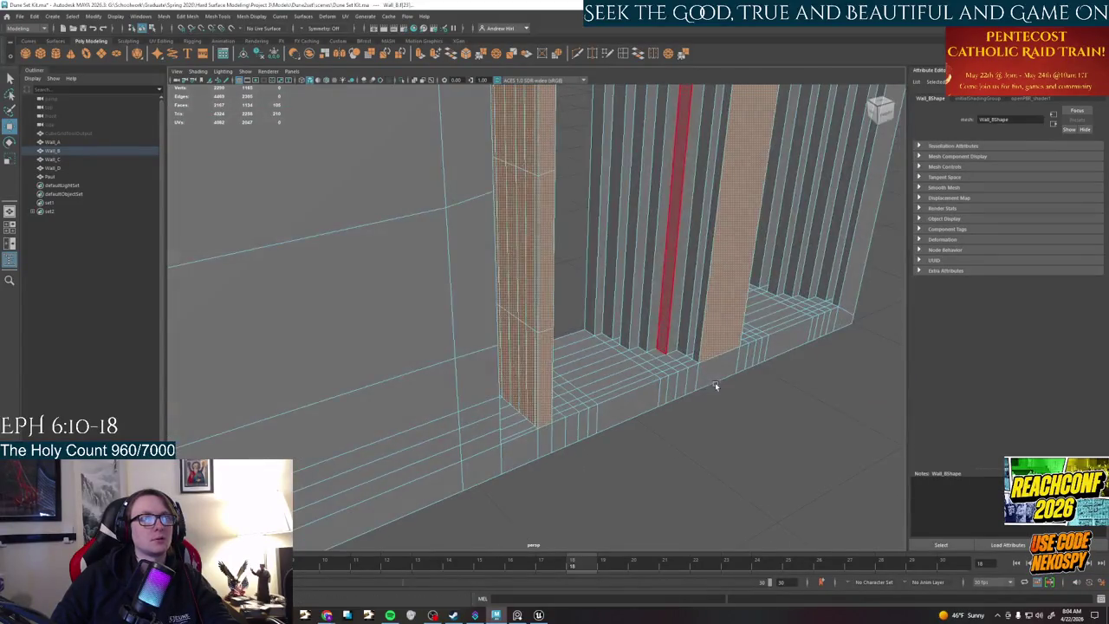
shift+click(717, 287)
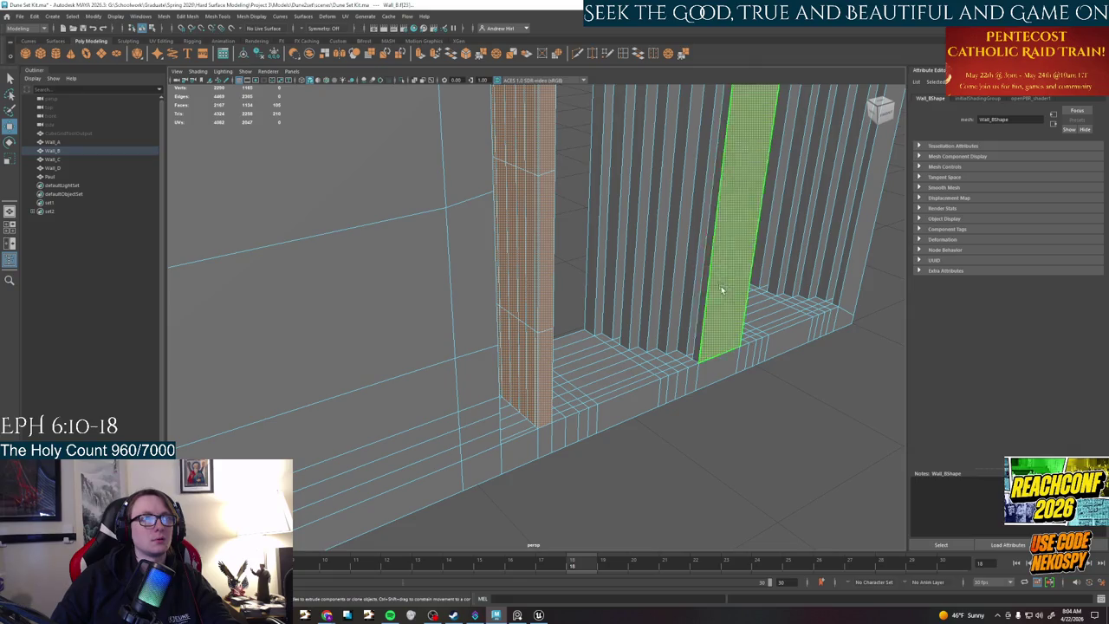
- Select the far pillar's faces and a row of faces on the step
shift+click(599, 291)
alt+drag(591, 289, 616, 361)
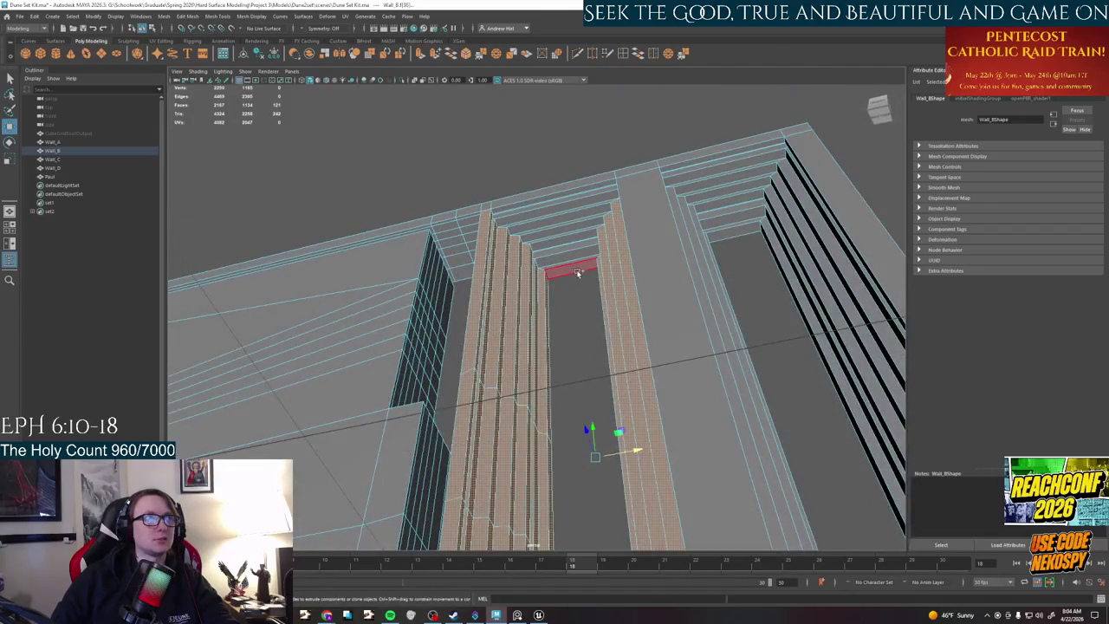
mouse_move(572, 264)
alt+mouse_down()
mouse_move(559, 236)
mouse_move(432, 357)
alt+mouse_up()
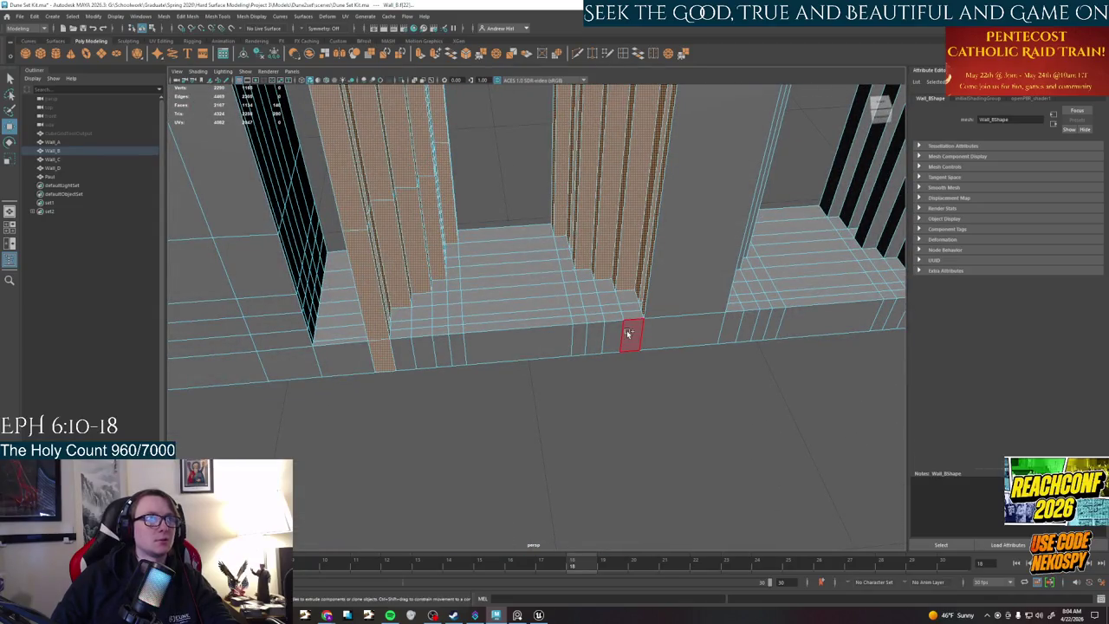
shift+double_click(630, 334)
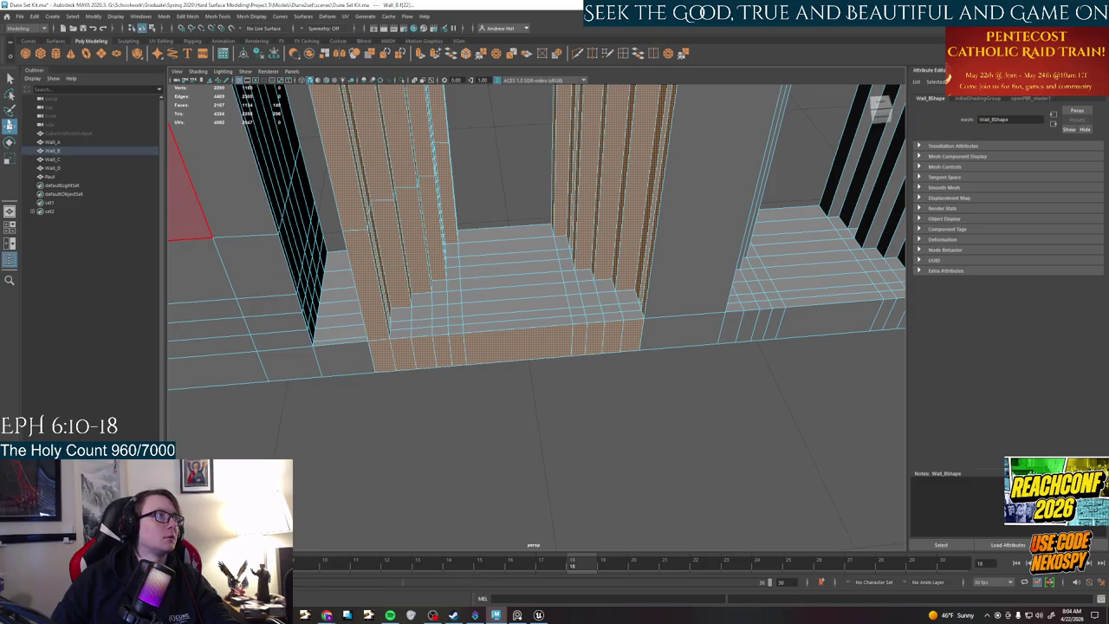
- Add four step face loops to the selection, then view the whole doorway from wider angles
shift+double_click(444, 292)
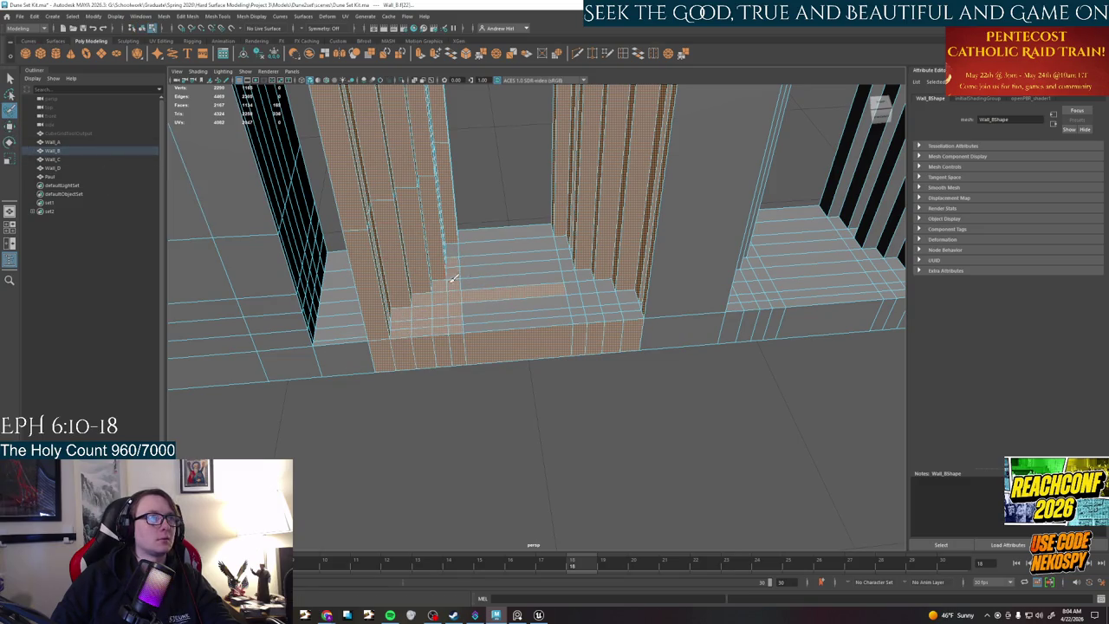
shift+double_click(554, 253)
shift+double_click(483, 286)
shift+double_click(502, 269)
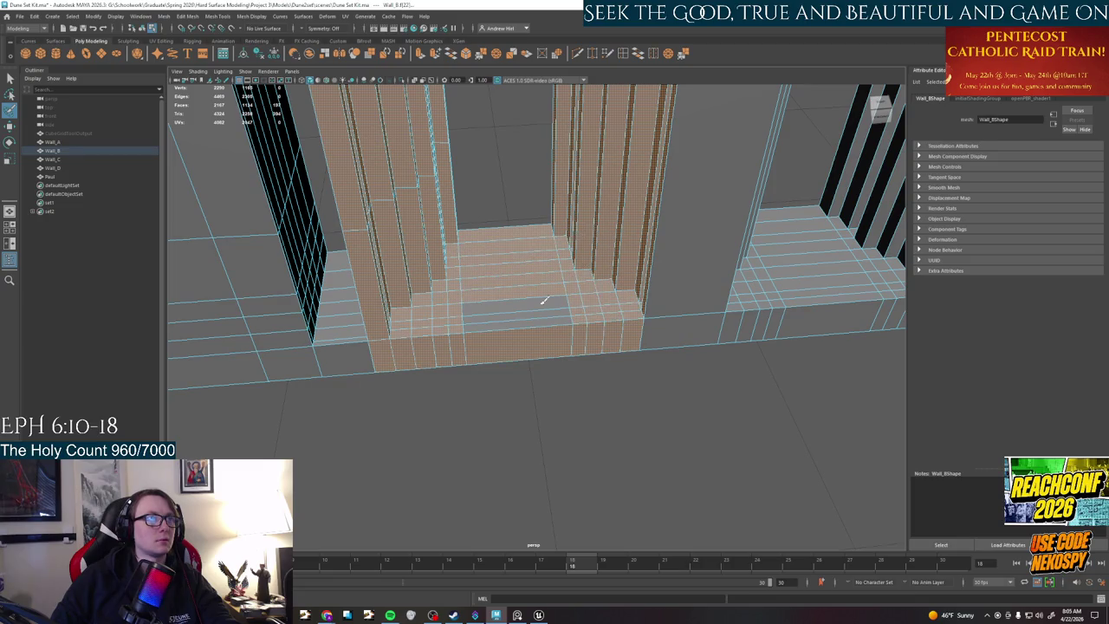
alt+drag(544, 301, 495, 274)
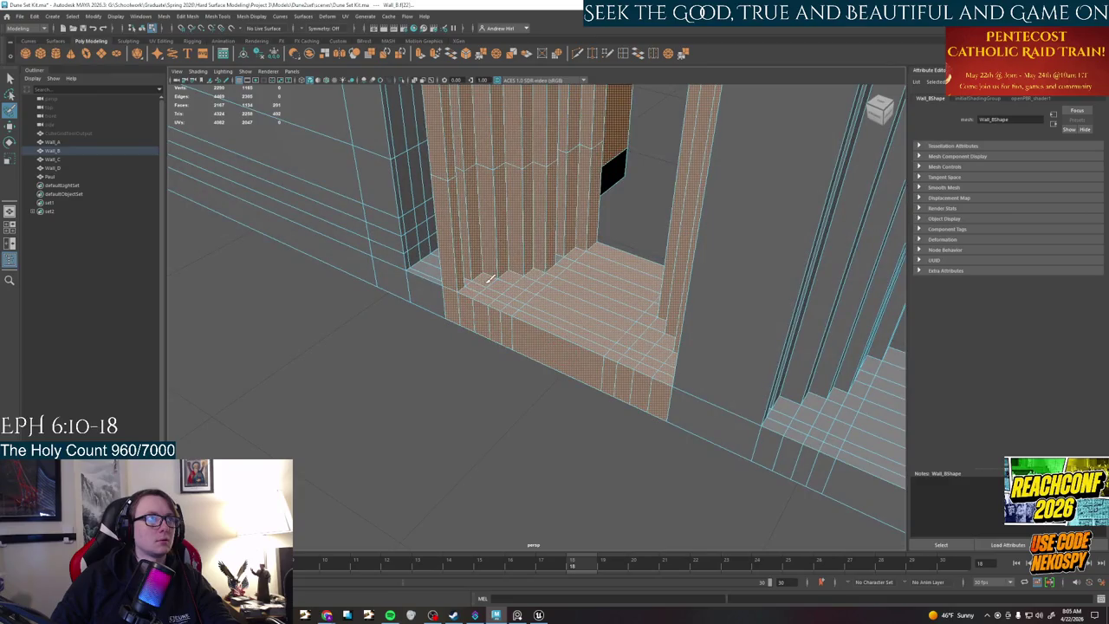
mouse_move(590, 251)
alt+mouse_down()
mouse_move(527, 300)
mouse_move(564, 277)
mouse_move(584, 360)
alt+mouse_up()
scroll(584, 359, up, 2)
scroll(550, 391, up, 2)
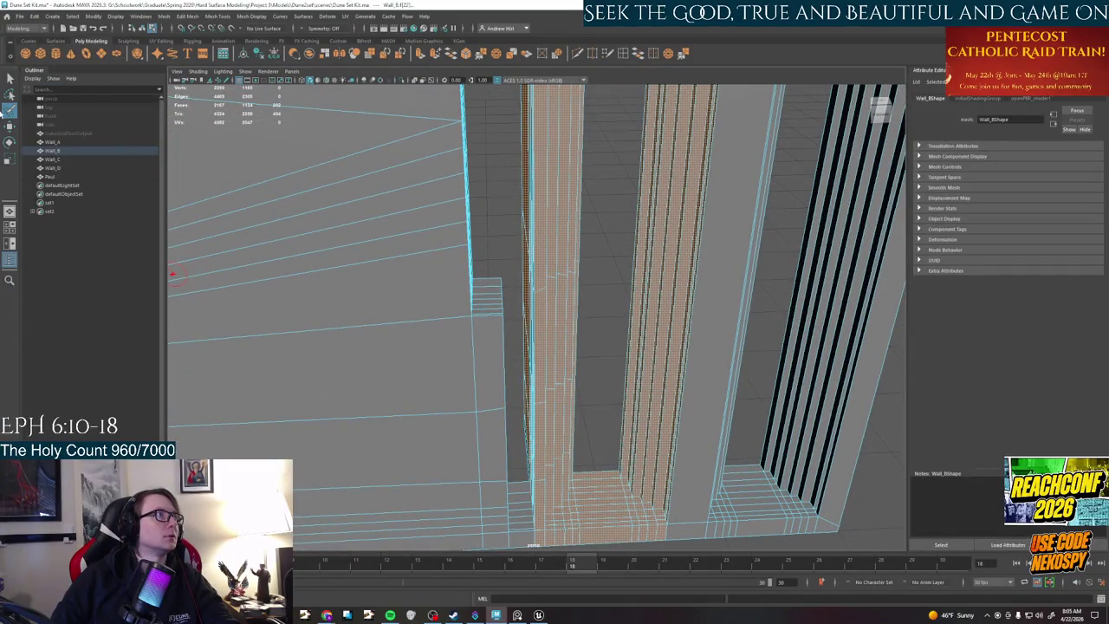
mouse_move(297, 211)
alt+mouse_down()
mouse_move(450, 260)
mouse_move(441, 317)
mouse_move(468, 348)
mouse_move(445, 321)
alt+mouse_up()
scroll(445, 319, up, 3)
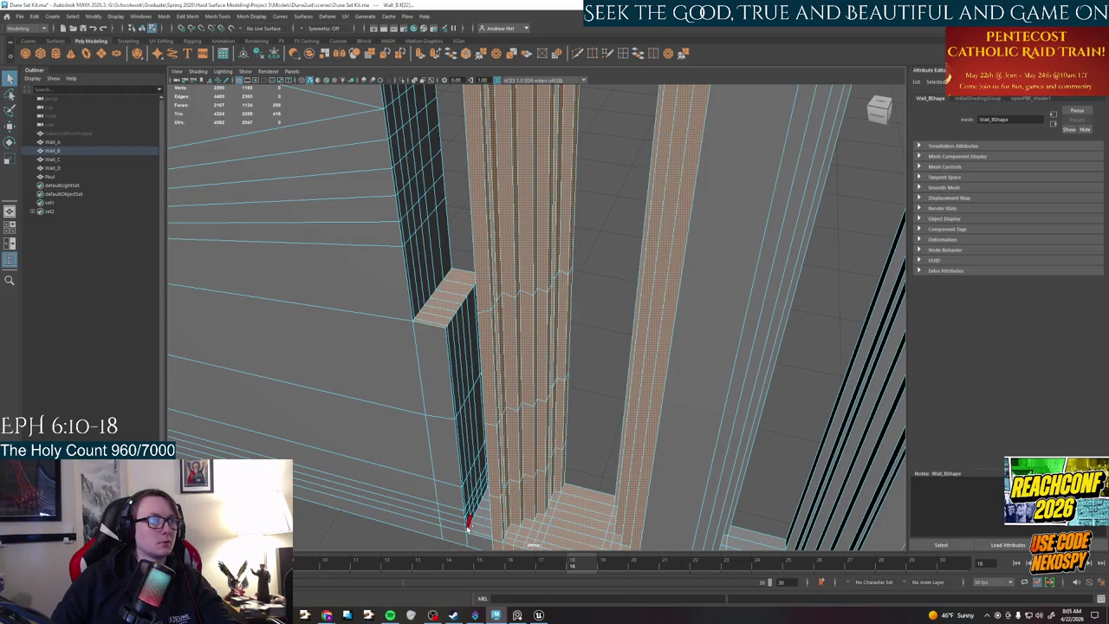
mouse_move(477, 536)
alt+mouse_down()
mouse_move(494, 520)
mouse_move(526, 299)
alt+mouse_up()
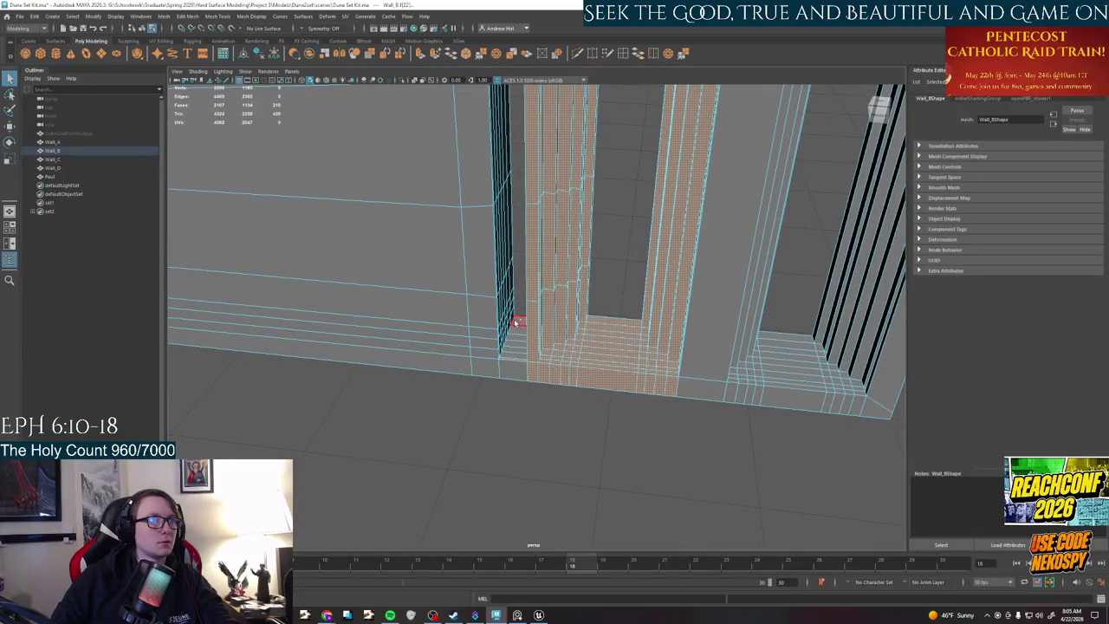
scroll(516, 332, up, 2)
scroll(507, 312, up, 2)
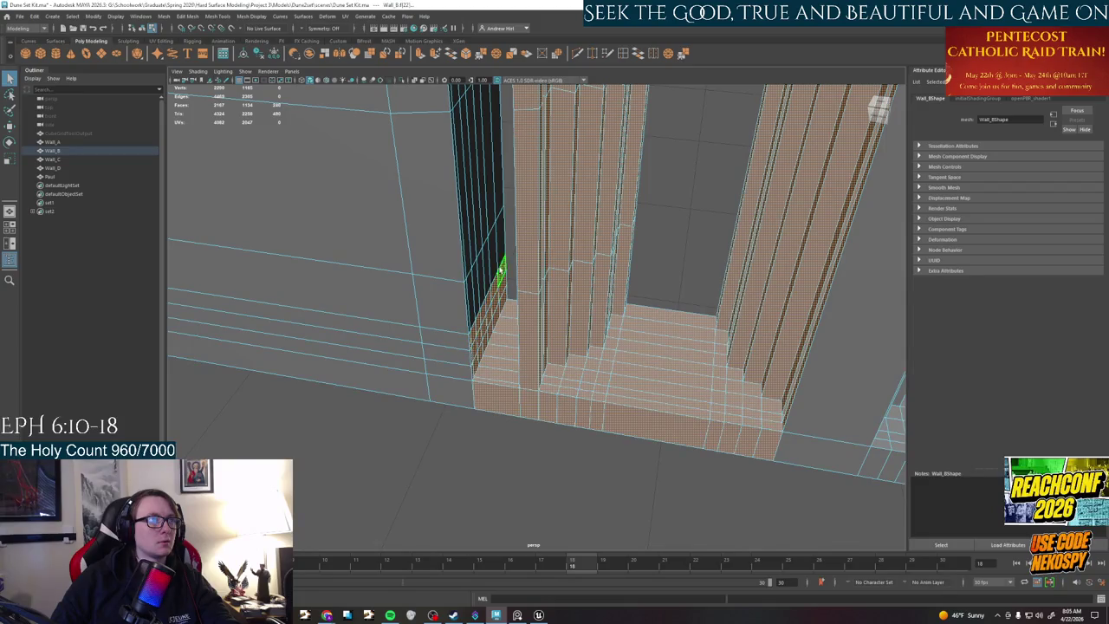
- Toggle the thin face strips beside the doorway, ending with two strips added
ctrl+click(468, 310)
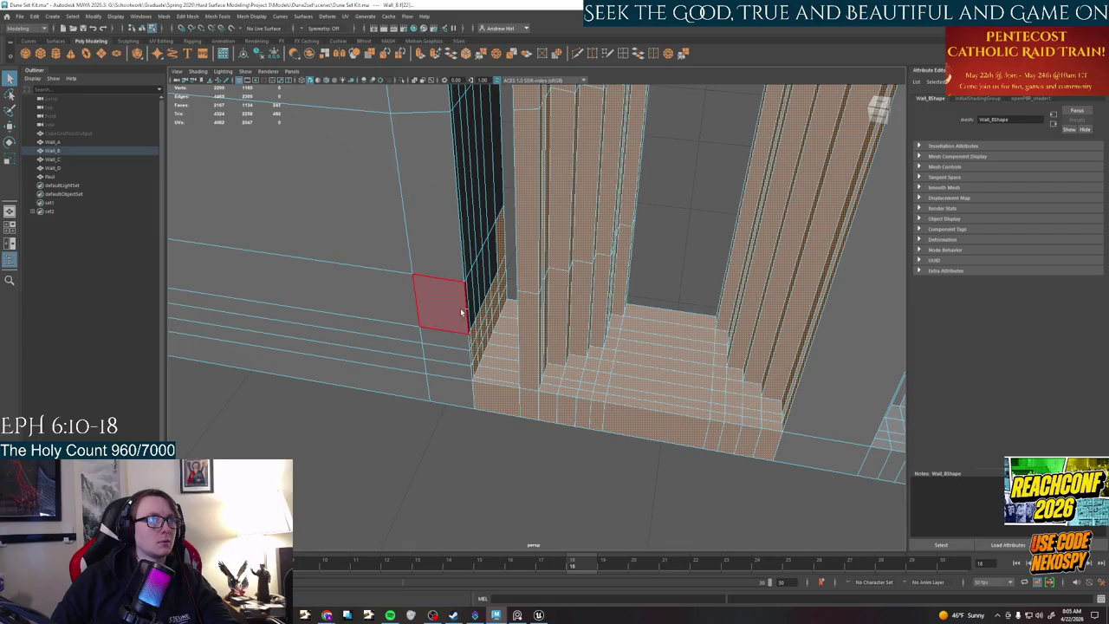
shift+click(492, 267)
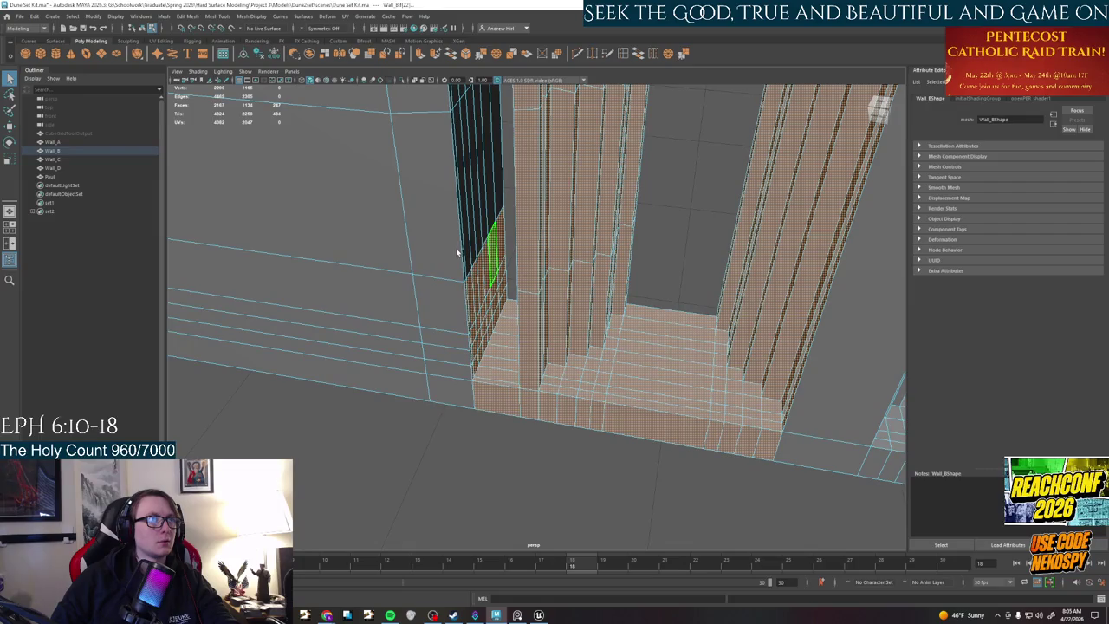
scroll(463, 244, up, 1)
scroll(462, 240, up, 2)
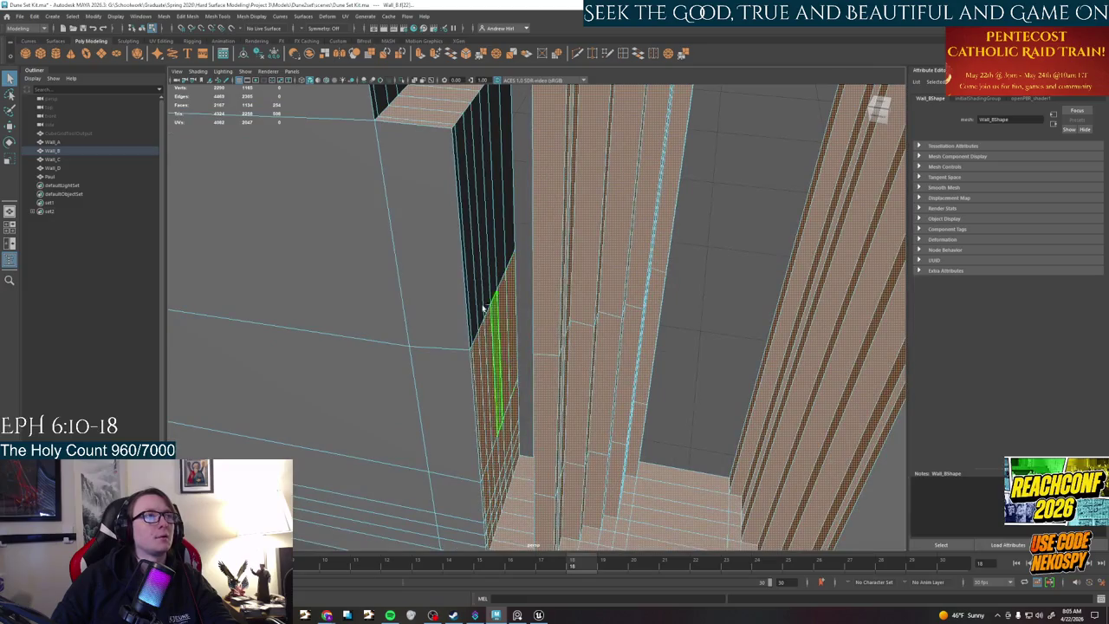
shift+click(499, 189)
mouse_move(500, 189)
alt+mouse_down()
mouse_move(503, 335)
mouse_move(379, 411)
alt+mouse_up()
- Add the dark wall strips and further face rows and columns, then check the wall top
shift+click(433, 260)
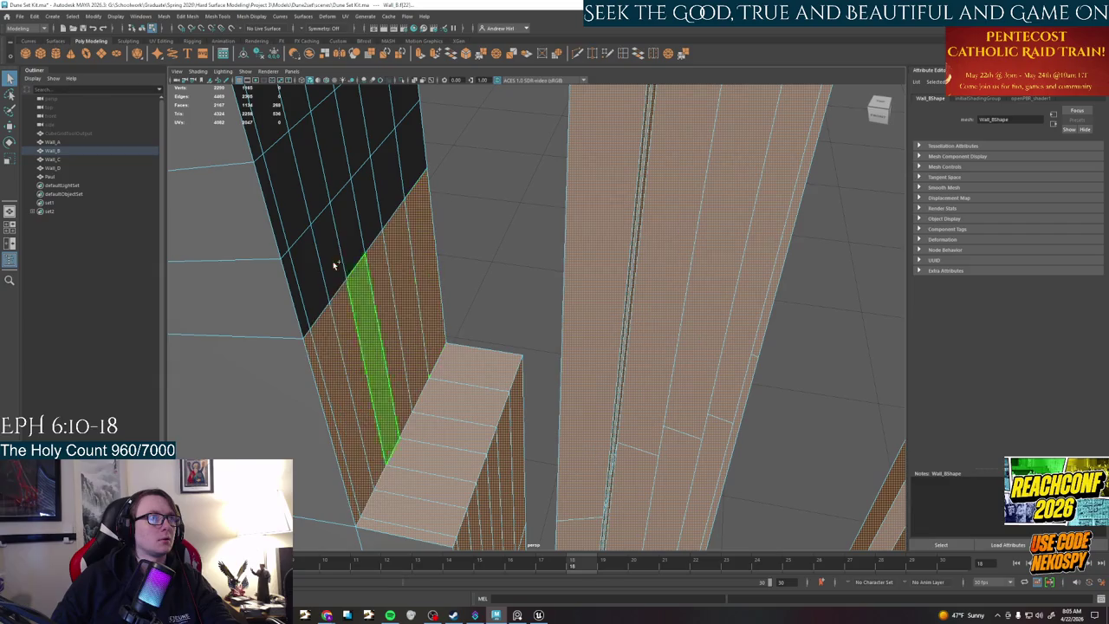
shift+click(299, 288)
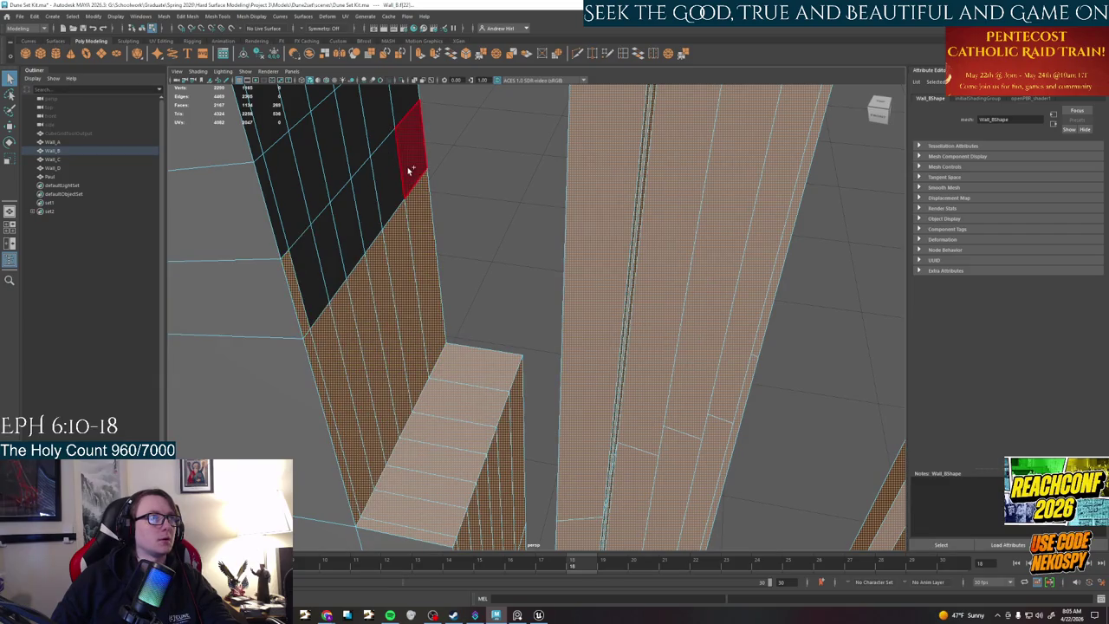
alt+drag(463, 273, 508, 350)
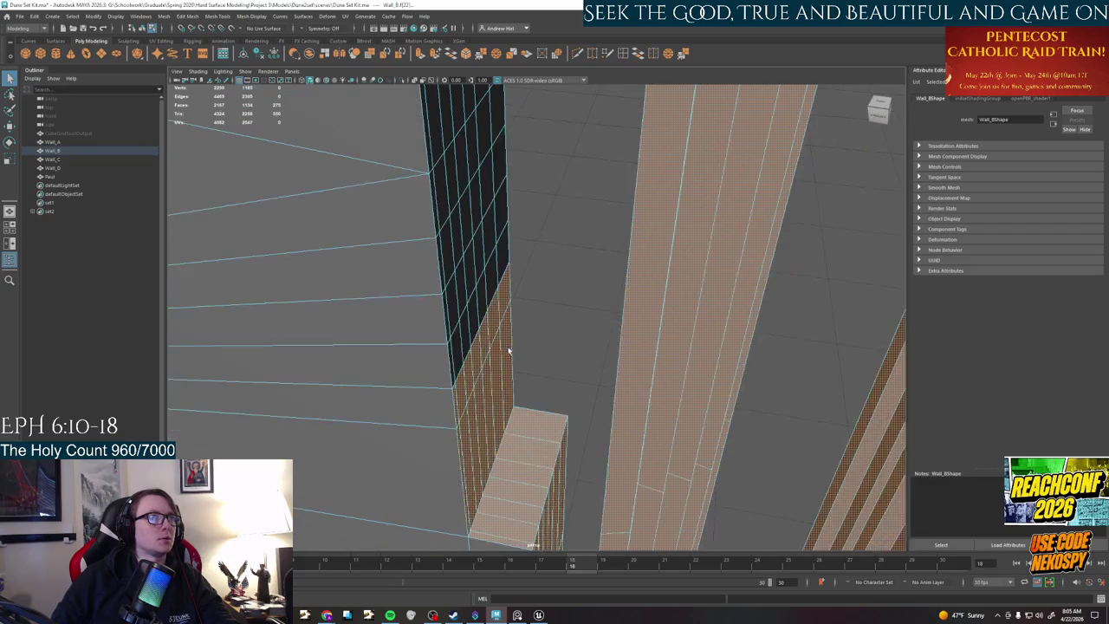
shift+click(510, 258)
mouse_move(535, 230)
alt+mouse_down()
mouse_move(503, 205)
mouse_move(433, 412)
alt+mouse_up()
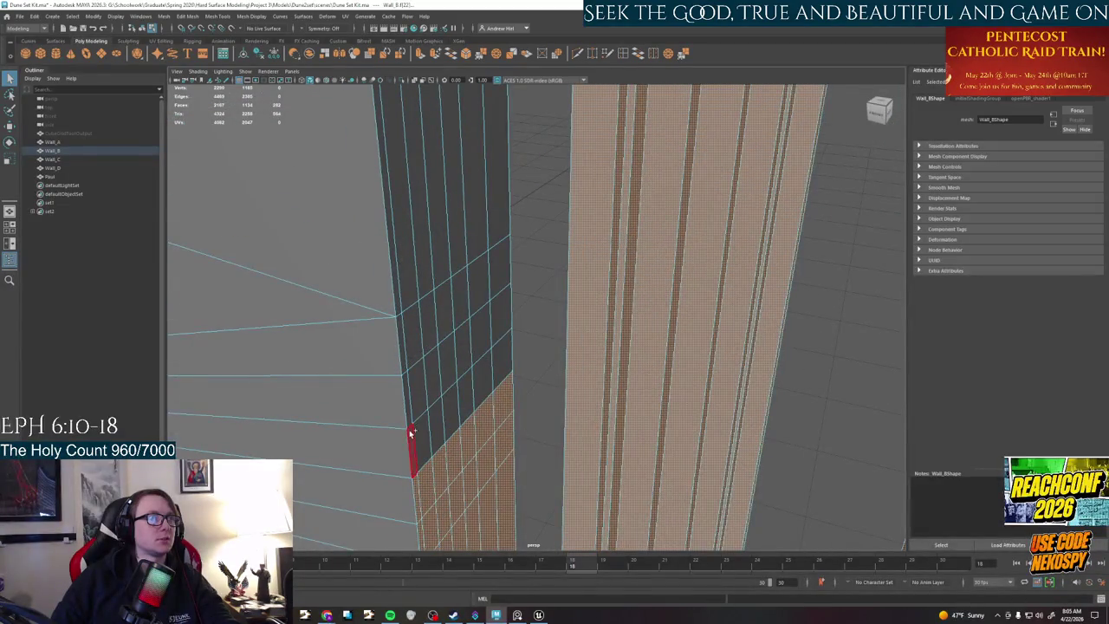
shift+click(494, 354)
shift+click(488, 323)
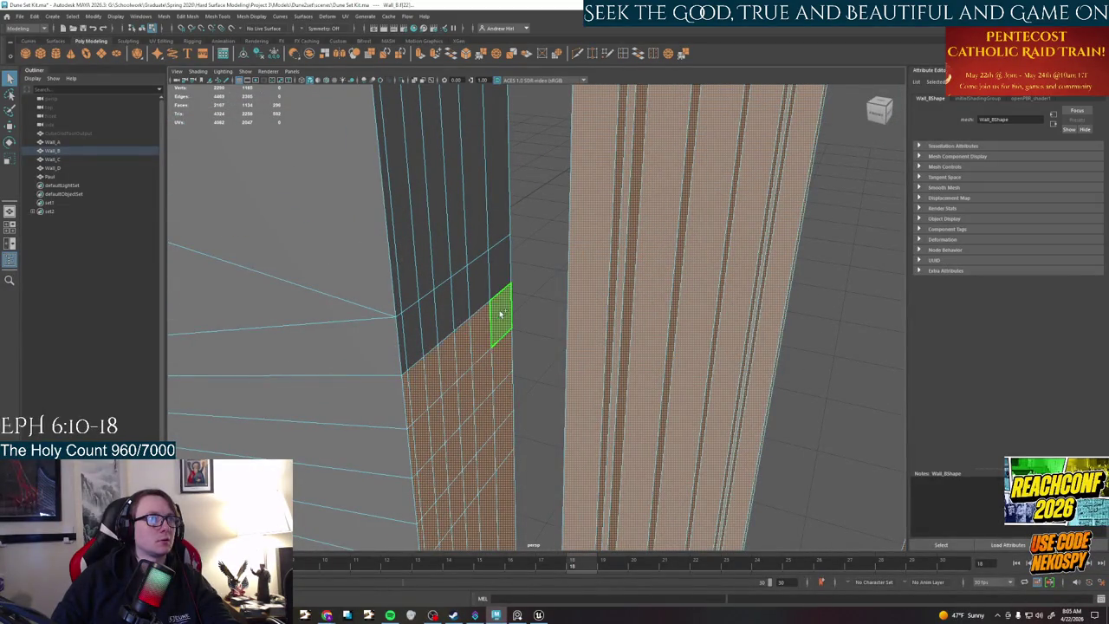
shift+click(502, 275)
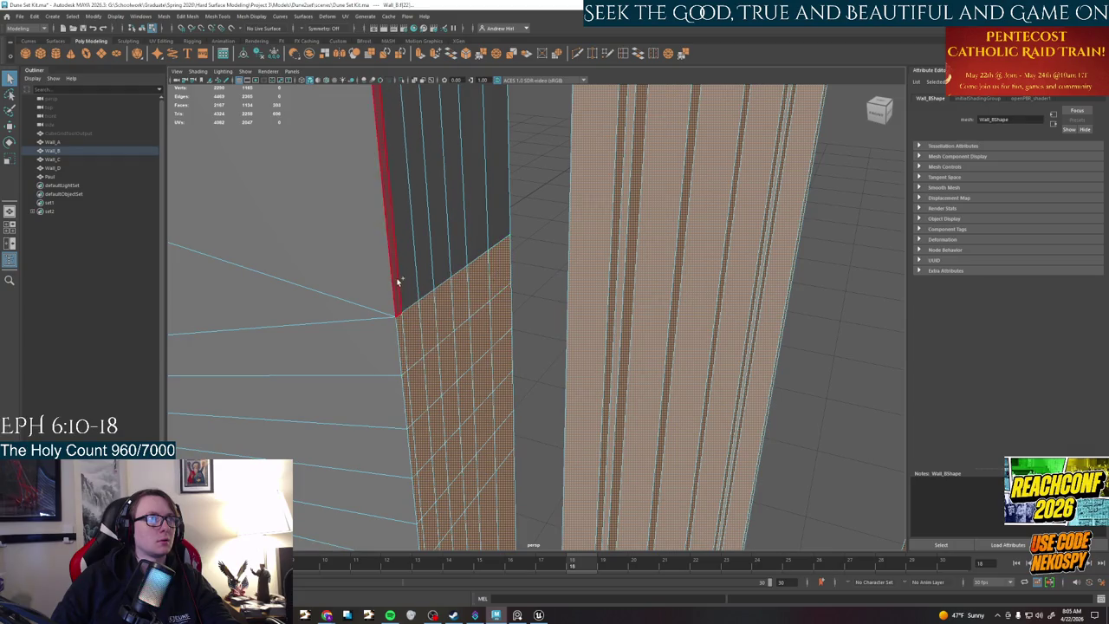
mouse_move(493, 235)
alt+mouse_down()
mouse_move(526, 312)
mouse_move(546, 316)
alt+mouse_up()
mouse_move(571, 120)
alt+mouse_down()
mouse_move(557, 228)
mouse_move(527, 230)
mouse_move(533, 180)
mouse_move(632, 206)
mouse_move(648, 285)
mouse_move(681, 349)
mouse_move(568, 336)
alt+mouse_up()
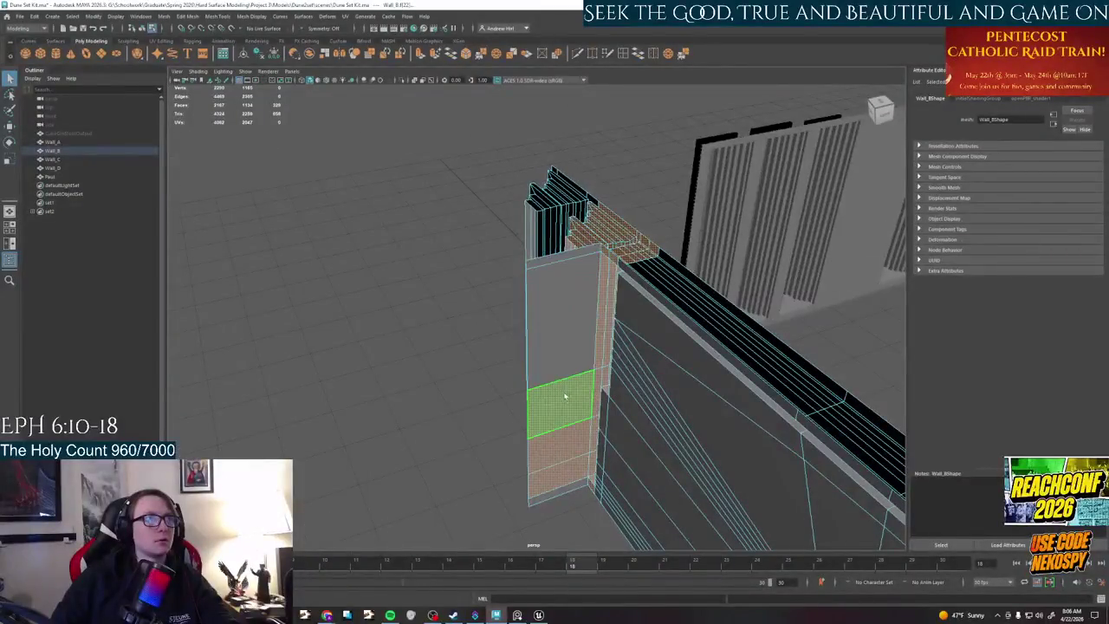
- Add the wall-end face and slide the door-jamb faces left along X
click(553, 258)
mouse_move(490, 379)
alt+mouse_down()
mouse_move(737, 368)
mouse_move(738, 255)
mouse_move(648, 356)
alt+mouse_up()
key(w)
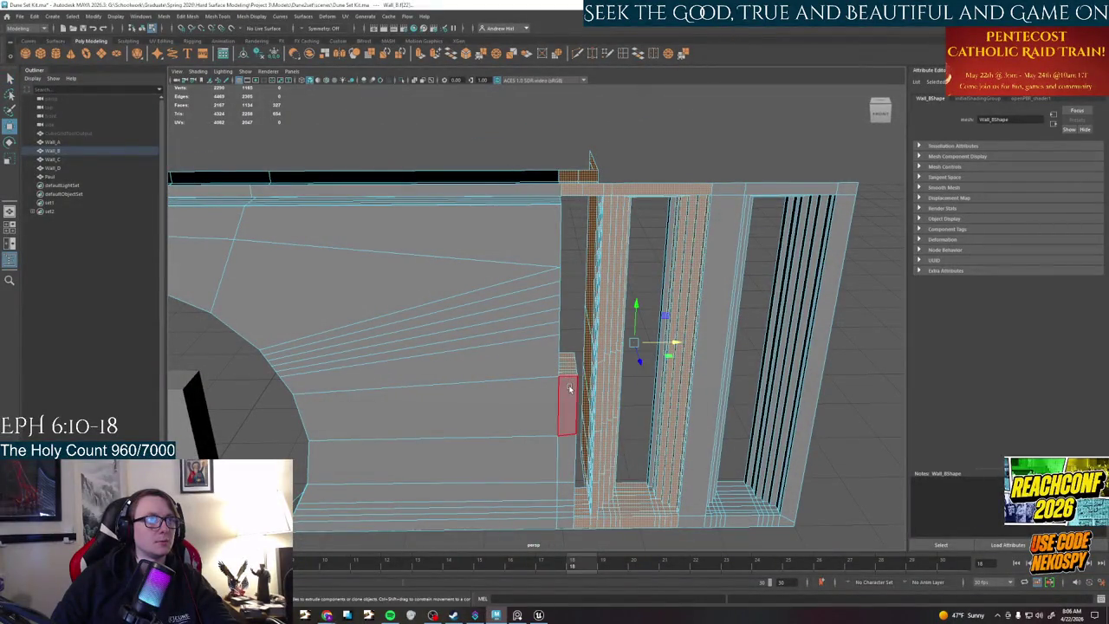
mouse_move(575, 461)
alt+mouse_down()
mouse_move(346, 401)
mouse_move(477, 414)
mouse_move(610, 374)
alt+mouse_up()
mouse_move(660, 344)
mouse_down()
mouse_move(619, 340)
mouse_move(639, 342)
mouse_move(621, 342)
mouse_move(597, 370)
mouse_move(662, 406)
mouse_move(602, 321)
mouse_move(648, 341)
mouse_move(648, 355)
mouse_move(702, 330)
mouse_up()
- Try selecting the door-frame strip and jamb edge, then select the bottom face strip under the arch
click(742, 286)
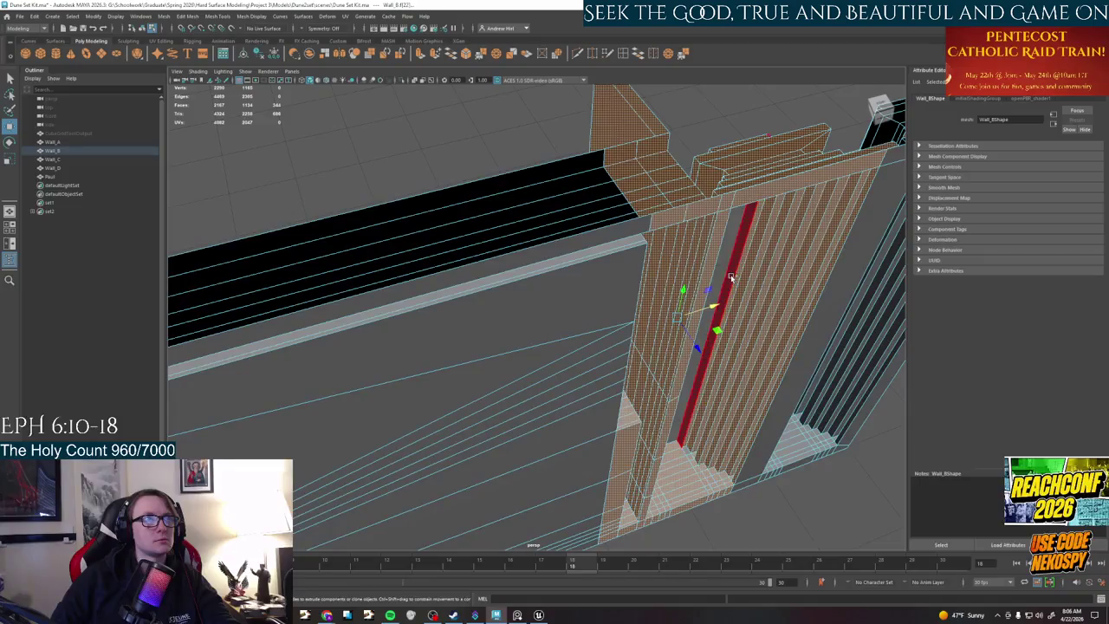
click(745, 304)
mouse_move(745, 306)
alt+mouse_down()
mouse_move(720, 272)
mouse_move(755, 211)
mouse_move(709, 356)
mouse_move(547, 337)
mouse_move(607, 346)
mouse_move(719, 260)
mouse_move(725, 332)
mouse_move(611, 353)
mouse_move(637, 358)
alt+mouse_up()
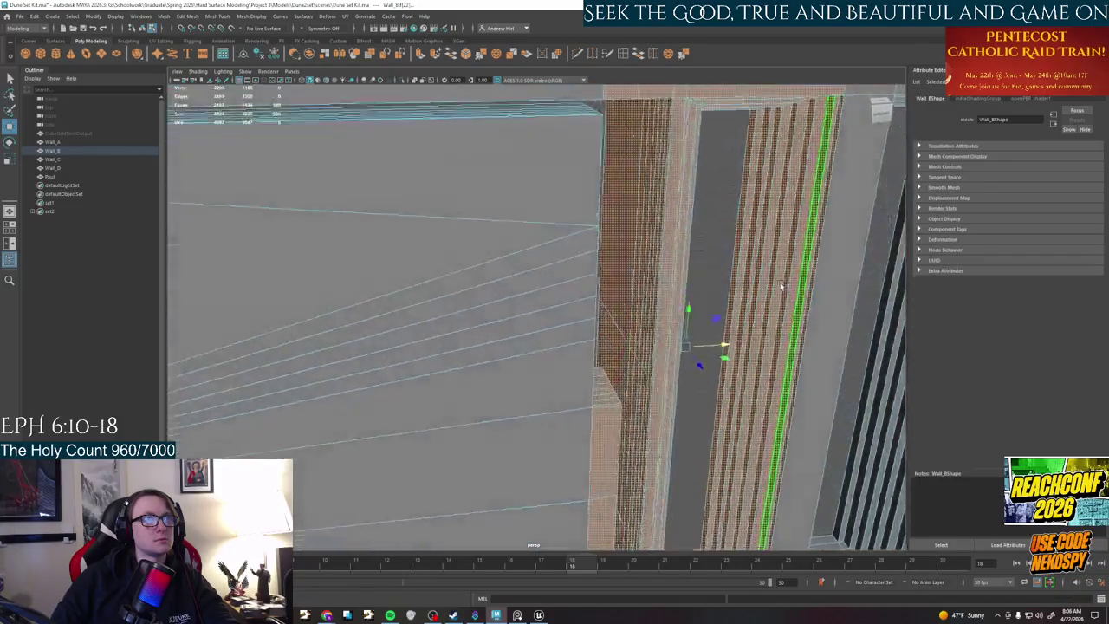
click(604, 338)
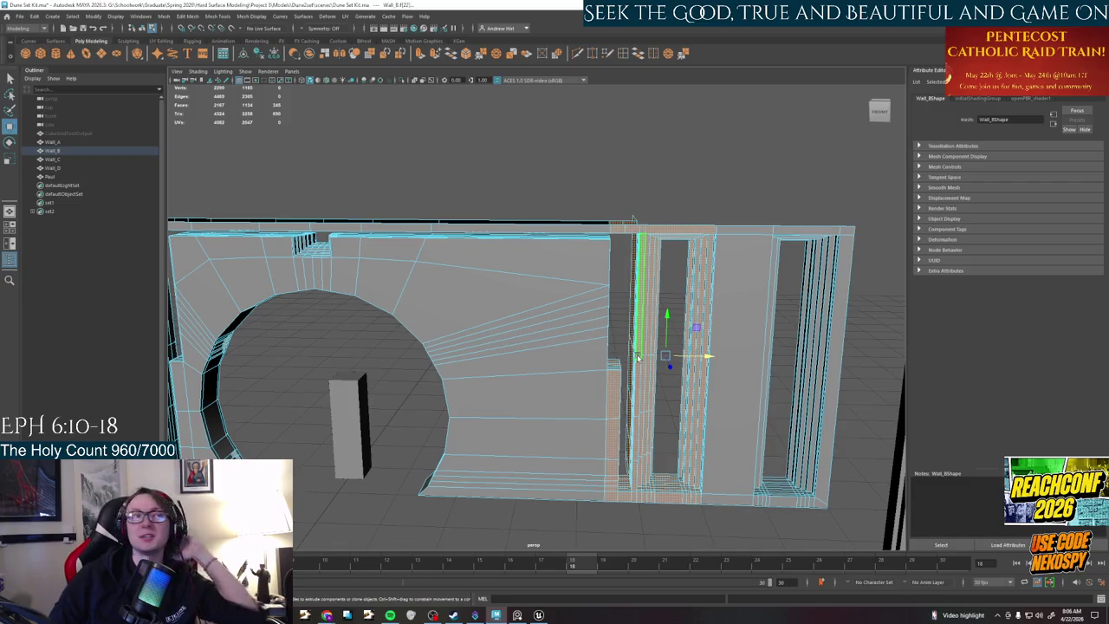
click(407, 356)
alt+drag(397, 355, 471, 346)
mouse_move(414, 383)
alt+mouse_down()
mouse_move(364, 386)
mouse_move(398, 385)
mouse_move(555, 329)
mouse_move(526, 333)
alt+mouse_up()
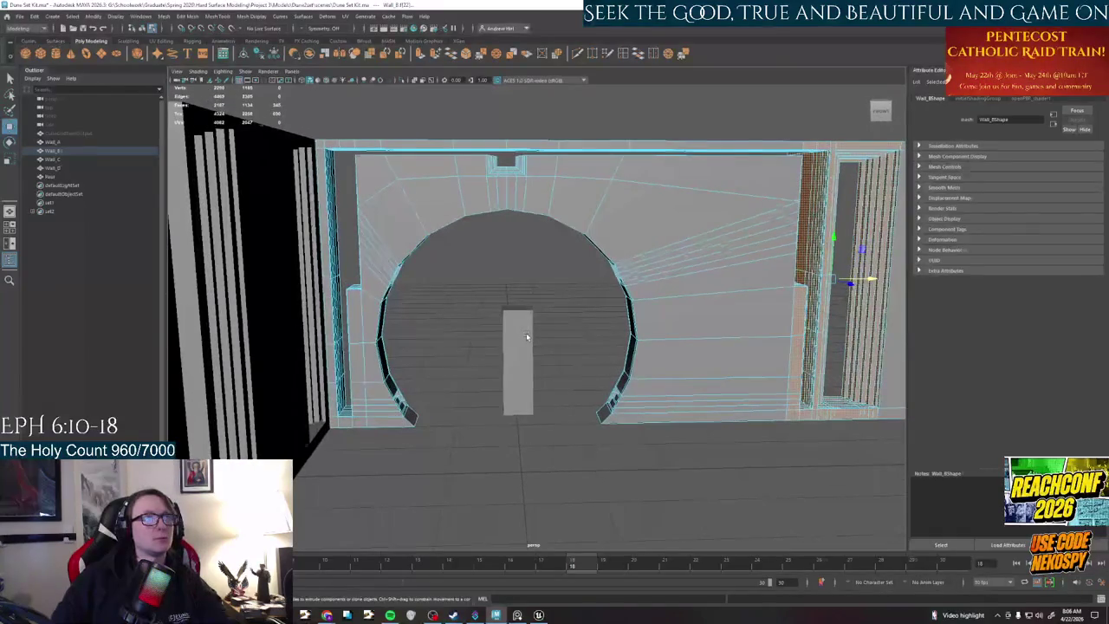
click(733, 426)
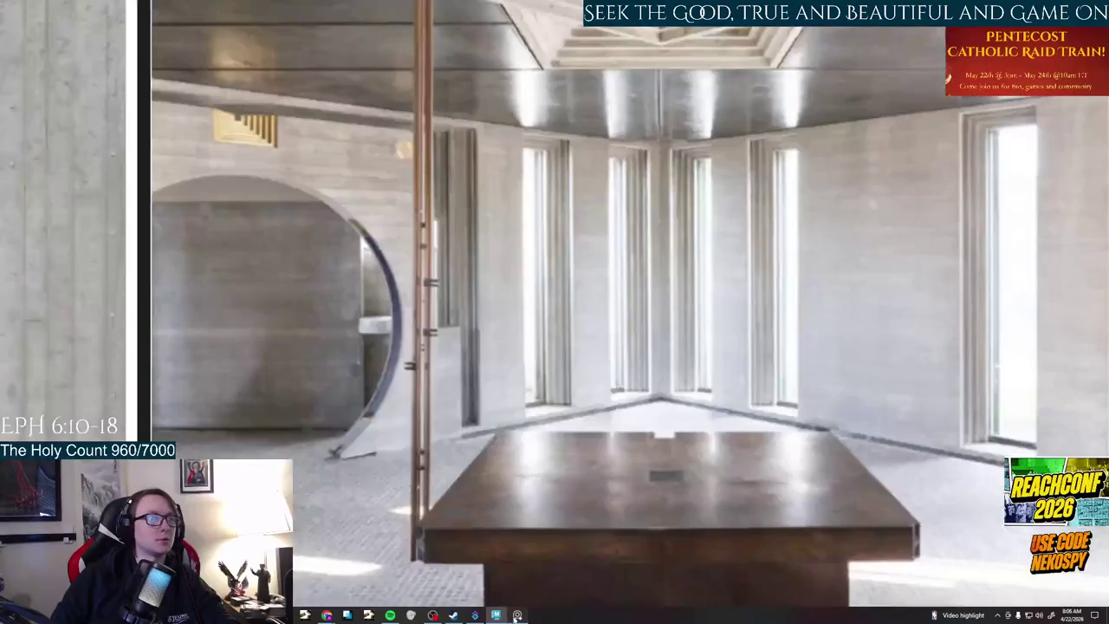
- Compare with the tomb reference photo, then zoom back in on the wall's selected faces
click(517, 616)
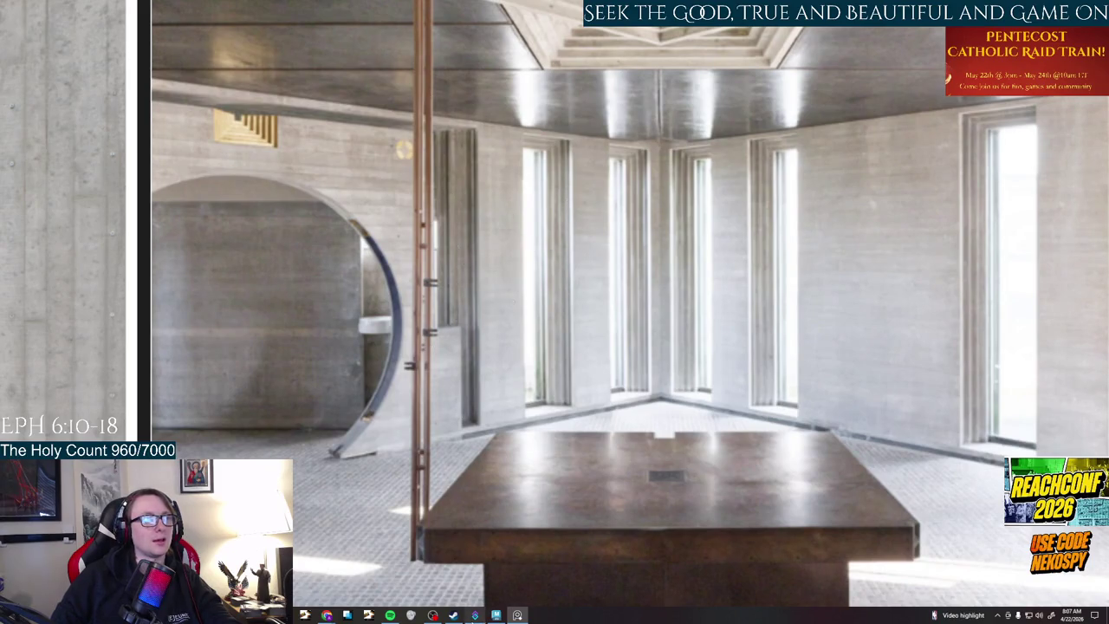
click(495, 616)
mouse_move(623, 260)
alt+mouse_down()
mouse_move(741, 302)
mouse_move(710, 407)
mouse_move(630, 442)
alt+mouse_up()
scroll(741, 302, up, 3)
scroll(720, 329, up, 5)
- Select the wall end's bottom corner face and the face column above it, then frame them
click(708, 421)
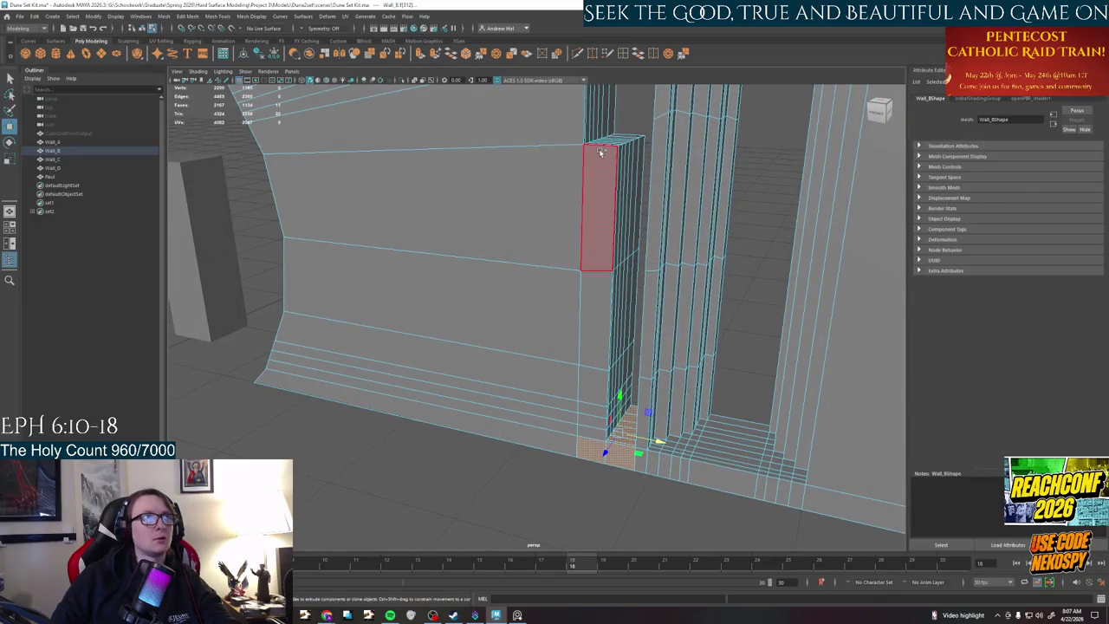
shift+double_click(606, 196)
alt+drag(606, 196, 617, 347)
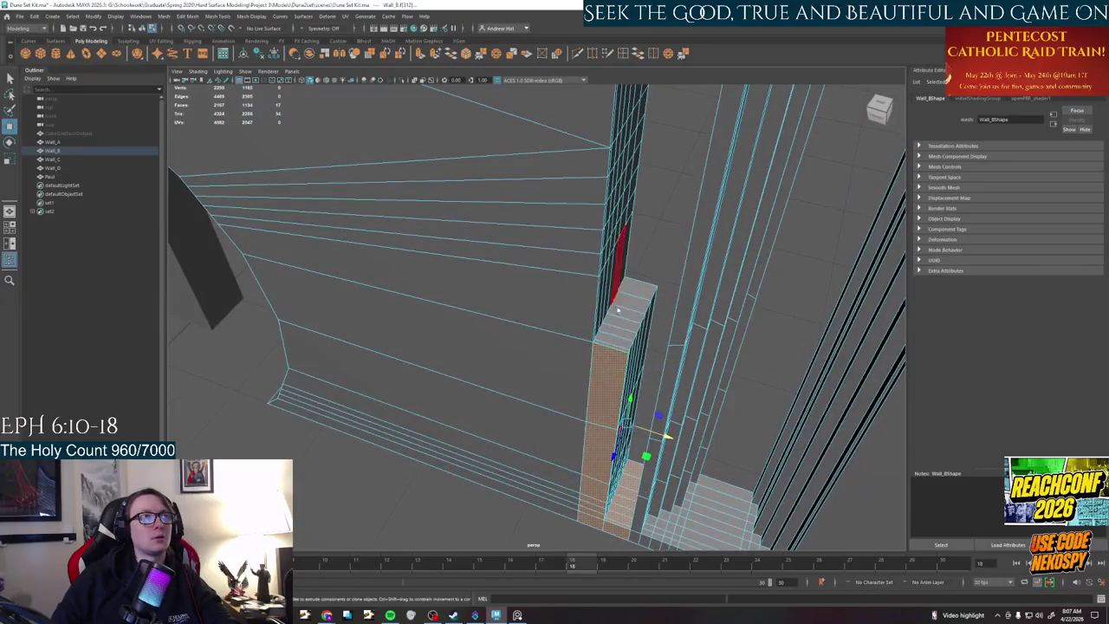
click(615, 348)
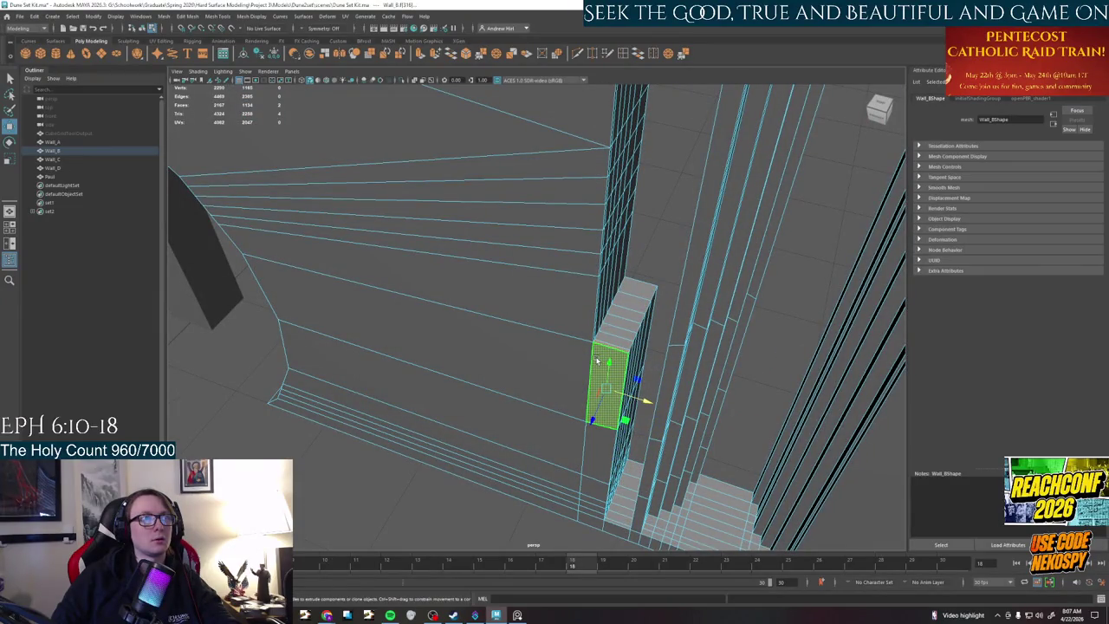
alt+drag(606, 349, 613, 356)
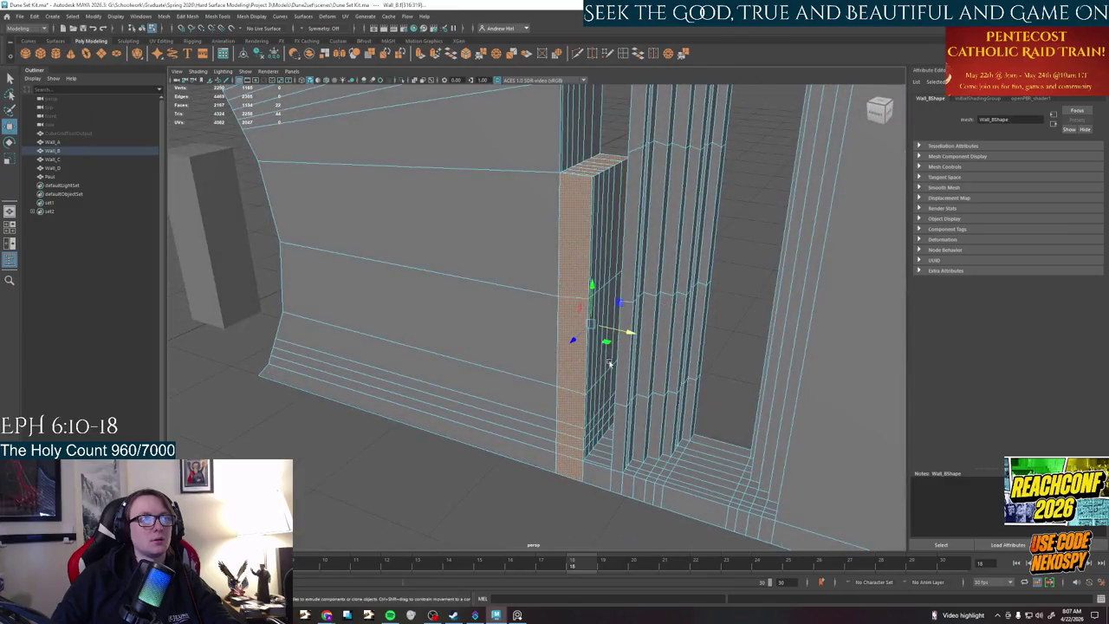
shift+click(593, 476)
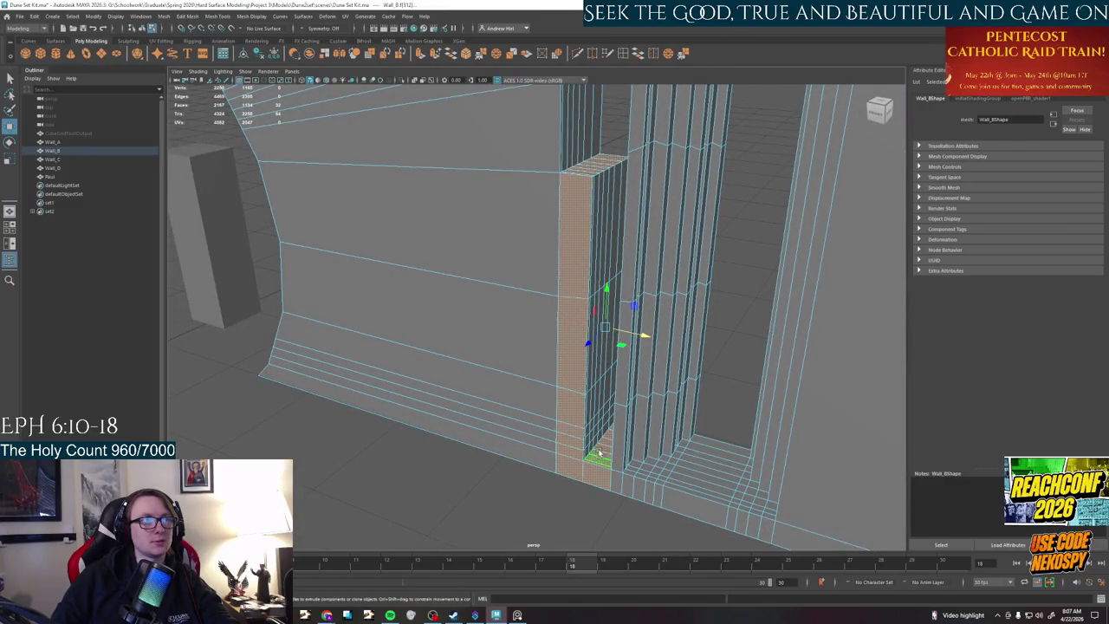
key(f)
- Select the faces down the dark column, undoing one mistaken pick
mouse_move(585, 457)
alt+mouse_down()
mouse_move(497, 272)
mouse_move(481, 466)
alt+mouse_up()
click(541, 404)
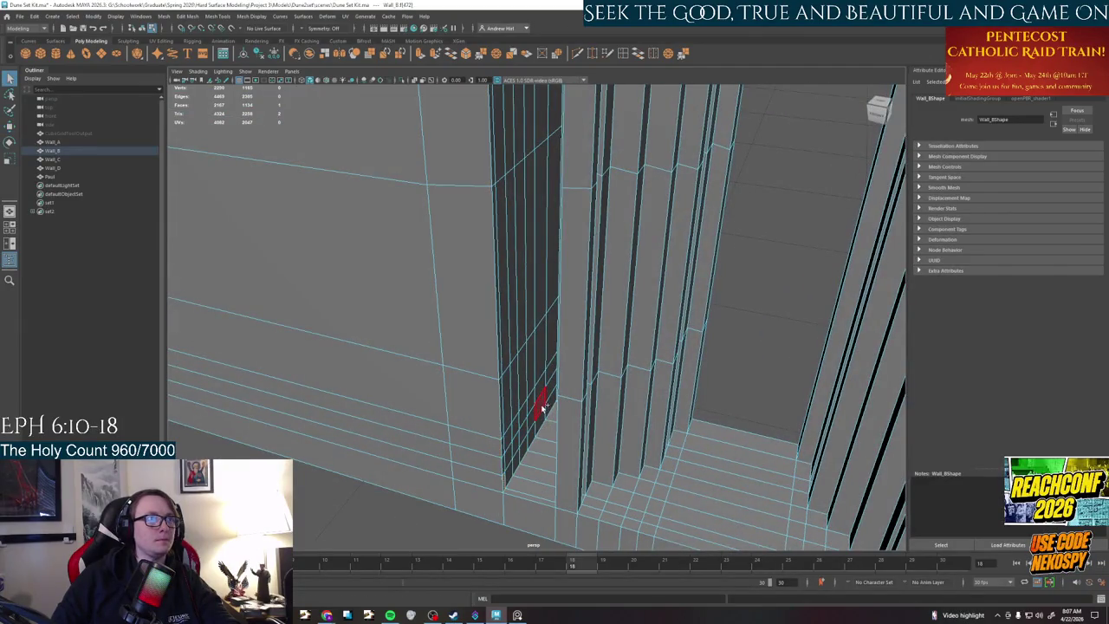
key(ctrl+z)
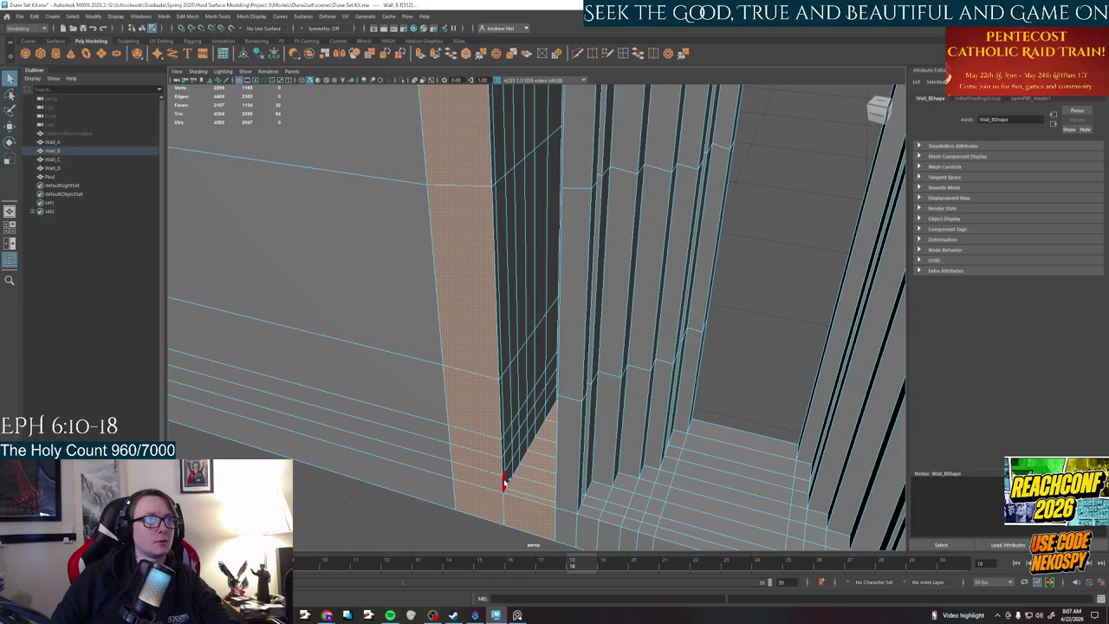
shift+click(548, 398)
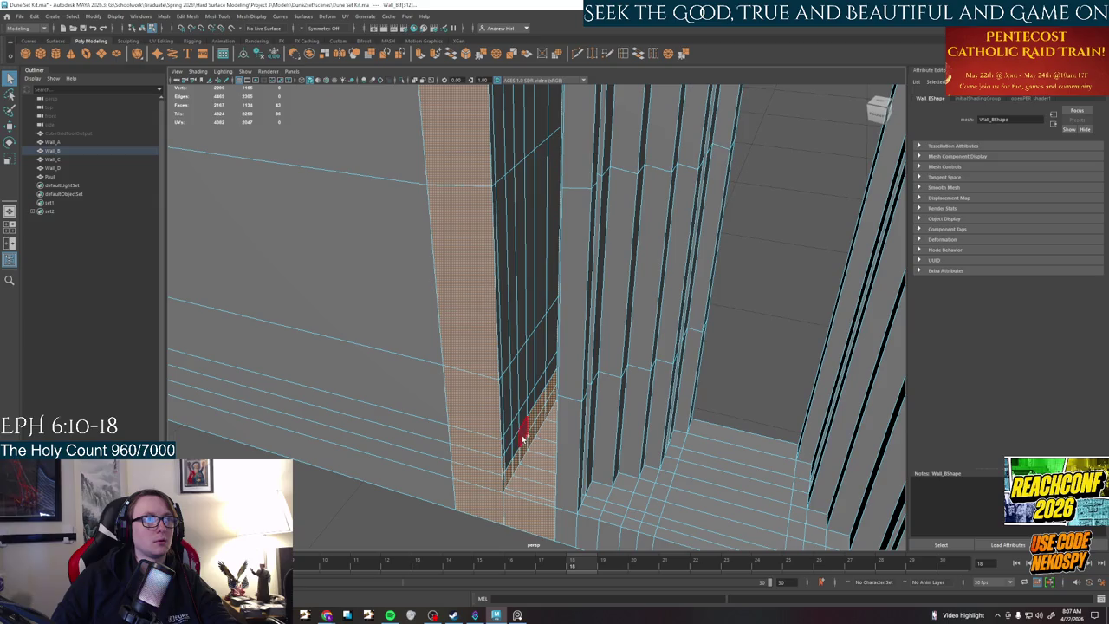
click(8, 109)
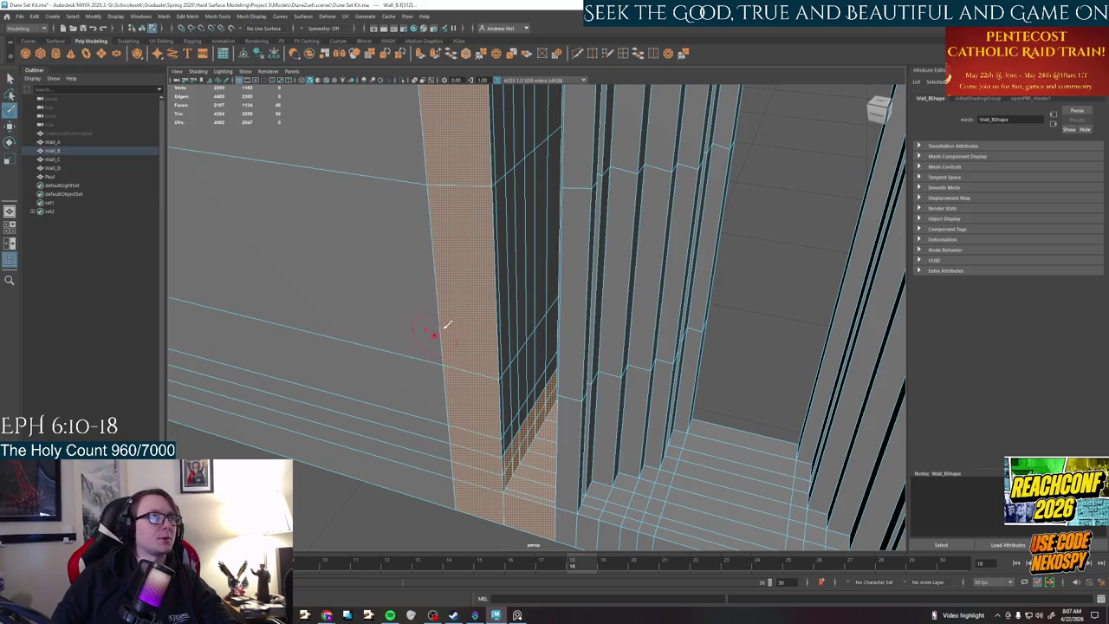
- Paint the dark inner strip faces, including up the strip's right edge, into the selection
right_click(514, 313)
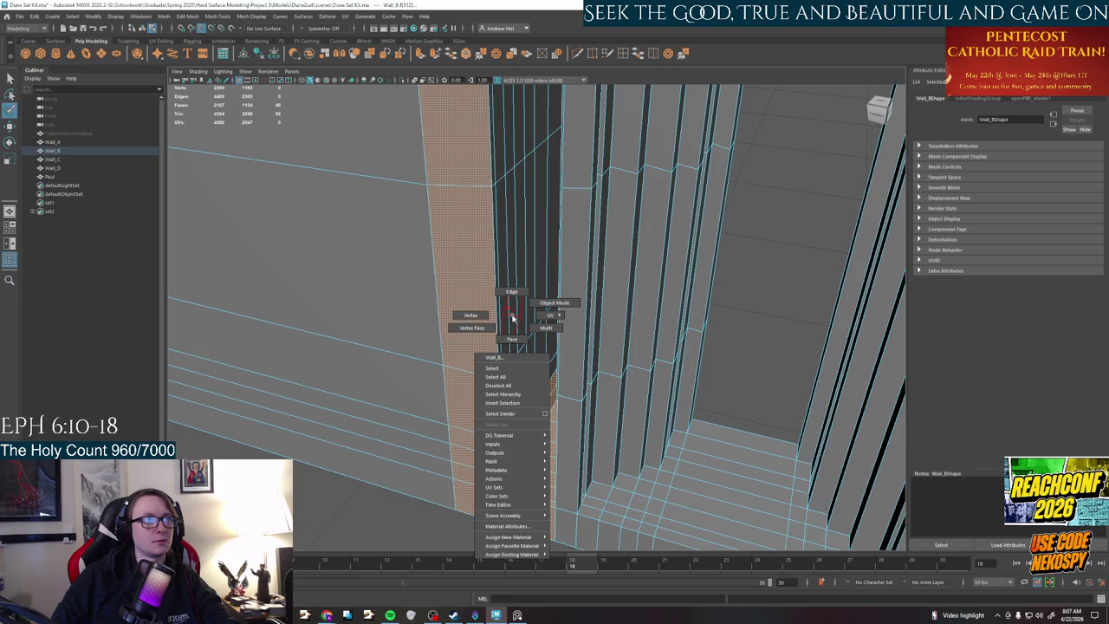
right_click(513, 315)
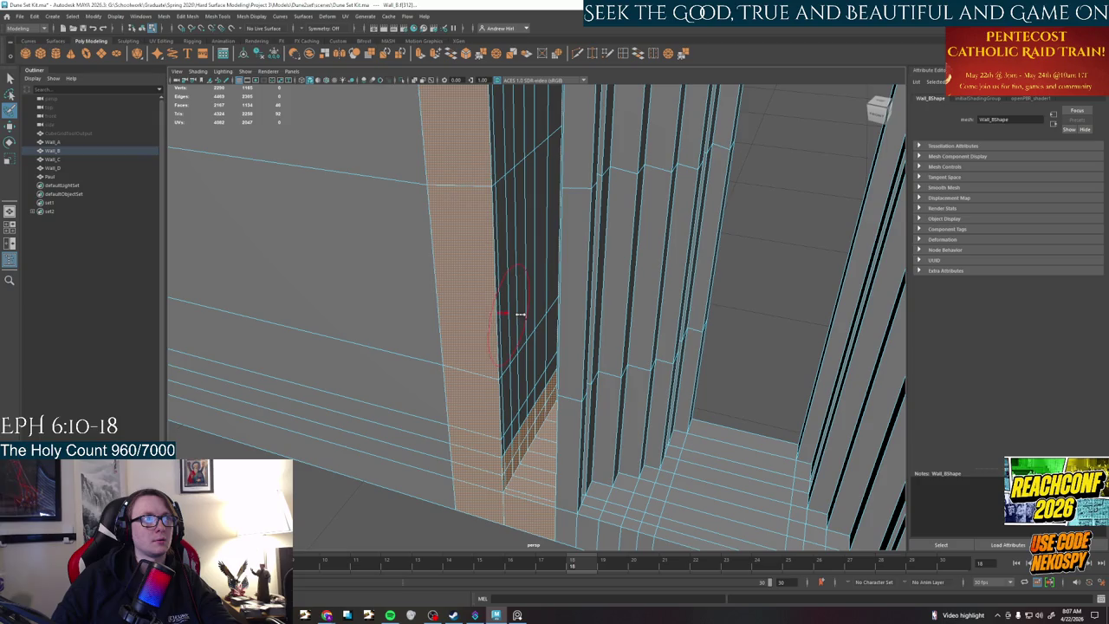
drag(536, 272, 520, 279)
drag(559, 247, 552, 199)
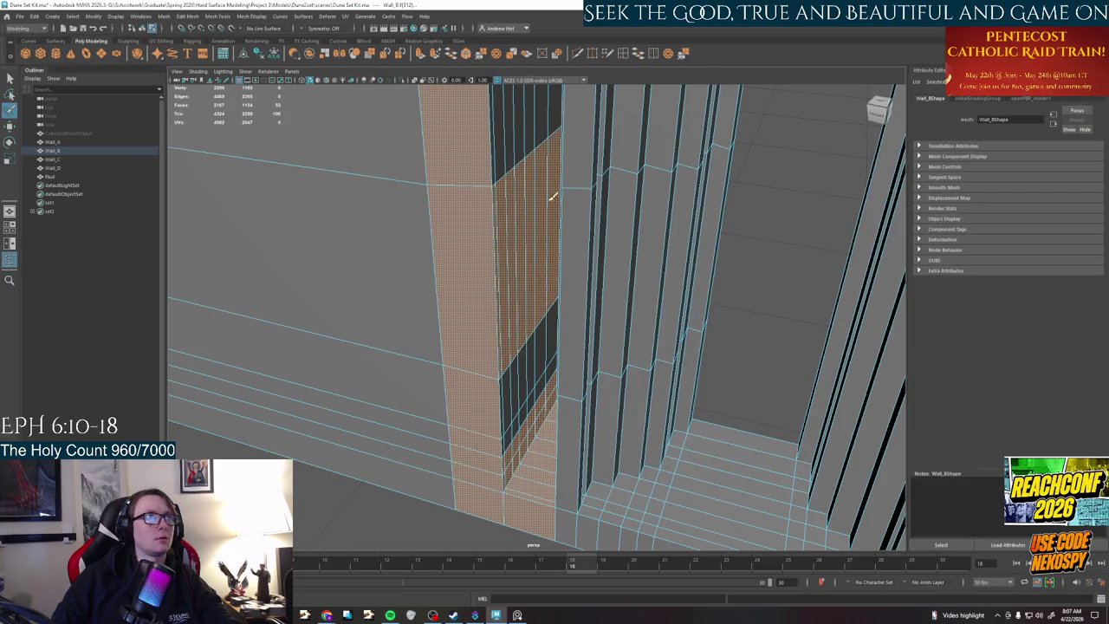
mouse_move(564, 156)
alt+mouse_down()
mouse_move(550, 173)
mouse_move(549, 272)
mouse_move(575, 245)
alt+mouse_up()
- Paint the side strip and left strip faces up to the strip's top into the selection
mouse_move(545, 339)
alt+mouse_down()
mouse_move(555, 260)
mouse_move(490, 463)
mouse_move(459, 470)
mouse_move(510, 346)
alt+mouse_up()
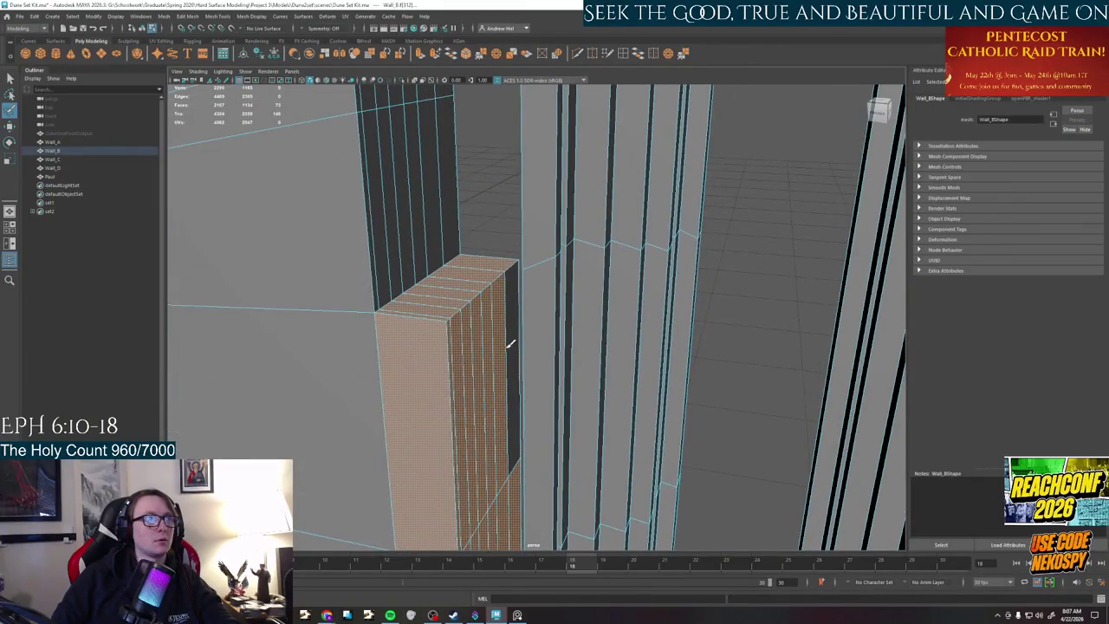
mouse_move(516, 299)
mouse_down()
mouse_move(542, 379)
mouse_move(453, 371)
mouse_move(495, 351)
mouse_move(465, 252)
mouse_move(483, 205)
mouse_move(452, 182)
mouse_move(462, 130)
mouse_up()
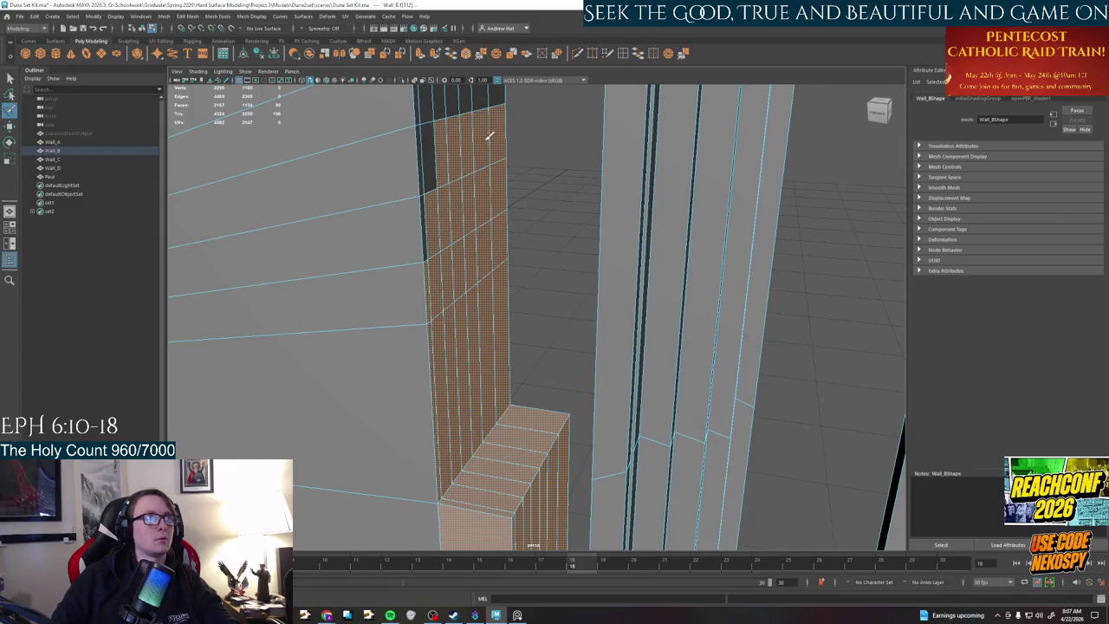
mouse_move(434, 215)
alt+mouse_down()
mouse_move(467, 326)
mouse_move(428, 502)
mouse_move(477, 486)
mouse_move(443, 414)
mouse_move(426, 257)
mouse_move(488, 289)
mouse_move(491, 321)
mouse_move(624, 221)
mouse_move(576, 279)
alt+mouse_up()
mouse_move(512, 195)
alt+mouse_down()
mouse_move(501, 105)
mouse_move(611, 128)
alt+mouse_up()
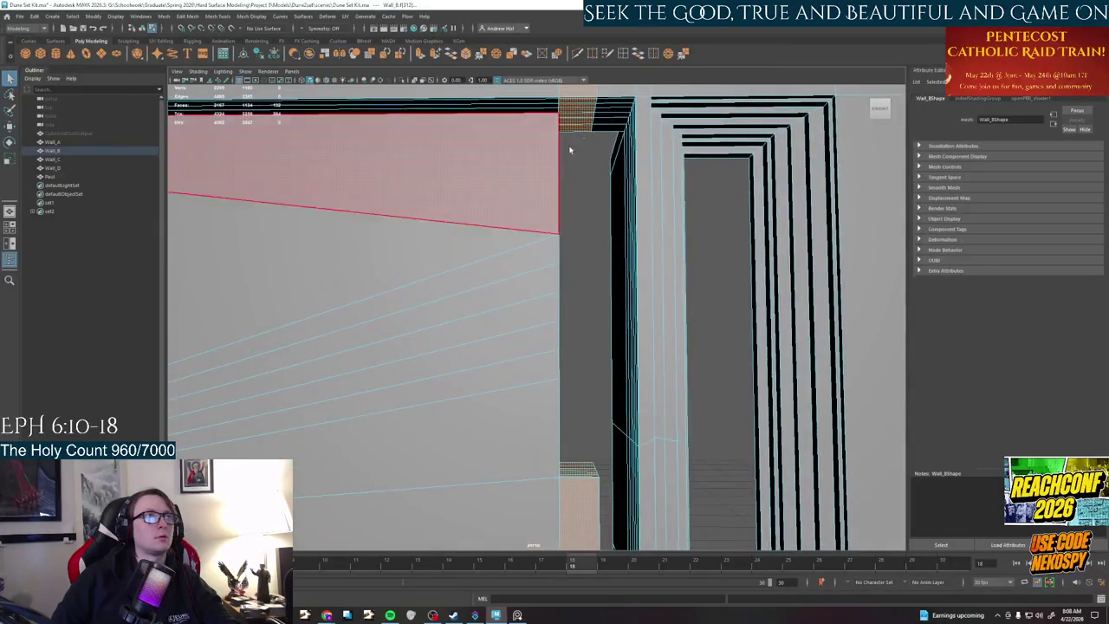
- Add the inner jamb face, the dark lower wall face and the lower strips to the selection
alt+drag(589, 169, 593, 207)
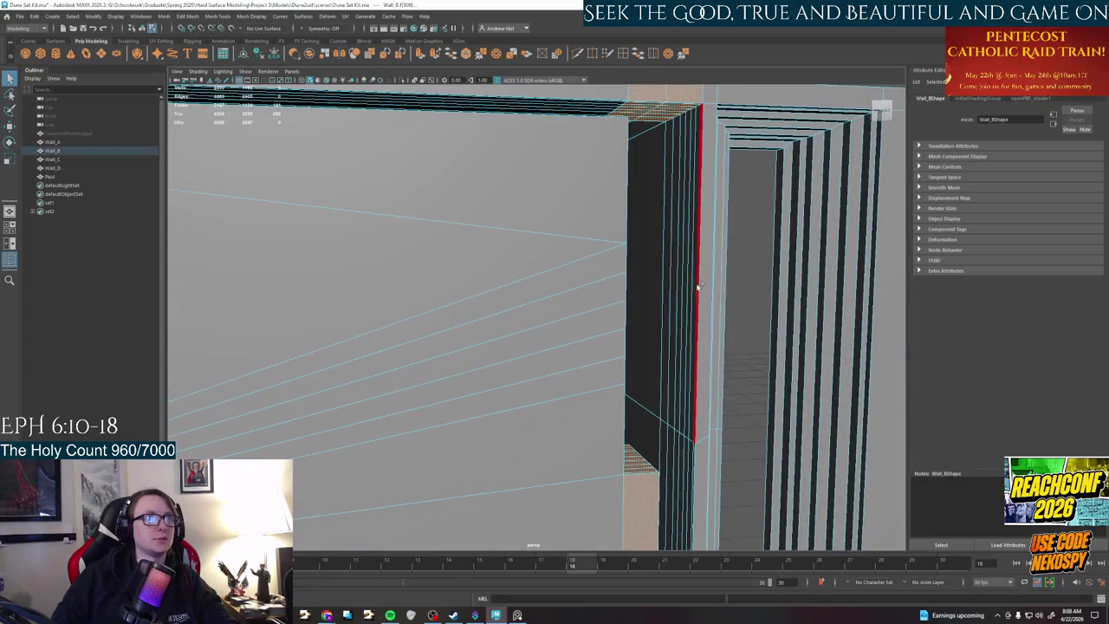
click(656, 295)
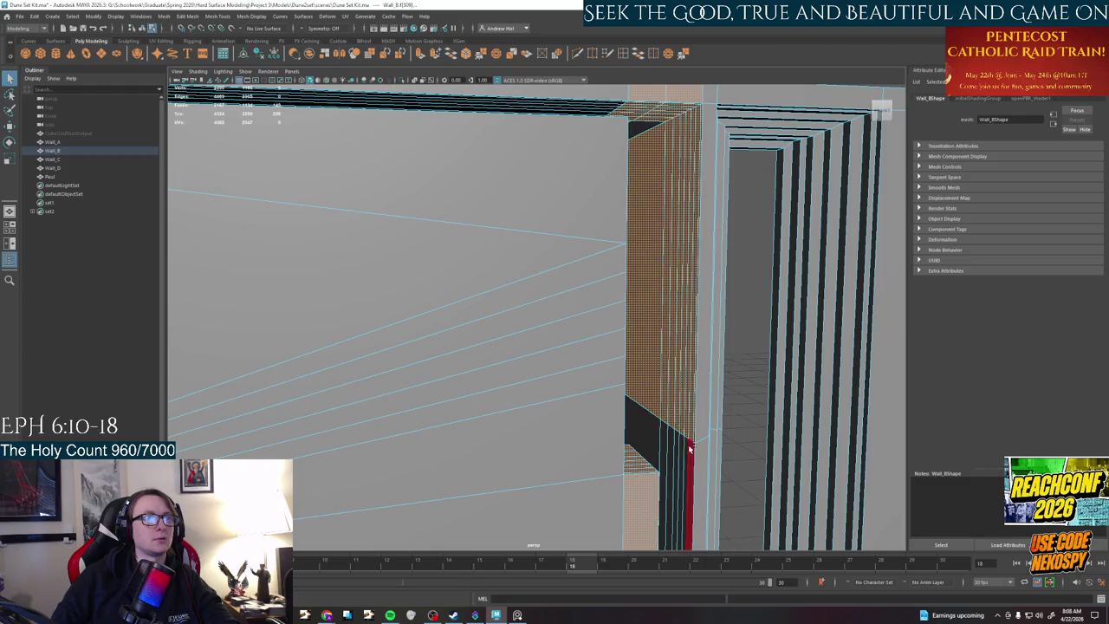
alt+drag(673, 444, 625, 375)
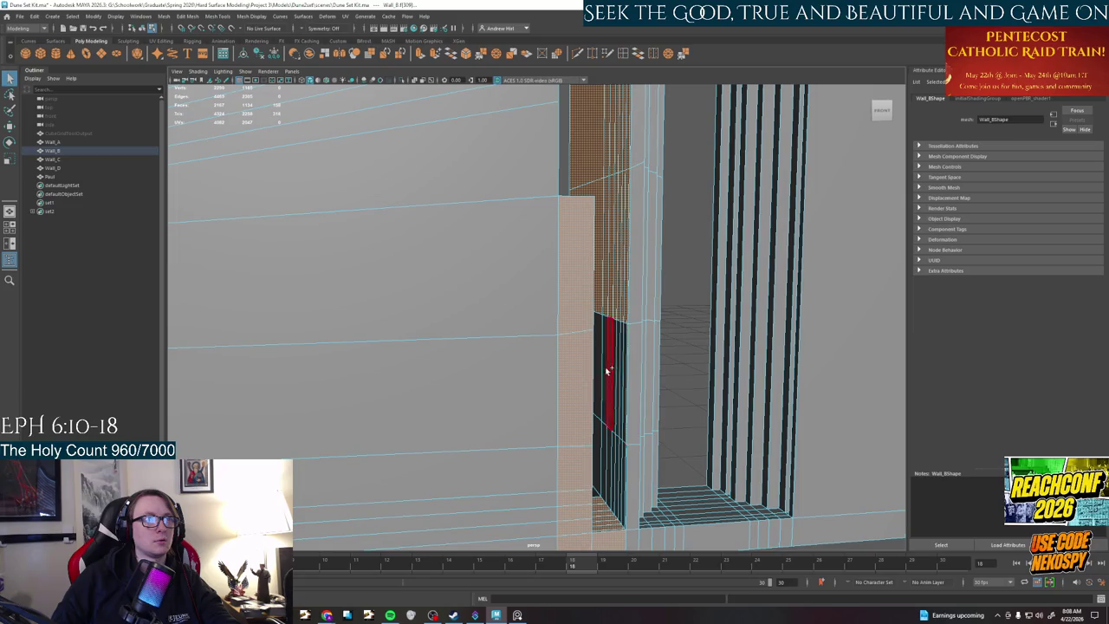
shift+click(607, 372)
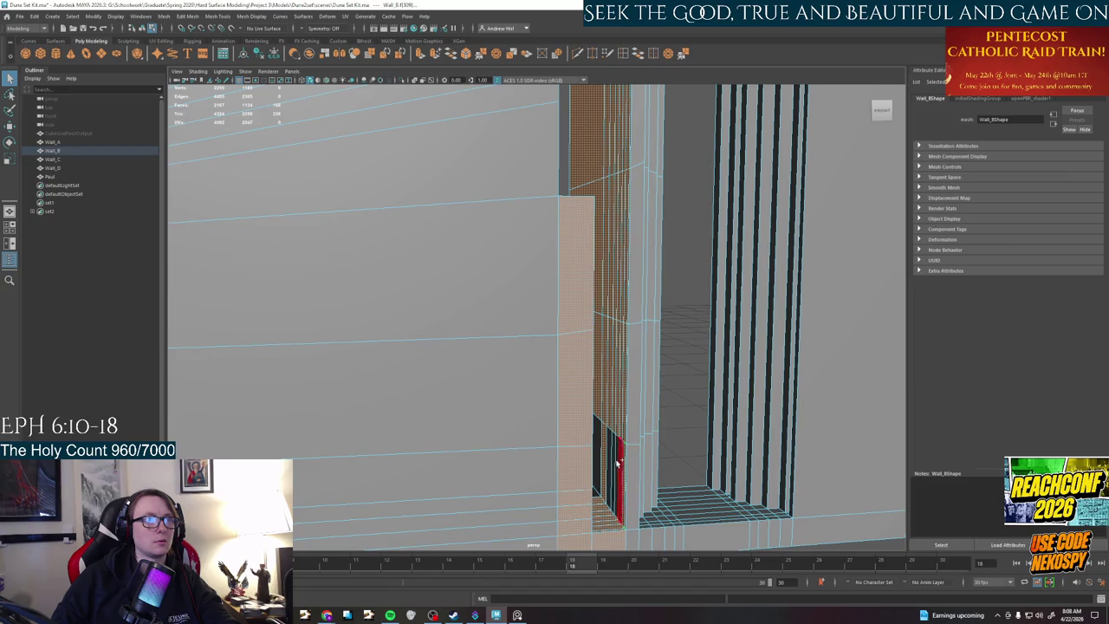
shift+click(611, 468)
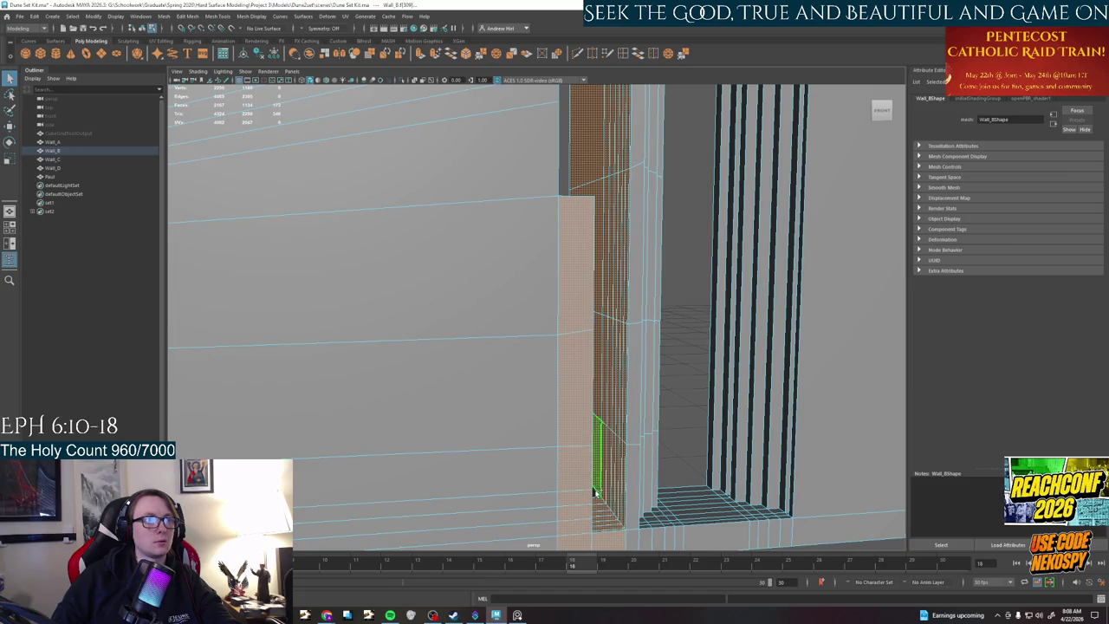
- Constrain the Move manipulator to the X axis and shift the selected jamb faces left
mouse_move(594, 493)
alt+mouse_down()
mouse_move(620, 353)
mouse_move(574, 333)
alt+mouse_up()
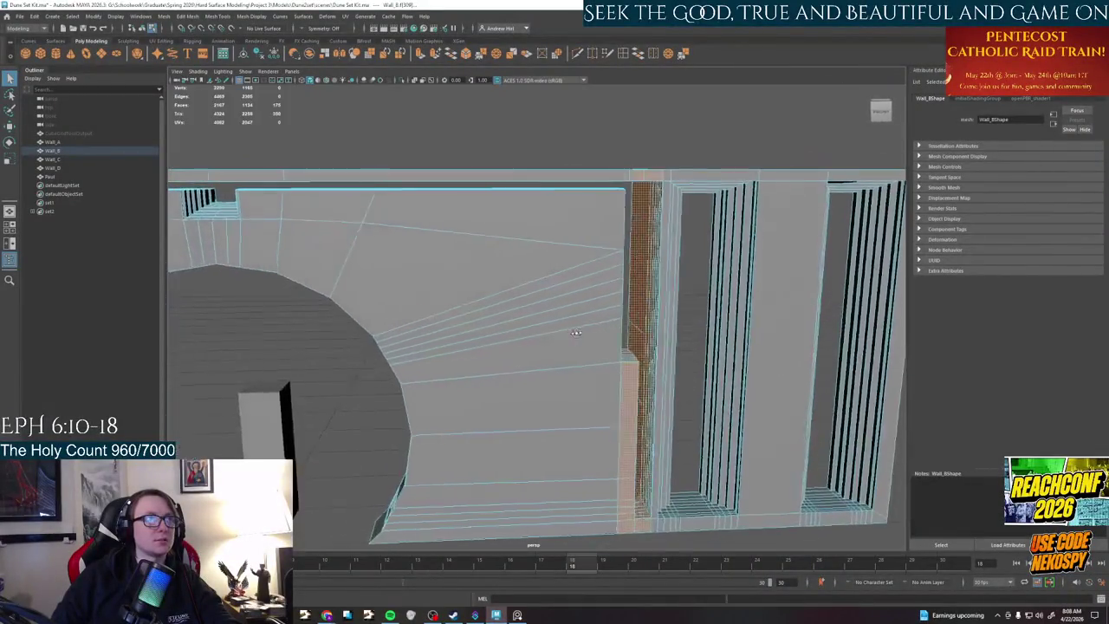
alt+drag(656, 342, 604, 335)
click(573, 341)
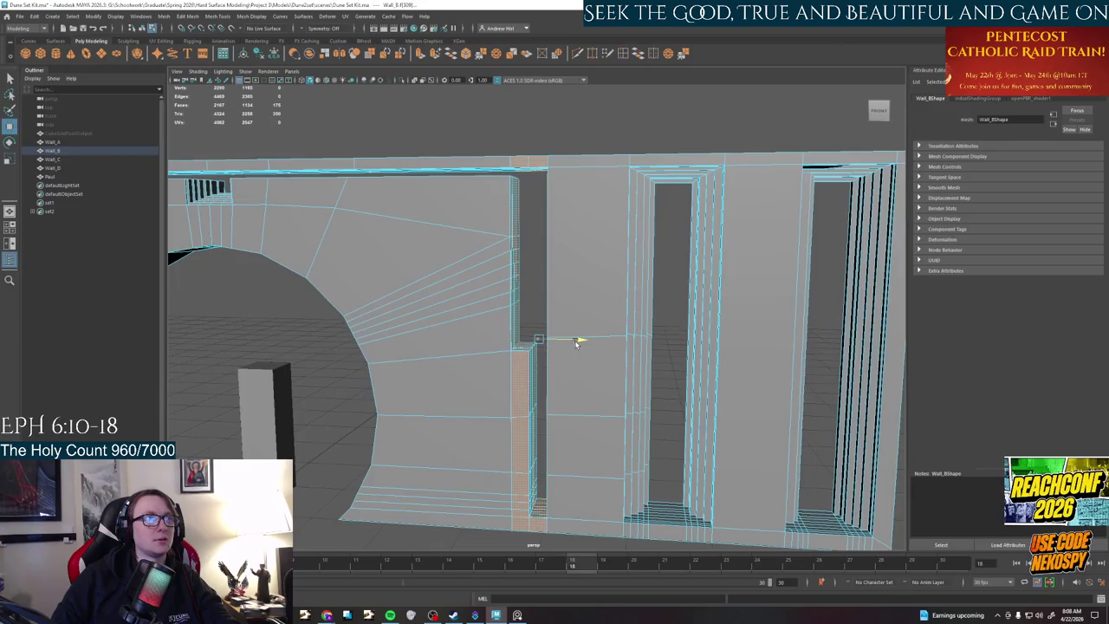
mouse_move(530, 249)
alt+mouse_down()
mouse_move(527, 272)
mouse_move(486, 260)
mouse_move(401, 186)
alt+mouse_up()
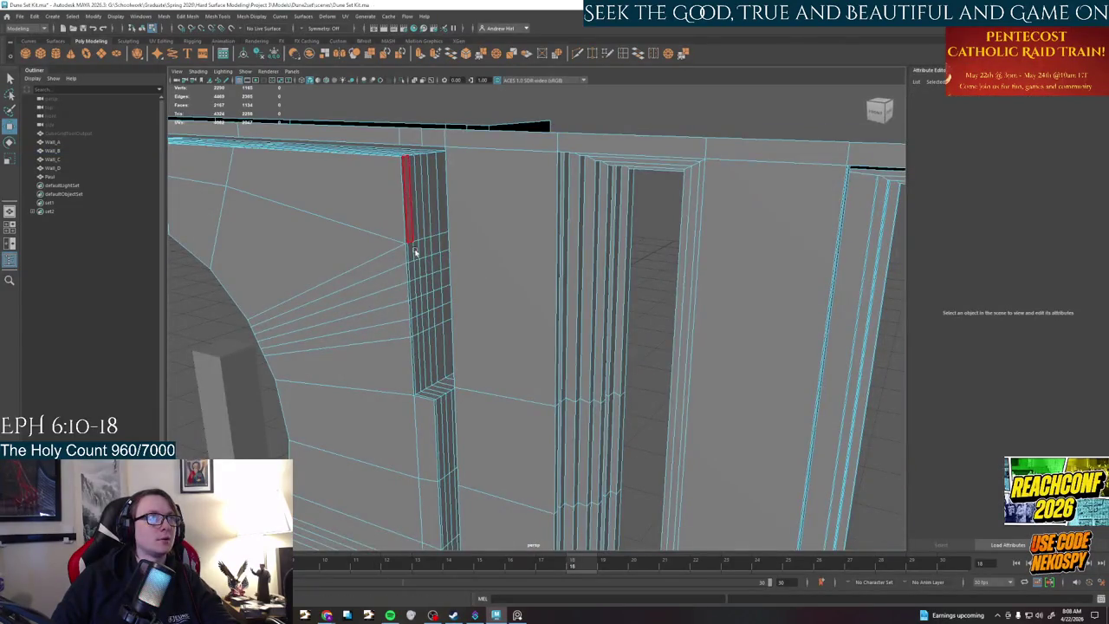
- Select the block of faces at the top of the Wall_B column
scroll(415, 251, down, 3)
scroll(483, 292, down, 3)
mouse_move(483, 292)
alt+mouse_down()
mouse_move(475, 317)
mouse_move(485, 321)
alt+mouse_up()
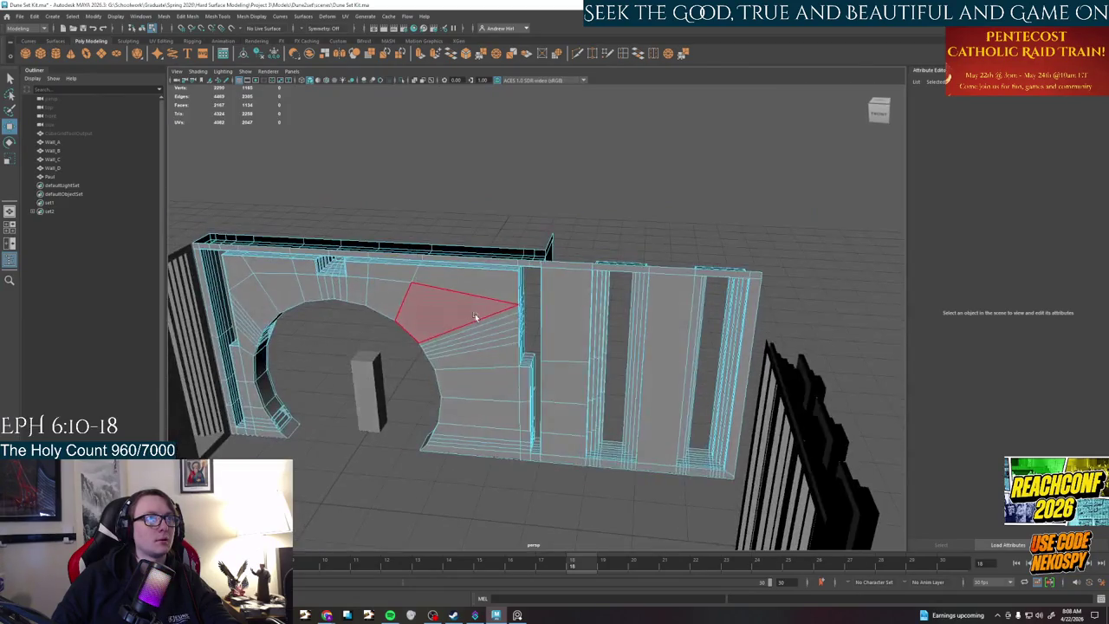
scroll(503, 325, up, 3)
scroll(468, 294, up, 1)
scroll(442, 277, up, 2)
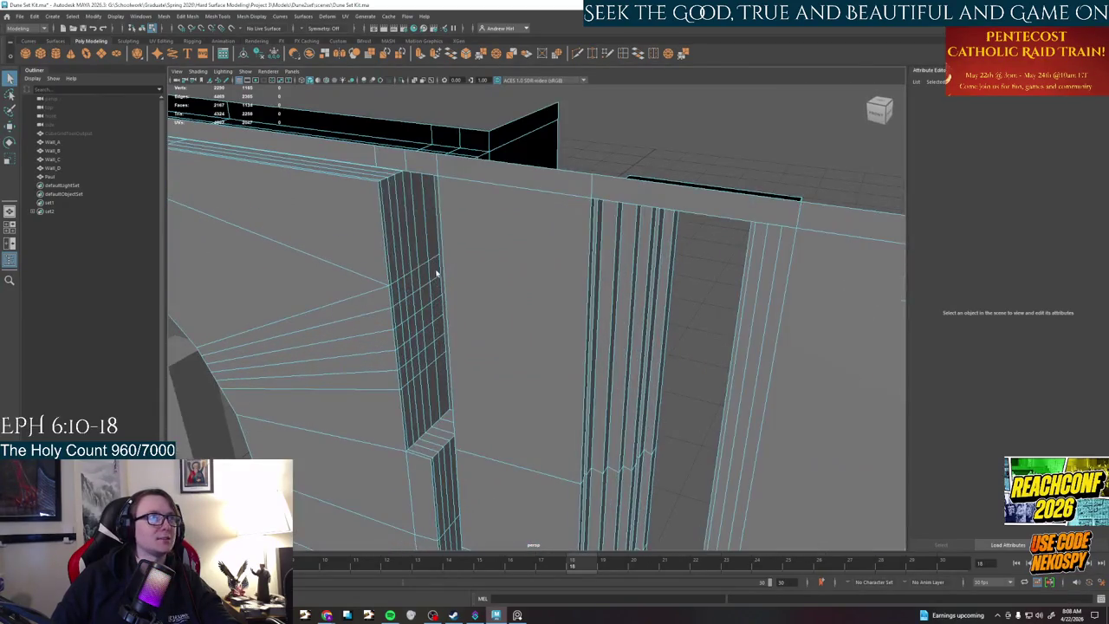
click(387, 251)
drag(438, 172, 396, 317)
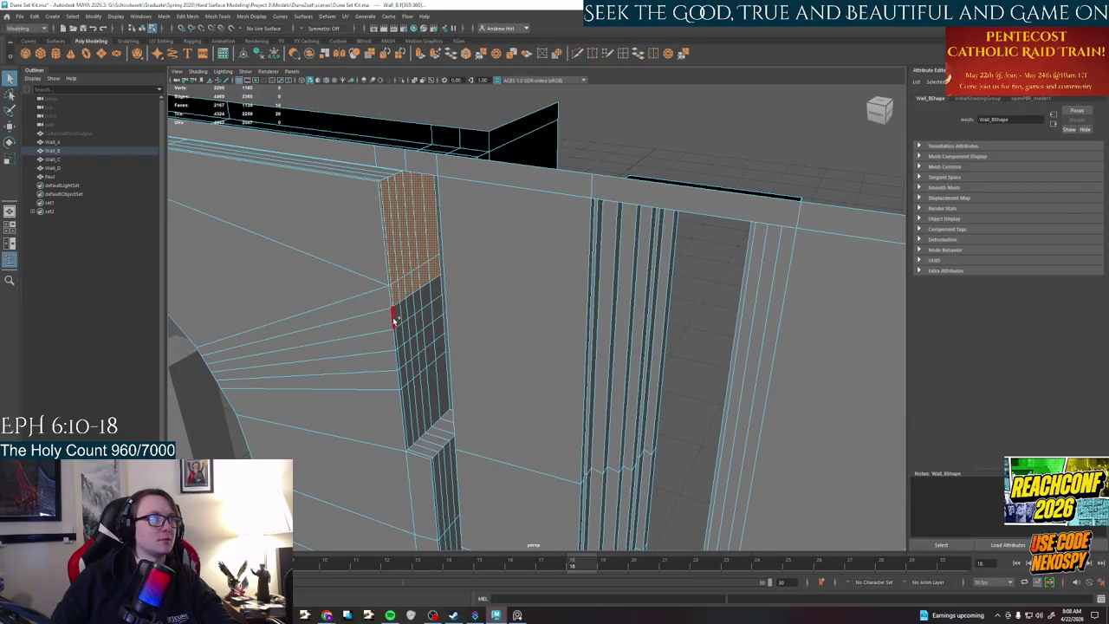
- Paint-select the column's lower strip, the dark strip beside it and the notch bottom faces
key(q)
mouse_move(329, 291)
alt+mouse_down()
mouse_move(319, 296)
mouse_move(477, 253)
mouse_move(464, 249)
mouse_move(445, 271)
alt+mouse_up()
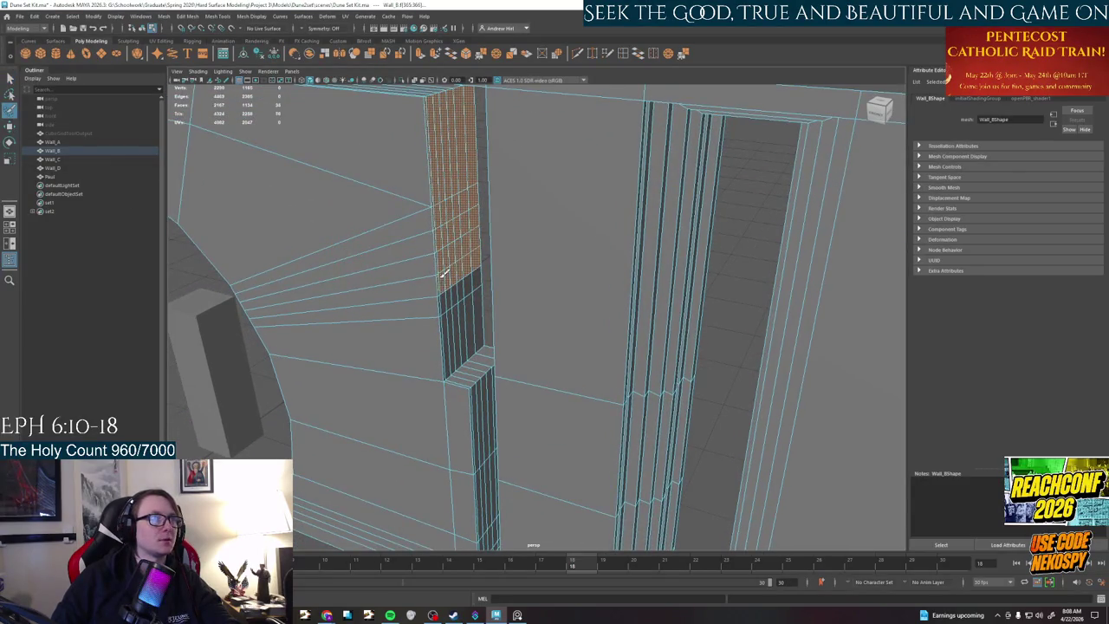
mouse_move(459, 321)
mouse_down()
mouse_move(476, 273)
mouse_move(442, 341)
mouse_up()
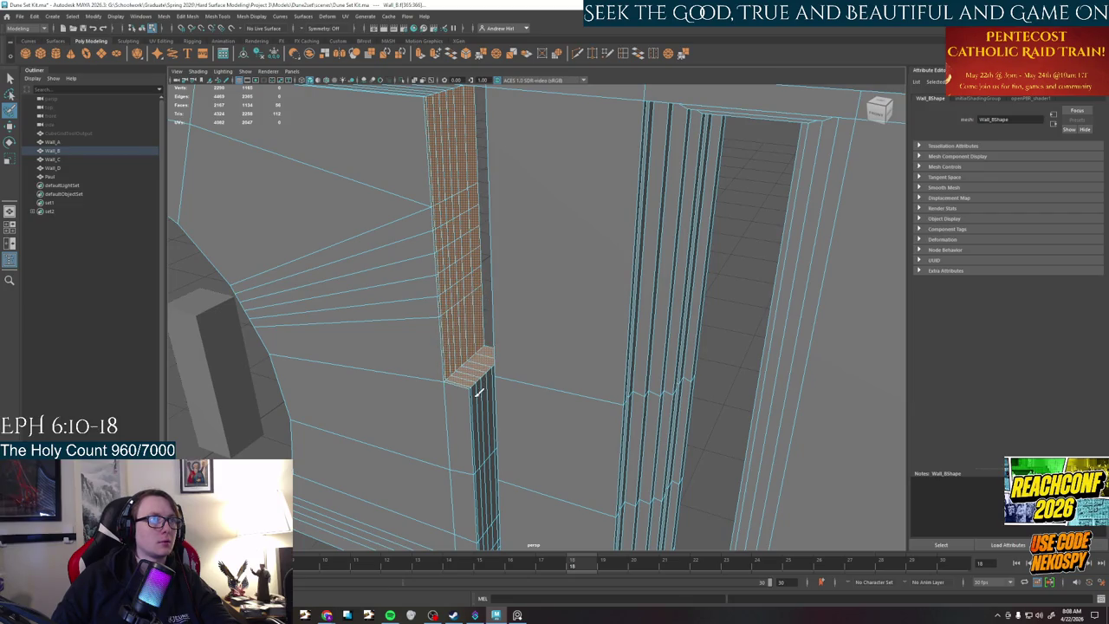
mouse_move(483, 404)
alt+mouse_down()
mouse_move(475, 296)
mouse_move(469, 316)
mouse_move(465, 303)
alt+mouse_up()
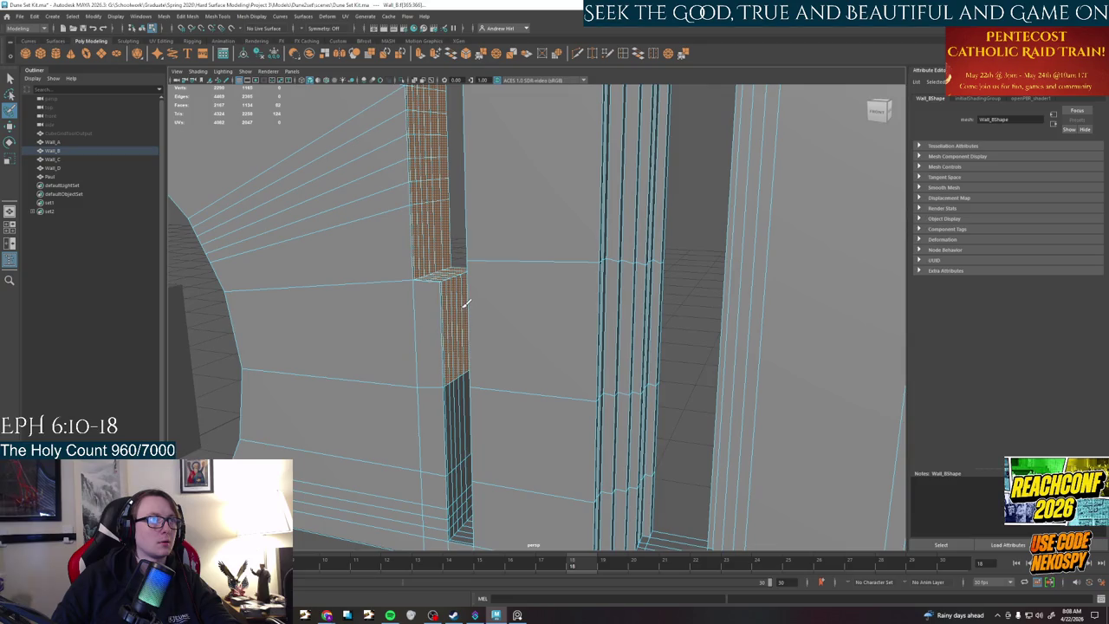
key(f)
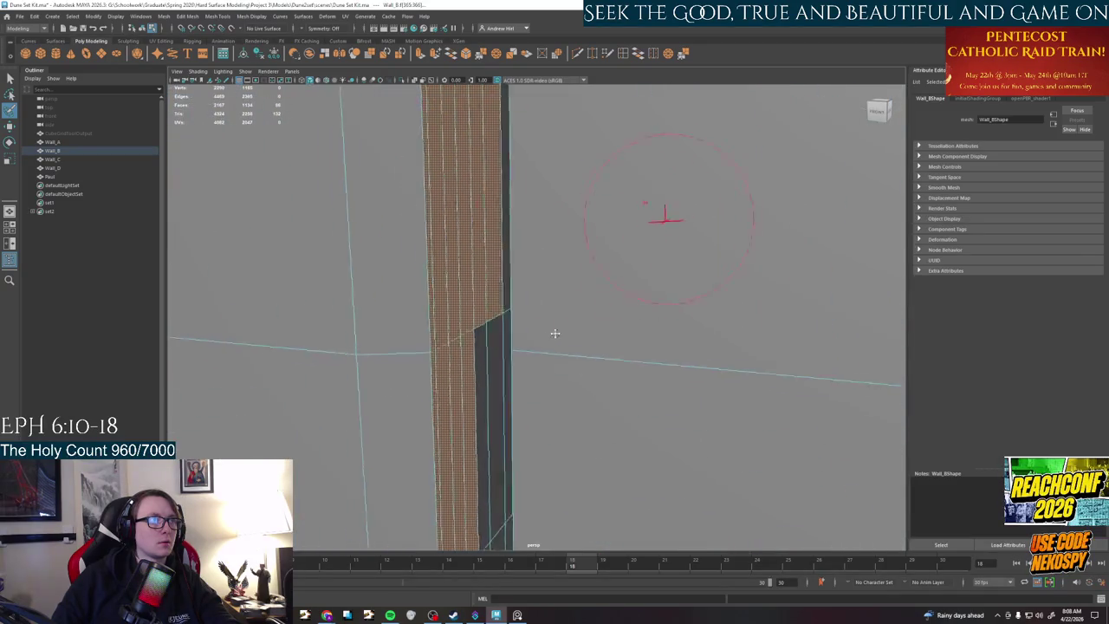
drag(562, 352, 583, 297)
drag(584, 212, 571, 400)
mouse_move(533, 453)
alt+mouse_down()
mouse_move(532, 222)
mouse_move(513, 357)
mouse_move(551, 315)
mouse_move(560, 272)
alt+mouse_up()
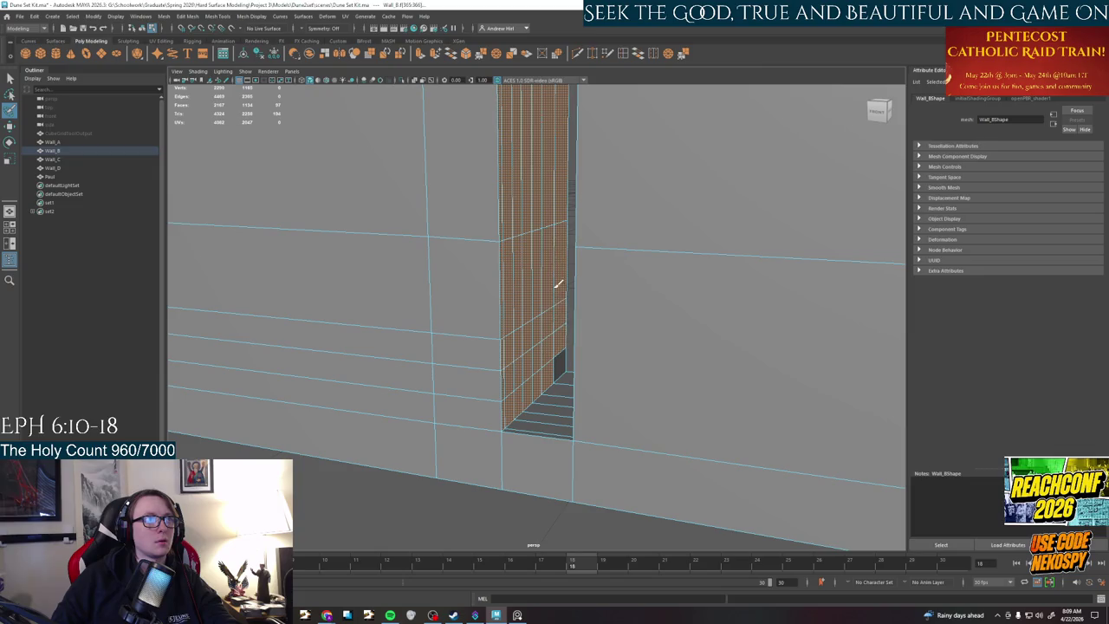
alt+drag(560, 358, 503, 421)
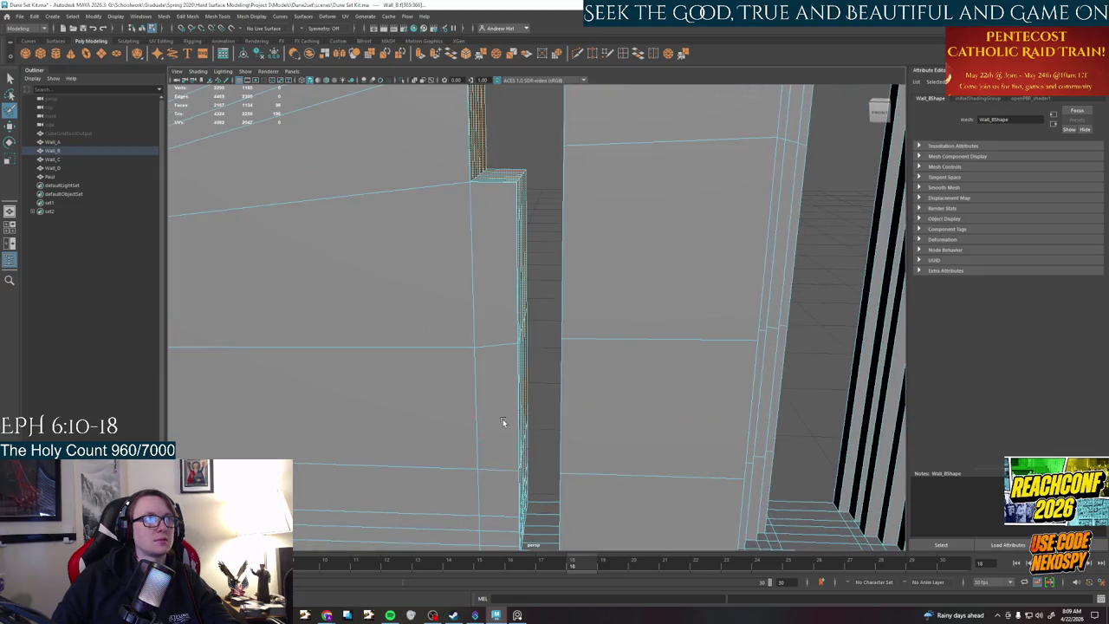
- Try moving the notch edge left, undo it, and add the upper column face
key(w)
drag(351, 390, 509, 314)
drag(543, 252, 533, 251)
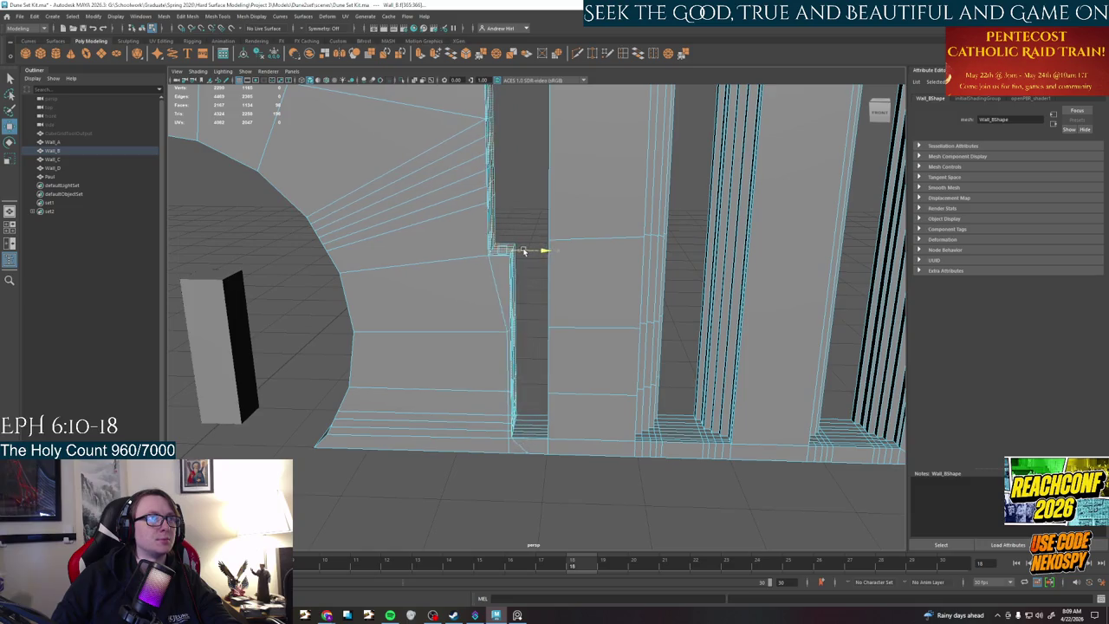
key(ctrl+z)
shift+click(519, 390)
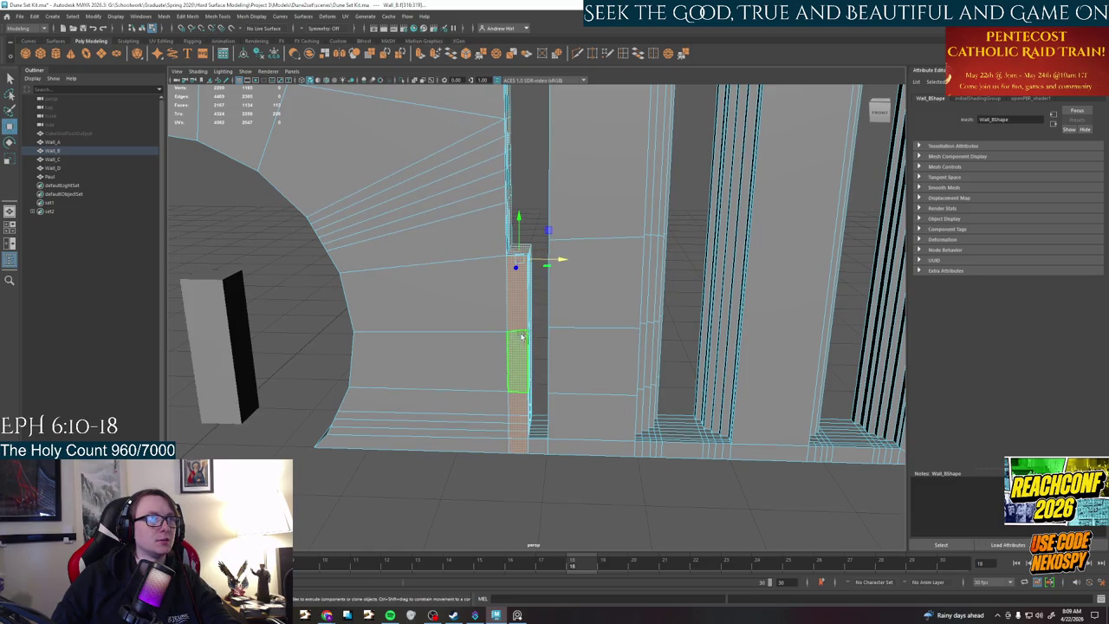
shift+click(524, 329)
- Slide the selected column faces left to narrow the notch slightly
scroll(533, 310, down, 1)
scroll(559, 346, down, 1)
mouse_move(586, 333)
mouse_down()
mouse_move(561, 334)
mouse_move(528, 310)
mouse_move(537, 286)
mouse_move(546, 299)
mouse_move(521, 312)
mouse_move(485, 286)
mouse_move(529, 303)
mouse_move(558, 344)
mouse_up()
mouse_move(558, 344)
alt+right_down()
mouse_move(564, 292)
mouse_move(656, 295)
alt+right_up()
alt+drag(656, 294, 498, 367)
alt+right_drag(497, 367, 441, 329)
alt+drag(441, 329, 465, 399)
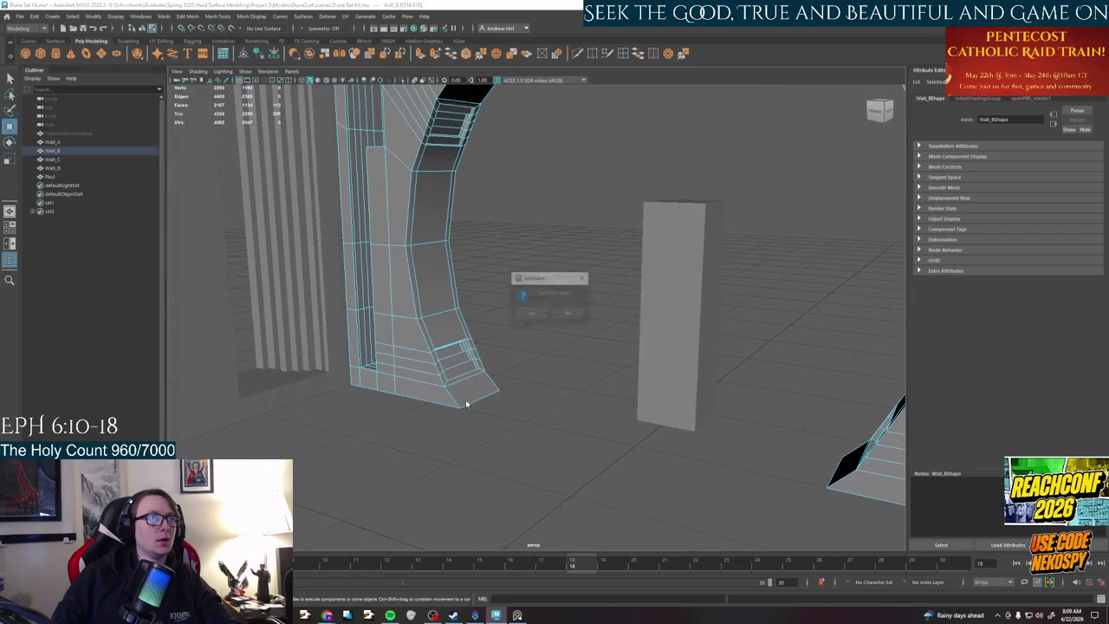
- Dismiss the autosave prompt and loop-select the face strip running up the arch wall
click(541, 314)
click(469, 386)
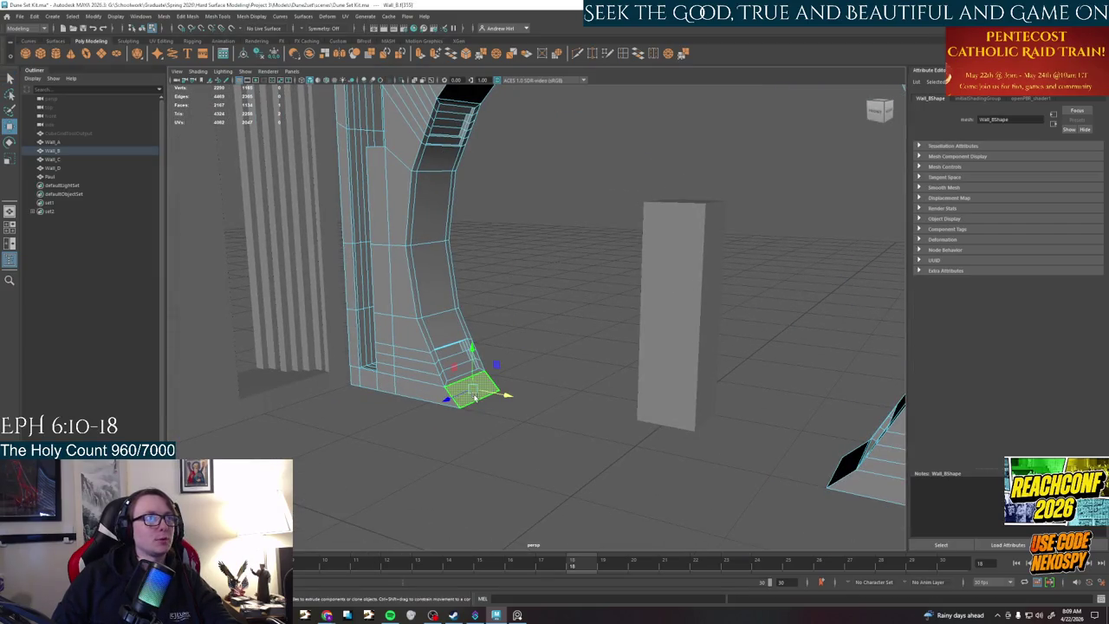
alt+middle_drag(468, 407, 421, 448)
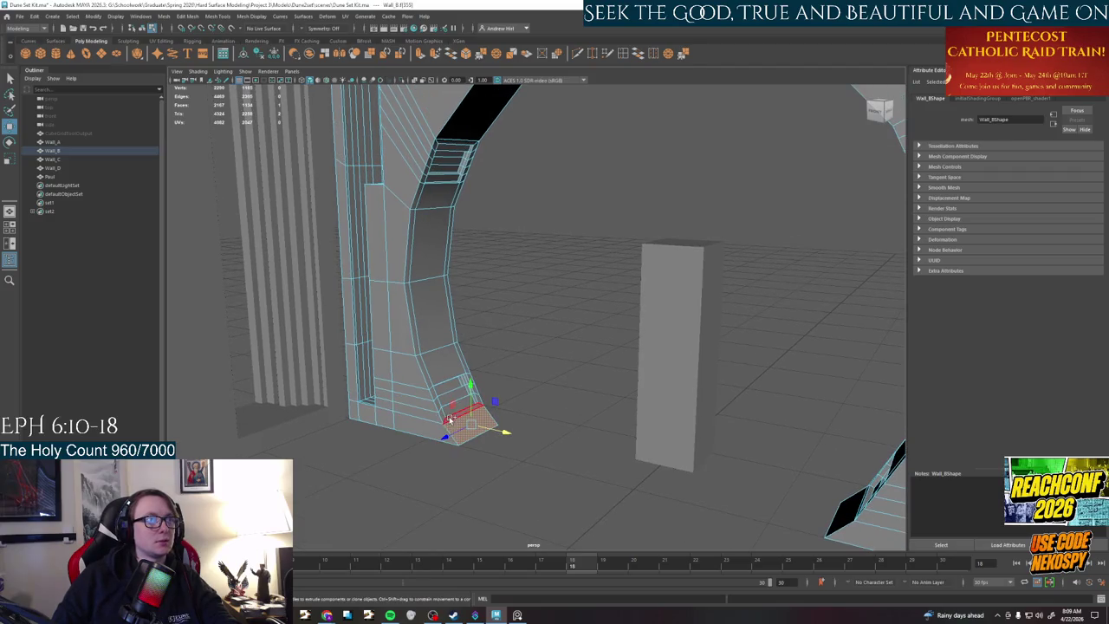
shift+double_click(472, 113)
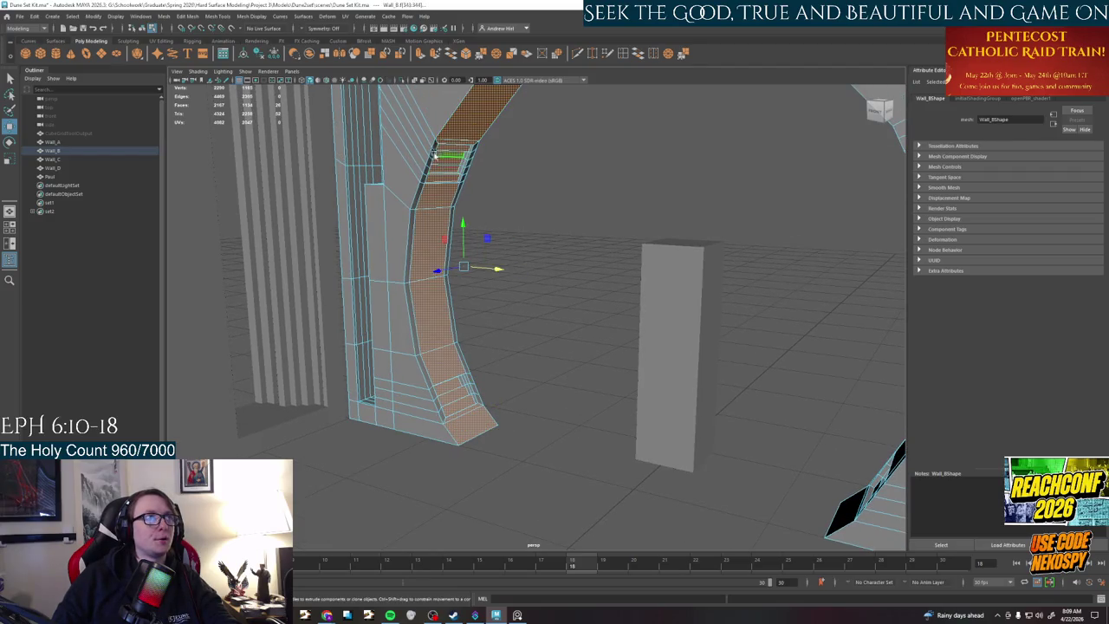
shift+double_click(445, 416)
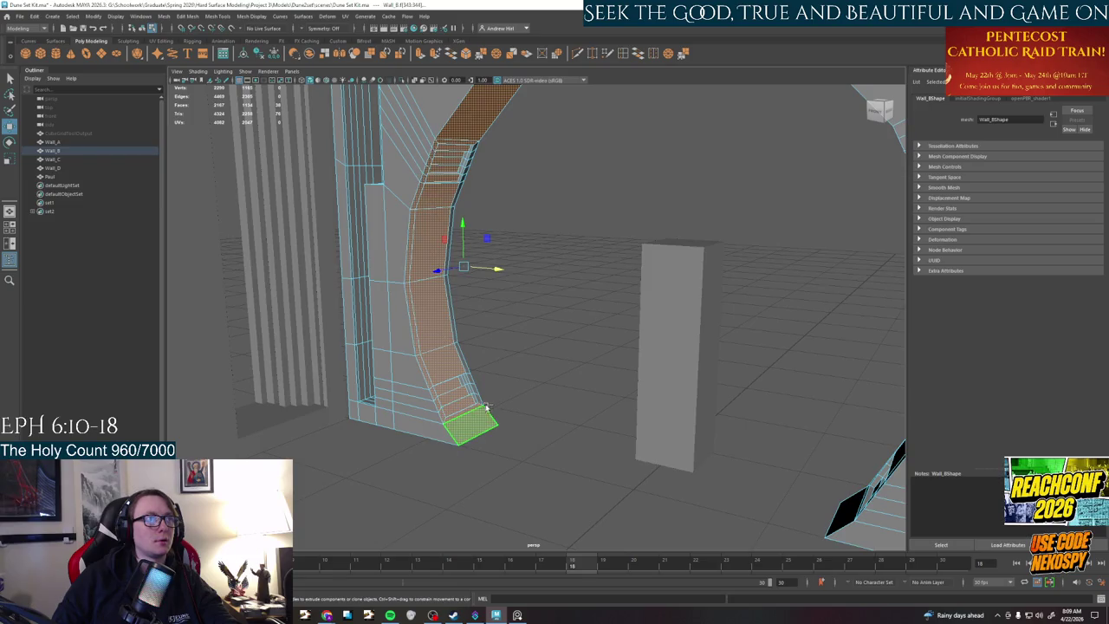
shift+double_click(475, 147)
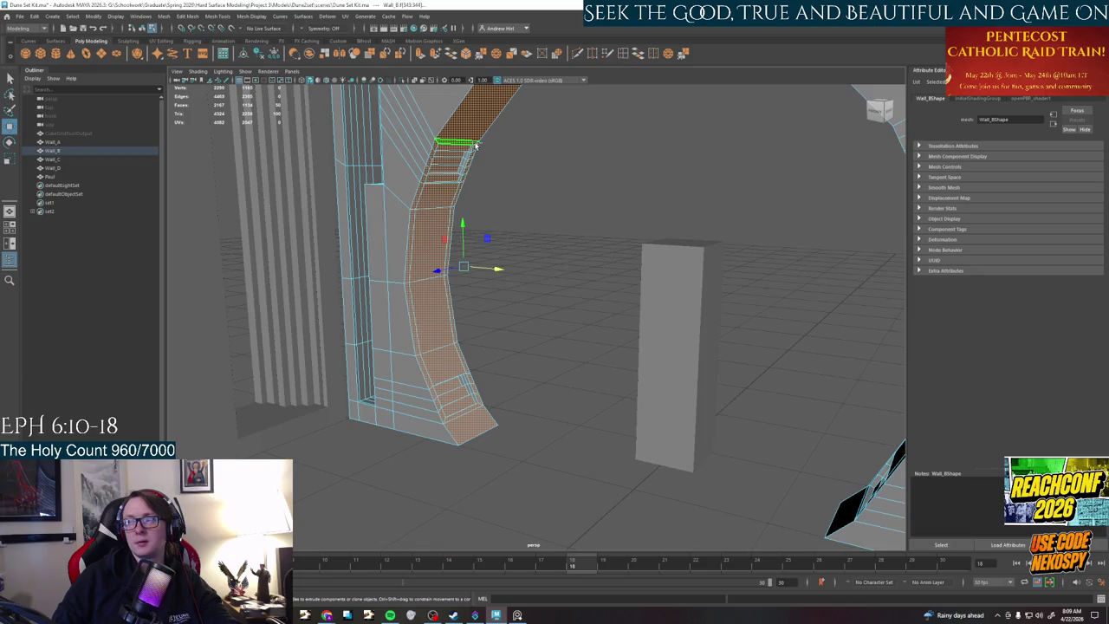
scroll(463, 181, up, 2)
scroll(477, 206, up, 2)
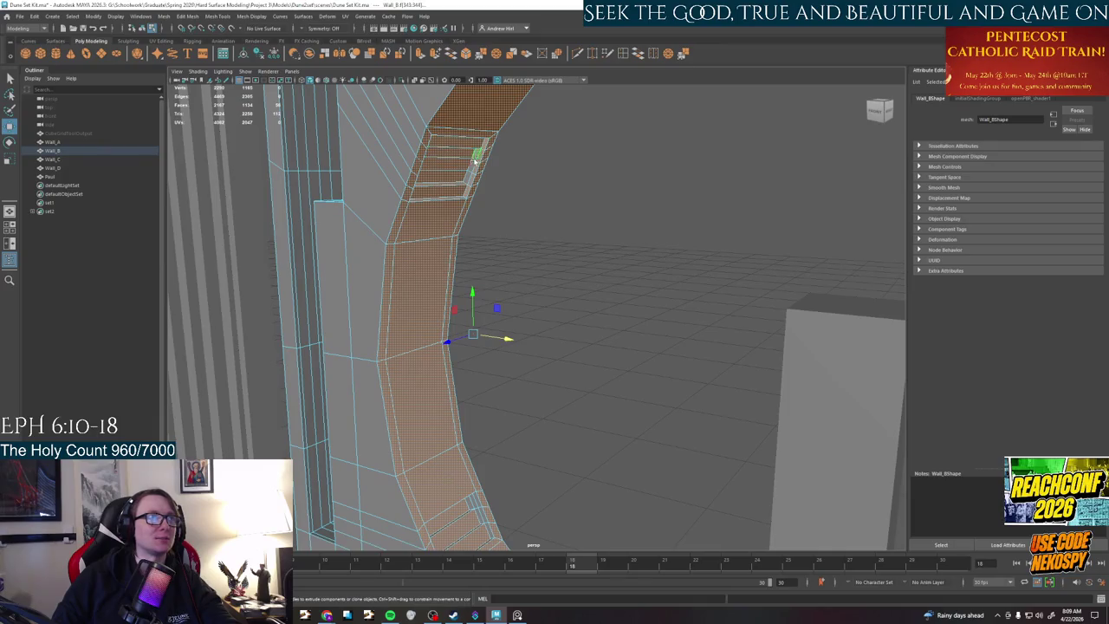
- Try adding extra wall faces and a base side-face loop, then remove them again
alt+drag(468, 178, 382, 210)
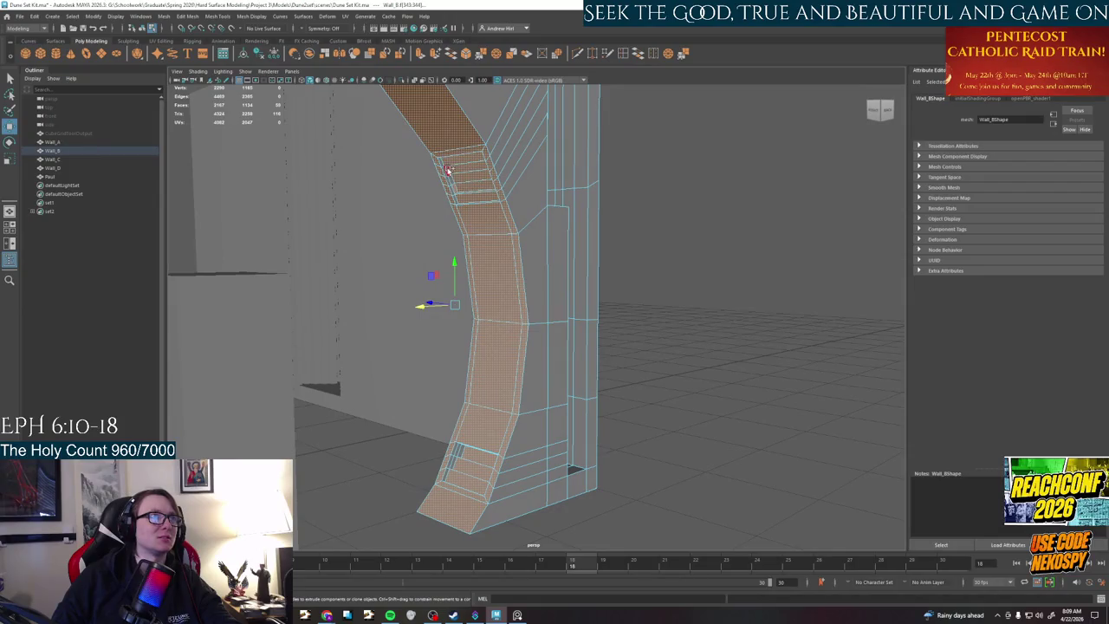
shift+click(438, 162)
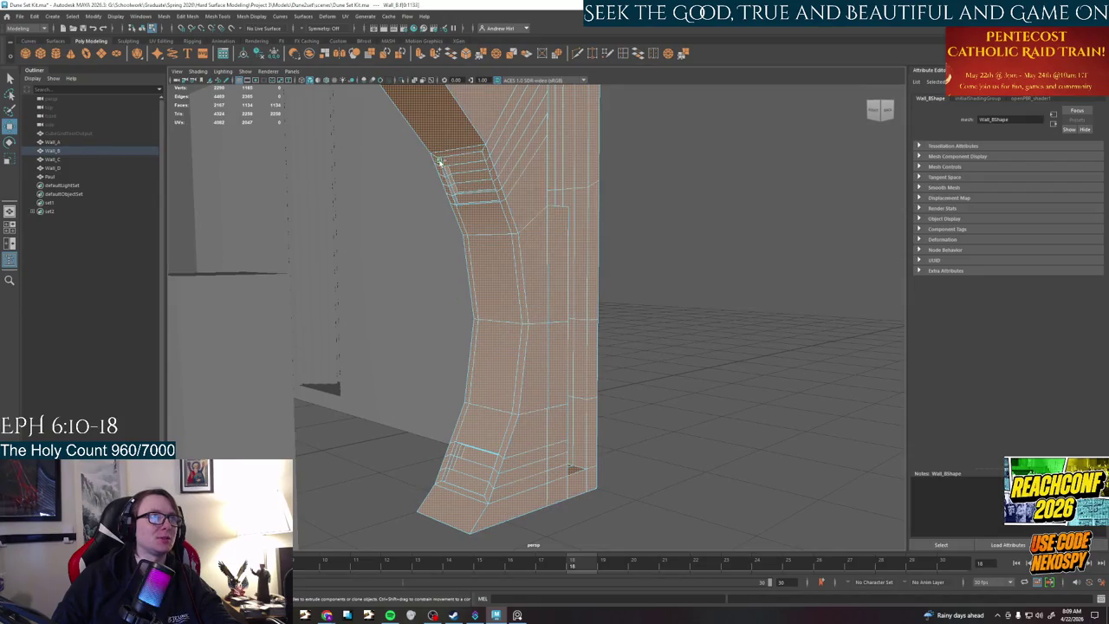
key(ctrl+z)
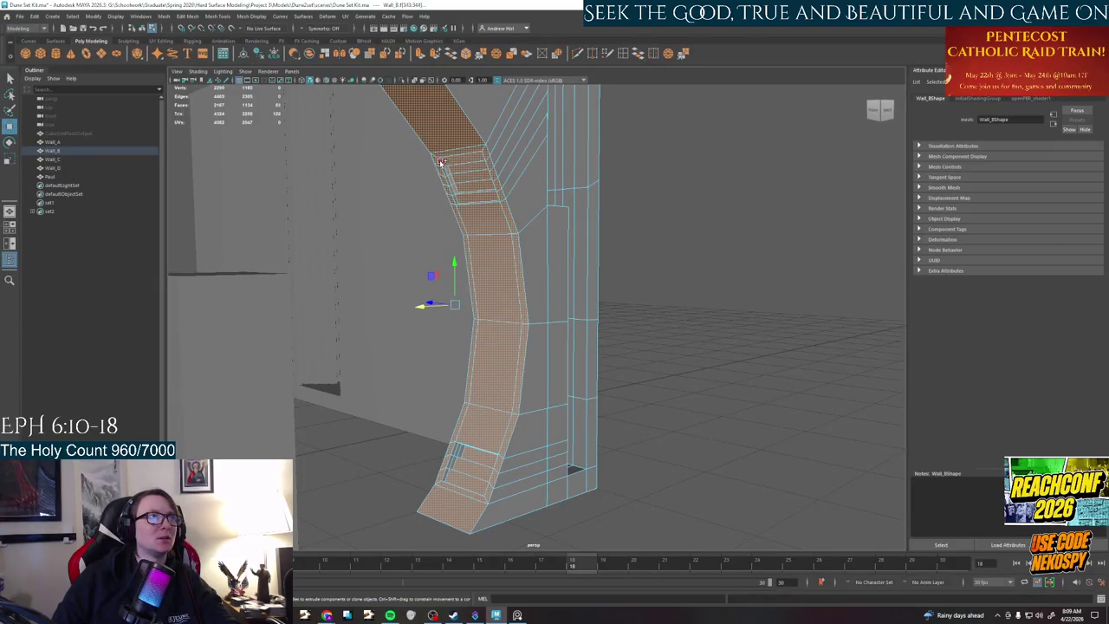
shift+double_click(454, 450)
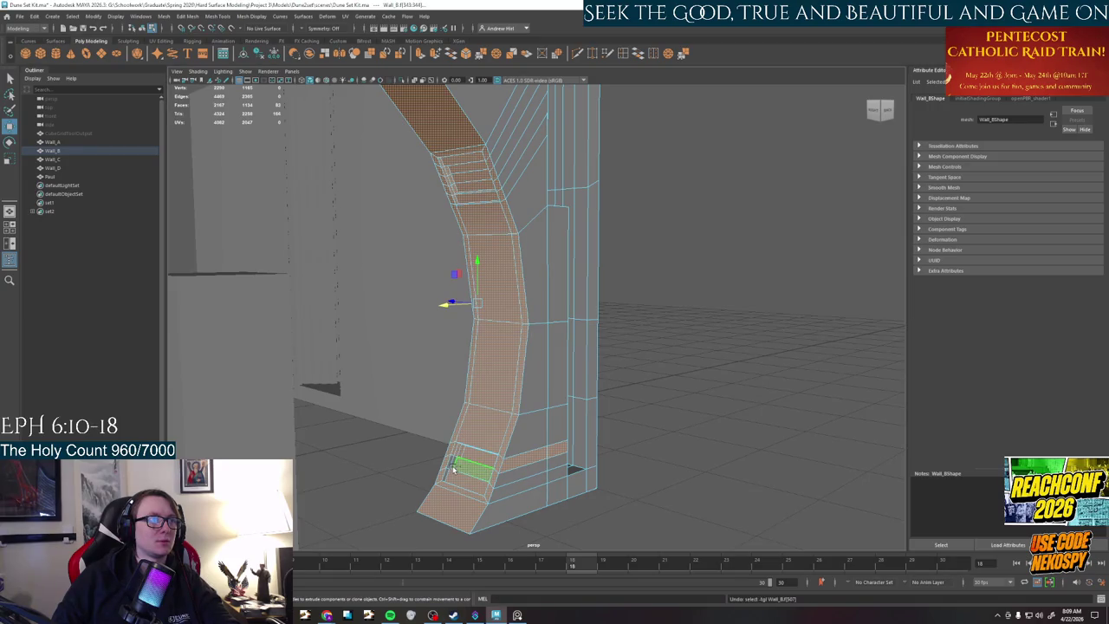
ctrl+double_click(452, 468)
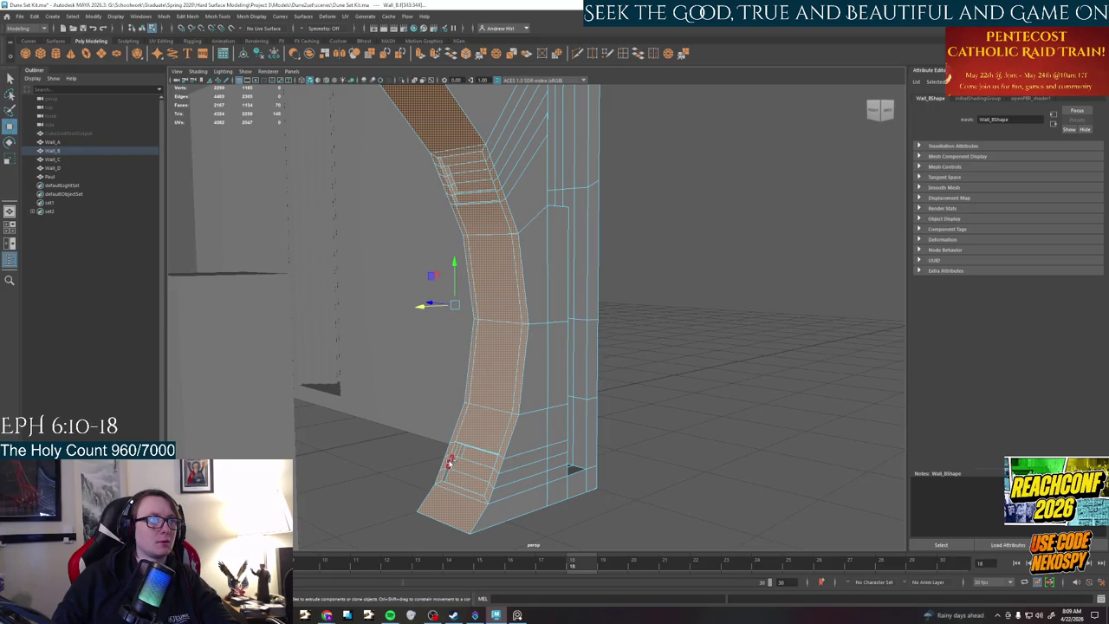
- Add the faces along the wall's inner edge and near the notch to the selection
alt+drag(476, 467, 517, 395)
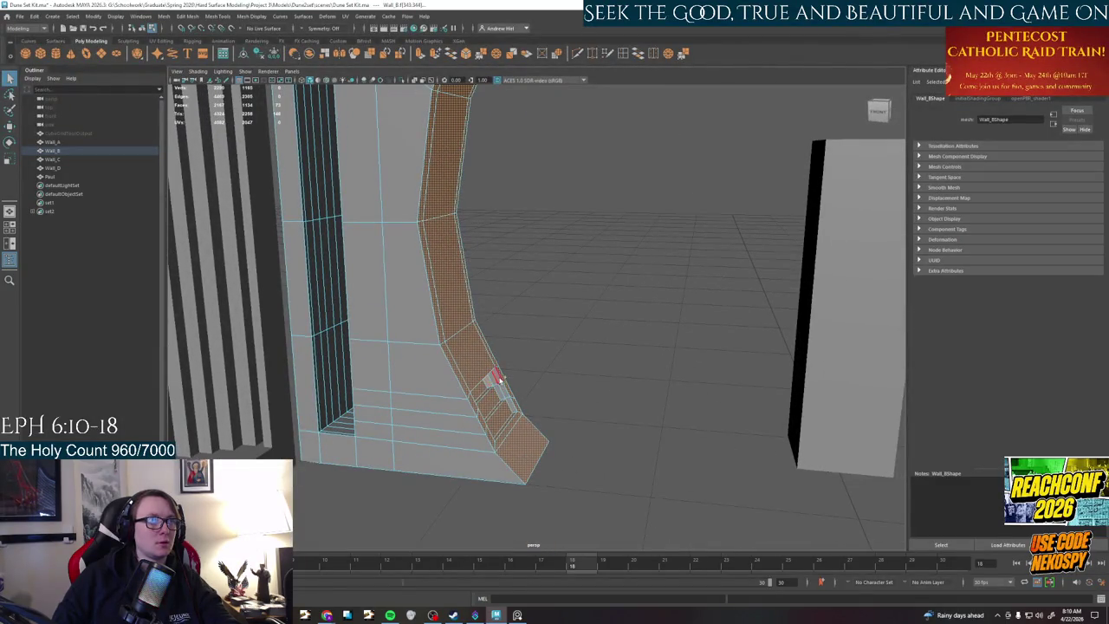
mouse_move(512, 405)
alt+mouse_down()
mouse_move(412, 389)
mouse_move(433, 401)
alt+mouse_up()
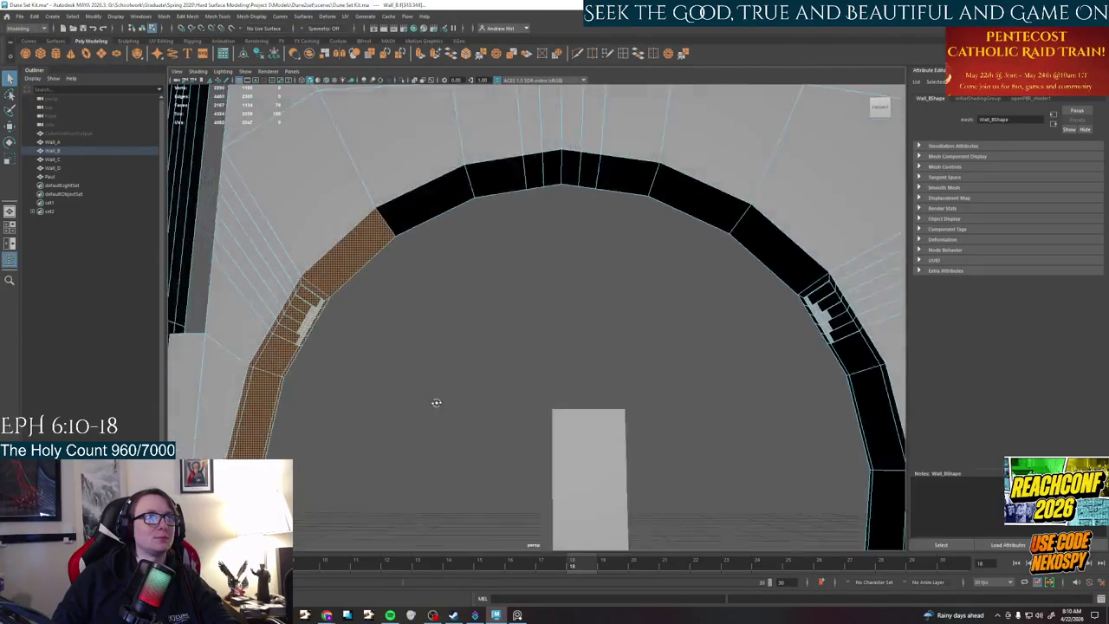
mouse_move(591, 304)
alt+mouse_down()
mouse_move(501, 238)
mouse_move(641, 347)
alt+mouse_up()
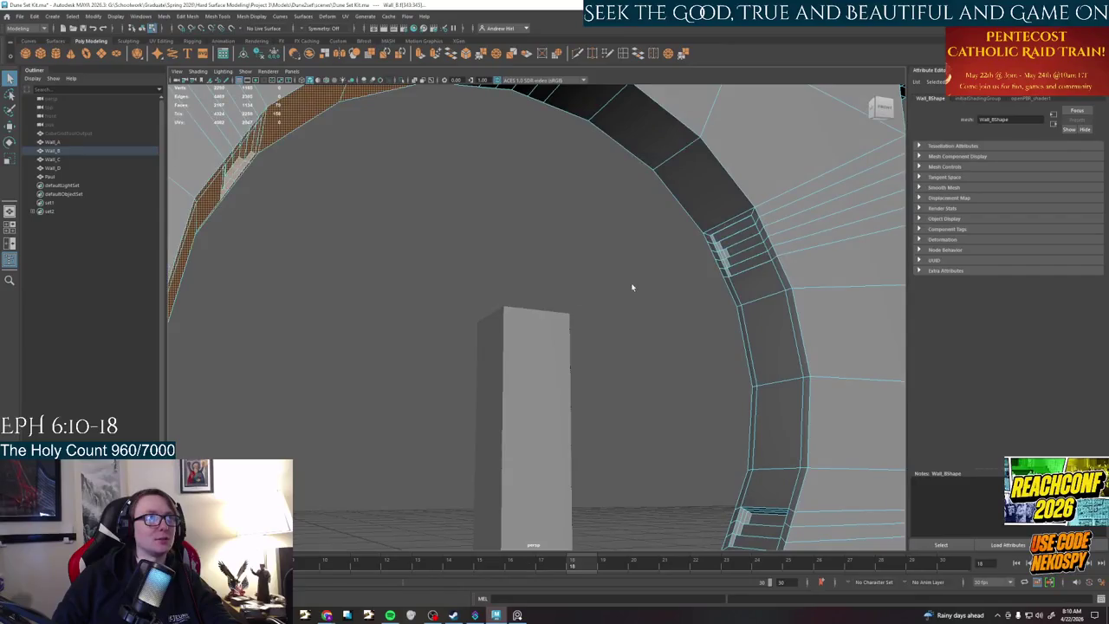
mouse_move(724, 468)
alt+mouse_down()
mouse_move(794, 256)
mouse_move(741, 296)
mouse_move(790, 165)
alt+mouse_up()
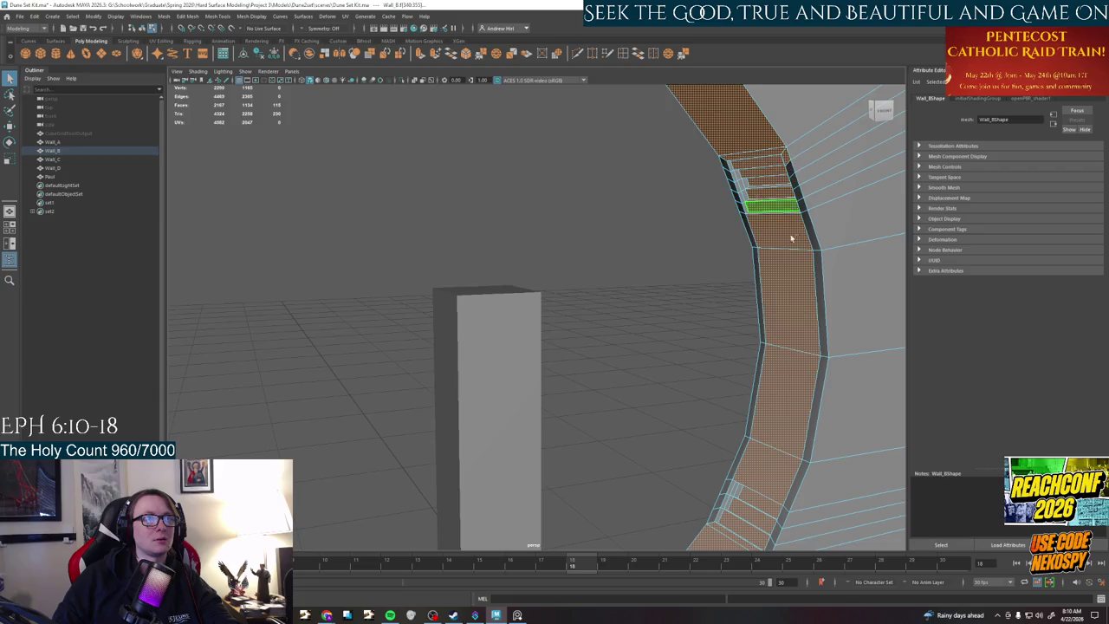
alt+right_drag(788, 165, 769, 375)
mouse_move(710, 454)
alt+mouse_down()
mouse_move(752, 373)
mouse_move(728, 158)
alt+mouse_up()
click(722, 154)
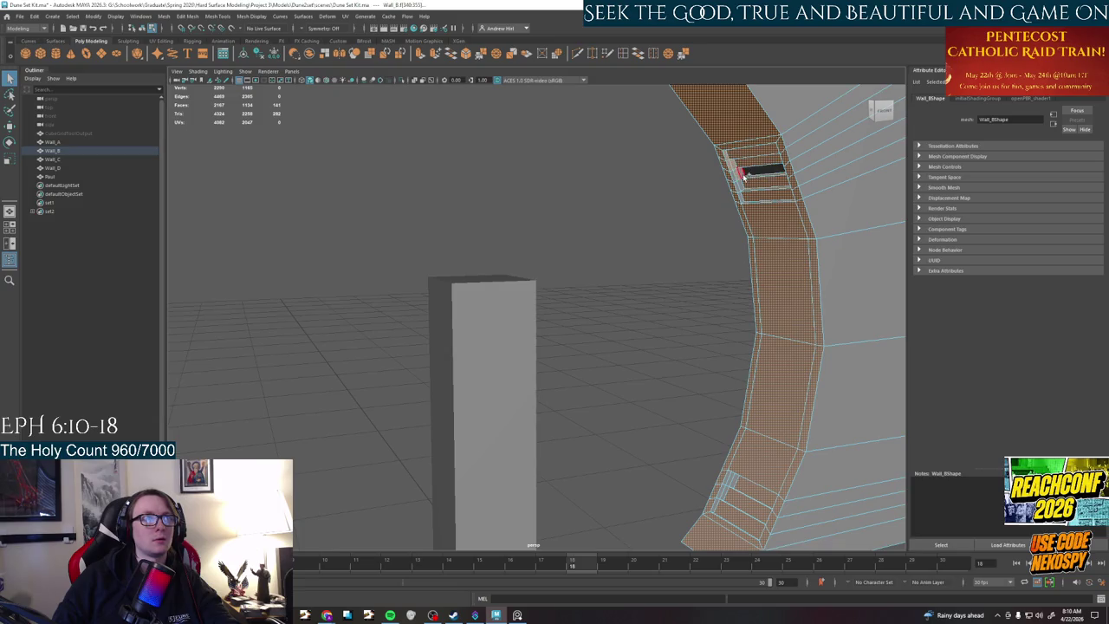
shift+click(735, 179)
shift+click(737, 186)
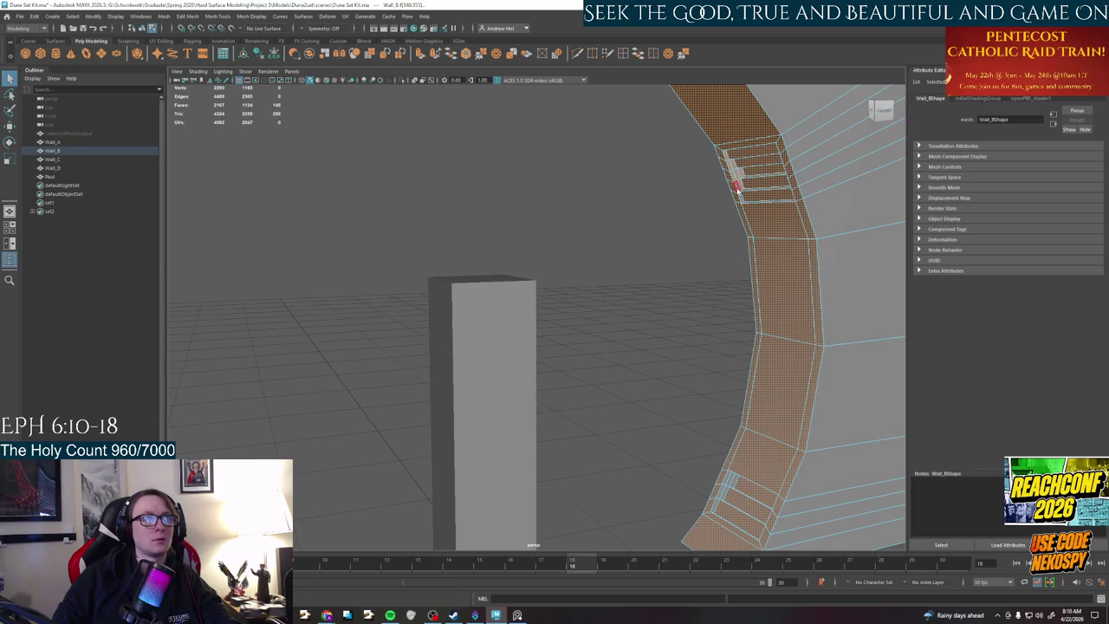
mouse_move(739, 261)
alt+mouse_down()
mouse_move(844, 199)
mouse_move(630, 186)
alt+mouse_up()
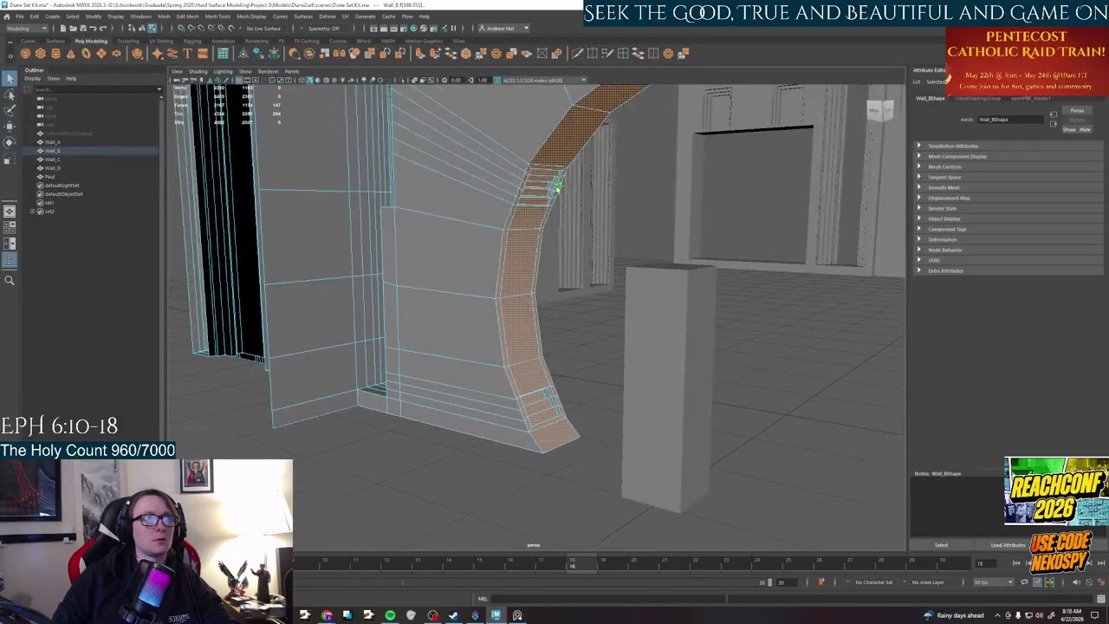
scroll(557, 181, up, 3)
alt+drag(562, 161, 572, 164)
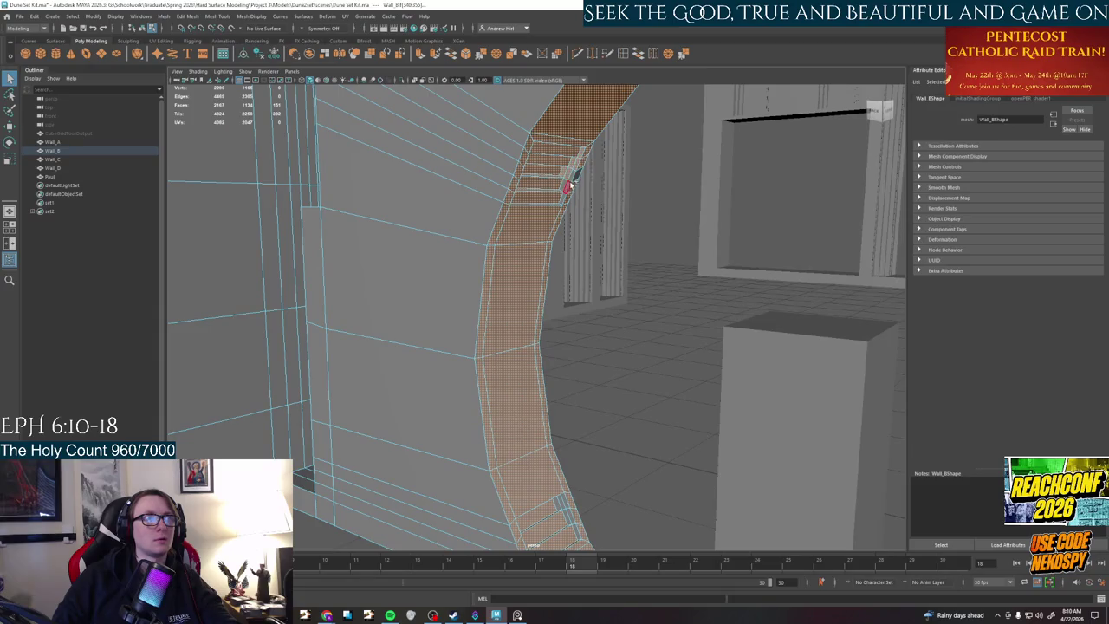
shift+double_click(570, 183)
double_click(569, 185)
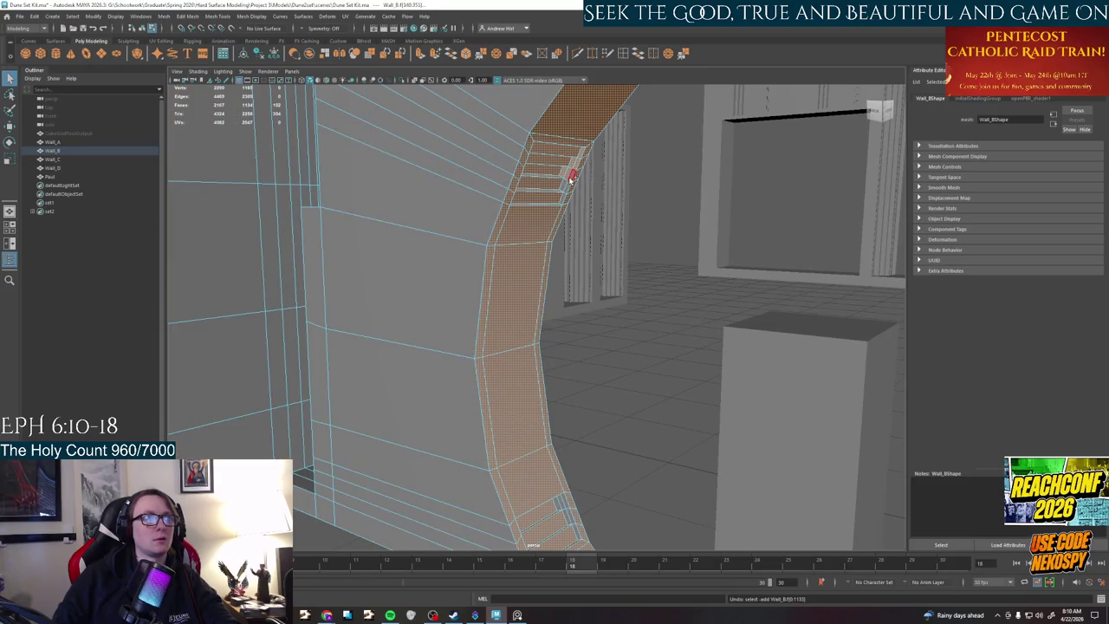
alt+drag(564, 205, 622, 316)
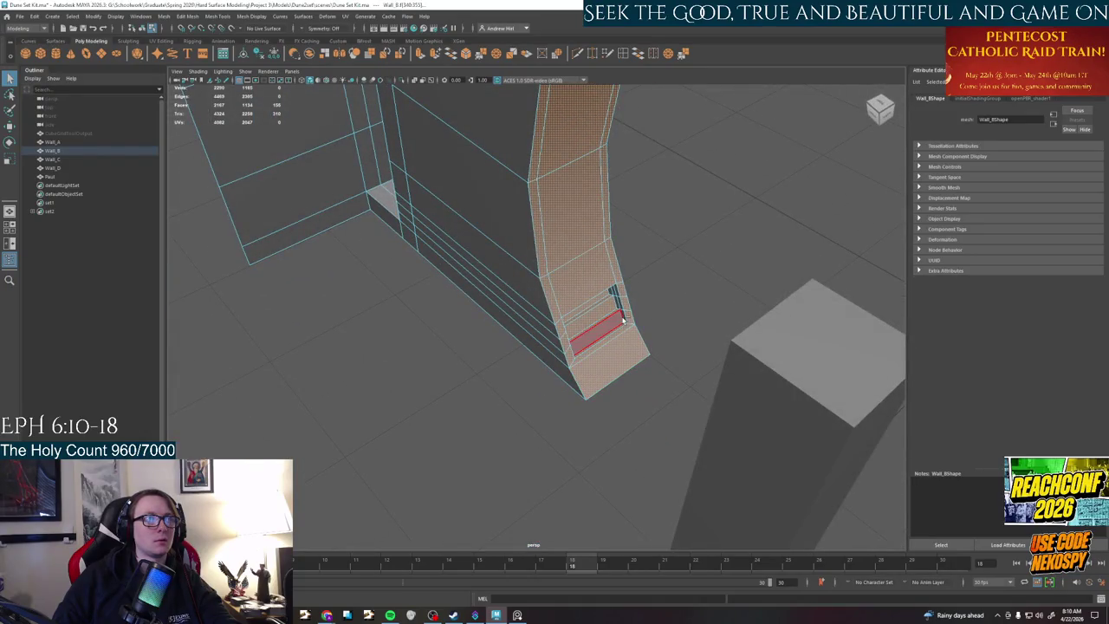
shift+double_click(622, 319)
double_click(622, 319)
mouse_move(622, 319)
alt+mouse_down()
mouse_move(650, 323)
mouse_move(643, 333)
mouse_move(658, 303)
alt+mouse_up()
click(650, 322)
click(664, 299)
click(671, 275)
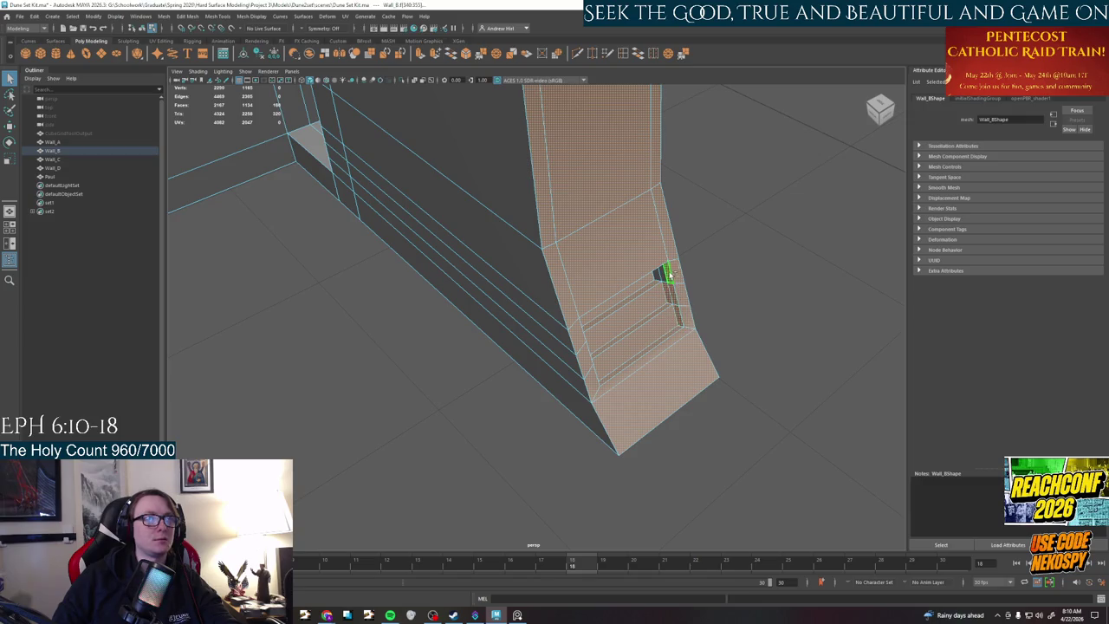
shift+click(637, 343)
scroll(604, 372, up, 5)
mouse_move(363, 300)
alt+mouse_down()
mouse_move(503, 347)
mouse_move(347, 248)
alt+mouse_up()
click(479, 367)
key(Delete)
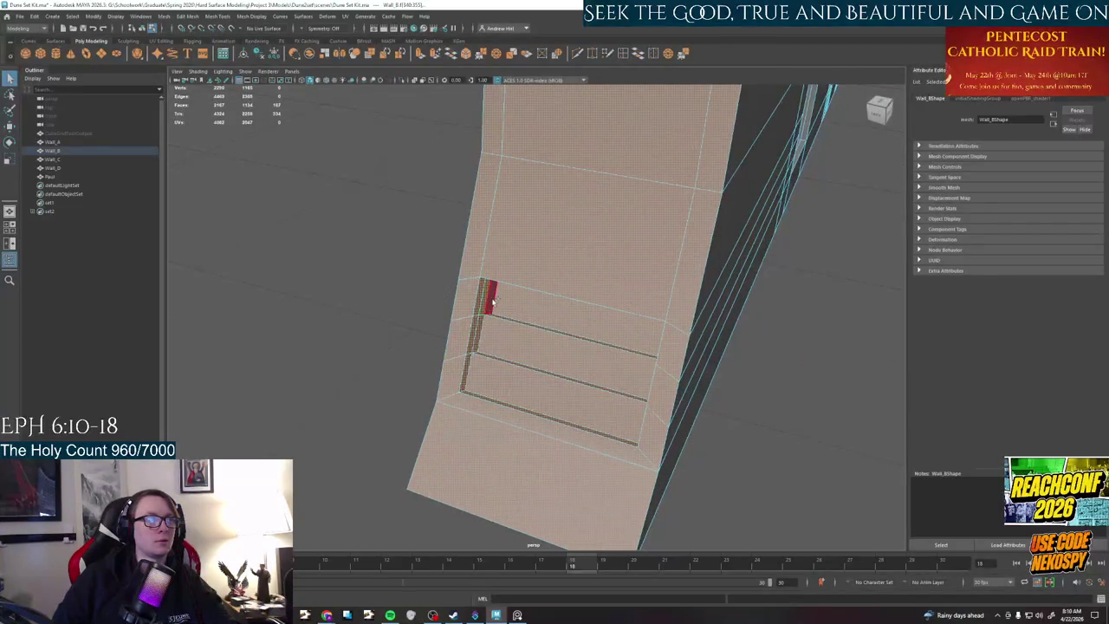
mouse_move(491, 301)
alt+mouse_down()
mouse_move(696, 322)
mouse_move(537, 340)
mouse_move(560, 298)
mouse_move(485, 271)
mouse_move(636, 294)
mouse_move(533, 322)
mouse_move(504, 309)
alt+mouse_up()
scroll(537, 341, up, 3)
scroll(559, 297, up, 3)
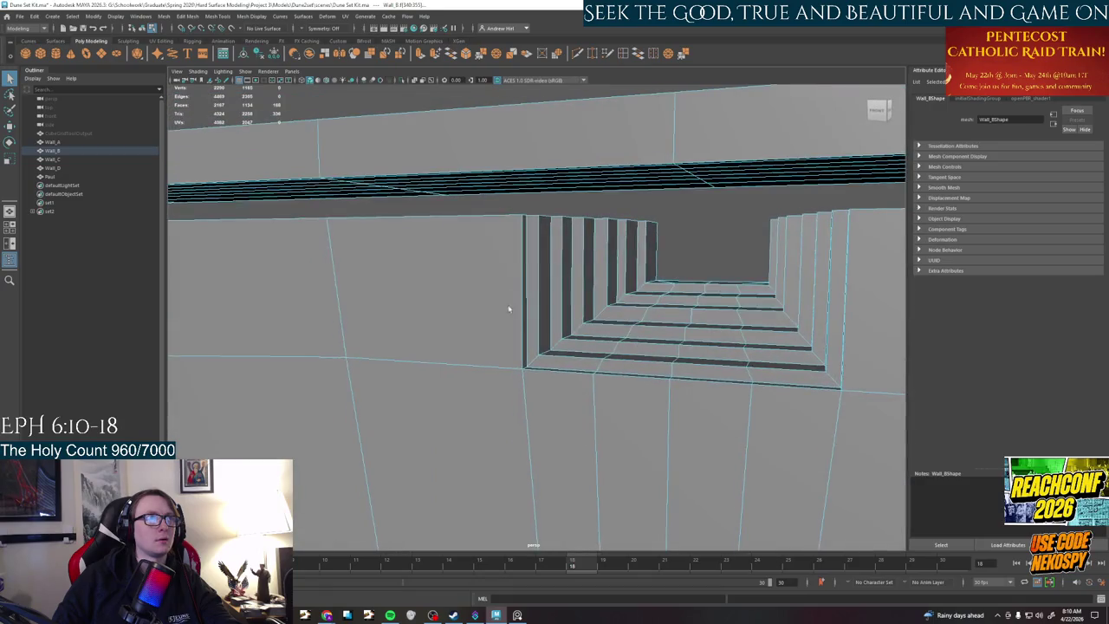
- Loop-select the opening's vertical strip faces and the band of faces along the steps
double_click(649, 247)
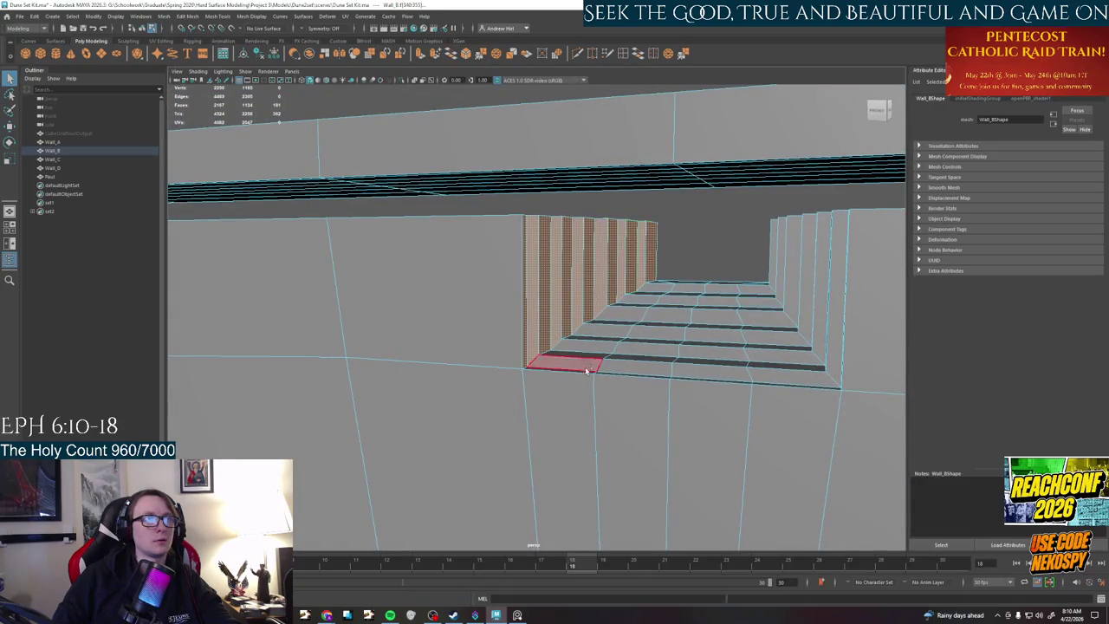
mouse_move(586, 384)
alt+mouse_down()
mouse_move(705, 396)
mouse_move(609, 401)
alt+mouse_up()
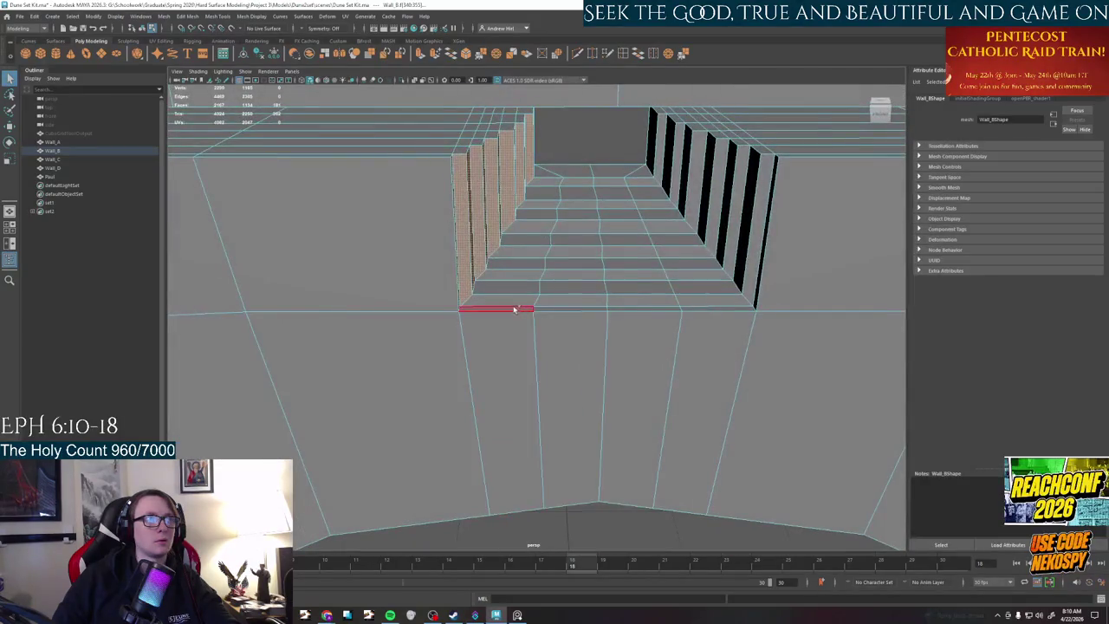
mouse_move(515, 311)
alt+mouse_down()
mouse_move(486, 327)
mouse_move(567, 305)
alt+mouse_up()
alt+drag(728, 279, 708, 218)
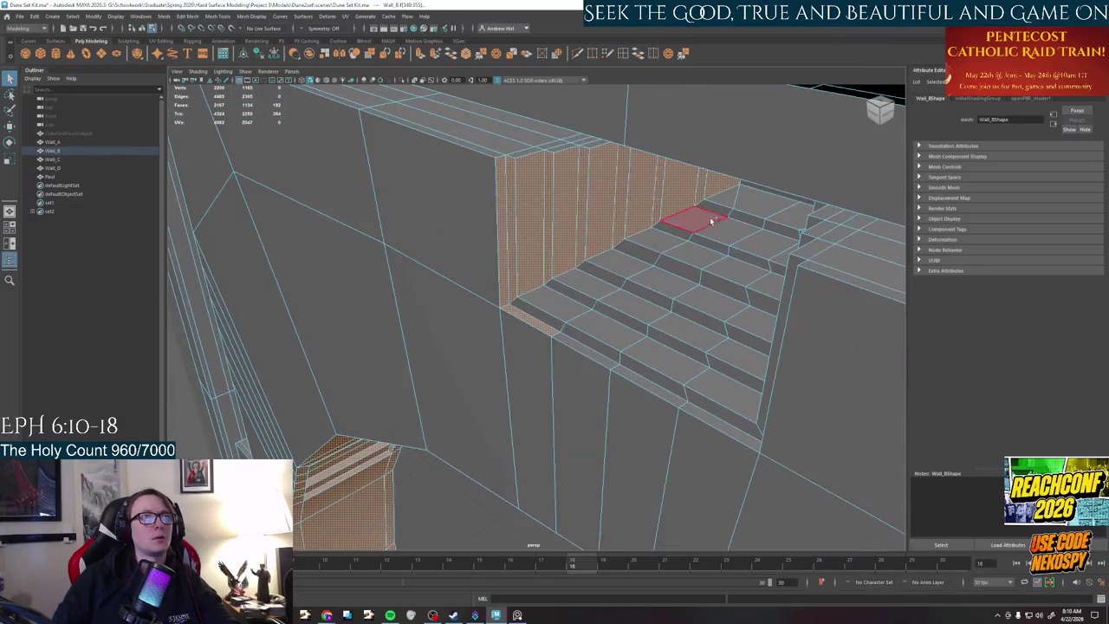
double_click(728, 203)
click(661, 293)
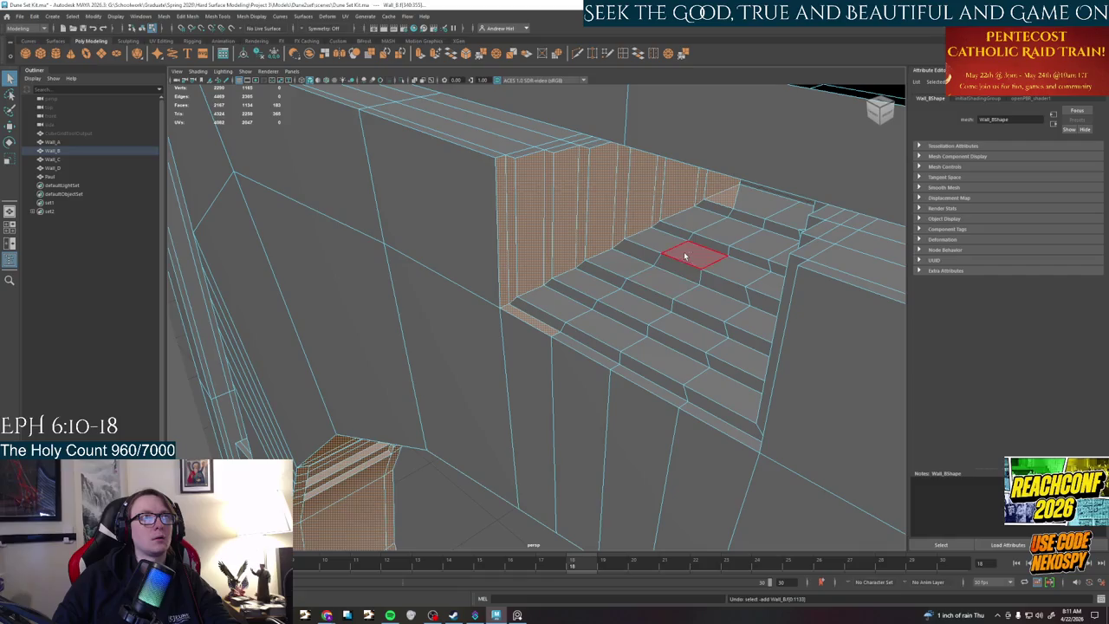
double_click(693, 223)
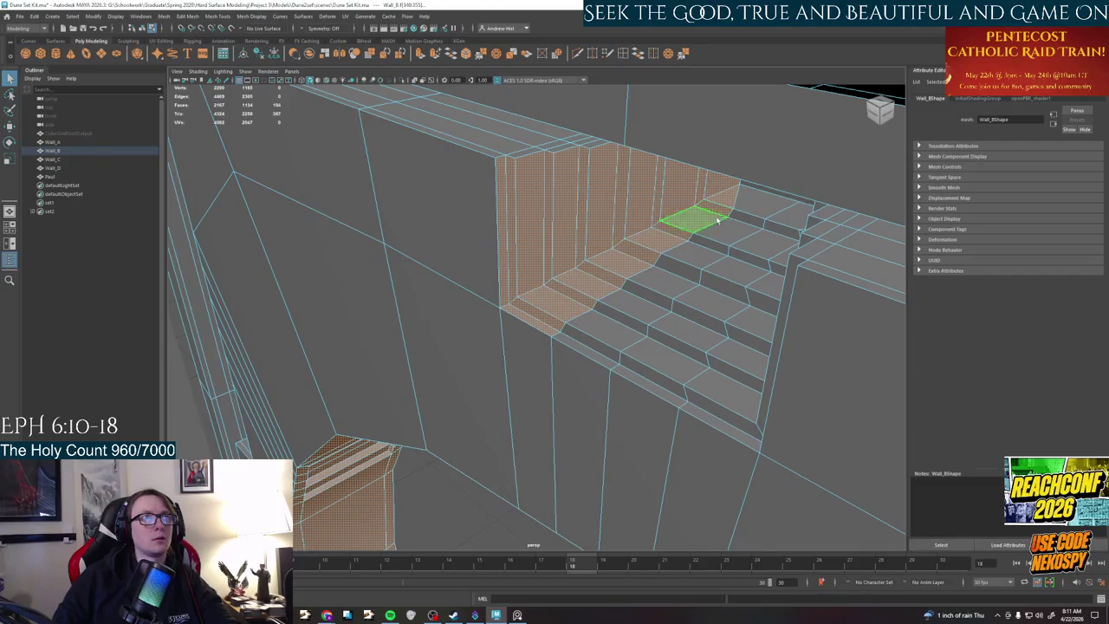
- Add the bottom face and the left column of step faces up to the top
alt+drag(697, 319, 705, 302)
shift+click(622, 210)
shift+click(561, 356)
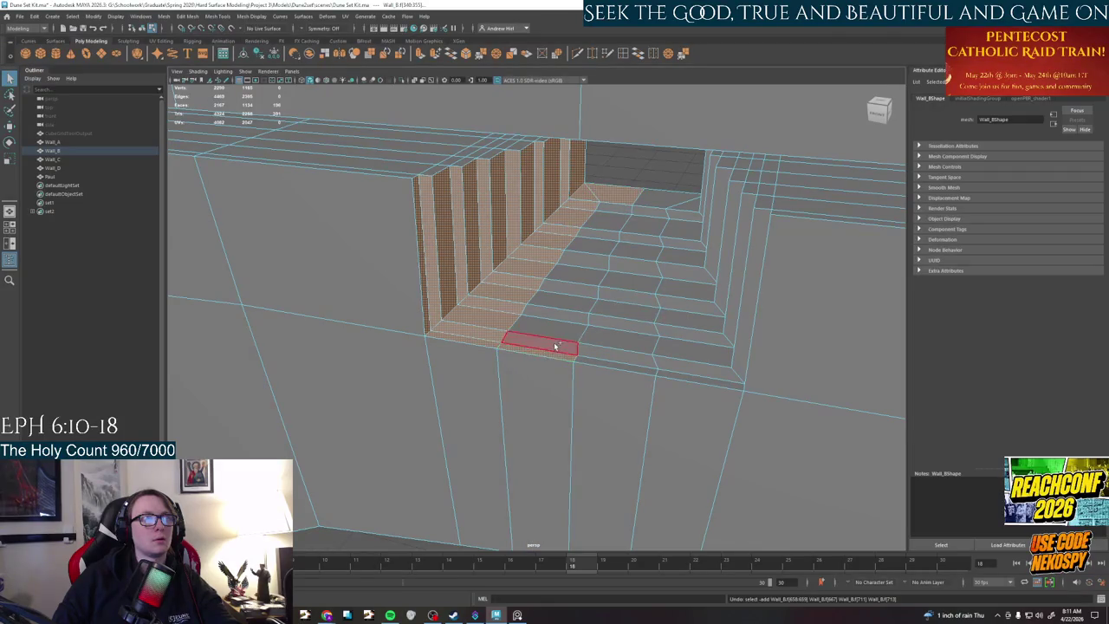
shift+double_click(610, 222)
shift+click(611, 219)
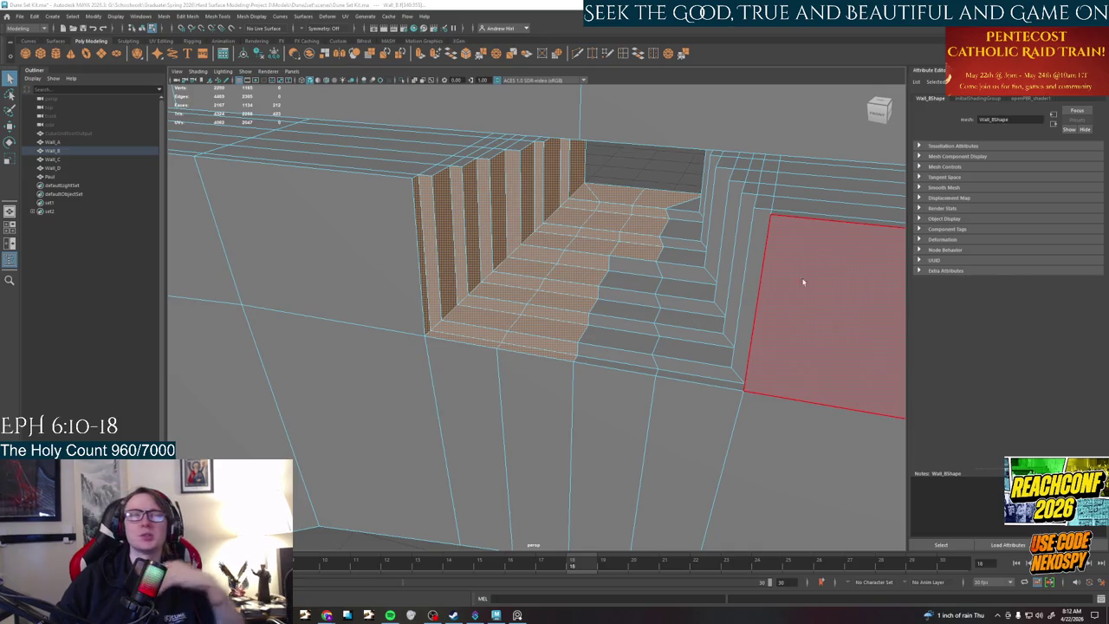
- Add the remaining right-side stair faces down to the bottom of the opening
shift+click(681, 204)
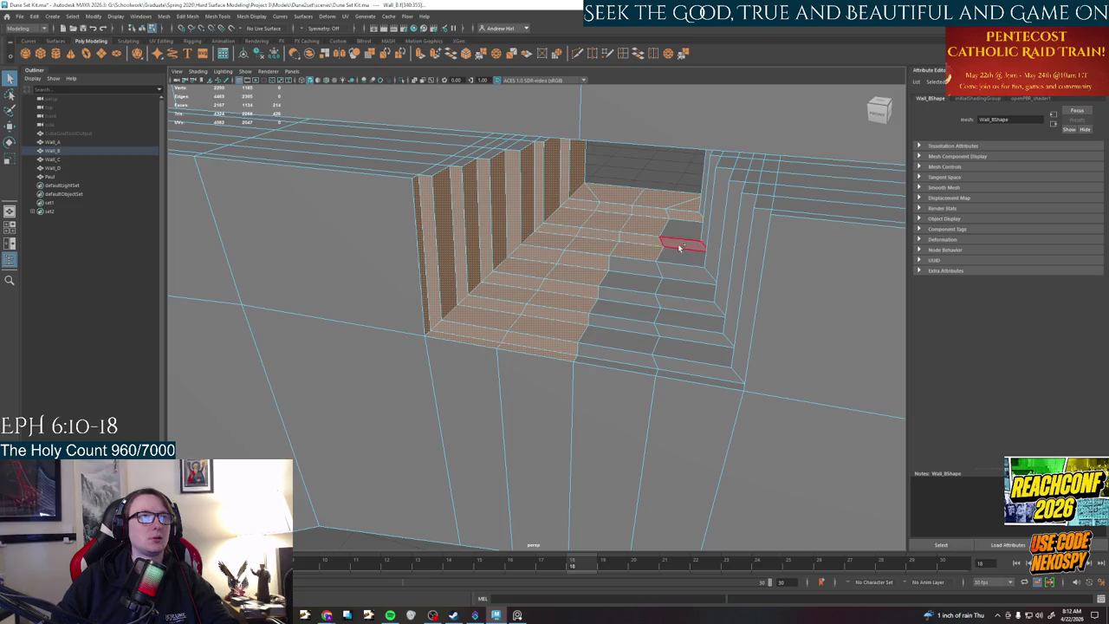
shift+click(678, 316)
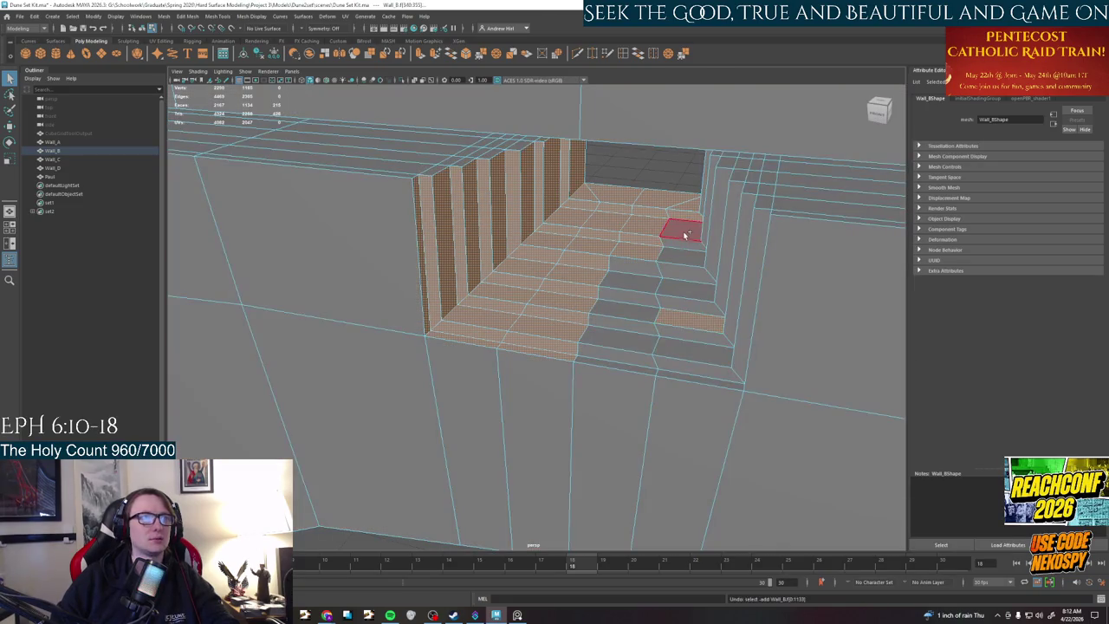
shift+click(684, 234)
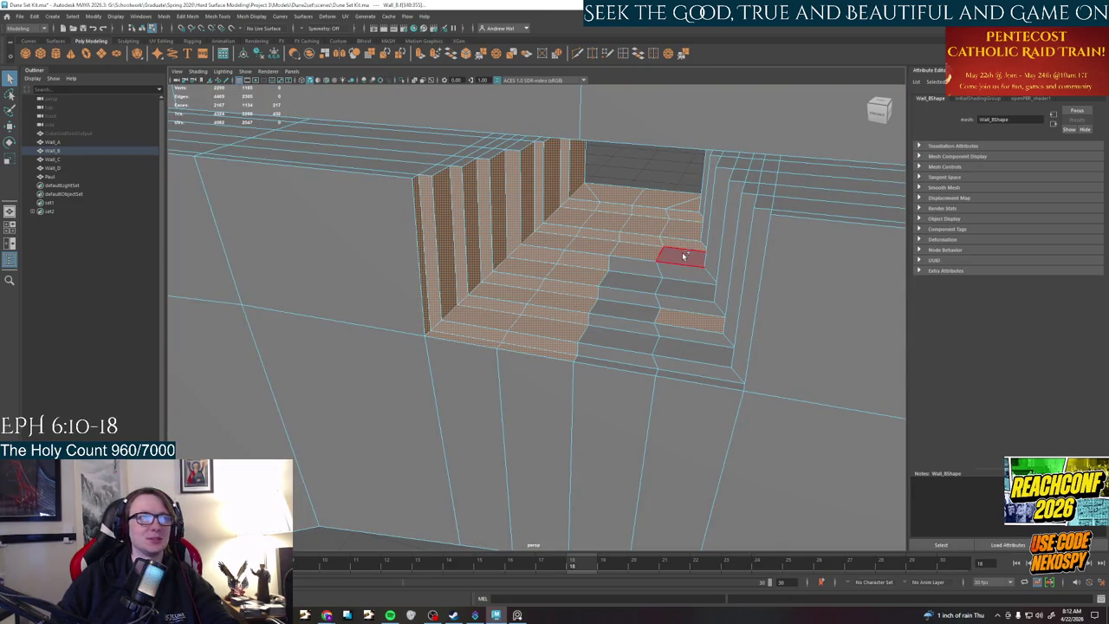
shift+click(673, 252)
shift+click(685, 342)
shift+click(693, 357)
shift+click(698, 376)
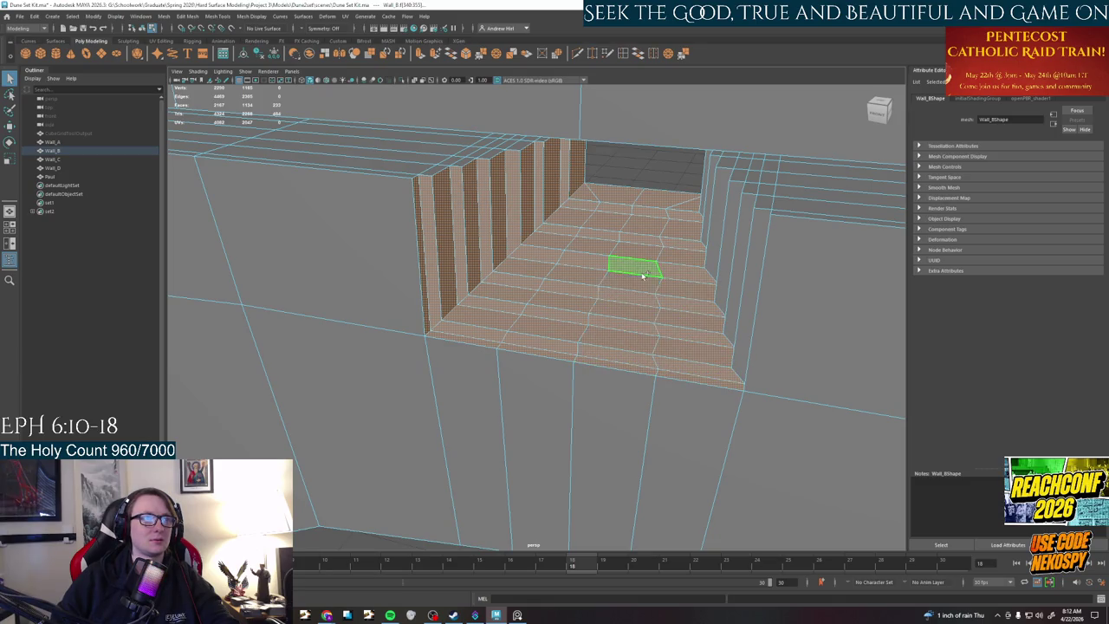
- Add the striped side wall faces and the top faces of the left column
alt+drag(649, 280, 676, 275)
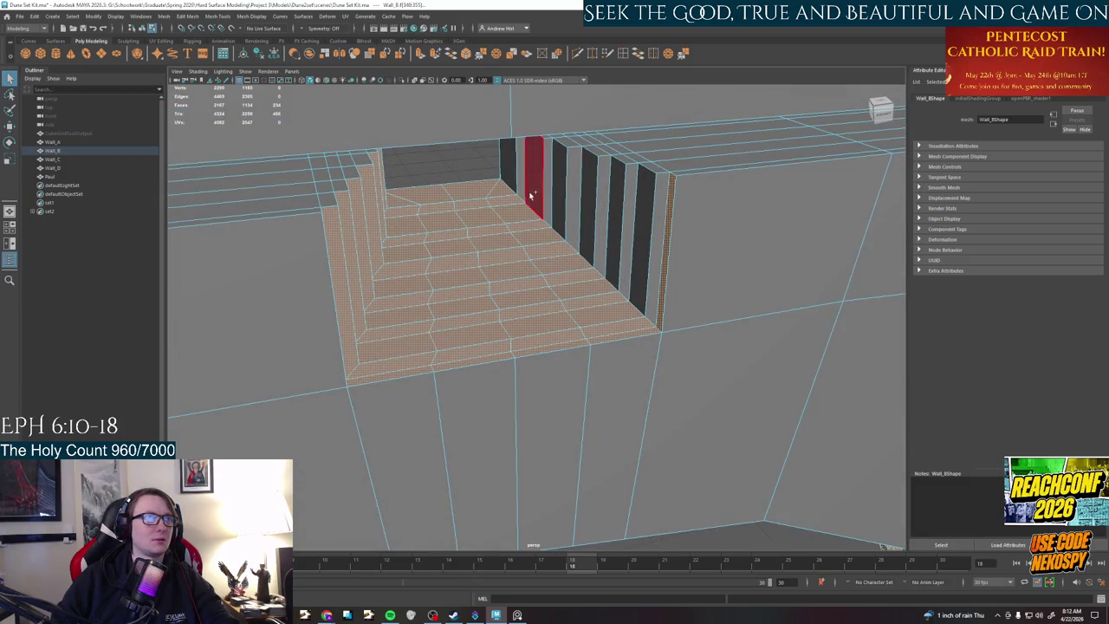
shift+double_click(510, 167)
mouse_move(595, 302)
alt+mouse_down()
mouse_move(562, 256)
mouse_move(558, 217)
alt+mouse_up()
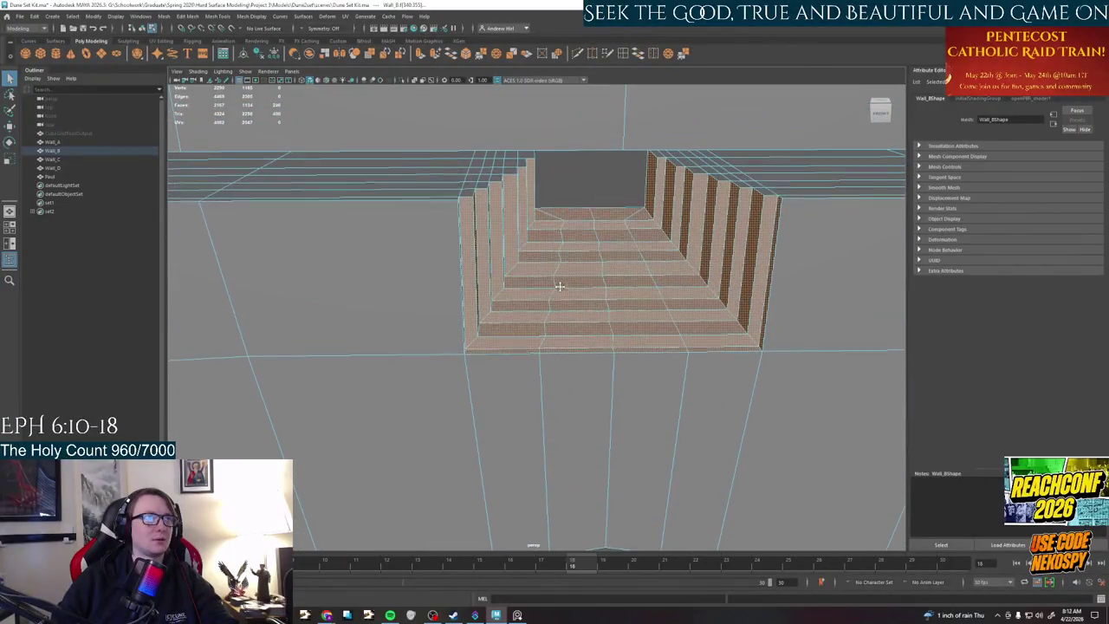
shift+click(475, 159)
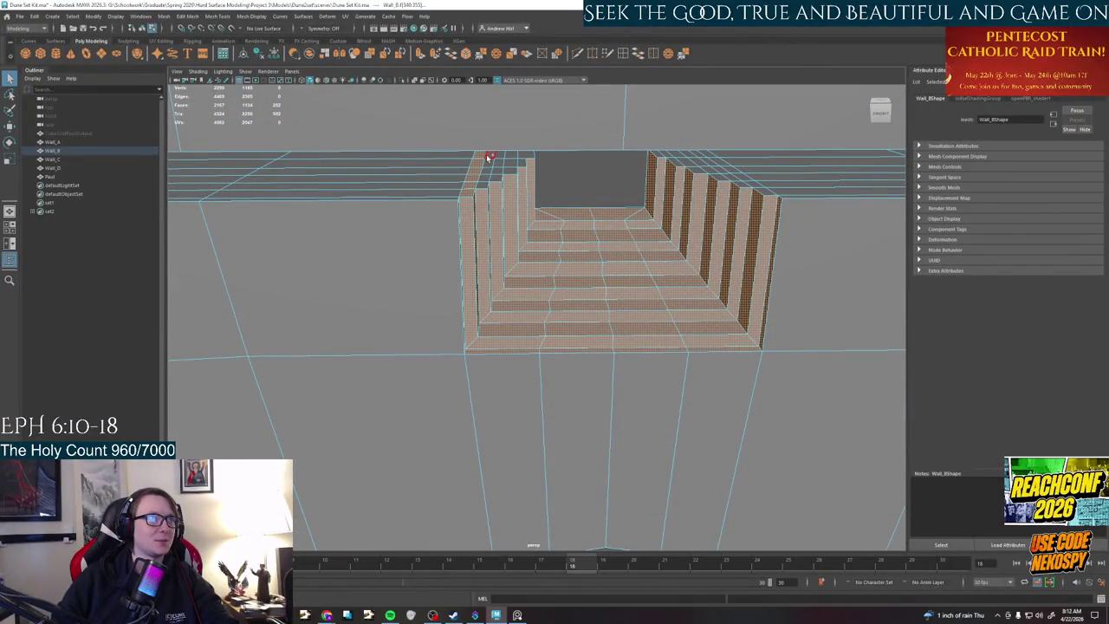
shift+click(484, 186)
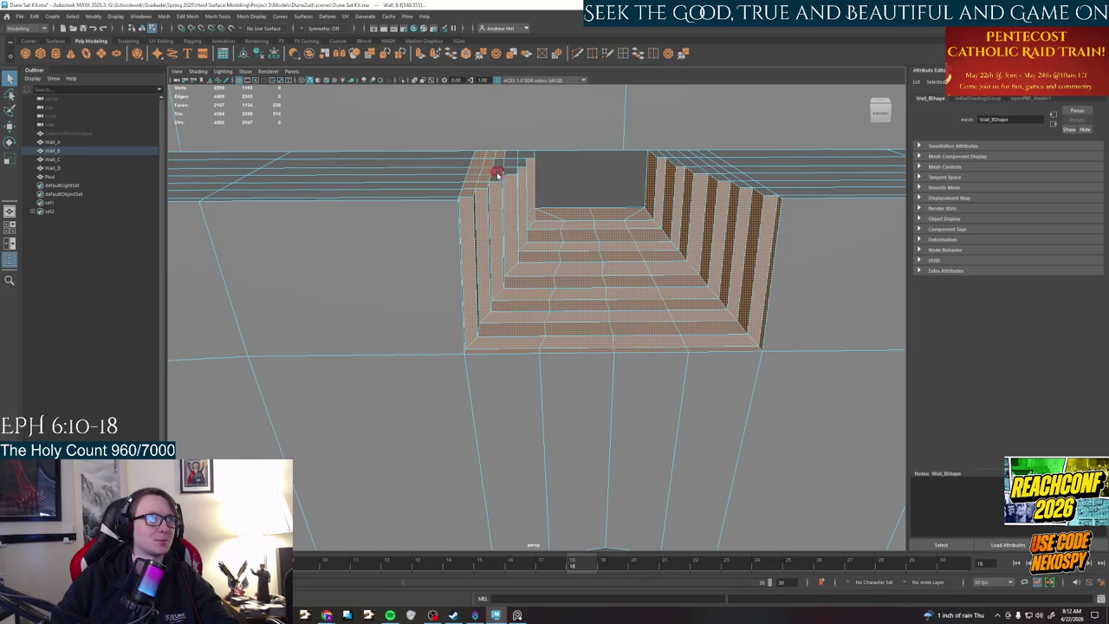
shift+click(508, 166)
shift+click(522, 162)
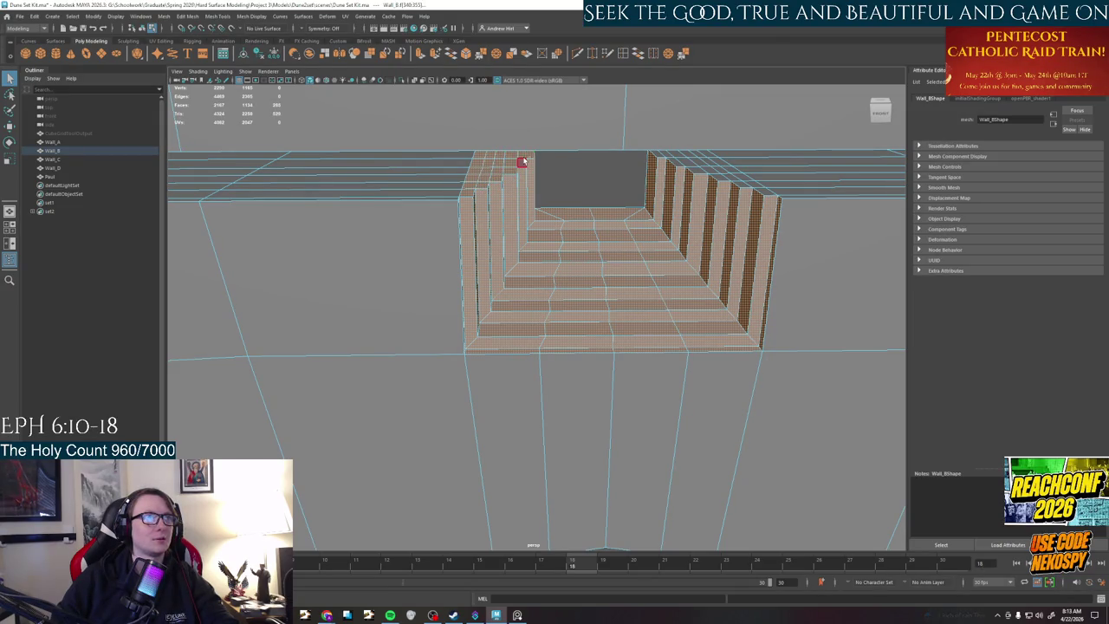
- Add the top faces along the right column to the selection
shift+click(708, 155)
shift+click(701, 168)
shift+click(733, 170)
shift+click(736, 176)
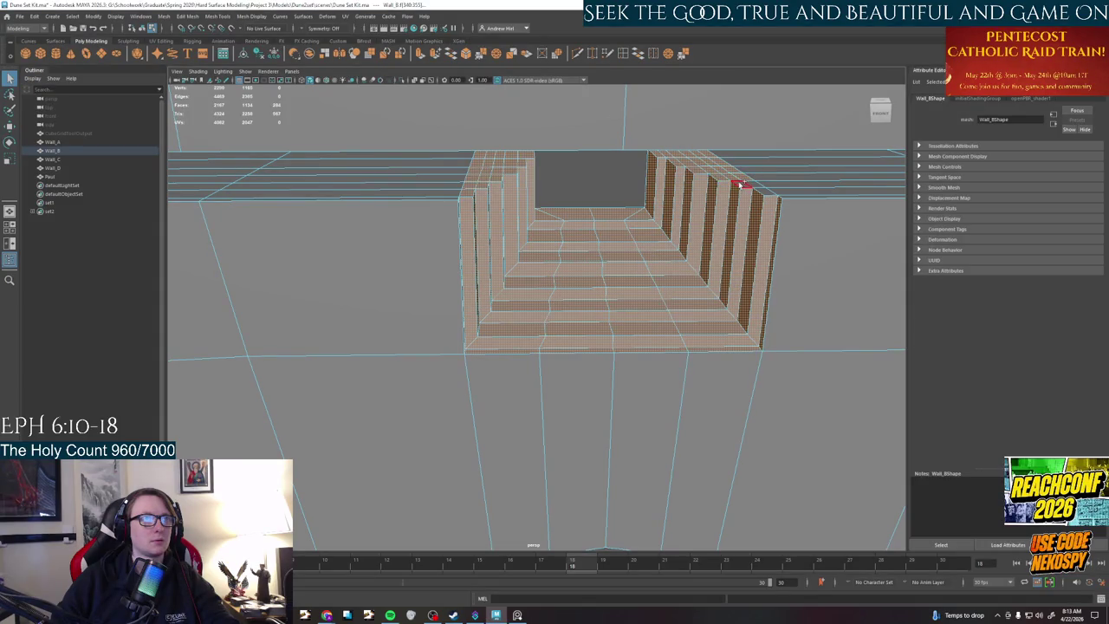
mouse_move(743, 184)
alt+mouse_down()
mouse_move(784, 313)
mouse_move(332, 297)
mouse_move(390, 295)
alt+mouse_up()
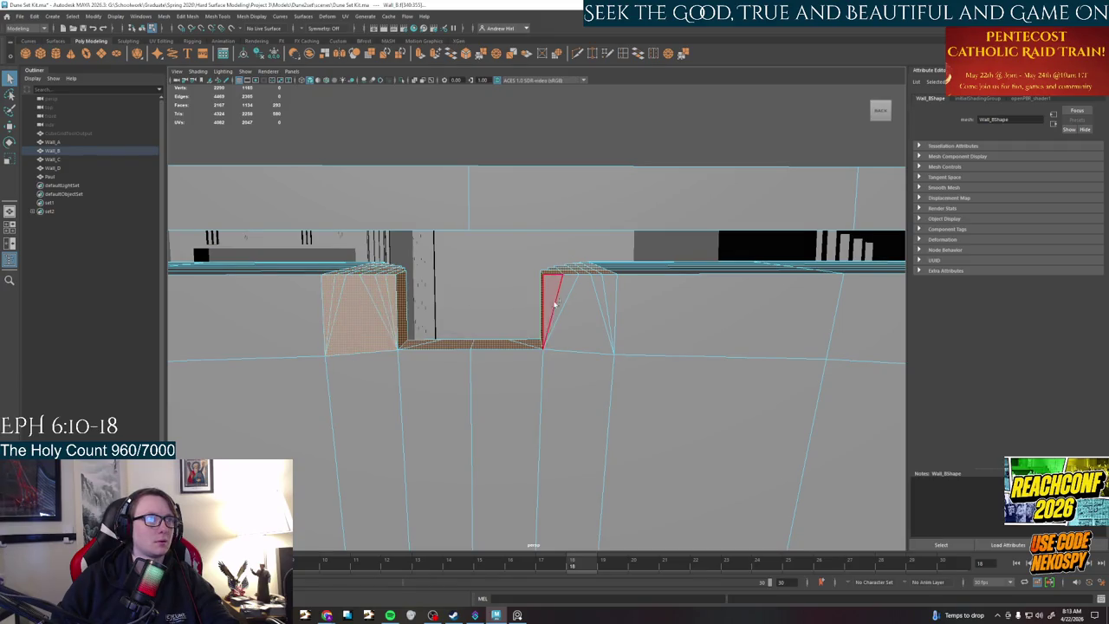
- Select the right column's face fan plus the wall faces and strips left and right of the arch
mouse_move(551, 305)
shift+mouse_down()
mouse_move(606, 296)
mouse_move(728, 184)
shift+mouse_up()
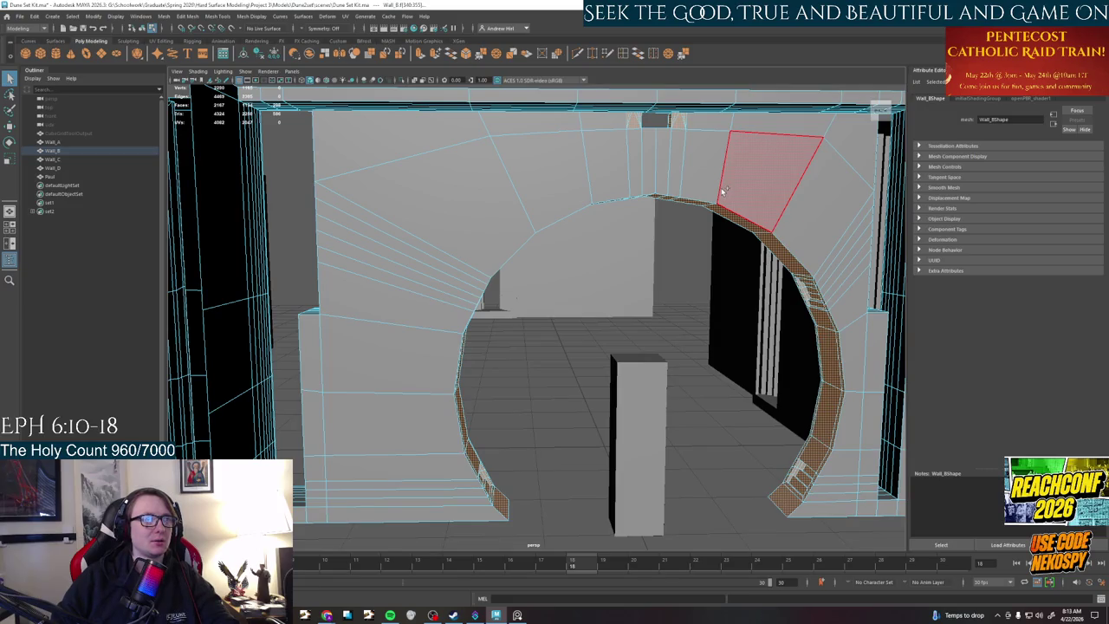
shift+click(423, 130)
shift+click(439, 199)
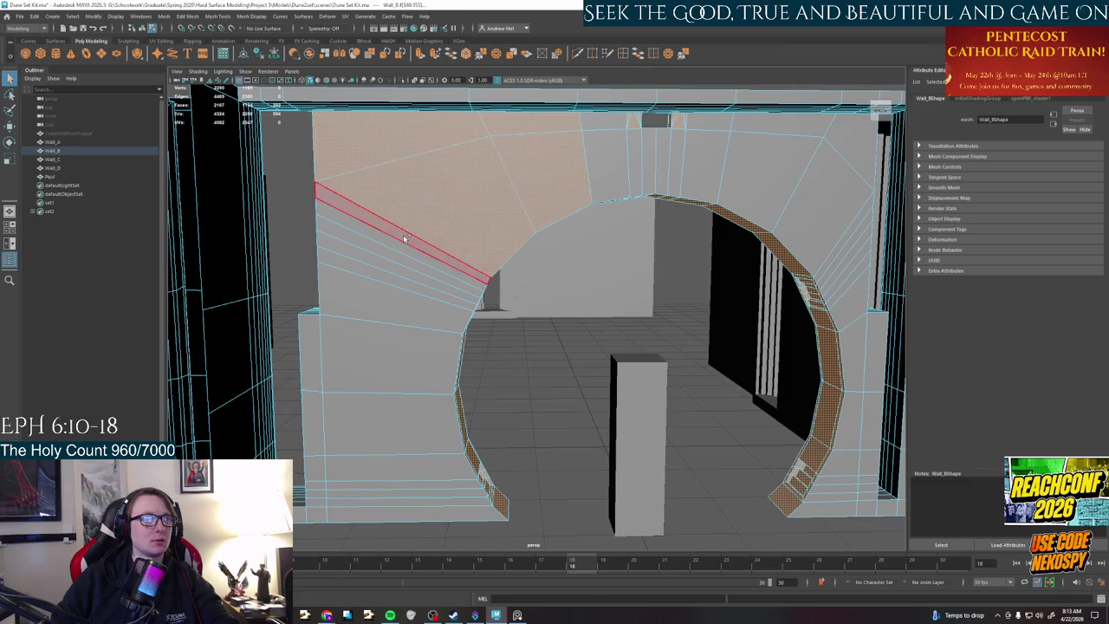
shift+click(403, 264)
shift+click(415, 507)
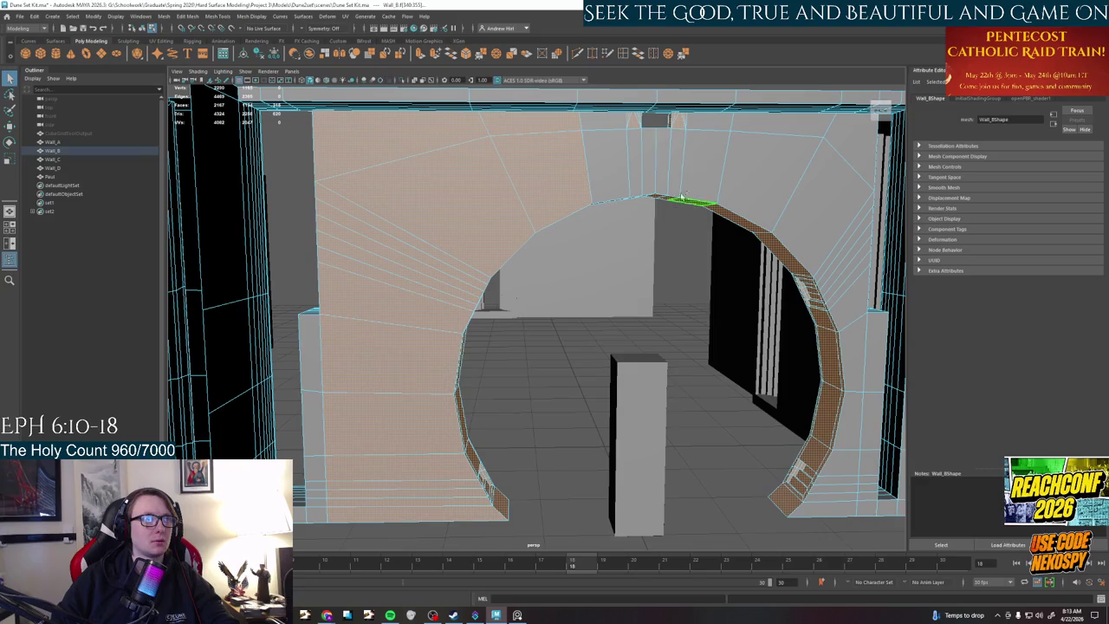
shift+click(856, 195)
shift+click(860, 229)
shift+click(854, 294)
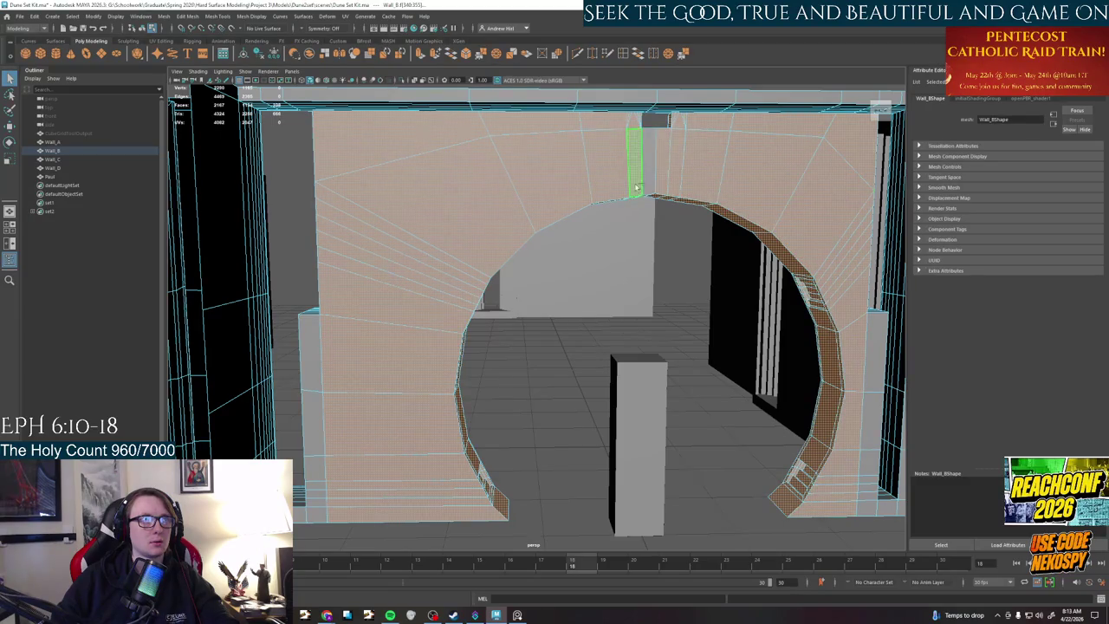
- Add the top quad face and the wall faces across to the far left
alt+drag(589, 218, 597, 242)
alt+right_drag(597, 242, 687, 247)
mouse_move(687, 247)
alt+mouse_down()
mouse_move(533, 424)
mouse_move(488, 295)
alt+mouse_up()
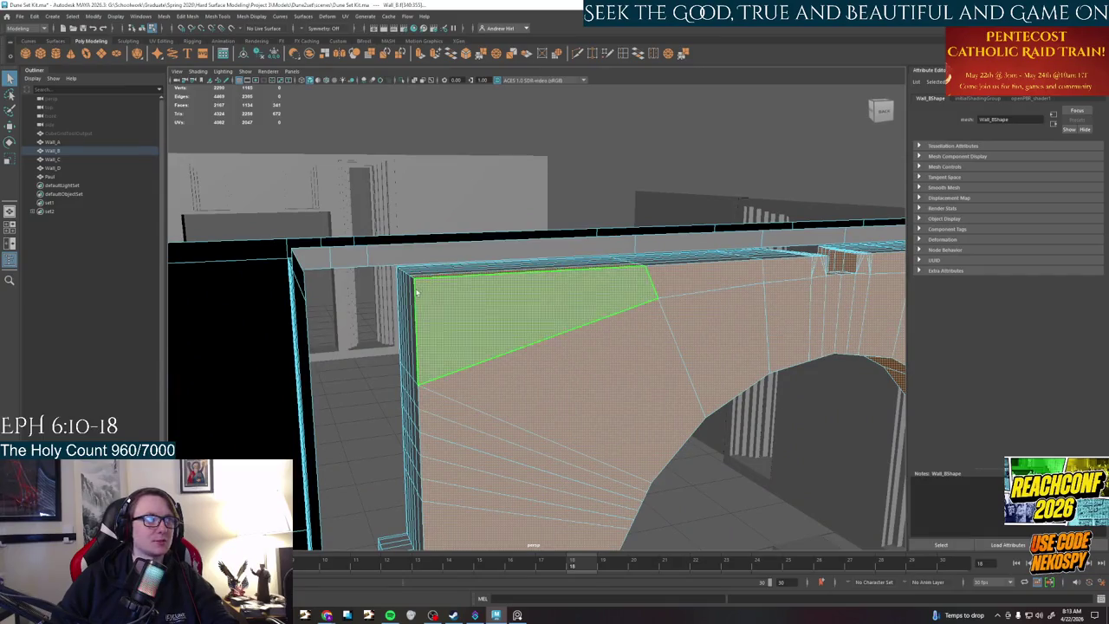
alt+drag(415, 268, 399, 231)
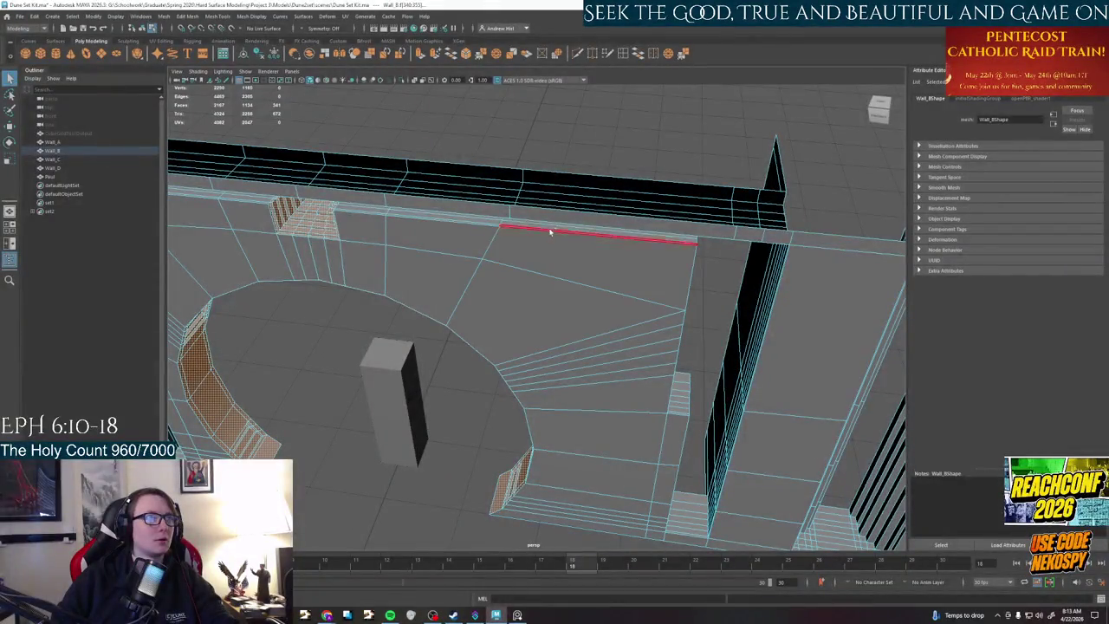
click(548, 231)
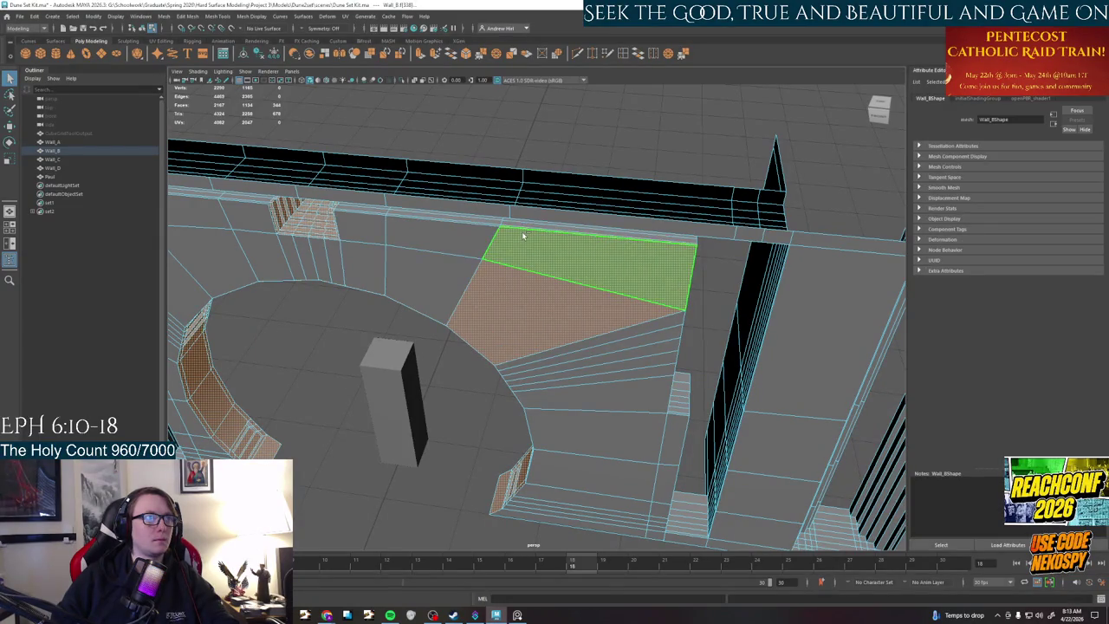
shift+click(446, 281)
shift+click(370, 264)
alt+drag(370, 265, 643, 281)
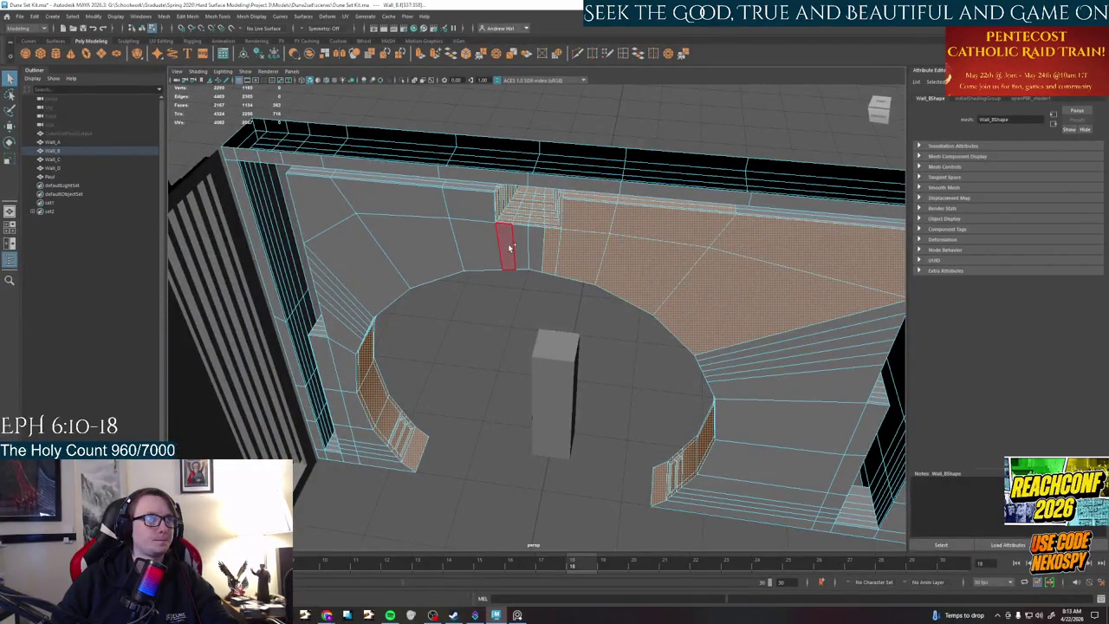
shift+click(467, 207)
shift+click(432, 236)
shift+click(364, 195)
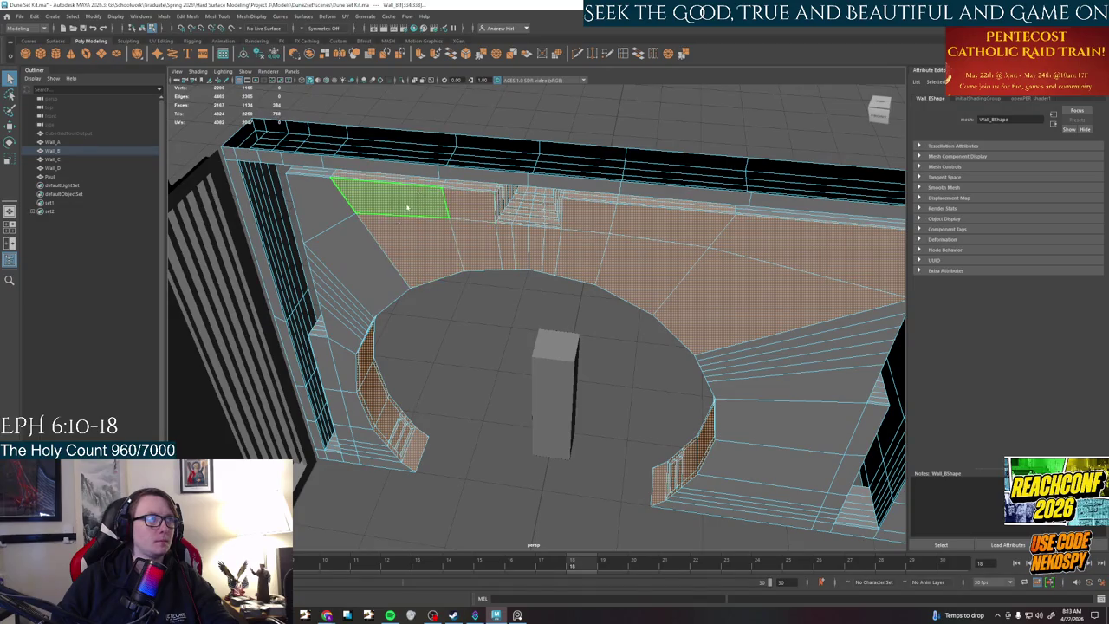
shift+click(324, 218)
- Add the strip inside the arch and loop-select the faces below it and up the left column
alt+drag(695, 268, 615, 221)
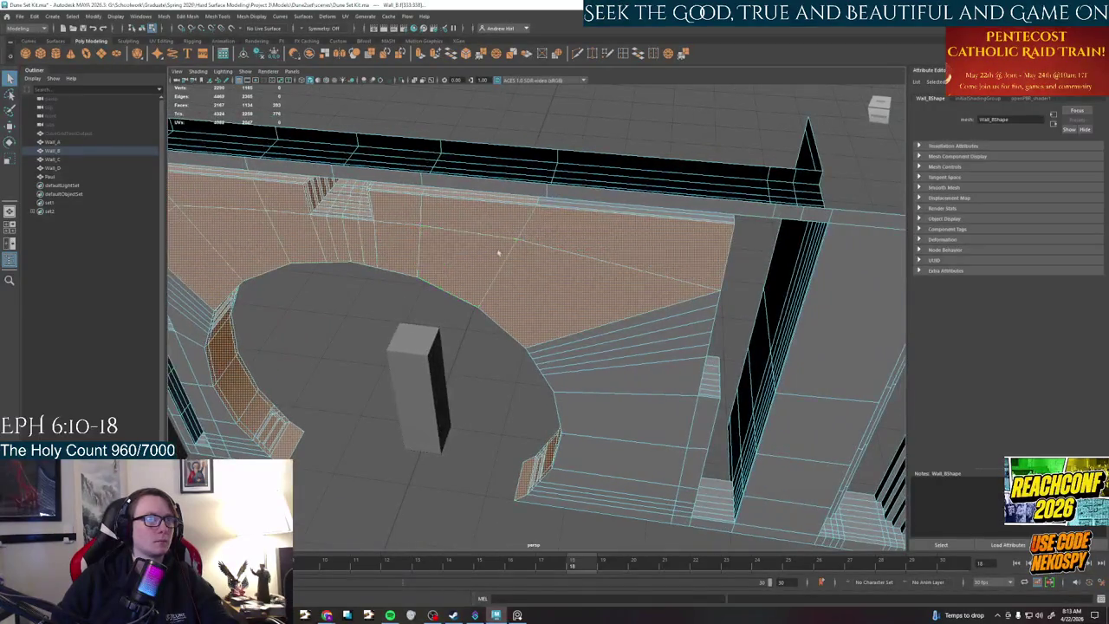
shift+click(605, 209)
shift+click(606, 209)
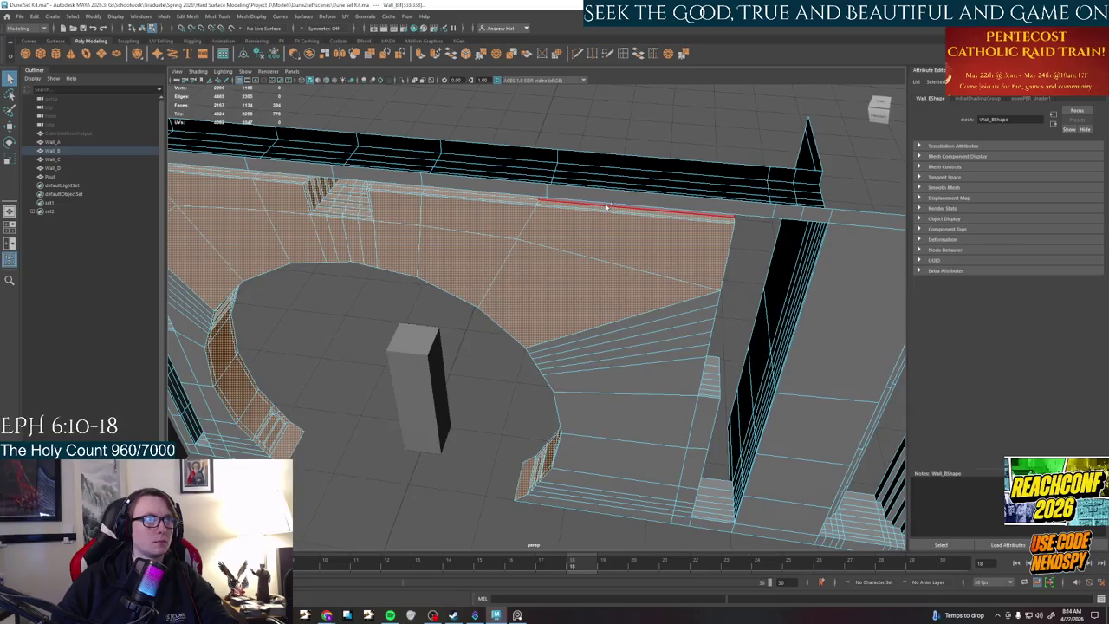
shift+click(649, 331)
shift+double_click(606, 485)
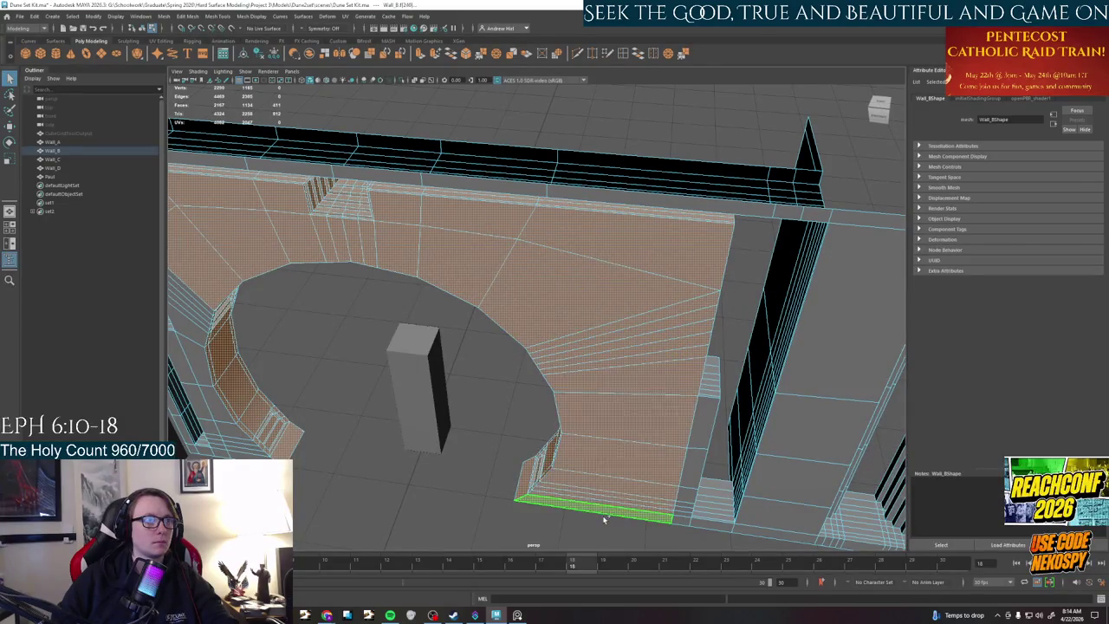
alt+drag(543, 464, 470, 268)
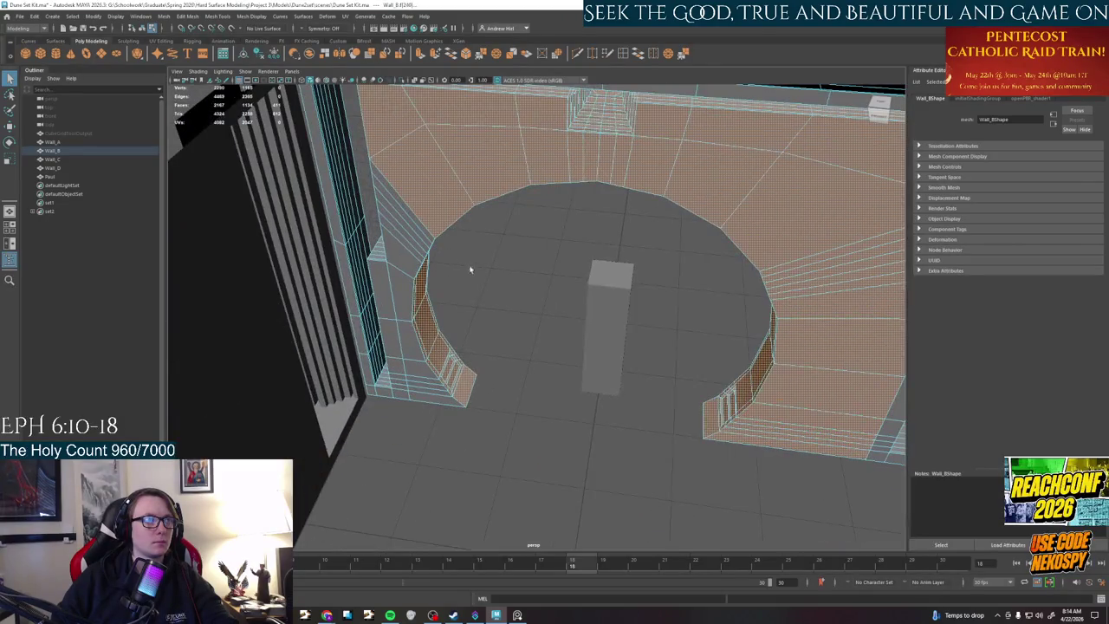
shift+double_click(424, 399)
alt+drag(639, 354, 593, 62)
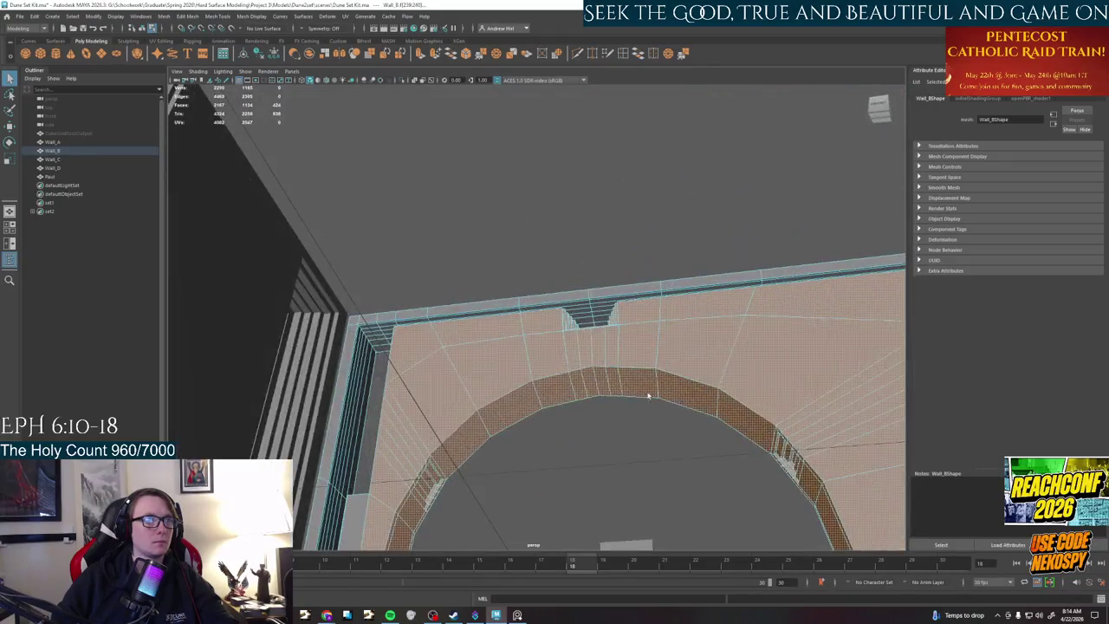
mouse_move(350, 402)
alt+mouse_down()
mouse_move(590, 382)
mouse_move(732, 351)
alt+mouse_up()
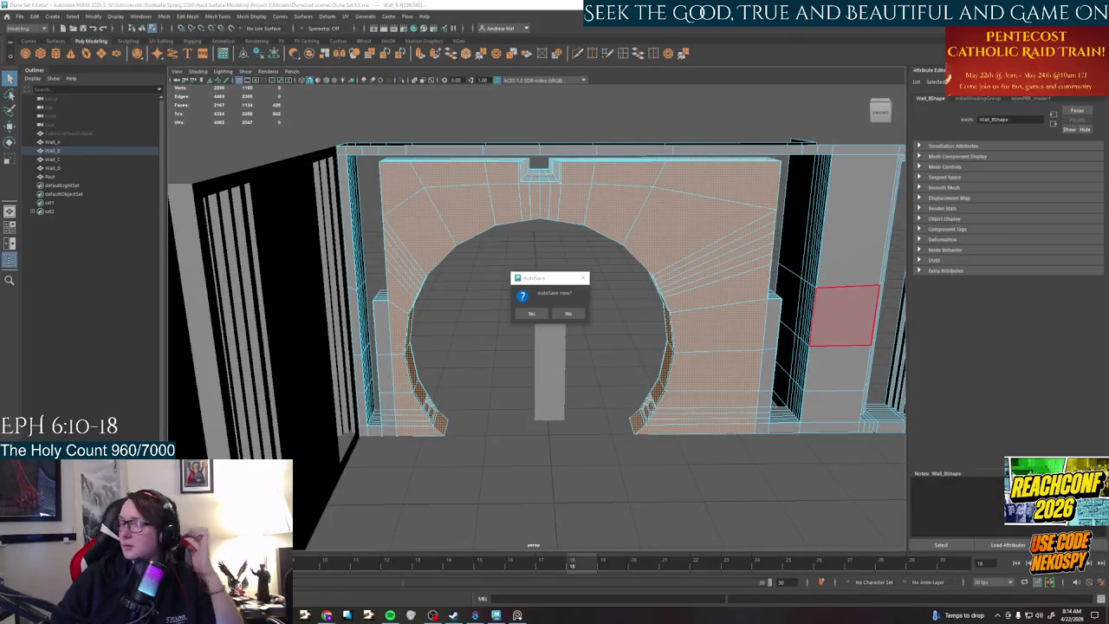
- Confirm Yes on the AutoSave prompt to autosave the Dune Set Kit scene
click(531, 313)
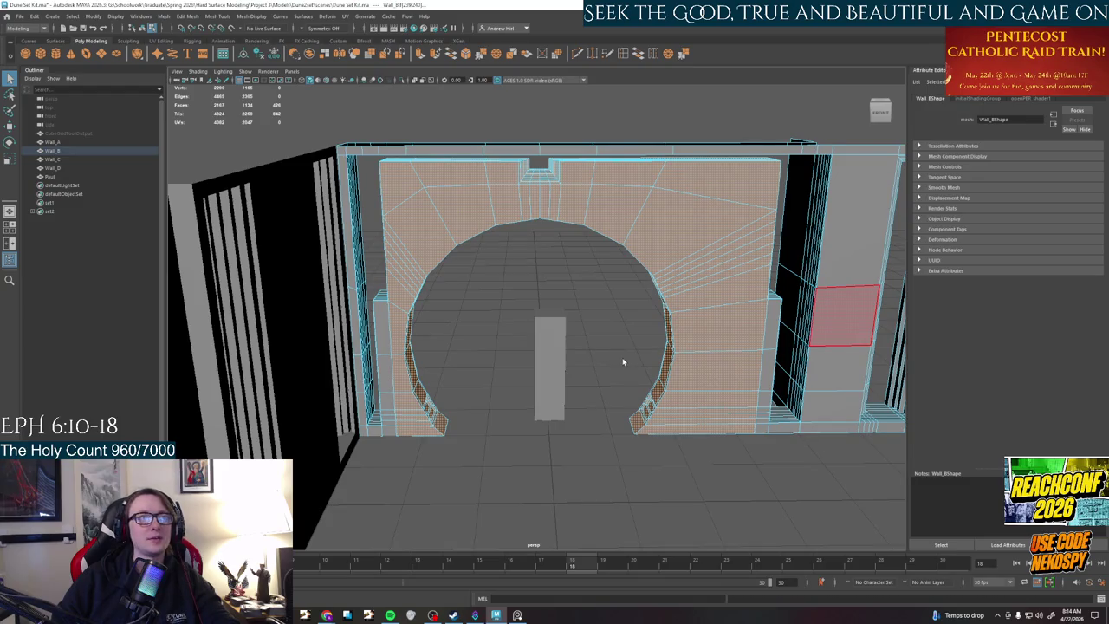
- Undo the stray arch face selections on the top, upper-left, right and left sides
key(ctrl+z)
key(ctrl+z)
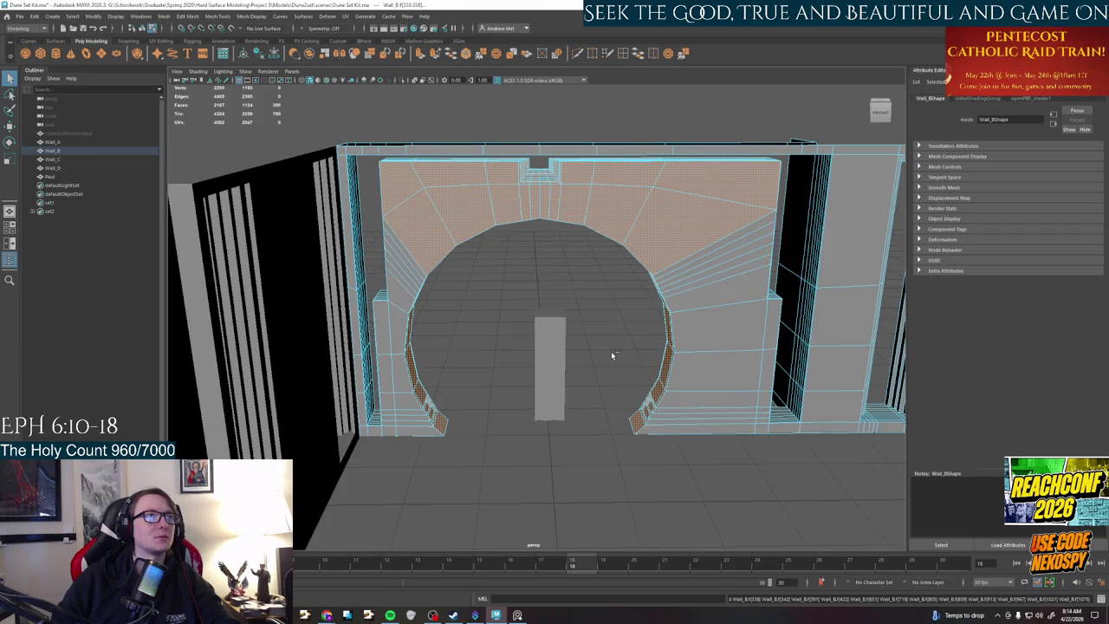
key(ctrl+z)
key(ctrl+z)
key(ctrl+z)
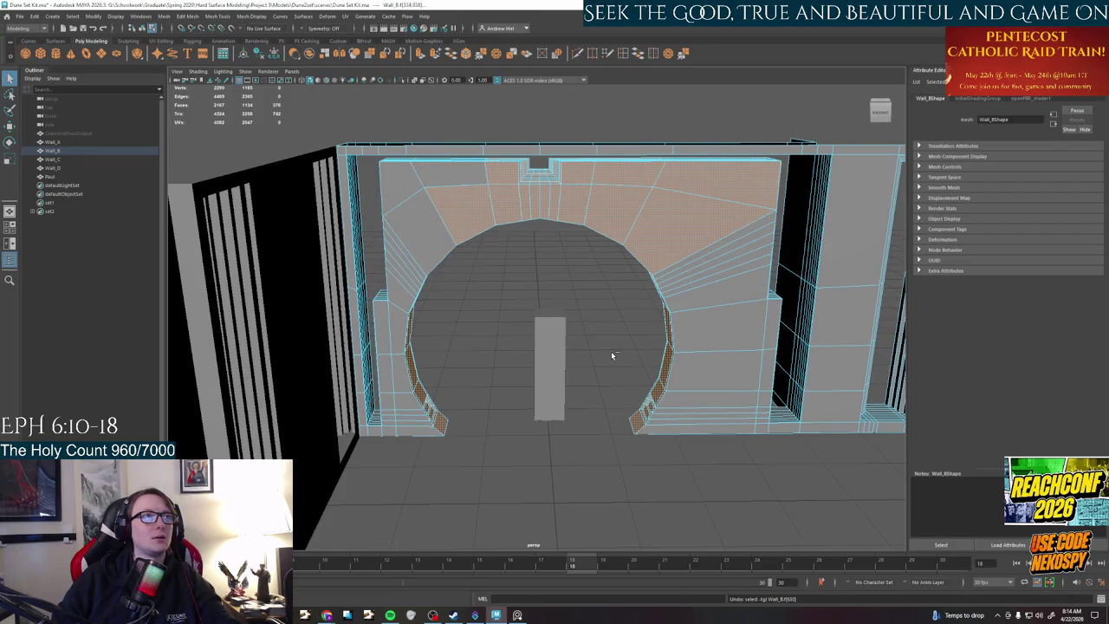
key(ctrl+z)
key(ctrl+z)
key(ctrl+z)
key(ctrl+z)
key(ctrl+z)
key(ctrl+z)
key(ctrl+z)
key(ctrl+z)
key(ctrl+z)
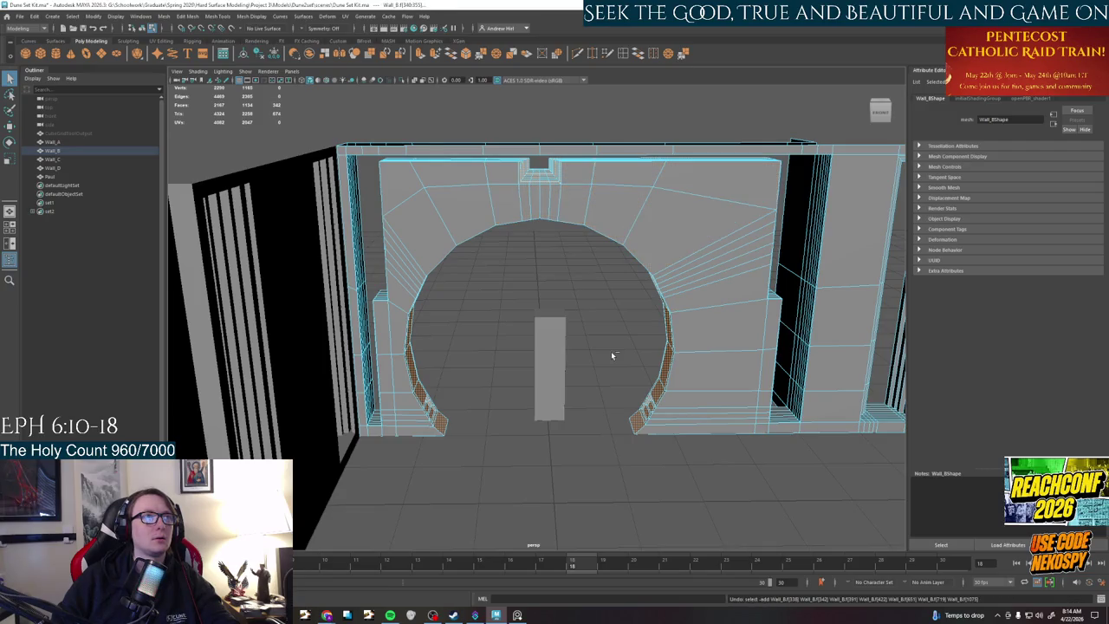
alt+drag(520, 351, 669, 355)
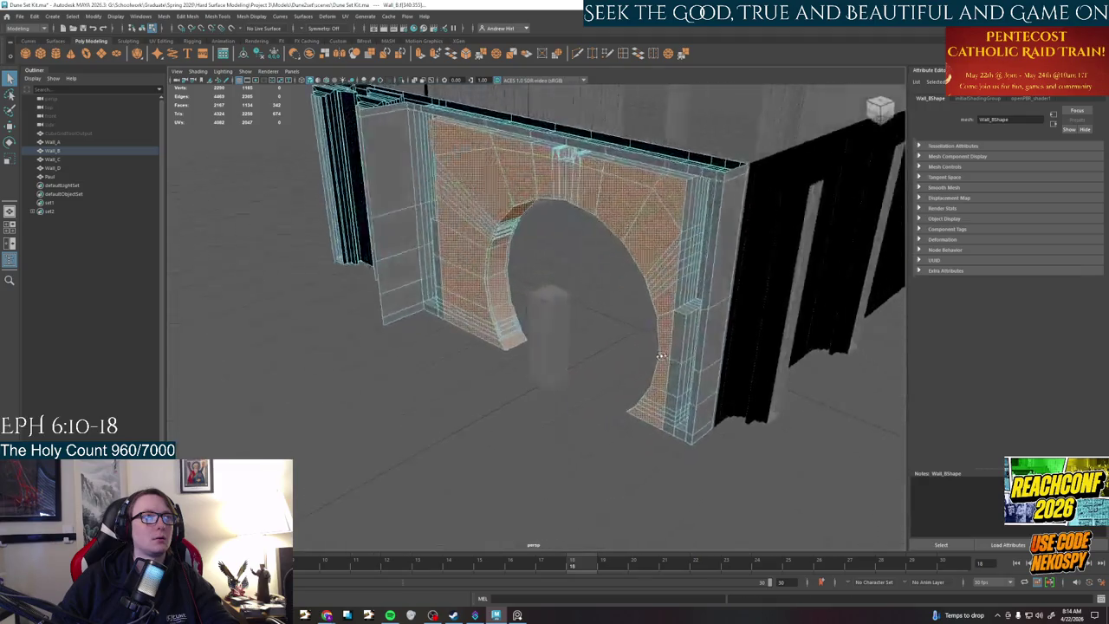
key(ctrl+z)
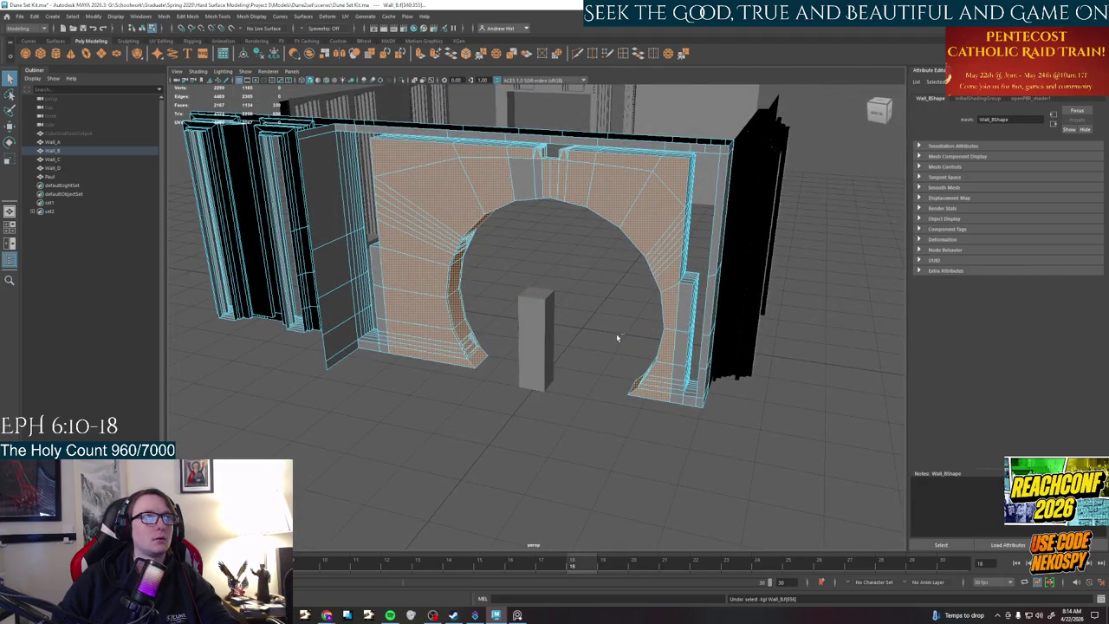
key(ctrl+z)
key(ctrl+z)
key(ctrl+z)
key(ctrl+z)
key(ctrl+z)
key(ctrl+z)
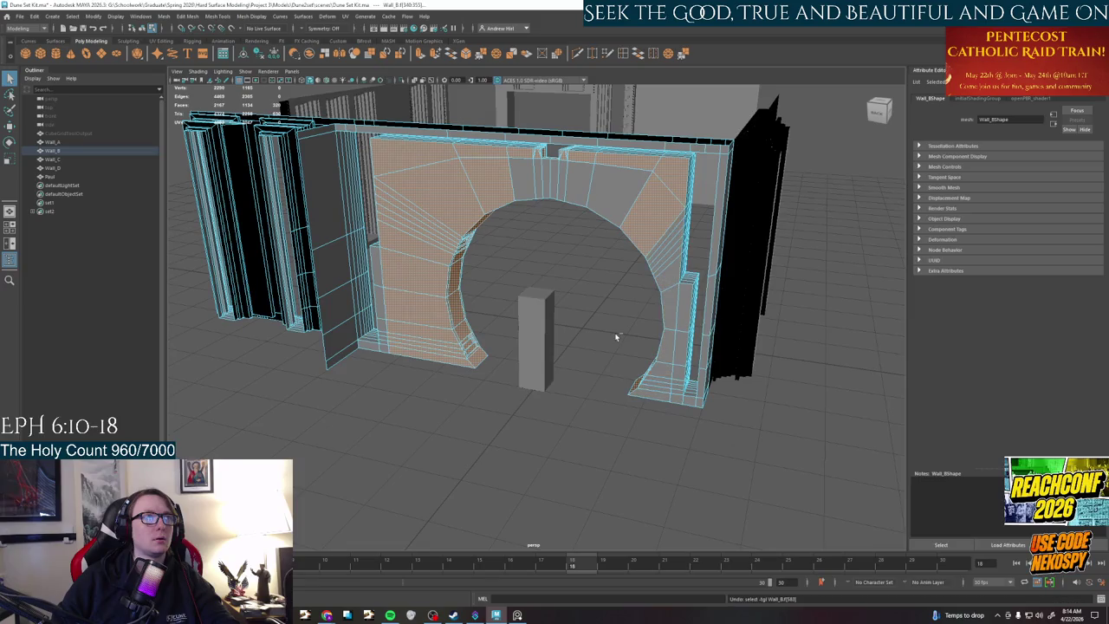
key(ctrl+z)
key(ctrl+z)
key(ctrl+z)
key(ctrl+z)
key(ctrl+z)
key(ctrl+z)
key(ctrl+z)
key(ctrl+z)
key(ctrl+z)
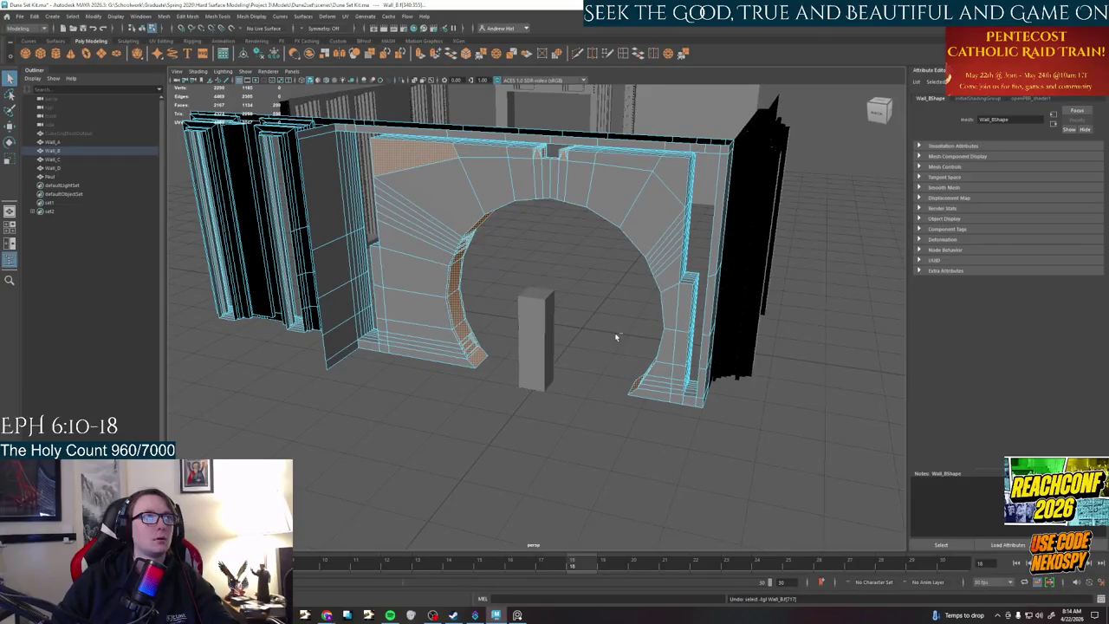
key(ctrl+z)
alt+drag(581, 317, 605, 305)
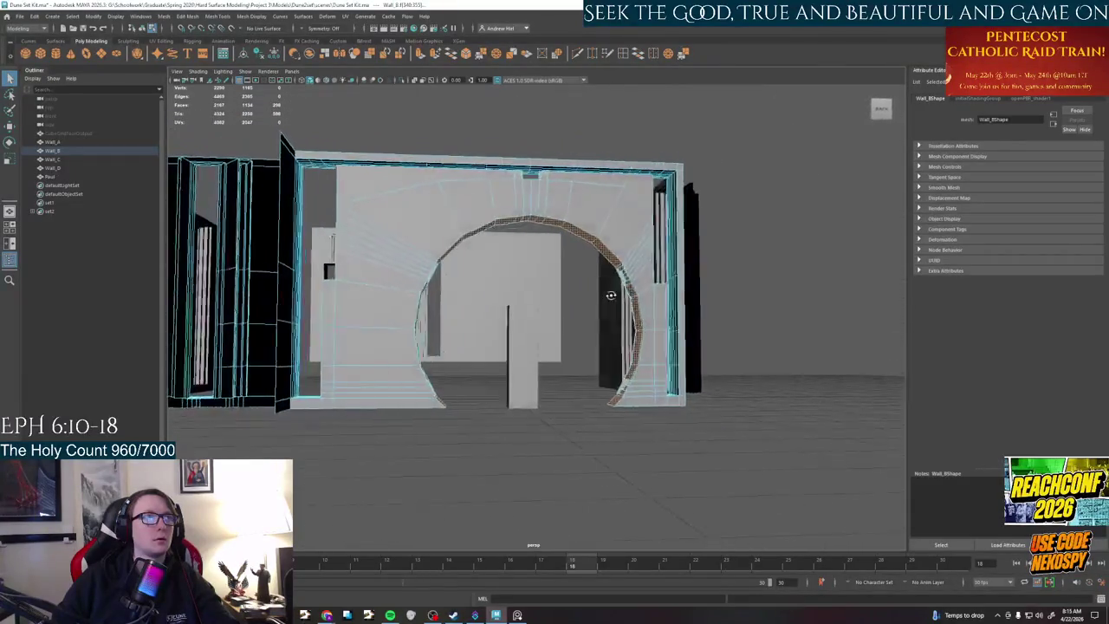
- Slide the remaining selected arch faces left with the Move tool, then undo part of the move
key(w)
drag(513, 277, 491, 282)
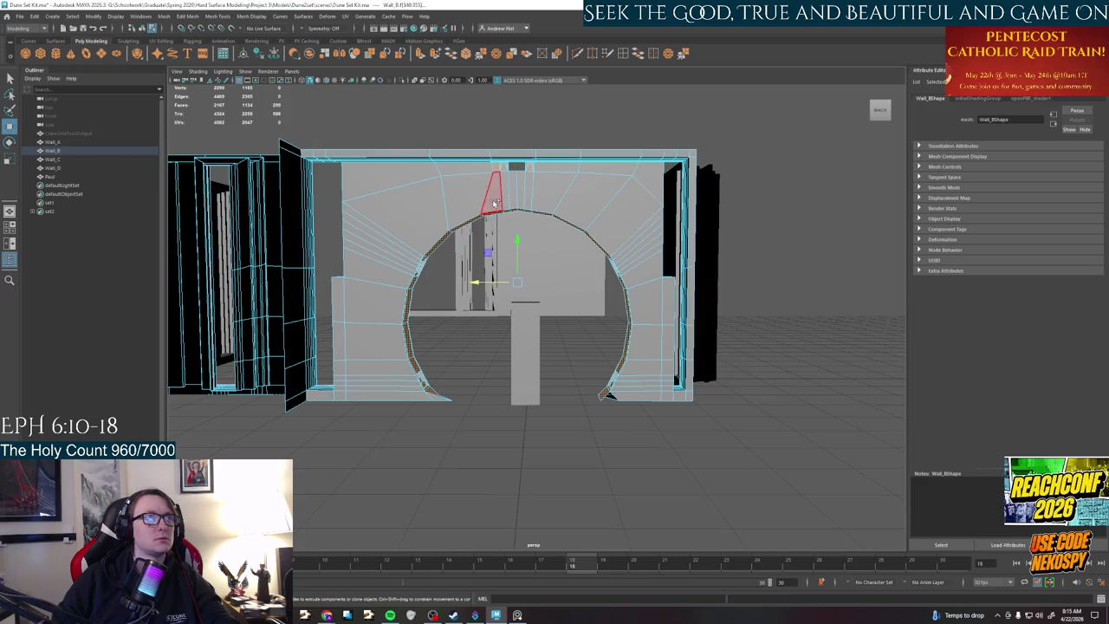
mouse_move(482, 282)
mouse_down()
mouse_move(453, 280)
mouse_move(477, 263)
mouse_move(594, 311)
mouse_move(581, 312)
mouse_up()
key(ctrl+z)
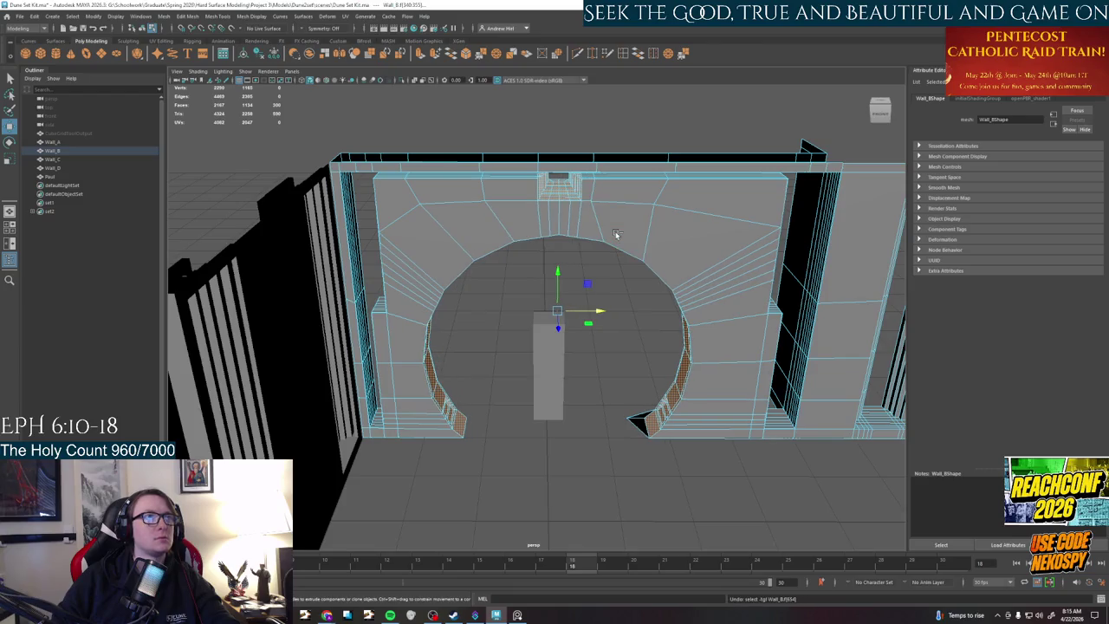
- Undo the rest of the sideways shift and add upper, lower-left and arch-top wall faces to the selection
alt+middle_drag(614, 211, 590, 265)
key(ctrl+z)
key(ctrl+z)
key(ctrl+z)
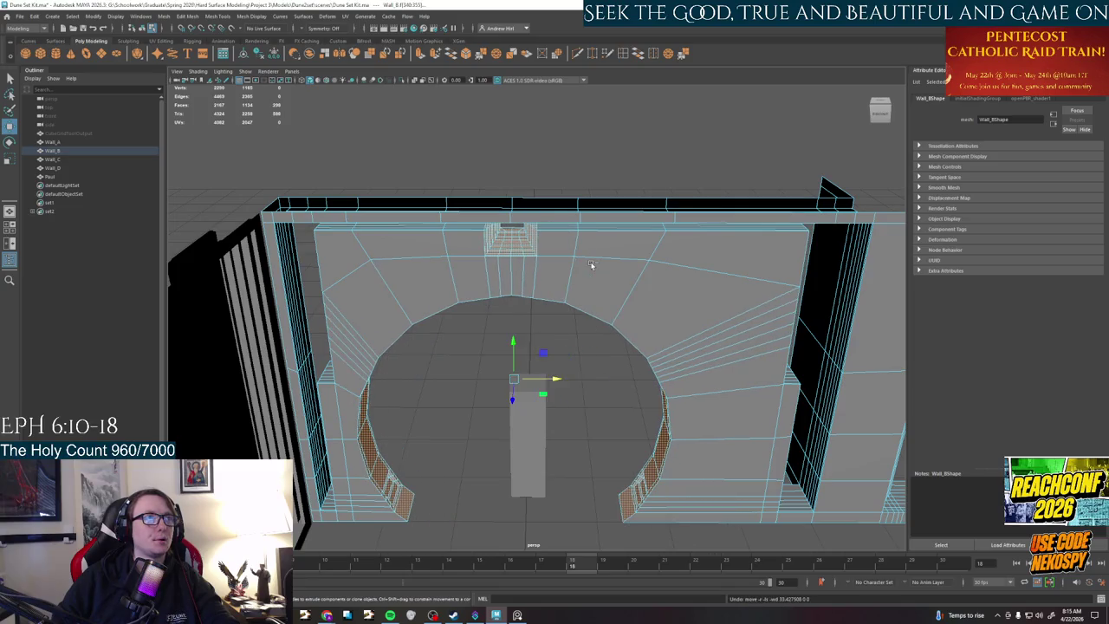
shift+click(559, 239)
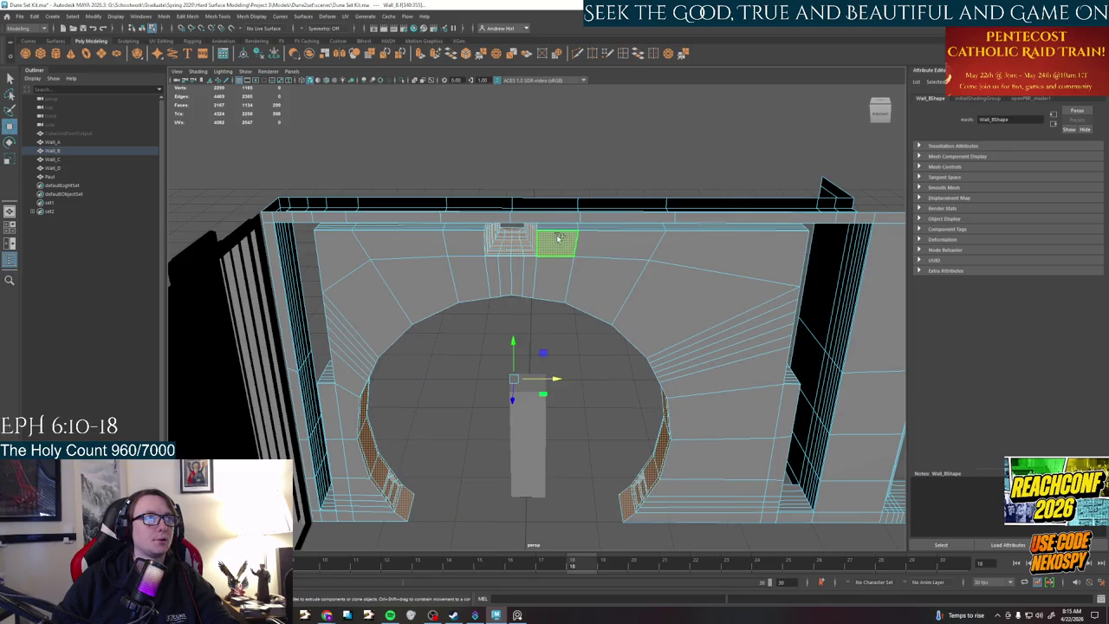
shift+click(464, 242)
shift+click(475, 277)
shift+click(485, 277)
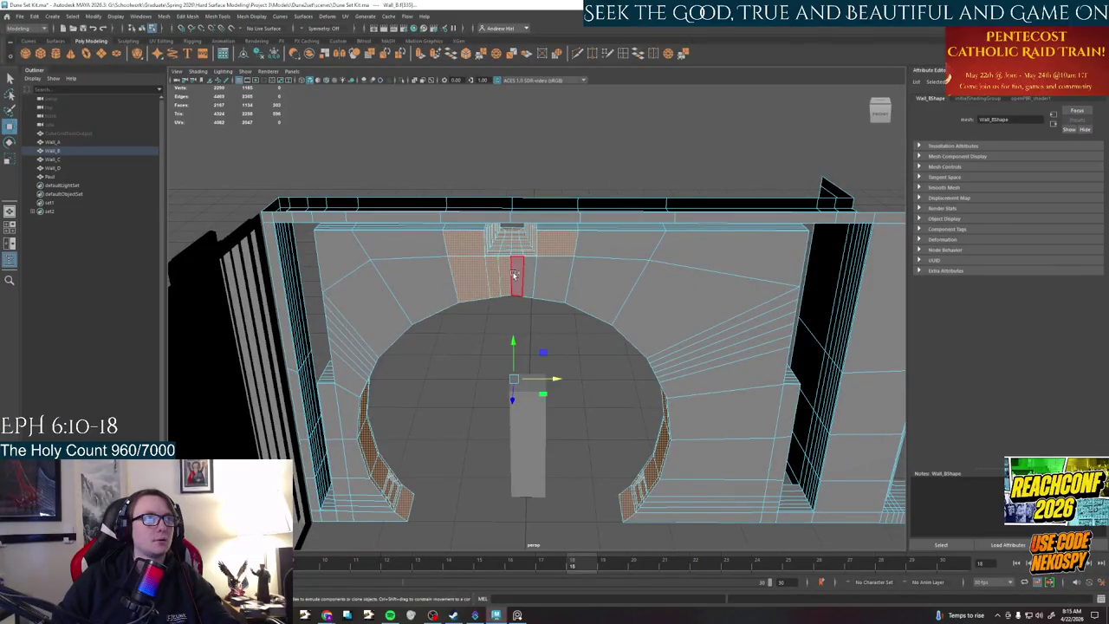
- Select the face loop around the arch, then narrow it to the faces around the arch top
alt+drag(546, 278, 485, 260)
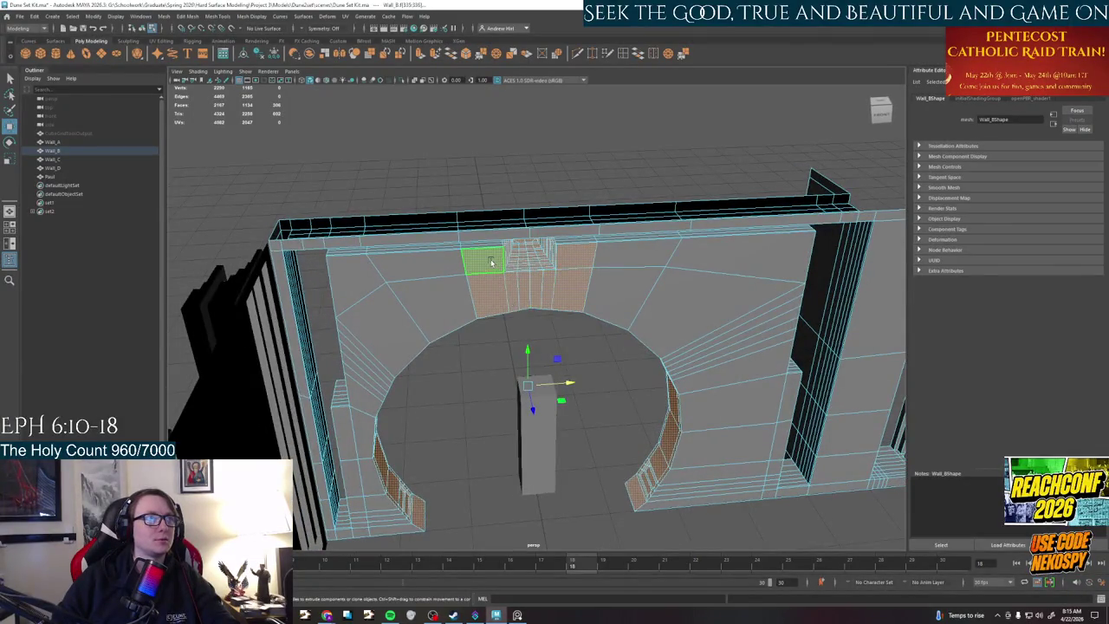
click(482, 260)
shift+double_click(493, 302)
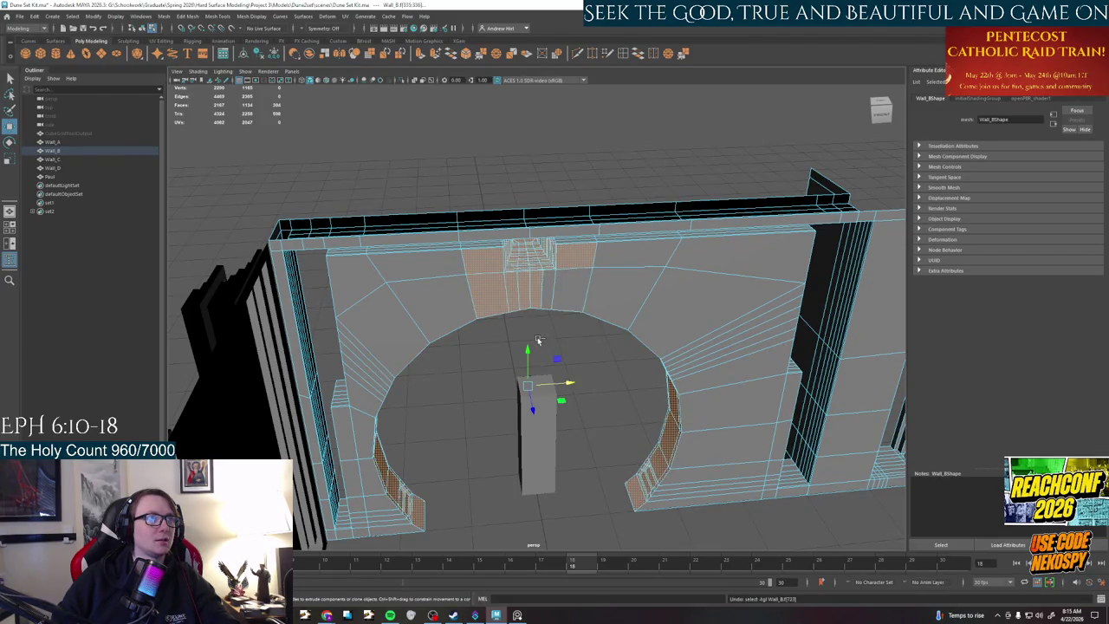
key(ctrl+z)
key(ctrl+z)
key(ctrl+z)
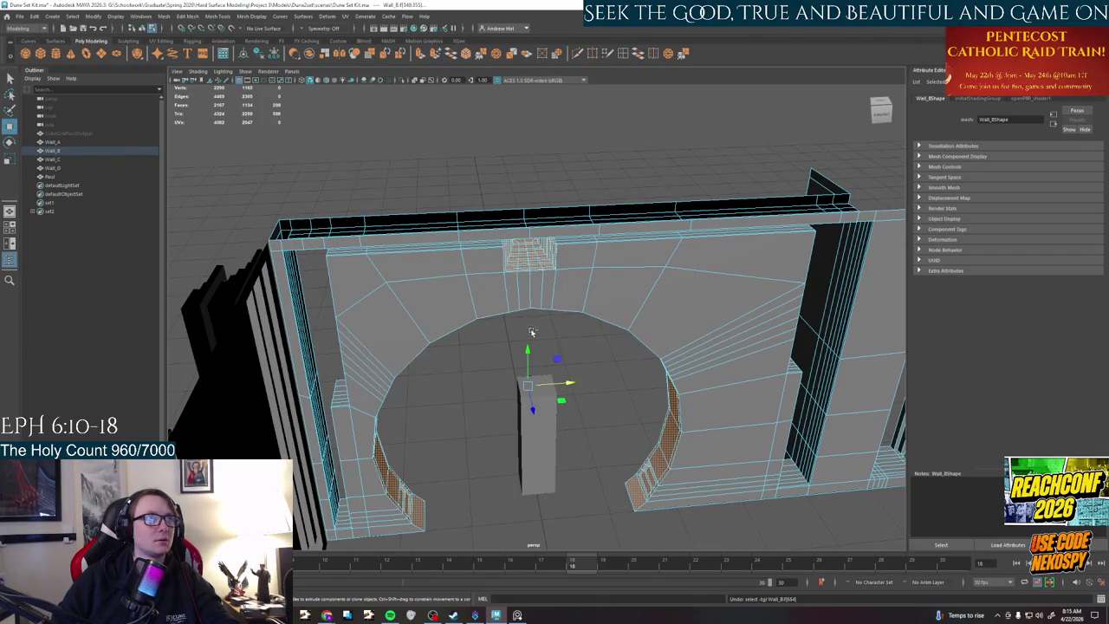
shift+click(496, 298)
shift+click(572, 286)
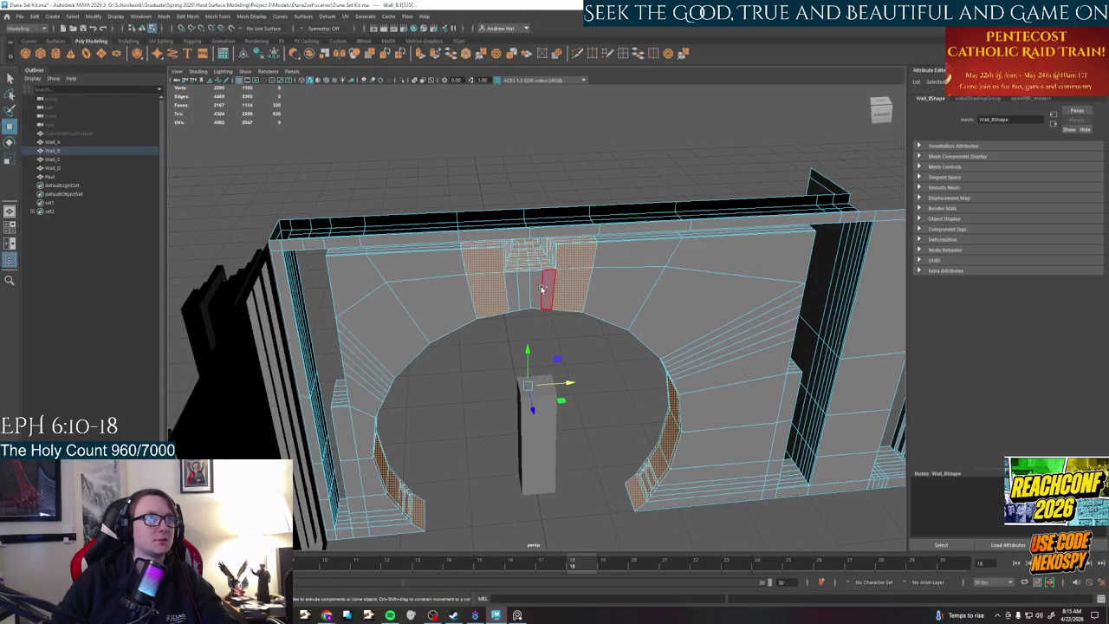
shift+click(513, 293)
- Trial-move the selected arch faces left and back right, then return to the previous frontal view
alt+drag(513, 293, 602, 252)
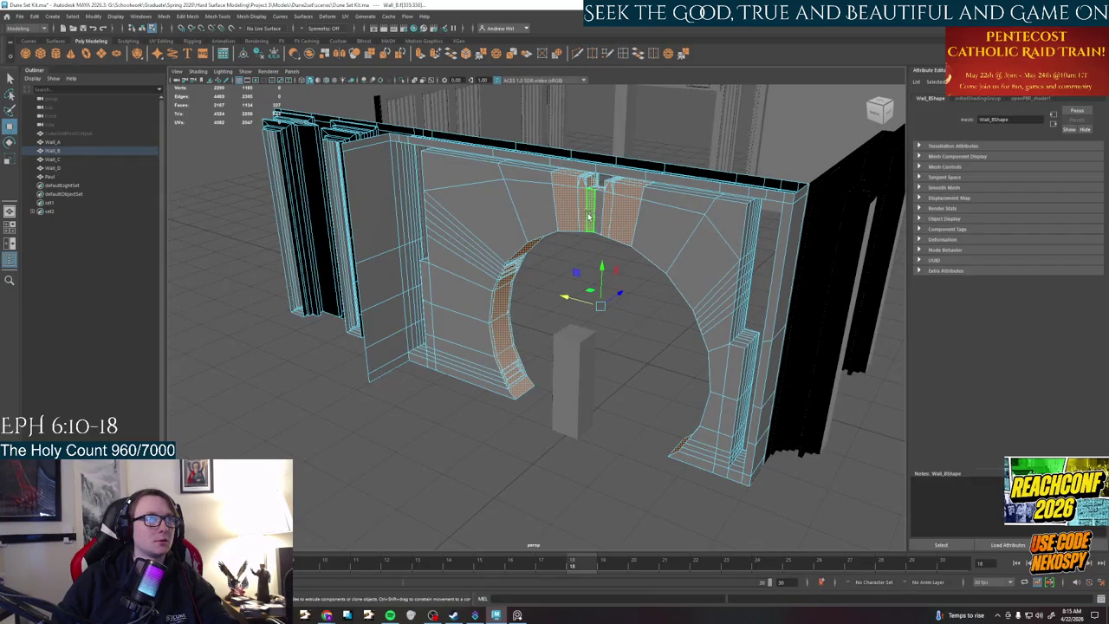
mouse_move(597, 220)
alt+mouse_down()
mouse_move(587, 296)
mouse_move(492, 303)
mouse_move(571, 363)
mouse_move(515, 408)
alt+mouse_up()
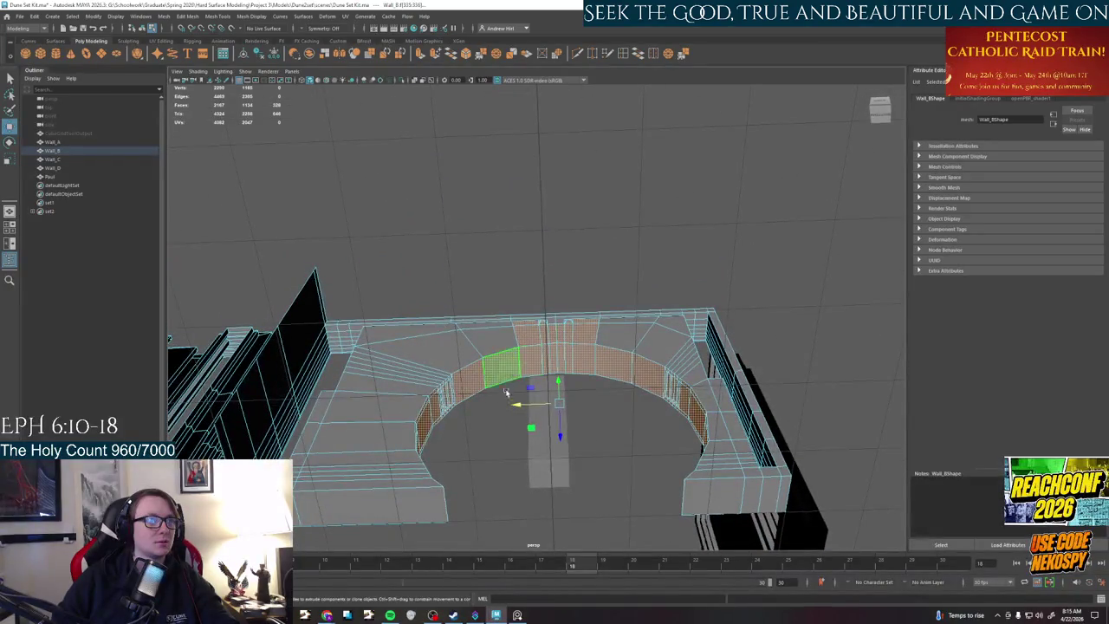
mouse_move(515, 408)
mouse_down()
mouse_move(477, 407)
mouse_move(567, 432)
mouse_move(541, 432)
mouse_move(536, 496)
mouse_move(515, 426)
mouse_up()
scroll(515, 425, up, 3)
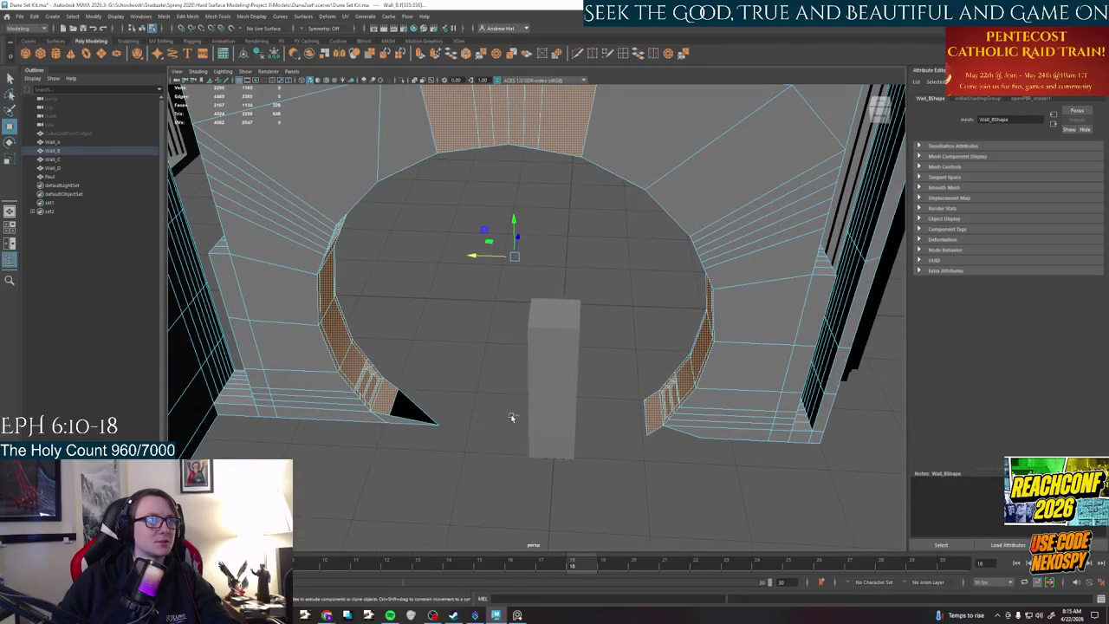
middle_drag(511, 417, 514, 398)
mouse_move(613, 429)
alt+mouse_down()
mouse_move(614, 292)
mouse_move(817, 308)
mouse_move(475, 271)
mouse_move(505, 292)
mouse_move(475, 271)
mouse_move(524, 312)
alt+mouse_up()
scroll(810, 305, down, 5)
scroll(485, 277, up, 3)
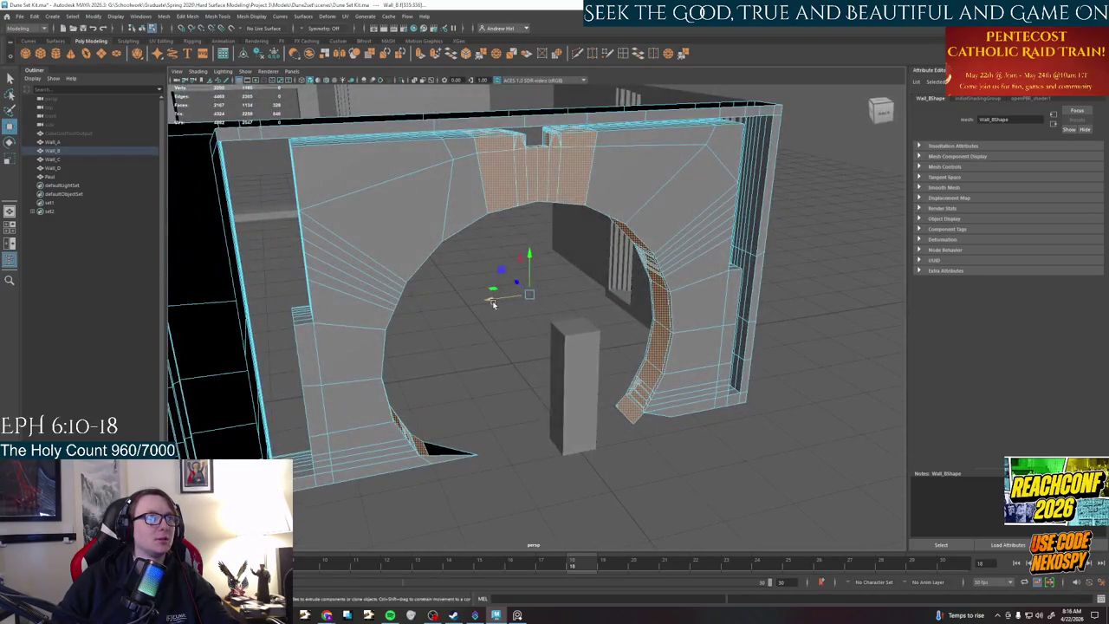
key([)
- Switch Wall_B to face selection mode and pick its front end face
mouse_move(667, 302)
alt+mouse_down()
mouse_move(642, 301)
mouse_move(626, 338)
mouse_move(644, 335)
mouse_move(629, 325)
mouse_move(681, 328)
alt+mouse_up()
right_click(681, 328)
click(688, 338)
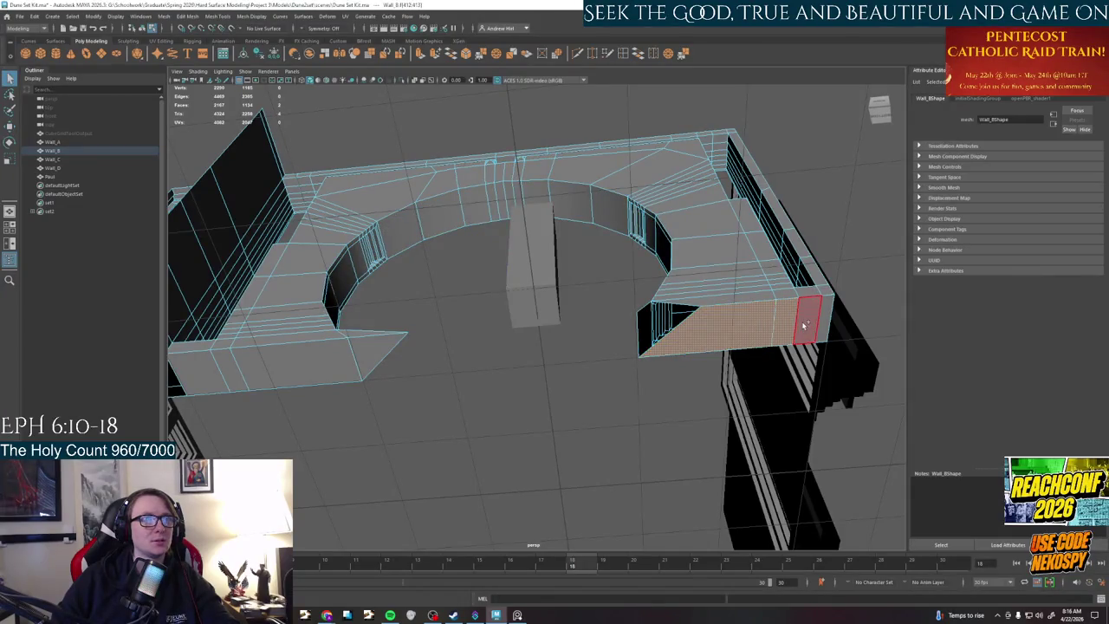
shift+click(387, 355)
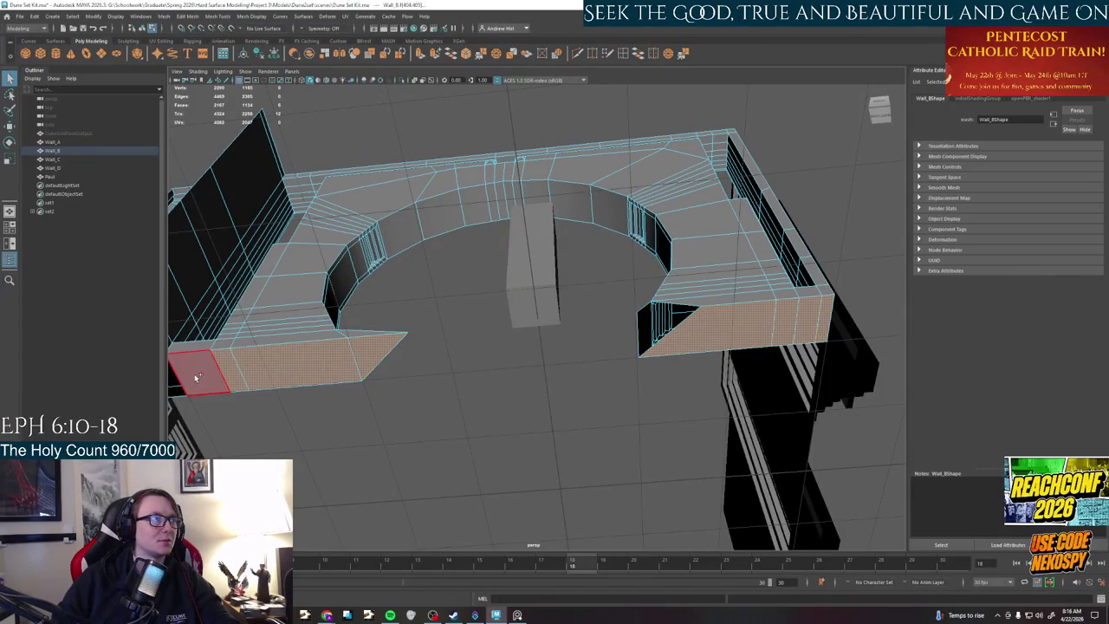
- Clear the selection and remove the thin sliver face at the arch's lower corner
alt+drag(203, 372, 368, 442)
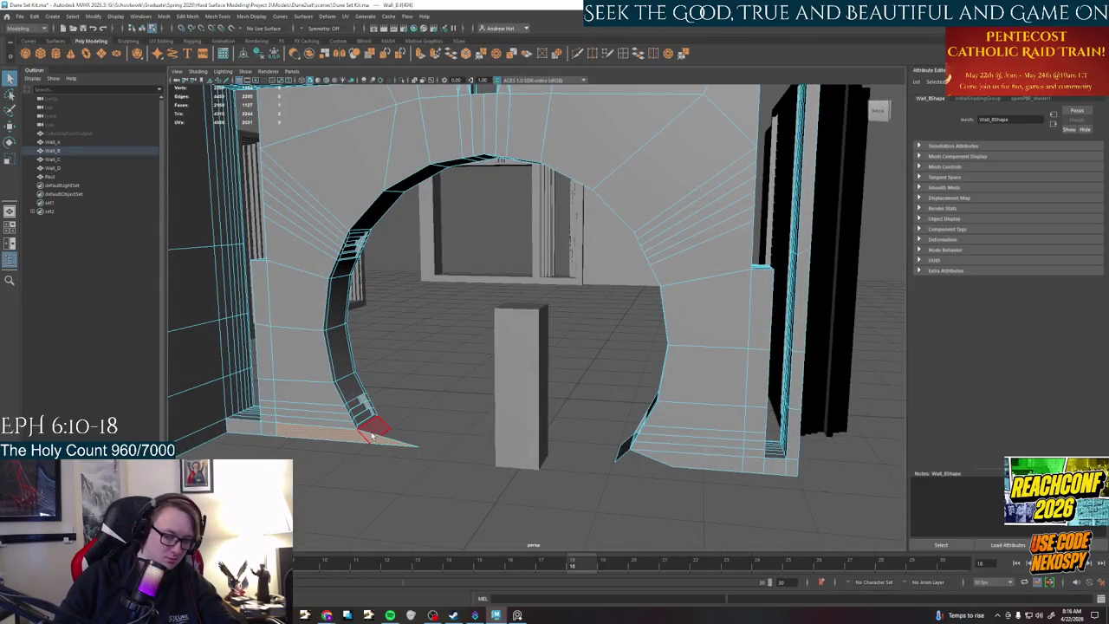
click(371, 436)
mouse_move(373, 436)
alt+mouse_down()
mouse_move(472, 427)
mouse_move(463, 230)
mouse_move(712, 367)
mouse_move(599, 392)
alt+mouse_up()
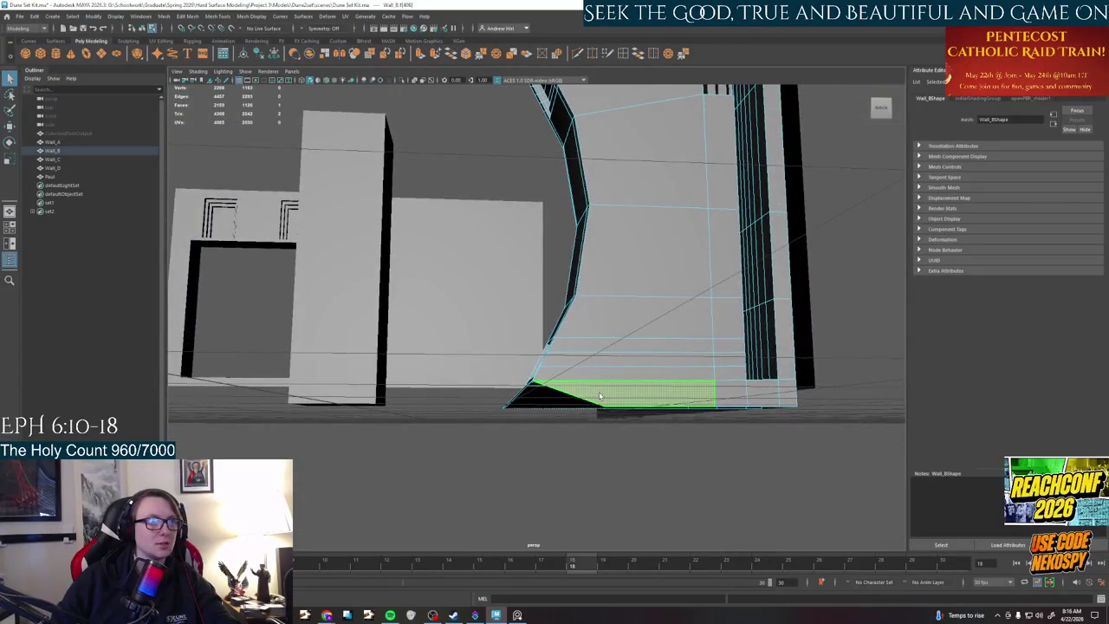
click(599, 392)
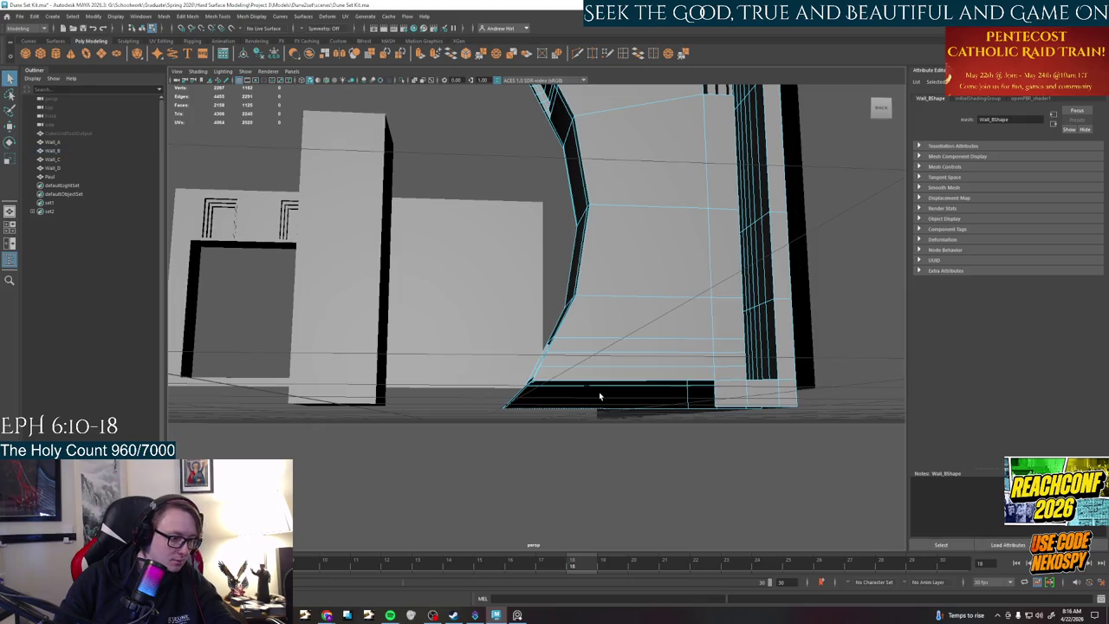
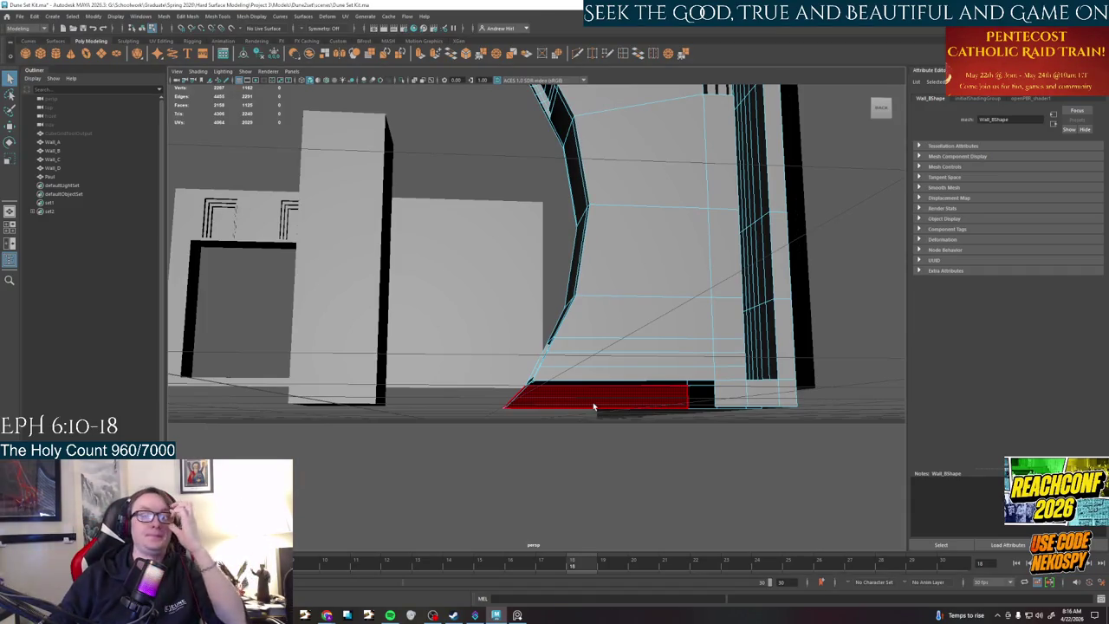
- Select the open edges at Wall_B's base and bridge them into a face, then inspect the seam
alt+drag(571, 467, 507, 446)
right_click(504, 412)
click(502, 413)
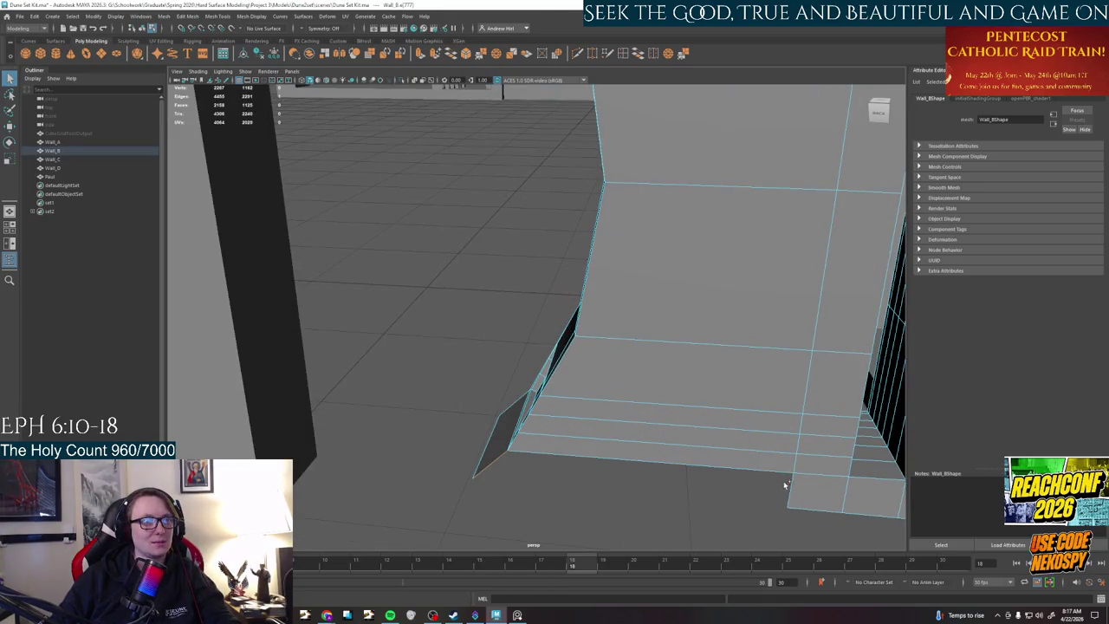
click(638, 54)
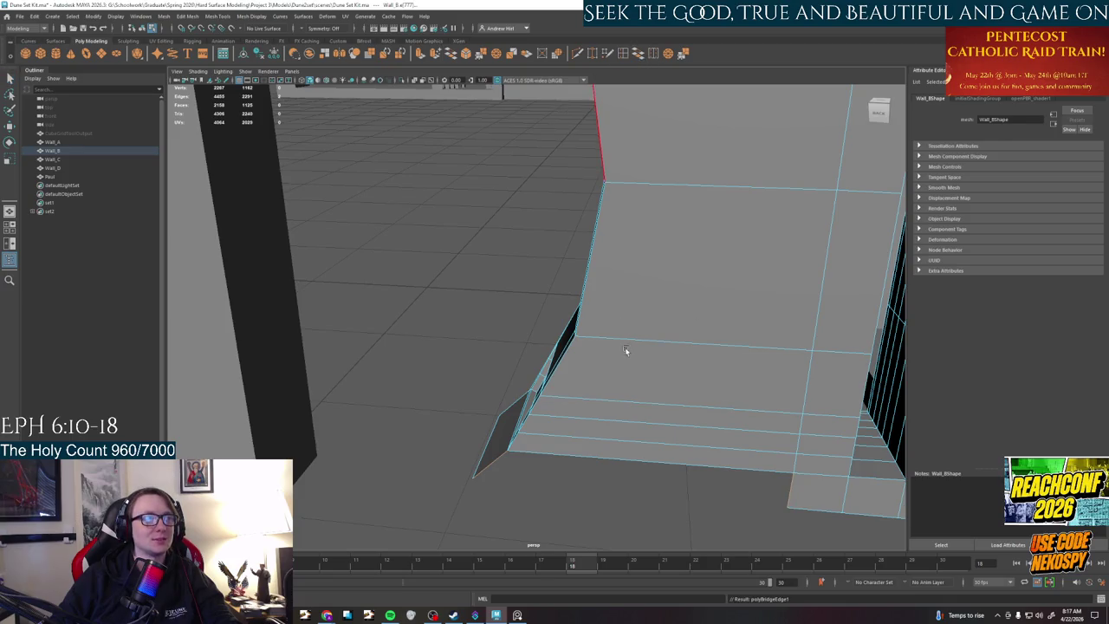
alt+drag(628, 260, 598, 256)
mouse_move(598, 255)
alt+right_down()
mouse_move(559, 312)
mouse_move(416, 286)
alt+right_up()
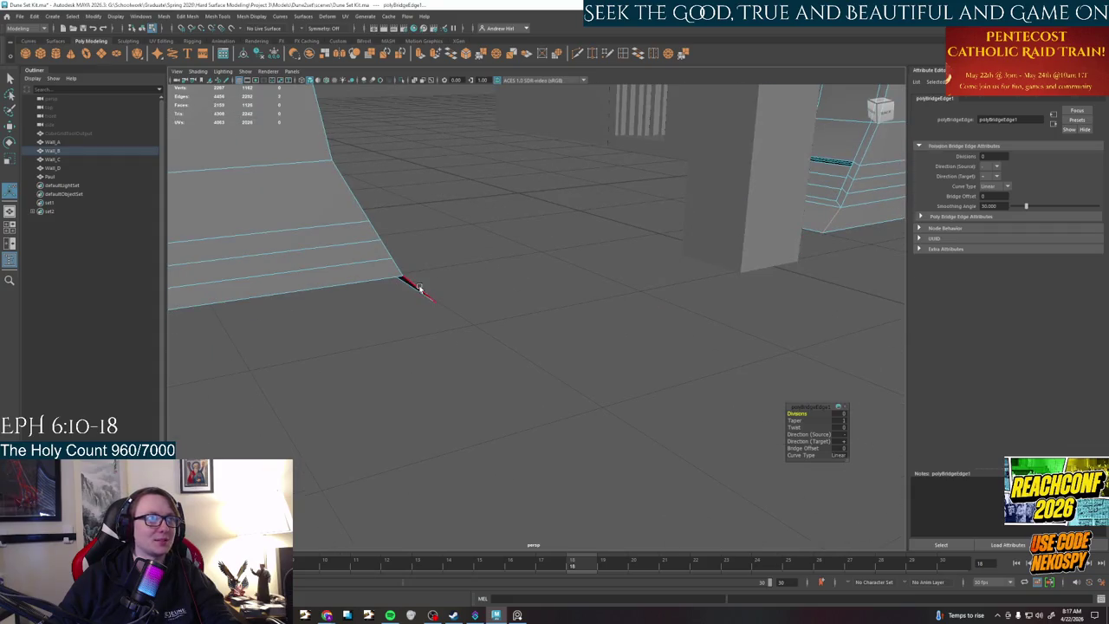
key(F8)
alt+drag(421, 289, 637, 276)
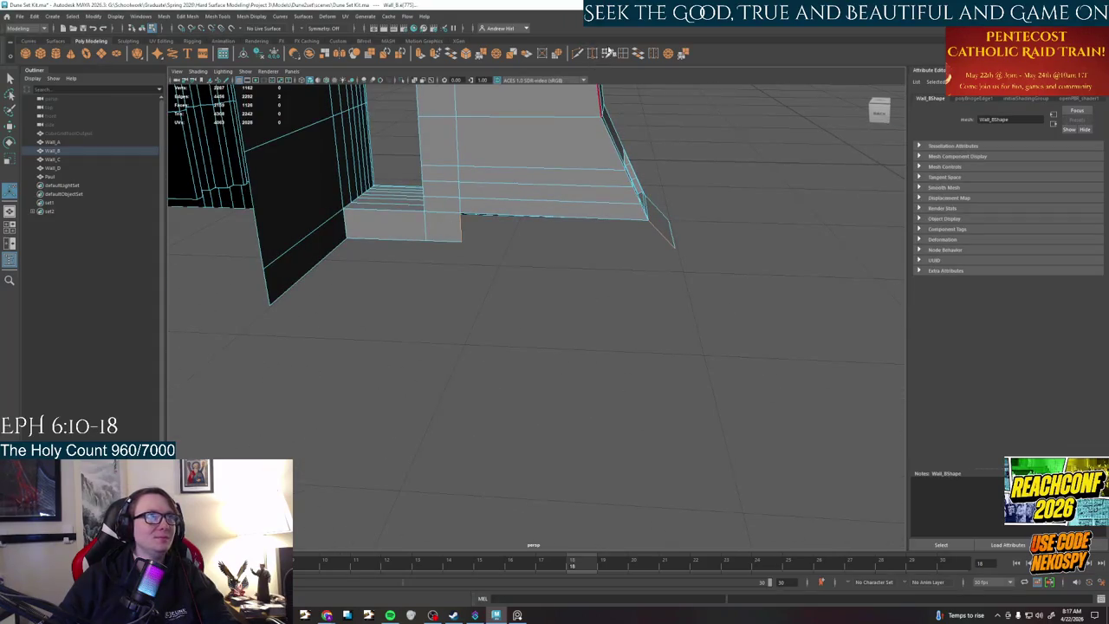
click(784, 214)
mouse_move(783, 213)
alt+mouse_down()
mouse_move(569, 339)
mouse_move(440, 345)
mouse_move(393, 335)
mouse_move(386, 289)
mouse_move(586, 322)
alt+mouse_up()
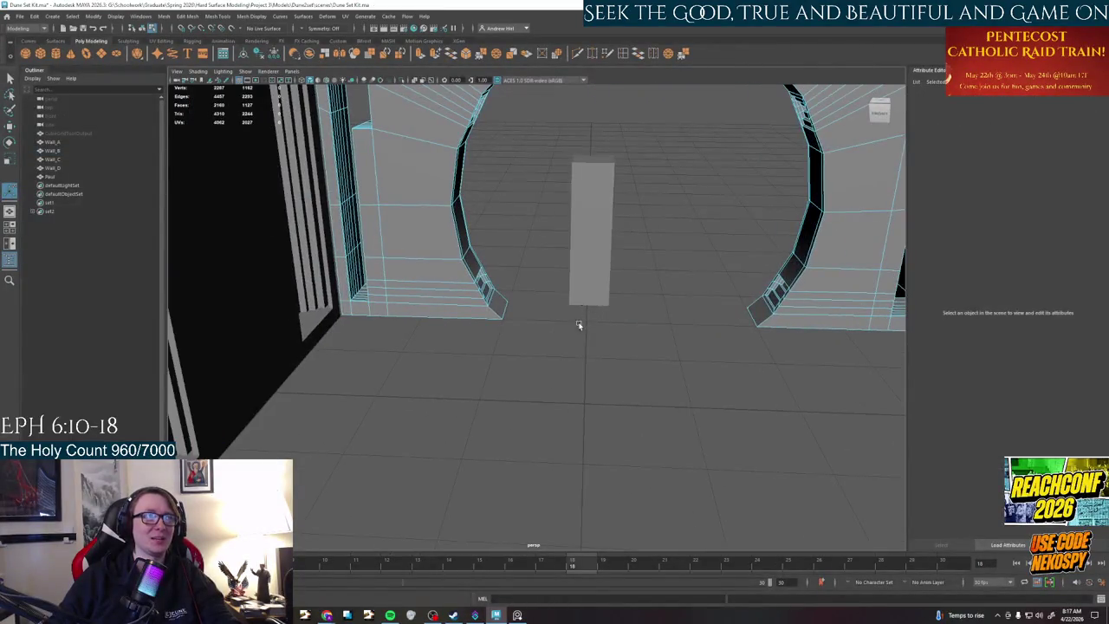
- Switch Wall_B to face mode and activate the Paint Selection Tool
alt+middle_drag(586, 321, 550, 462)
mouse_move(550, 463)
alt+mouse_down()
mouse_move(529, 417)
mouse_move(631, 330)
mouse_move(614, 287)
mouse_move(607, 387)
mouse_move(753, 397)
mouse_move(606, 239)
alt+mouse_up()
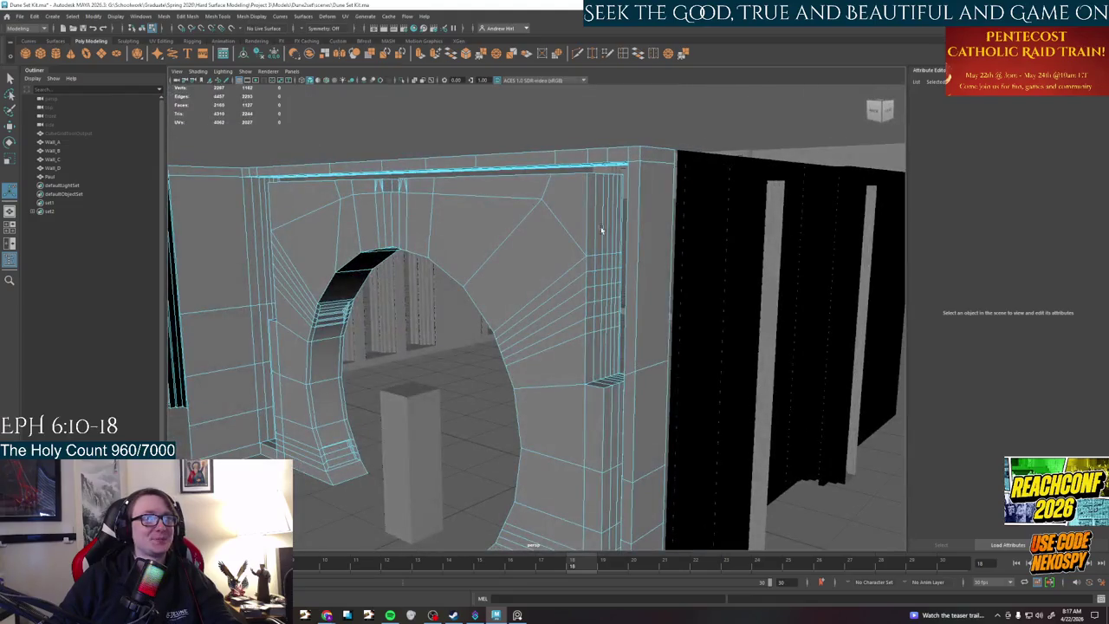
click(10, 110)
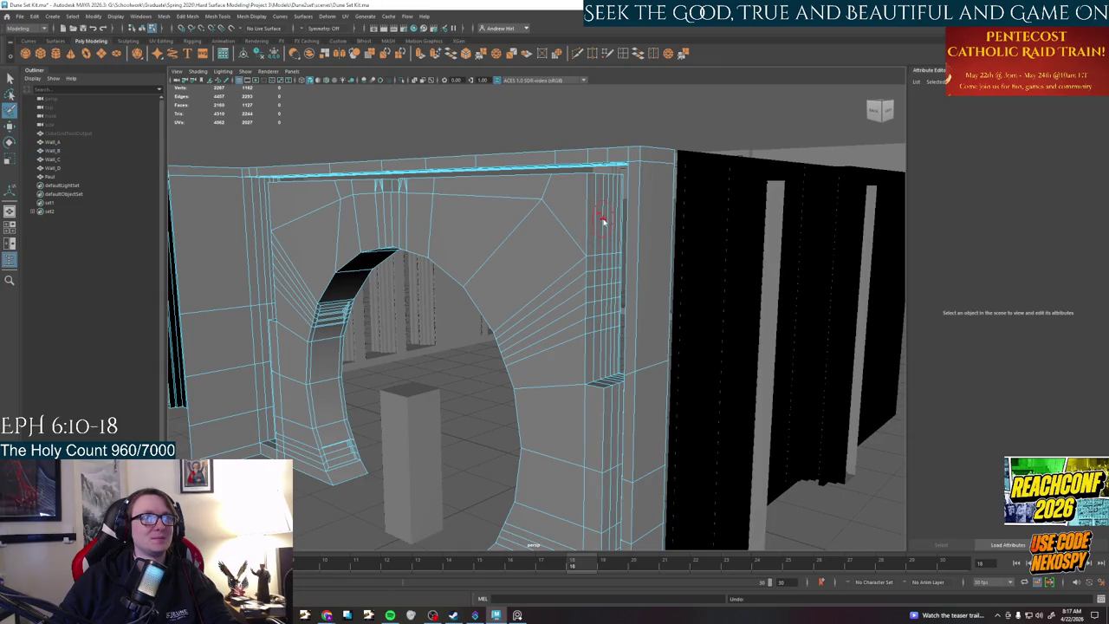
right_click(603, 216)
right_click(599, 221)
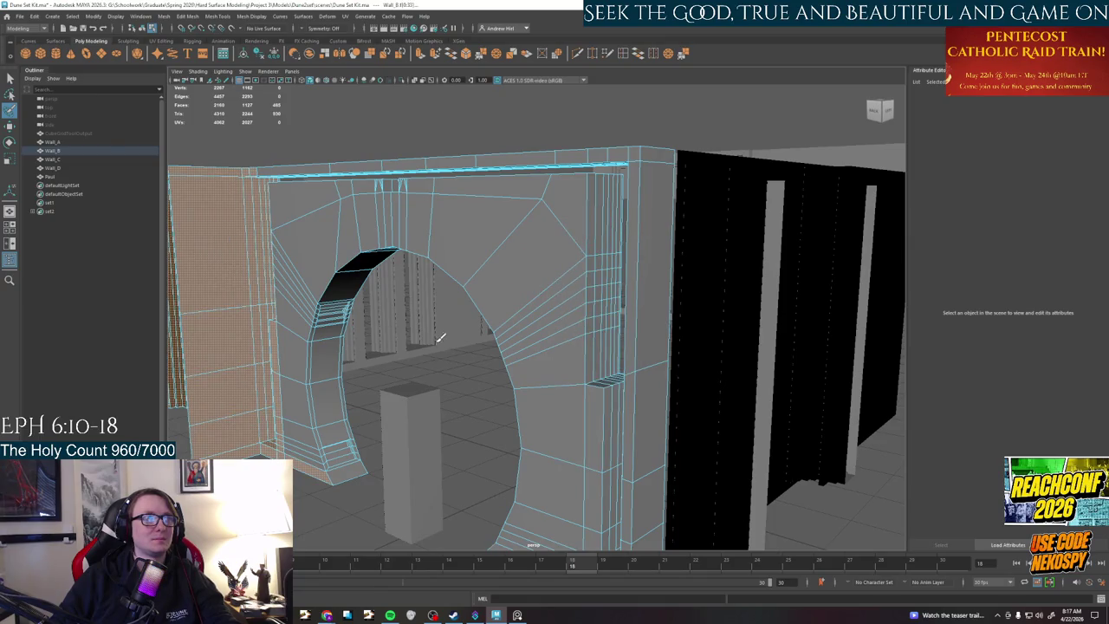
key(q)
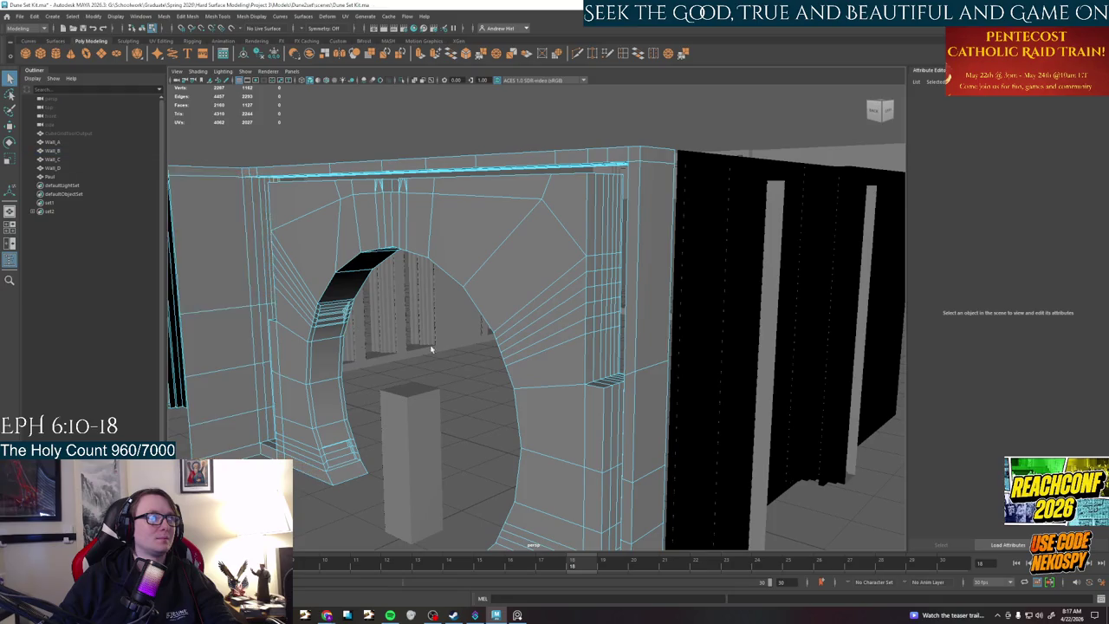
click(9, 110)
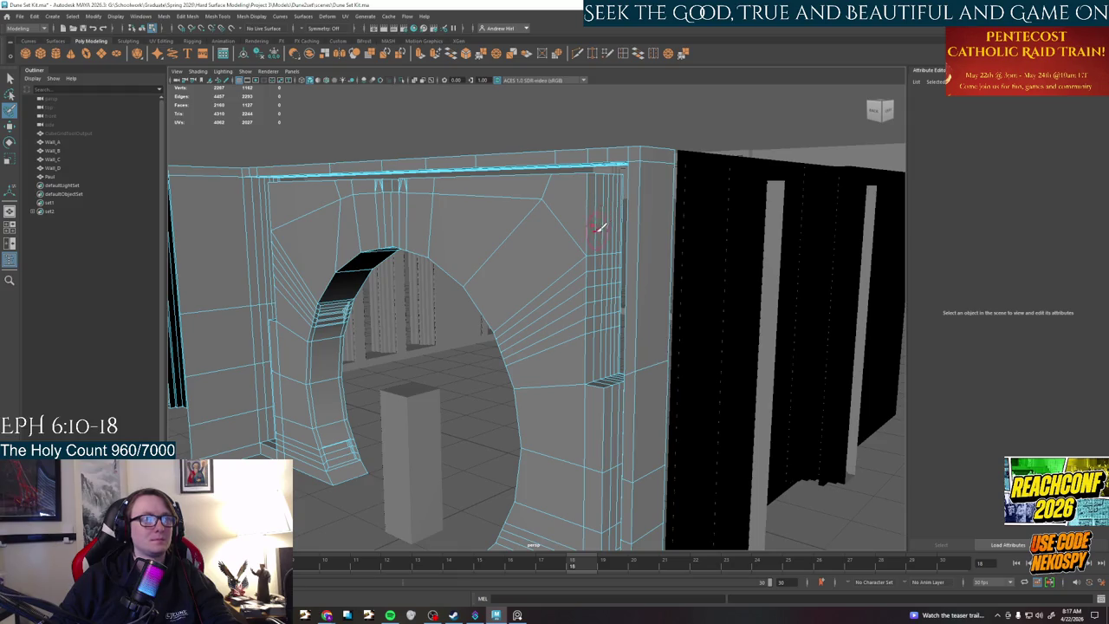
- Paint the narrow vertical face strip beside the pillar from the top down to the base
drag(598, 227, 614, 223)
mouse_move(620, 267)
mouse_down()
mouse_move(600, 285)
mouse_move(607, 379)
mouse_move(575, 390)
mouse_move(586, 378)
mouse_move(586, 203)
mouse_up()
scroll(630, 405, up, 3)
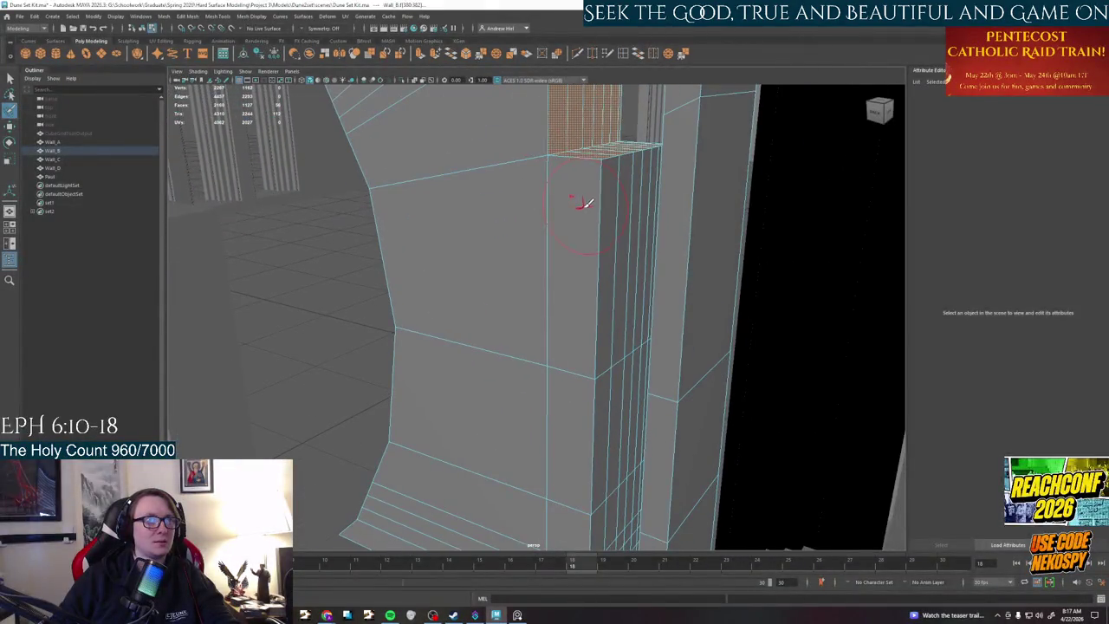
drag(610, 246, 658, 221)
mouse_move(611, 364)
mouse_down()
mouse_move(602, 446)
mouse_move(600, 322)
mouse_move(525, 268)
mouse_up()
scroll(554, 299, down, 2)
drag(557, 303, 585, 249)
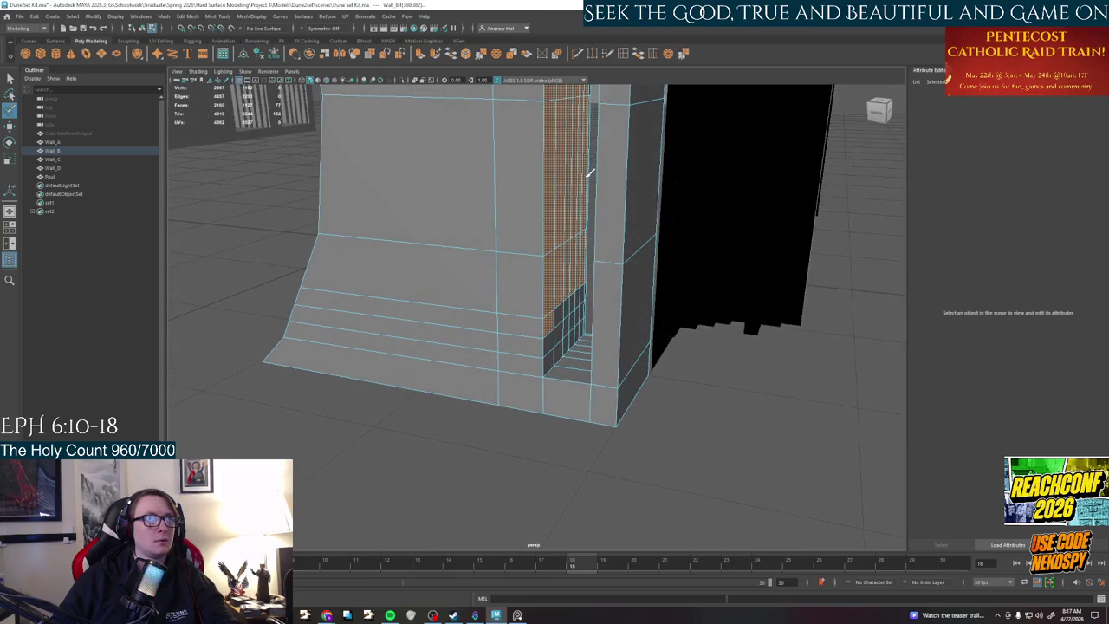
alt+drag(586, 124, 568, 277)
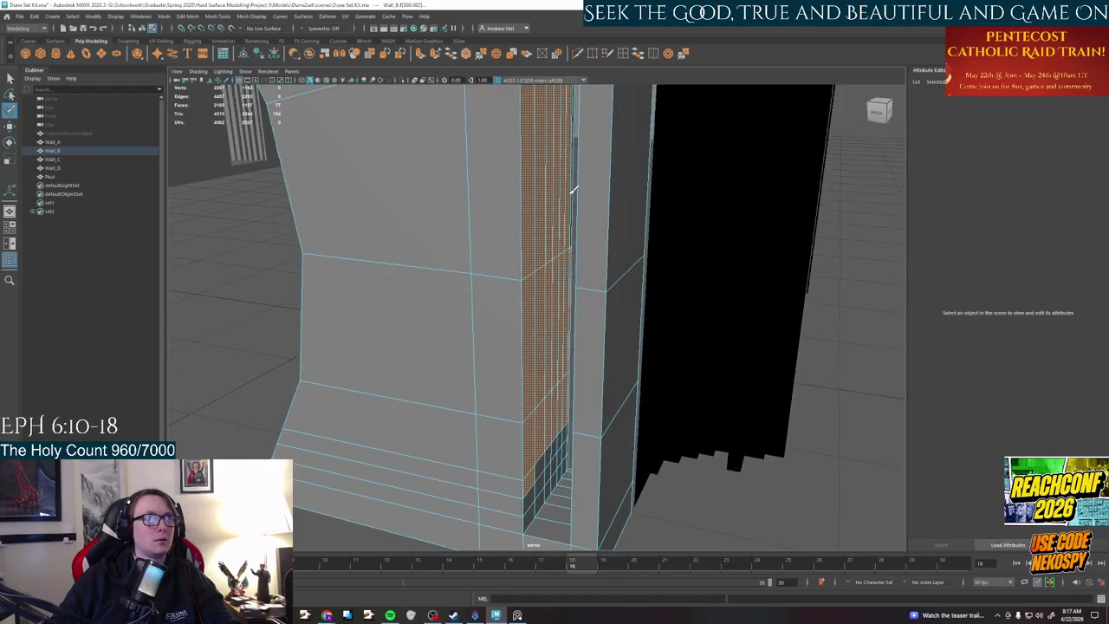
alt+drag(555, 365, 550, 299)
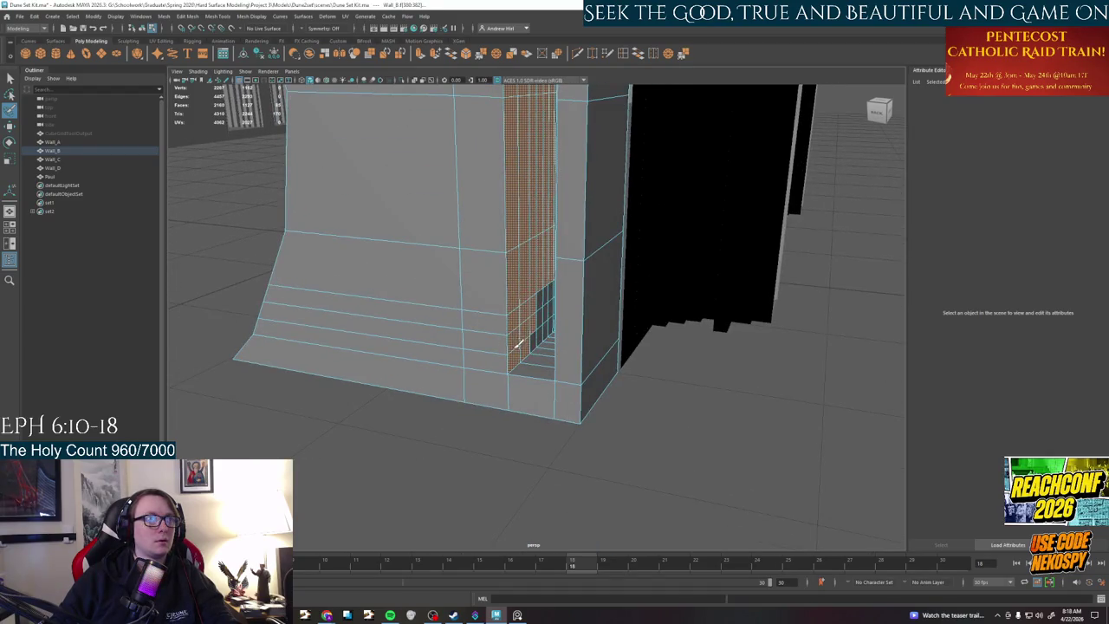
mouse_move(557, 320)
alt+mouse_down()
mouse_move(563, 345)
mouse_move(609, 334)
alt+mouse_up()
- Convert the selection to the face column, slide it left along X, and return to Object Mode
key(w)
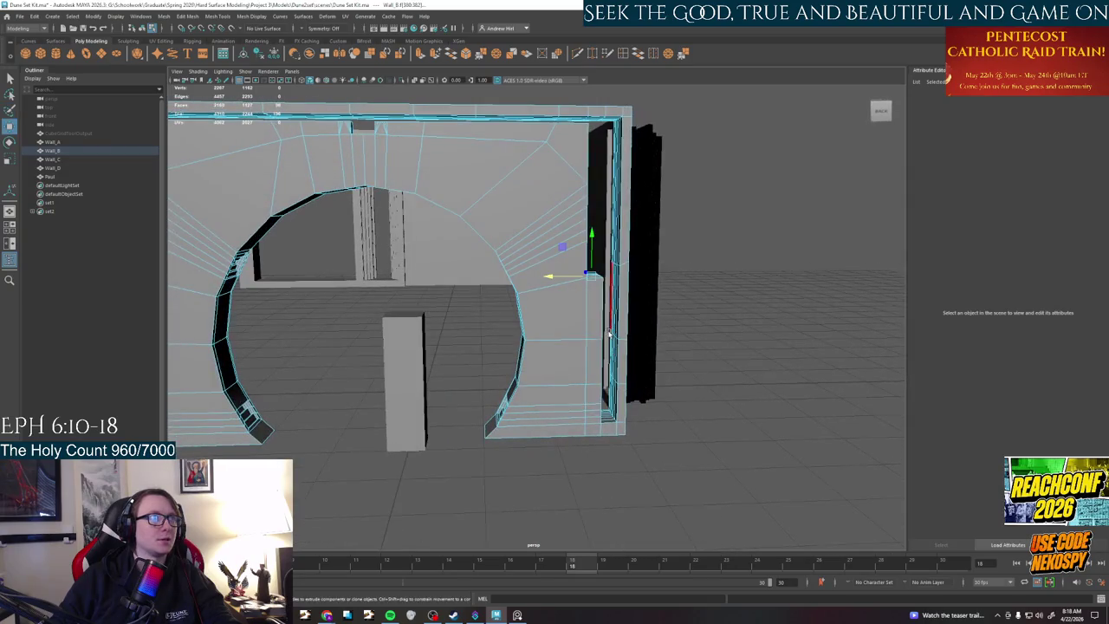
drag(570, 275, 549, 275)
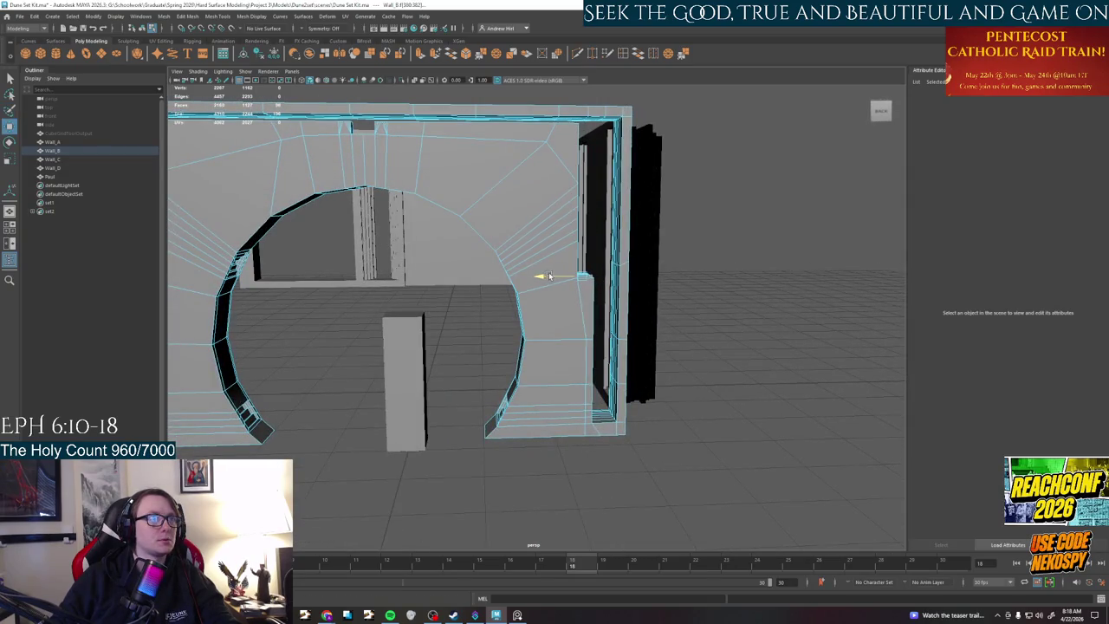
key(ctrl+F11)
mouse_move(560, 278)
mouse_down()
mouse_move(553, 284)
mouse_move(590, 275)
mouse_move(584, 267)
mouse_up()
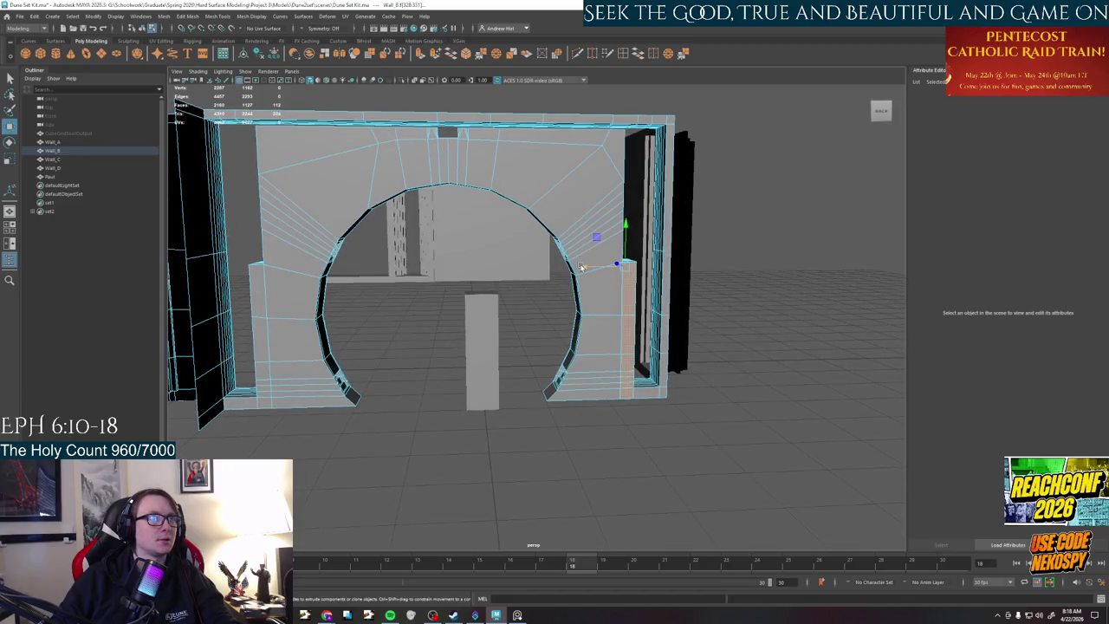
mouse_move(585, 268)
alt+mouse_down()
mouse_move(568, 256)
mouse_move(667, 277)
alt+mouse_up()
mouse_move(567, 311)
alt+mouse_down()
mouse_move(530, 352)
mouse_move(550, 389)
mouse_move(550, 343)
alt+mouse_up()
right_drag(550, 342, 592, 312)
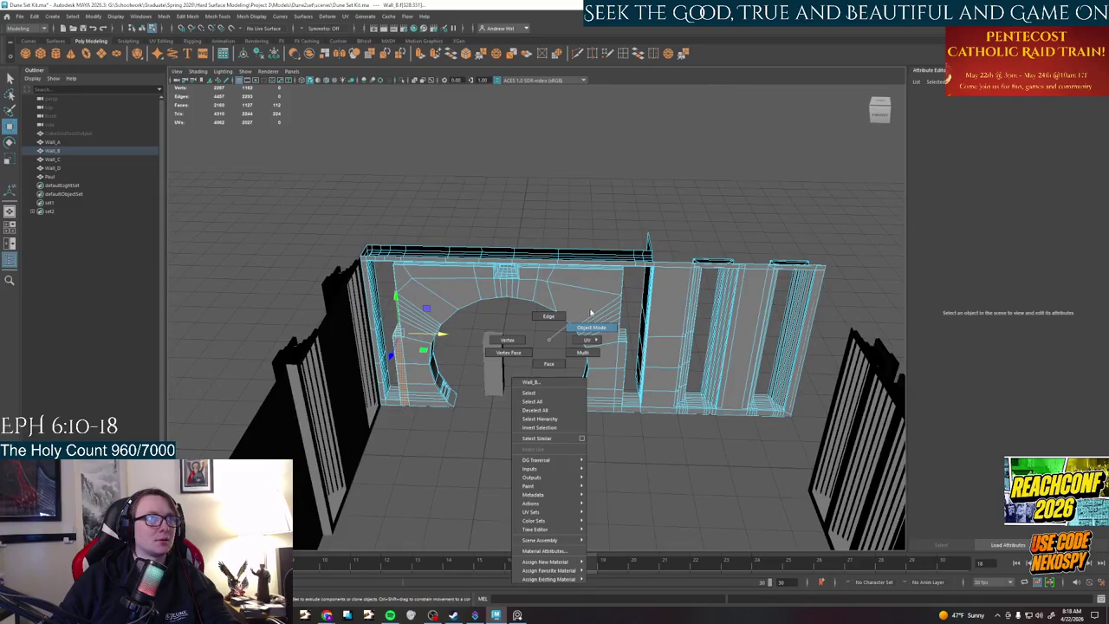
mouse_move(591, 313)
alt+mouse_down()
mouse_move(606, 339)
mouse_move(431, 348)
mouse_move(599, 362)
mouse_move(548, 358)
alt+mouse_up()
alt+drag(613, 259, 459, 339)
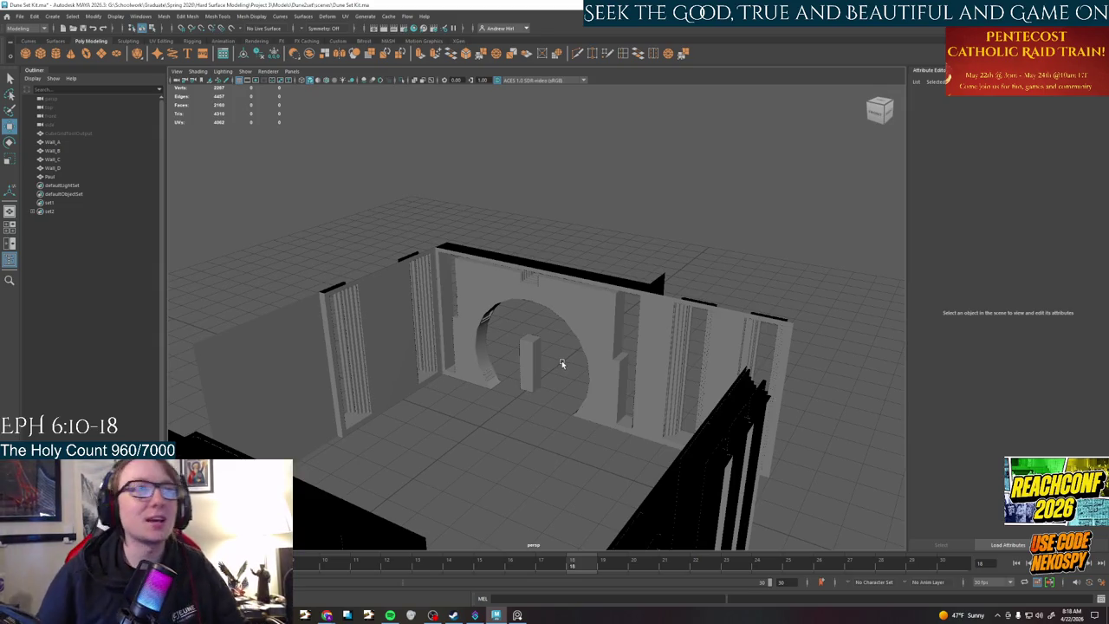
- Move the Paul figure next to the doorway and bring him forward along Z
mouse_move(584, 411)
alt+mouse_down()
mouse_move(583, 392)
mouse_move(550, 417)
alt+mouse_up()
click(423, 237)
mouse_move(515, 343)
alt+mouse_down()
mouse_move(590, 426)
mouse_move(580, 281)
alt+mouse_up()
click(580, 281)
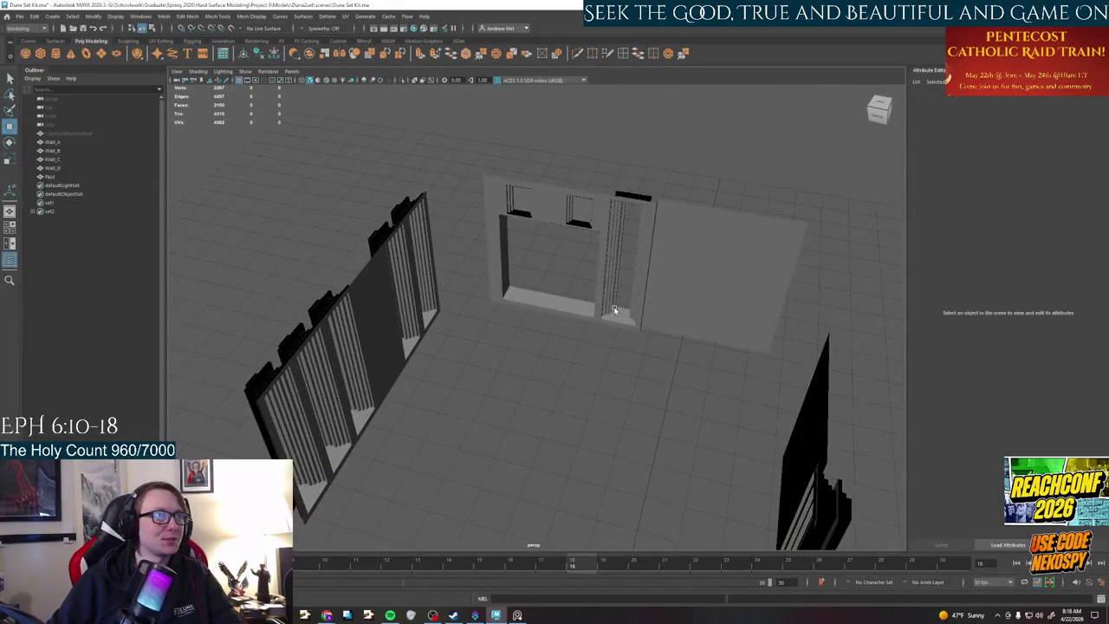
scroll(580, 281, up, 3)
drag(551, 352, 407, 378)
mouse_move(582, 393)
alt+mouse_down()
mouse_move(488, 317)
mouse_move(560, 364)
mouse_move(526, 312)
mouse_move(684, 338)
mouse_move(182, 438)
alt+mouse_up()
click(856, 286)
middle_drag(779, 308, 702, 247)
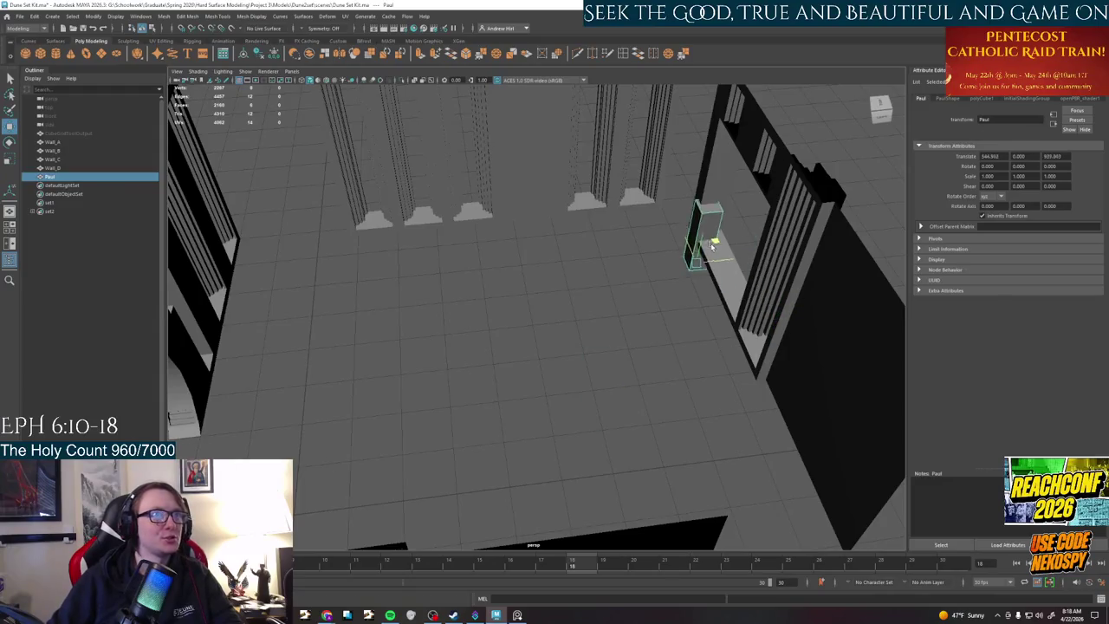
mouse_move(703, 247)
alt+mouse_down()
mouse_move(730, 300)
mouse_move(696, 277)
alt+mouse_up()
drag(498, 395, 539, 369)
- Snap Wall_D's pivot to its bottom corner and lower it to Translate Y -75
click(607, 373)
mouse_move(607, 372)
alt+mouse_down()
mouse_move(622, 371)
mouse_move(613, 382)
mouse_move(439, 299)
alt+mouse_up()
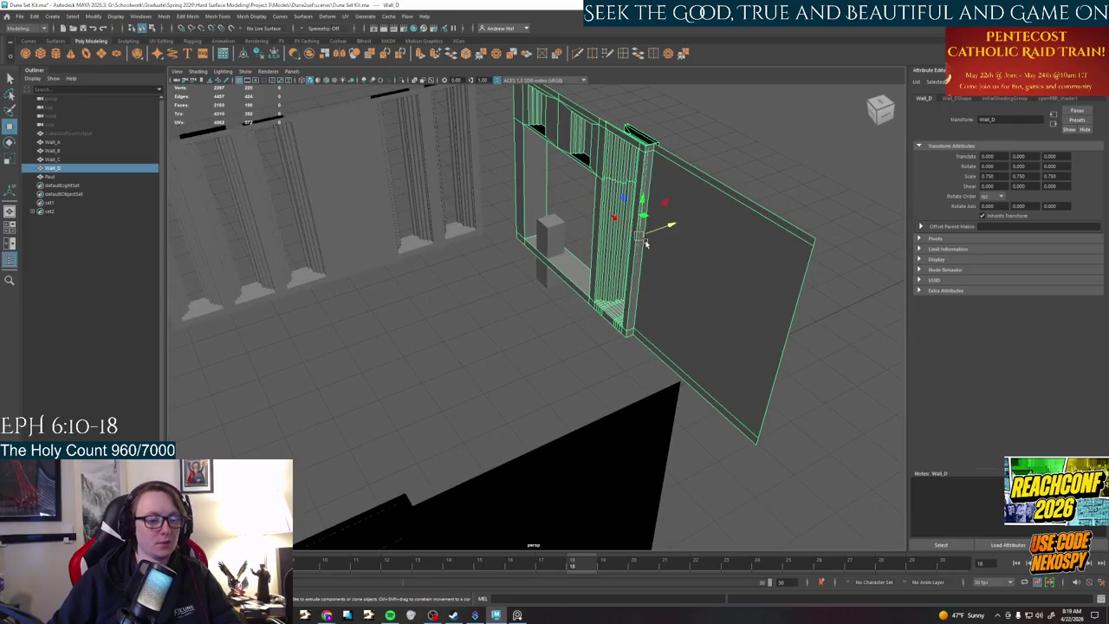
key(d)
drag(642, 242, 751, 451)
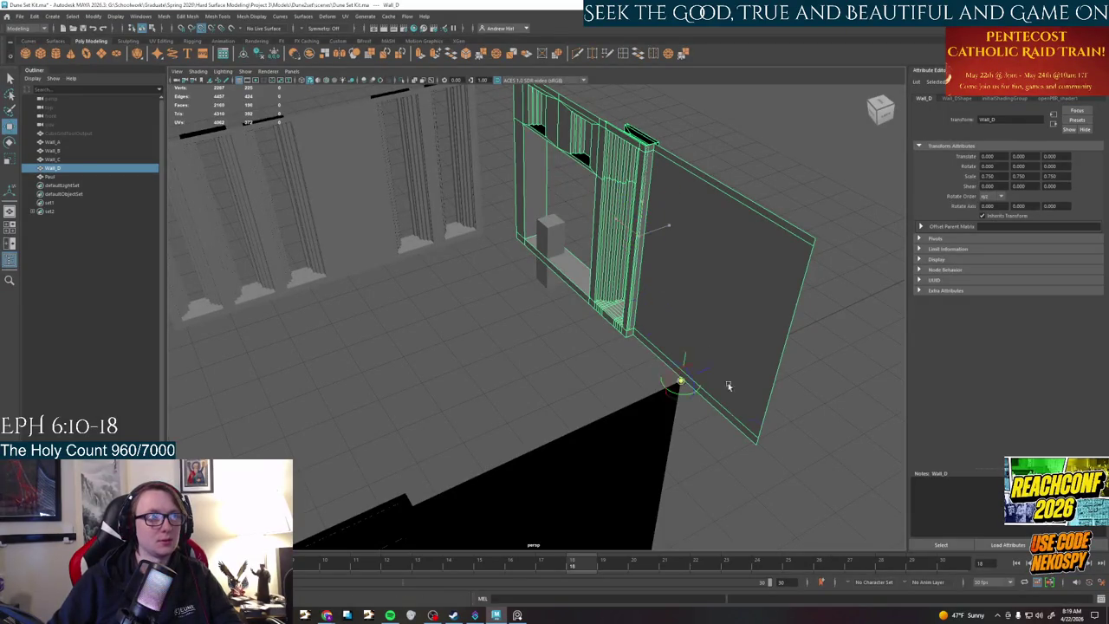
key(d)
drag(764, 414, 736, 465)
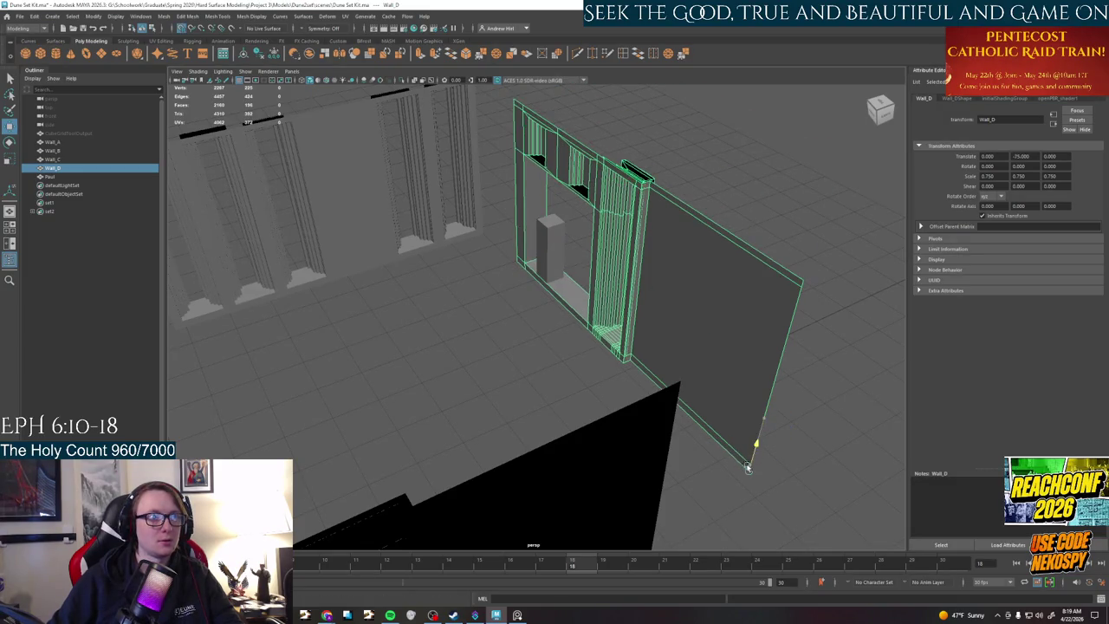
- Slide Wall_D along X and Z into place beside the other walls
scroll(794, 441, up, 5)
scroll(794, 441, down, 5)
alt+drag(620, 401, 817, 302)
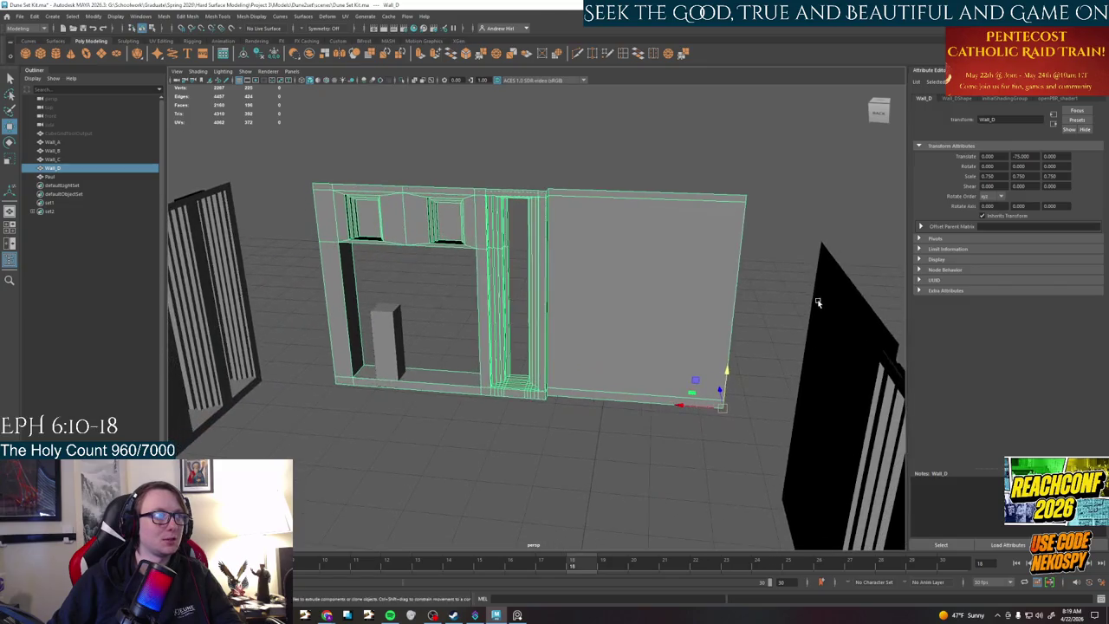
drag(683, 406, 653, 406)
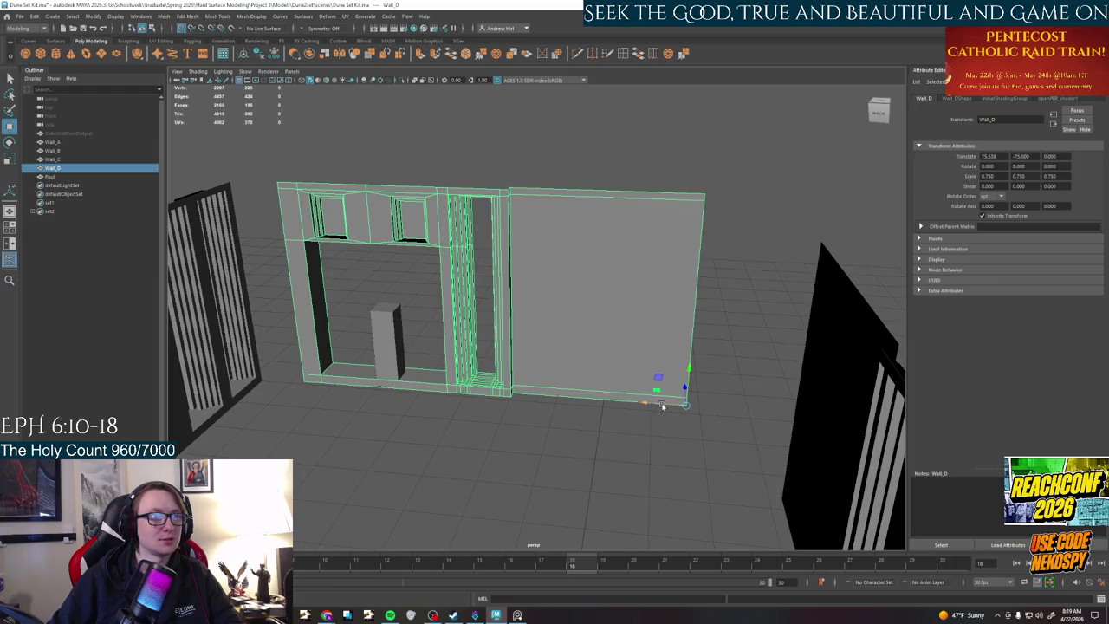
alt+drag(640, 441, 745, 448)
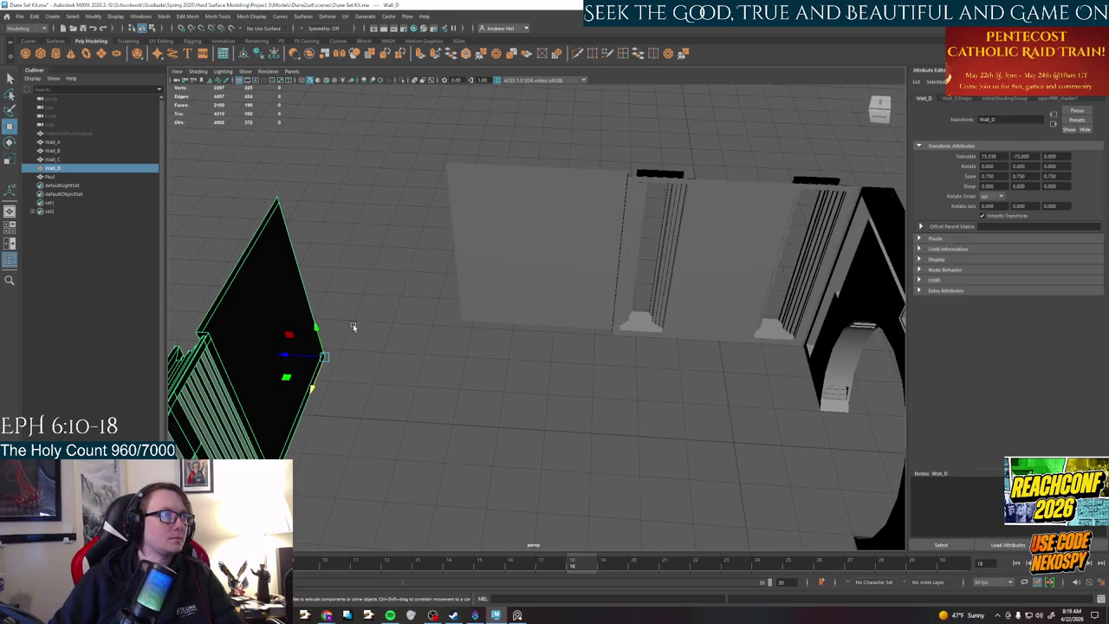
drag(322, 357, 349, 322)
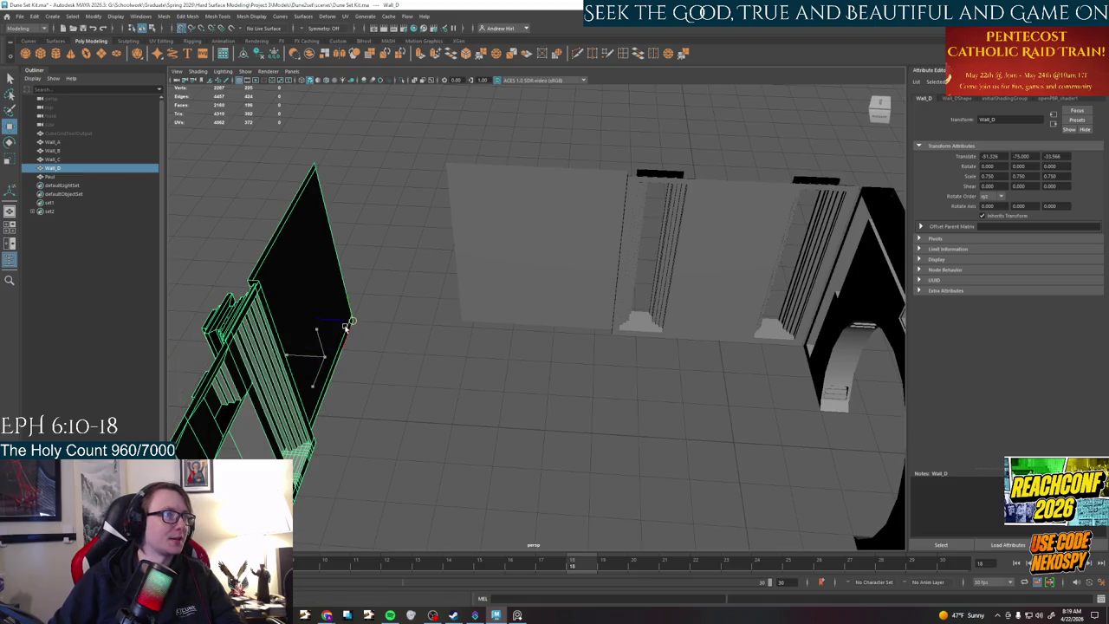
- Nudge Paul closer to the doorway and select Wall_C
alt+drag(508, 384, 436, 389)
click(294, 275)
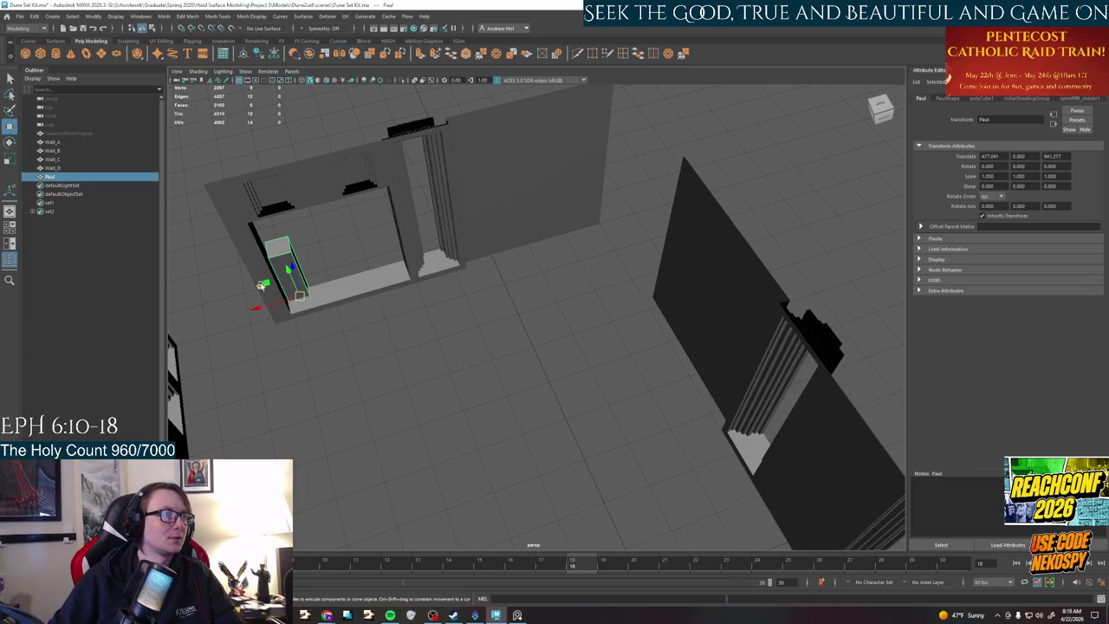
drag(266, 279, 323, 346)
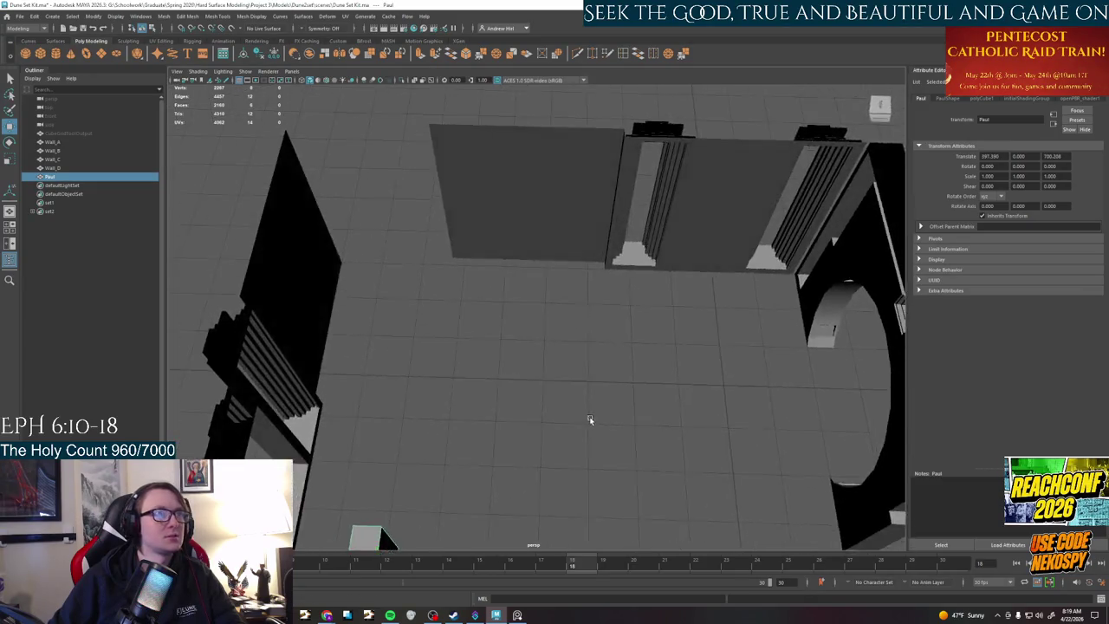
alt+drag(590, 421, 593, 263)
click(593, 263)
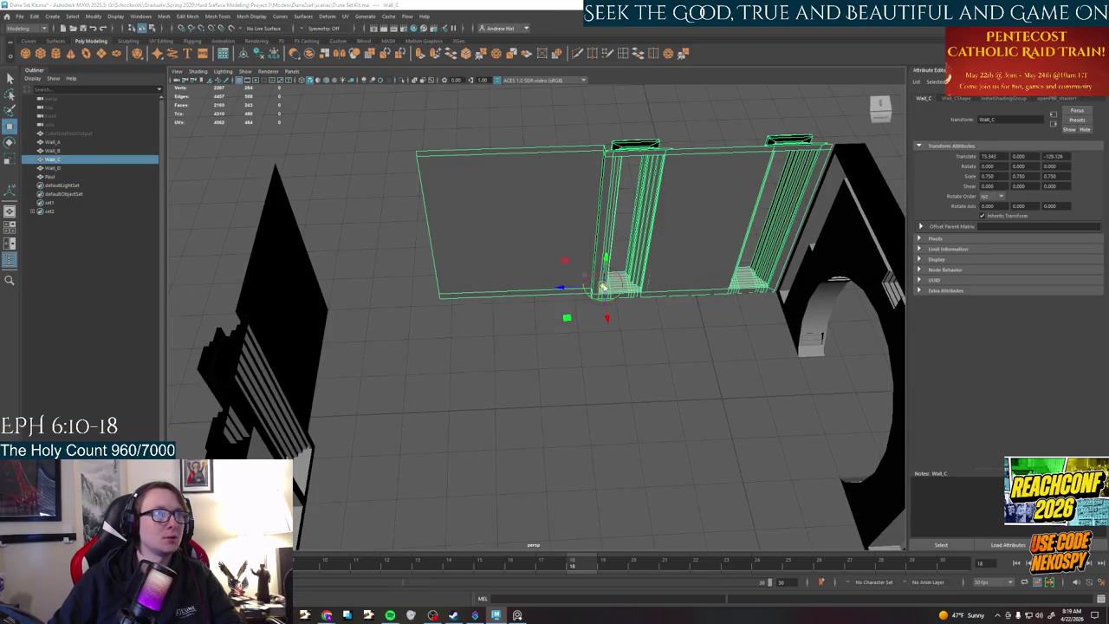
- Save, then pivot Wall_C at its bottom-right corner and snap it against the arched wall
key(Return)
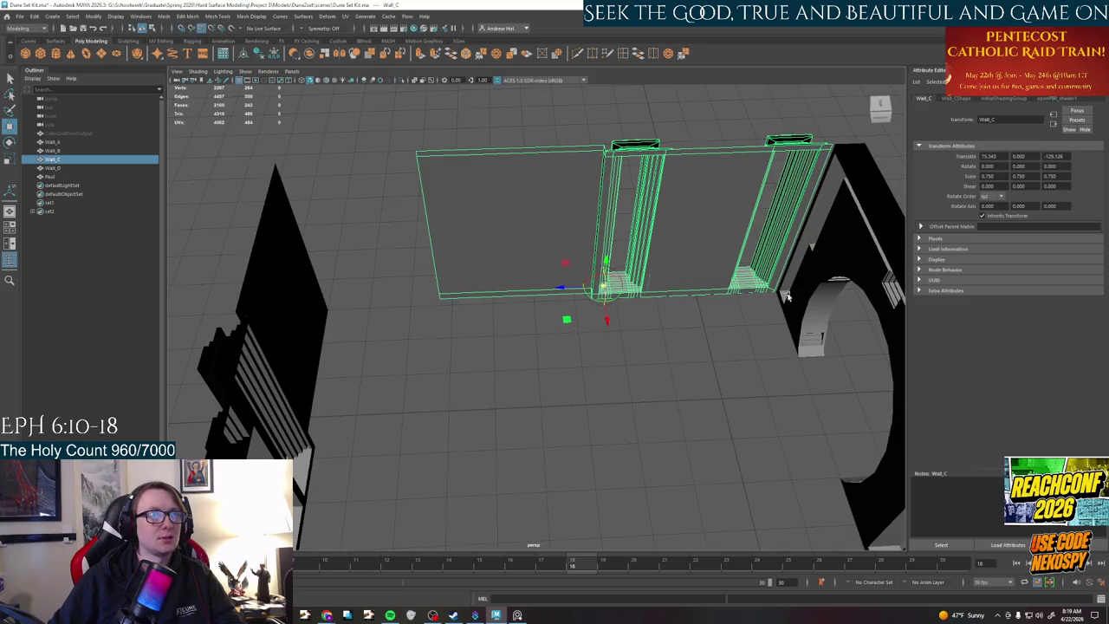
key(ctrl+z)
drag(602, 289, 774, 293)
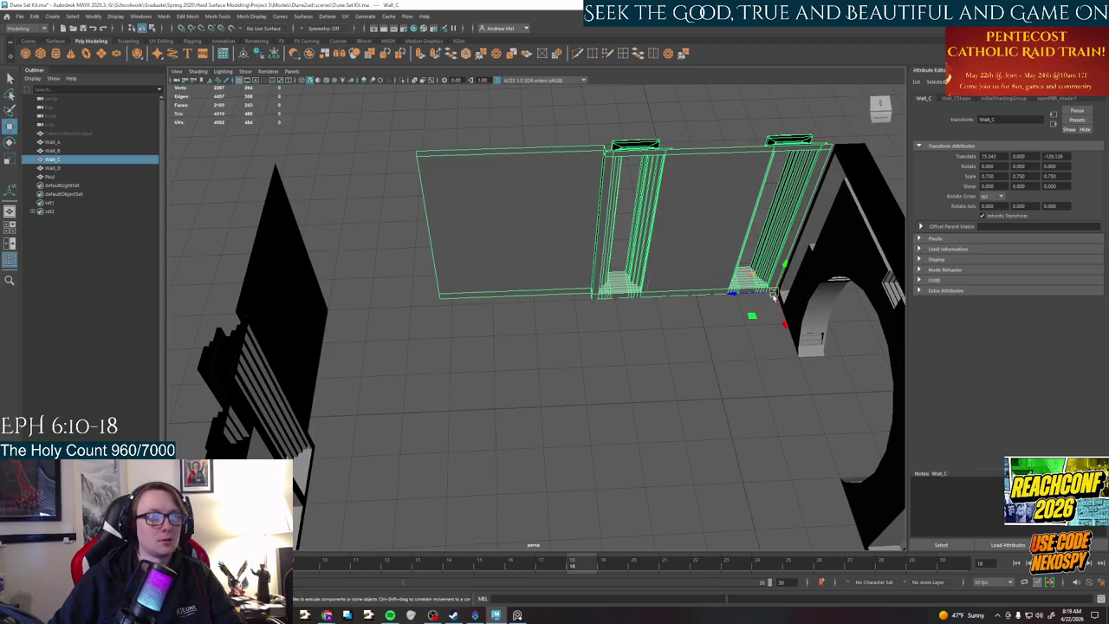
drag(773, 296, 777, 291)
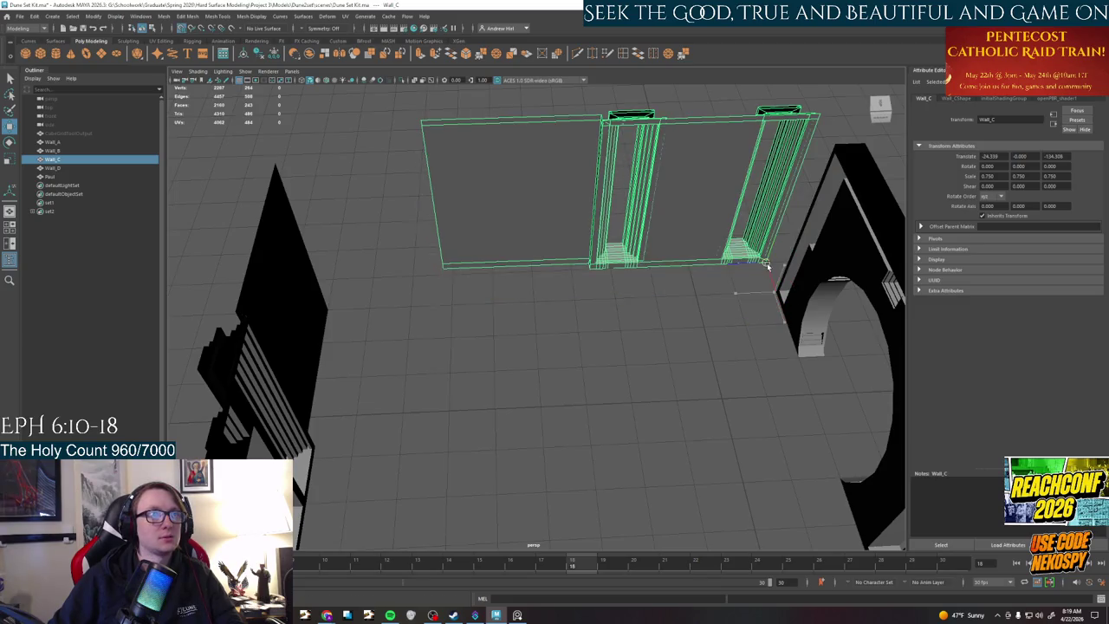
click(738, 356)
- Move the pillared Wall_A's pivot to its bottom-left corner
mouse_move(738, 356)
alt+mouse_down()
mouse_move(668, 349)
mouse_move(699, 332)
mouse_move(654, 354)
mouse_move(794, 316)
alt+mouse_up()
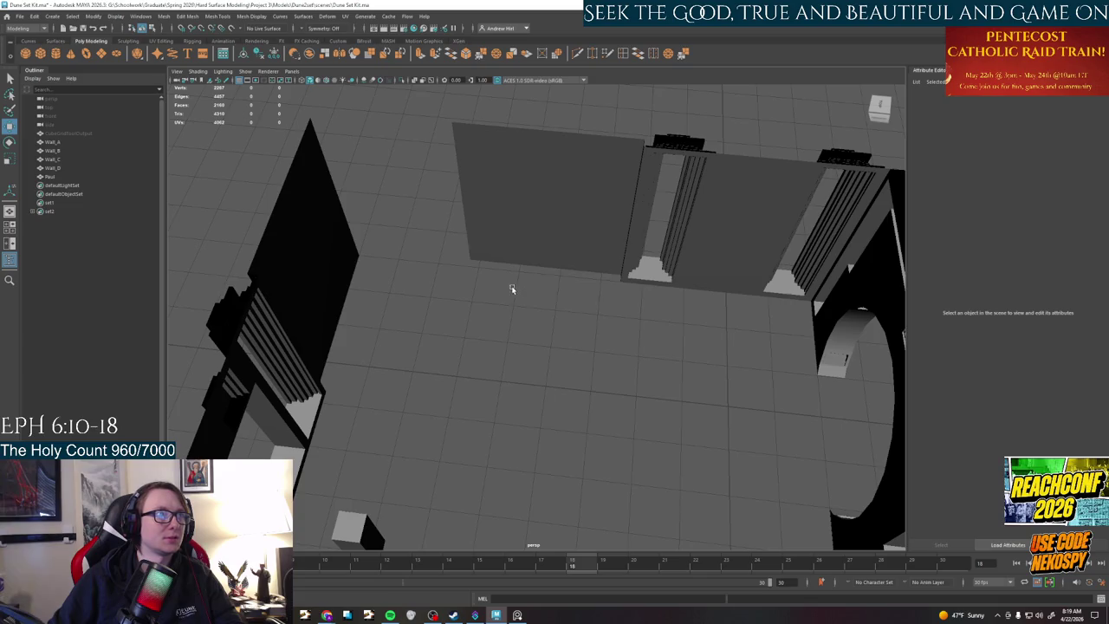
mouse_move(489, 308)
alt+mouse_down()
mouse_move(401, 303)
mouse_move(655, 343)
alt+mouse_up()
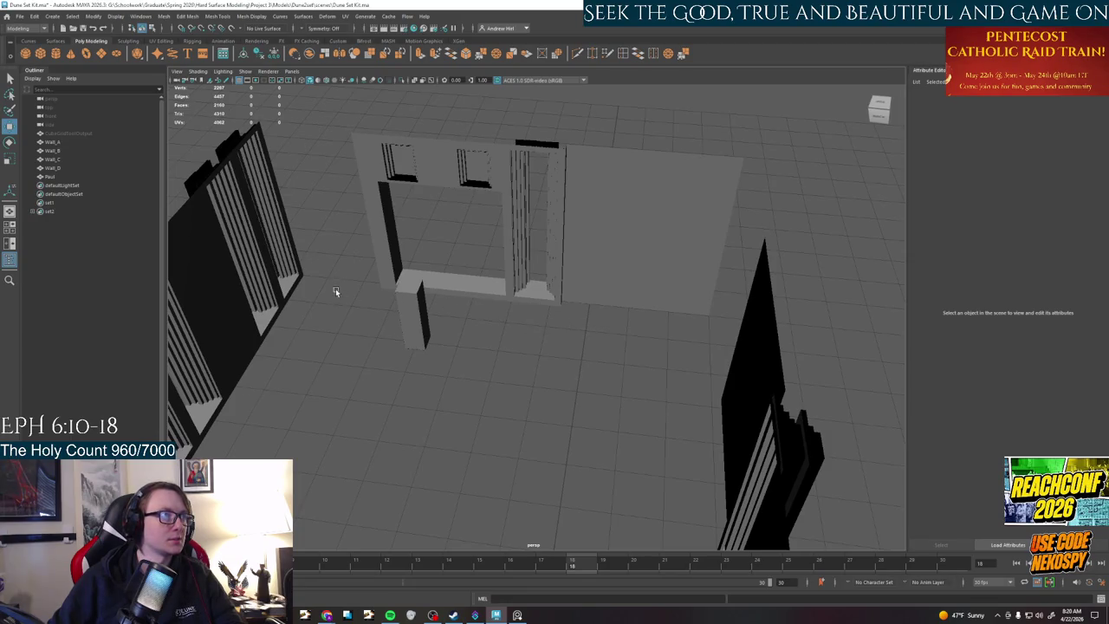
alt+drag(309, 307, 465, 285)
click(515, 312)
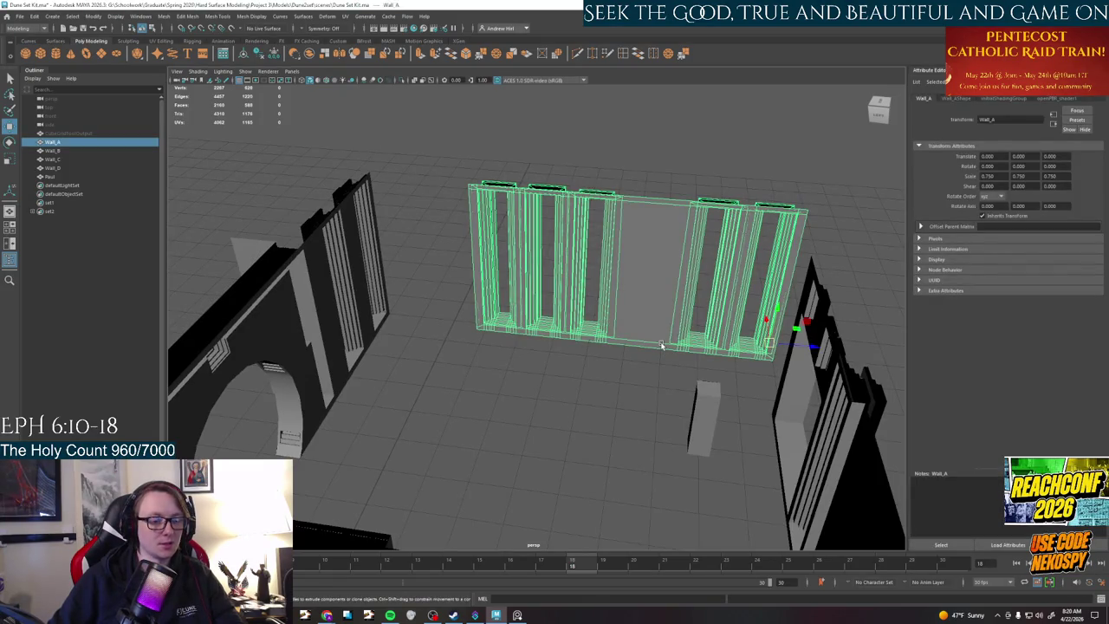
mouse_move(769, 344)
mouse_down()
mouse_move(451, 349)
mouse_move(390, 316)
mouse_up()
click(488, 421)
- Select Wall_A again and bring up the Scarpa reference image board
alt+drag(488, 421, 655, 373)
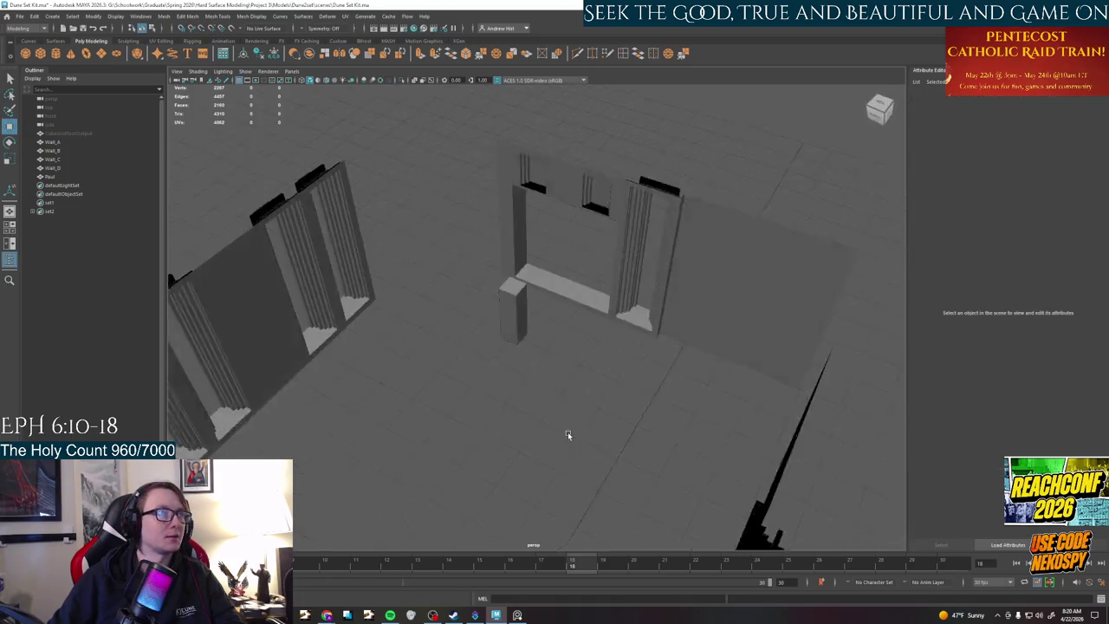
alt+drag(727, 396, 621, 390)
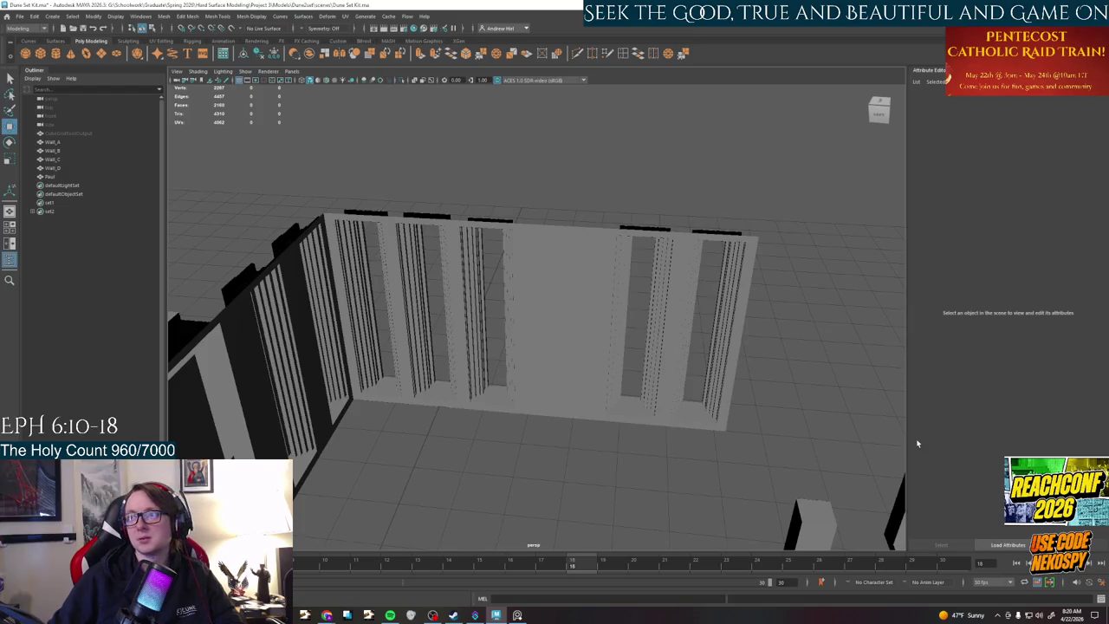
mouse_move(917, 444)
alt+mouse_down()
mouse_move(744, 456)
mouse_move(653, 448)
mouse_move(713, 448)
mouse_move(659, 468)
mouse_move(648, 422)
mouse_move(693, 341)
mouse_move(674, 327)
mouse_move(681, 377)
mouse_move(586, 376)
alt+mouse_up()
click(652, 365)
scroll(652, 365, down, 3)
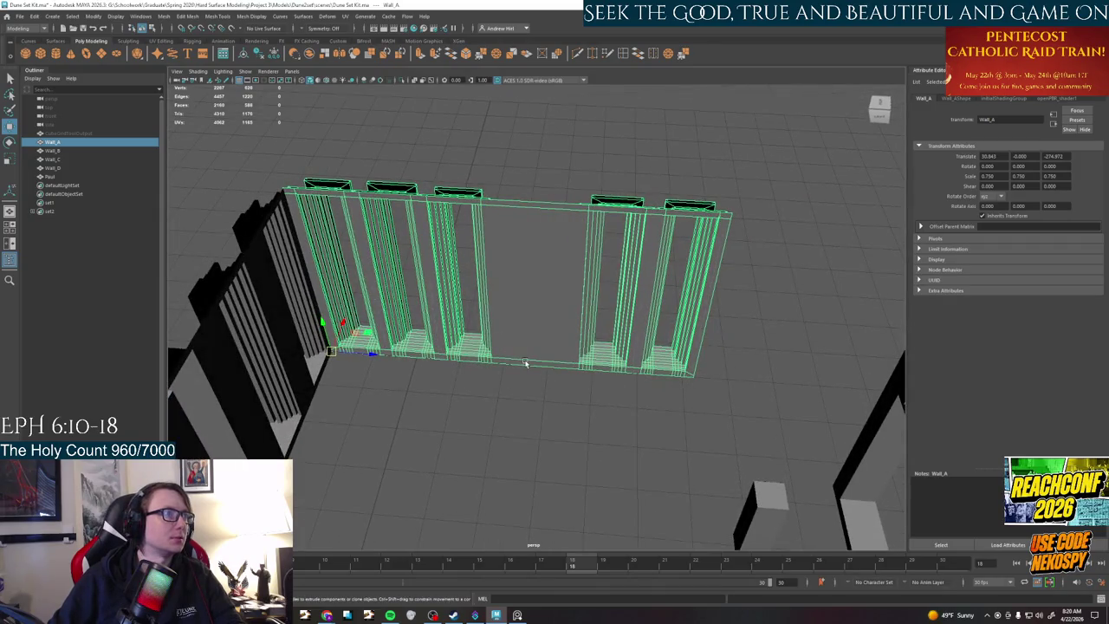
click(517, 615)
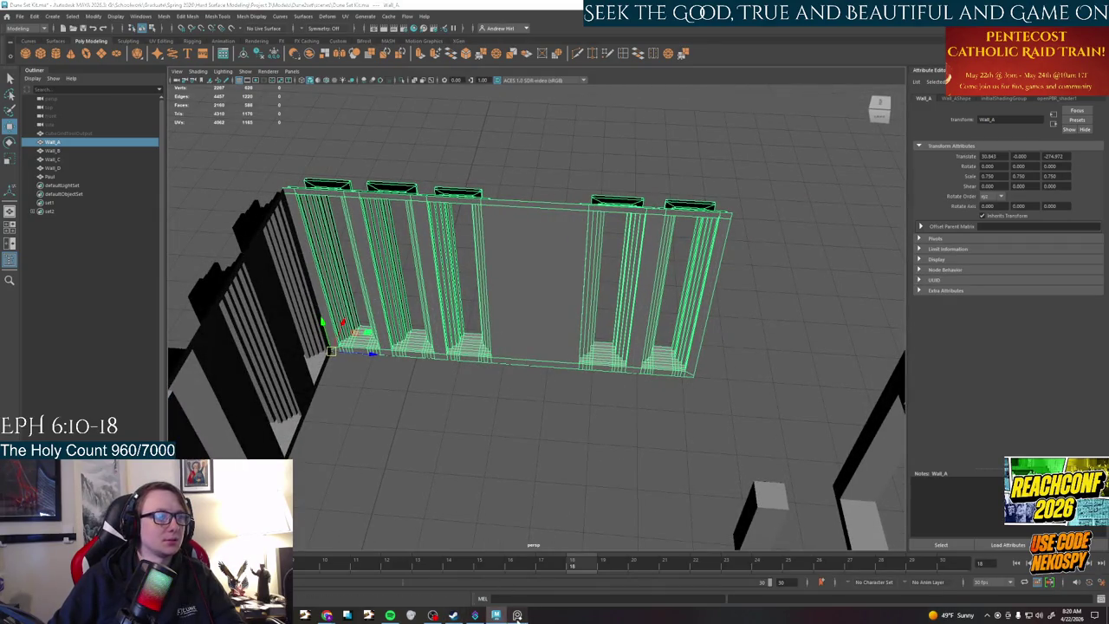
scroll(639, 423, down, 3)
scroll(640, 423, down, 3)
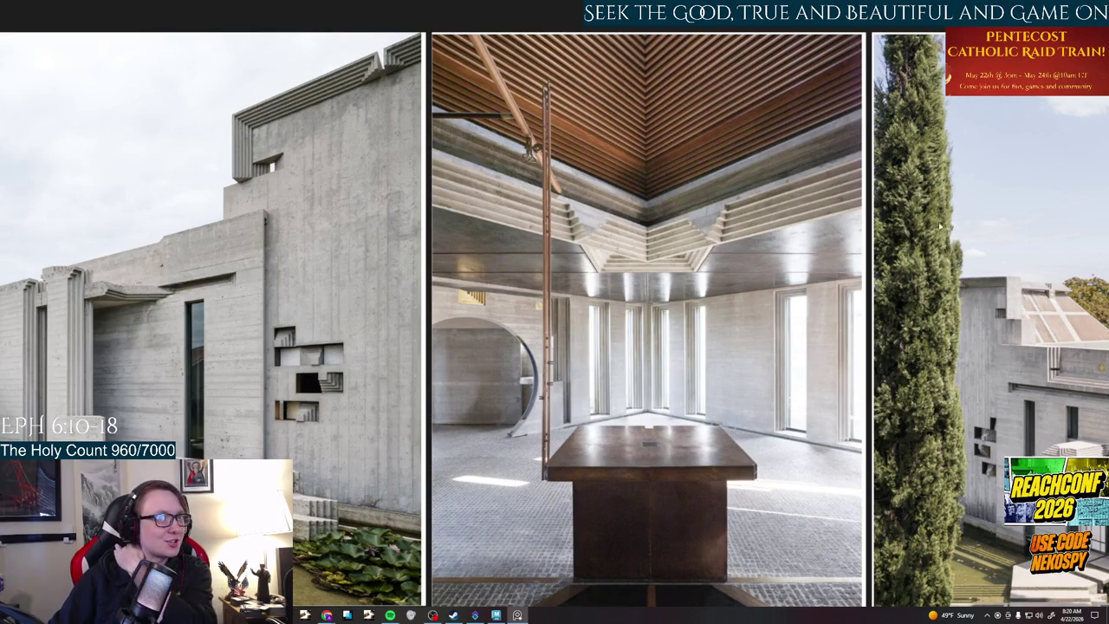
scroll(709, 371, down, 2)
scroll(709, 381, down, 2)
middle_drag(474, 191, 721, 352)
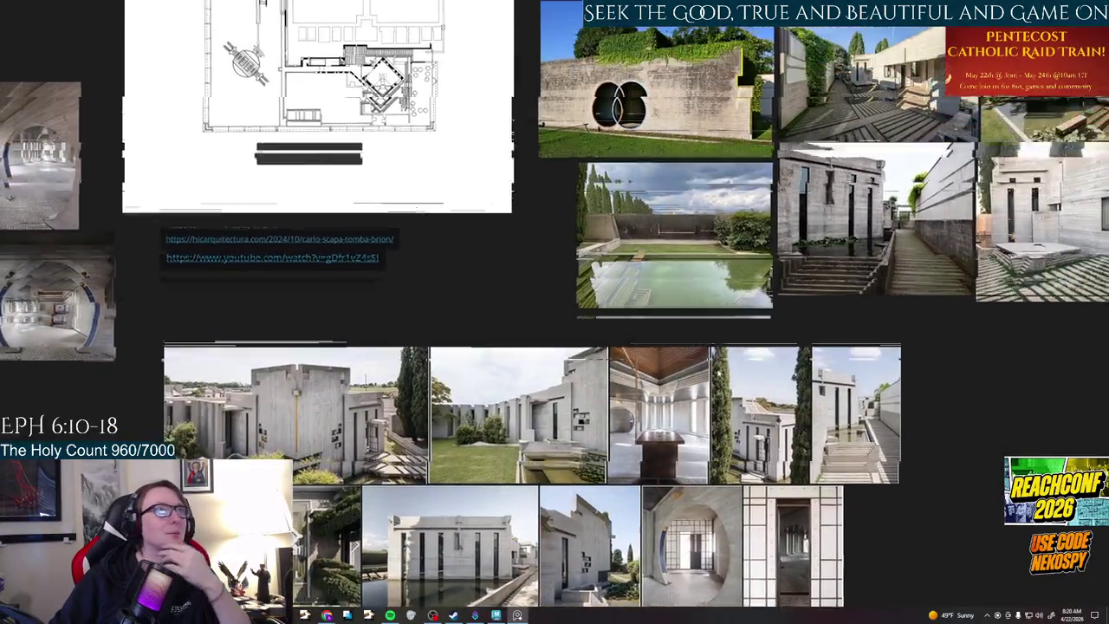
scroll(281, 285, up, 2)
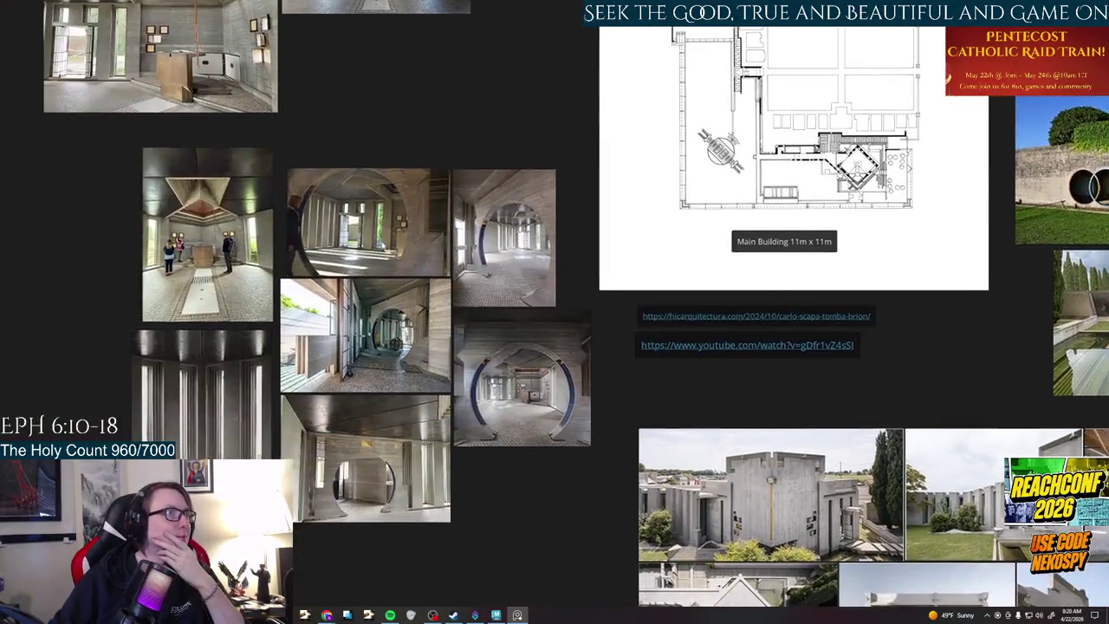
scroll(260, 217, up, 3)
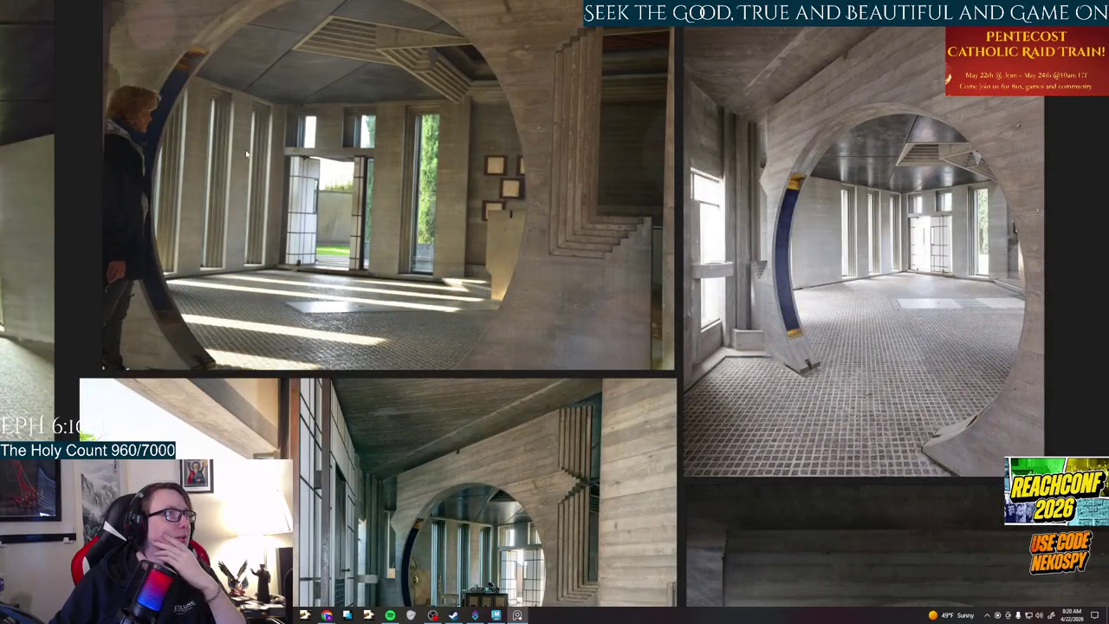
click(496, 615)
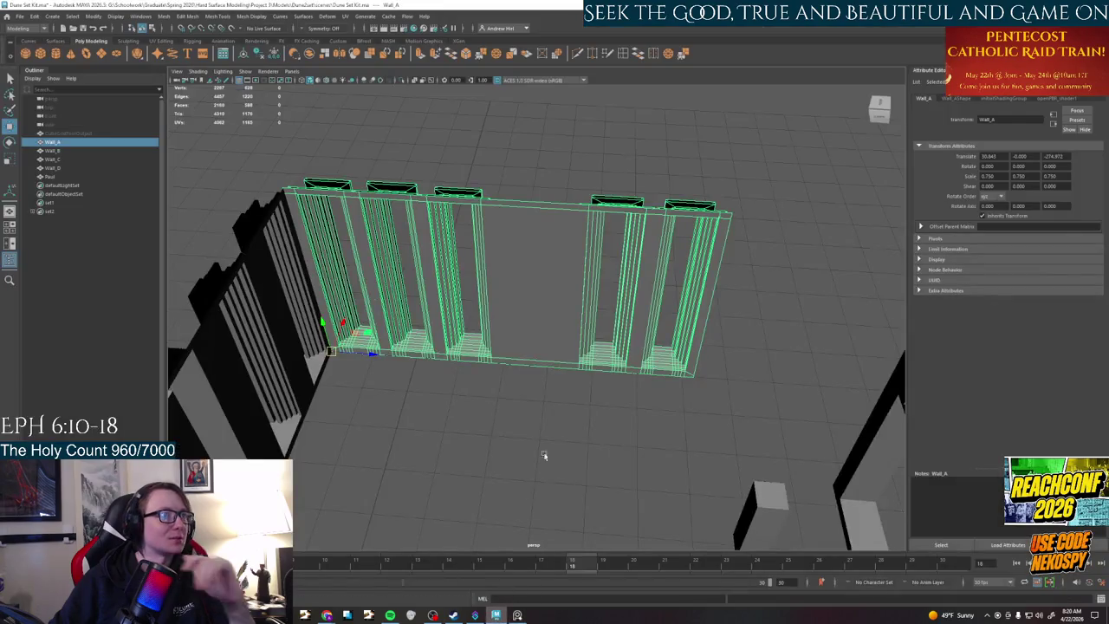
- Zoom in on Wall_A, check the reference board, and switch to face mode
scroll(736, 460, up, 2)
scroll(665, 355, up, 2)
scroll(664, 356, up, 2)
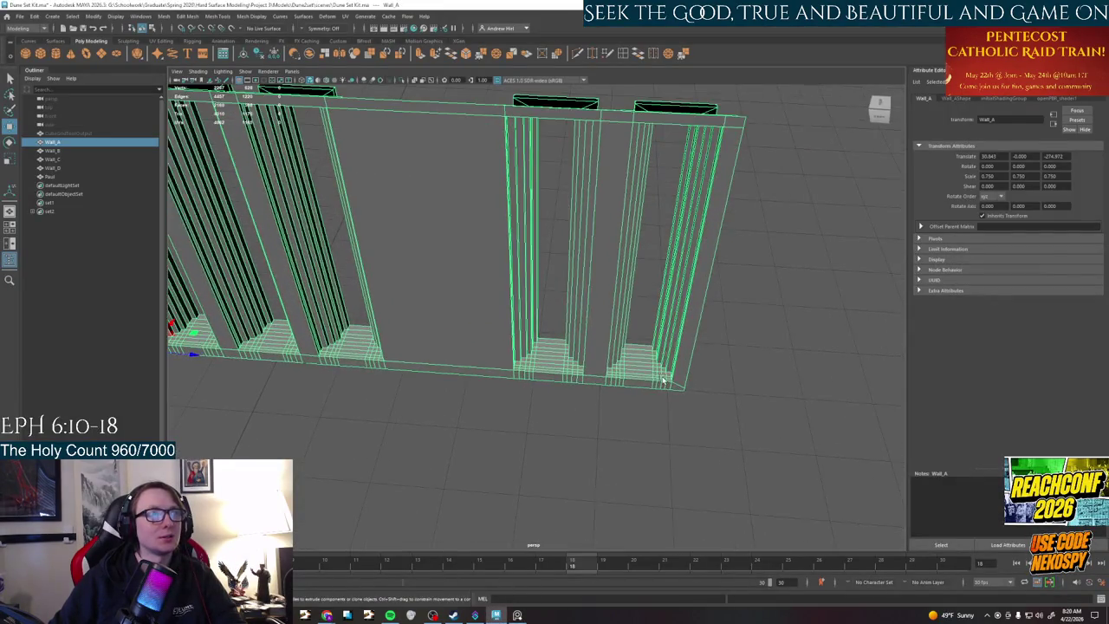
alt+drag(664, 366, 597, 549)
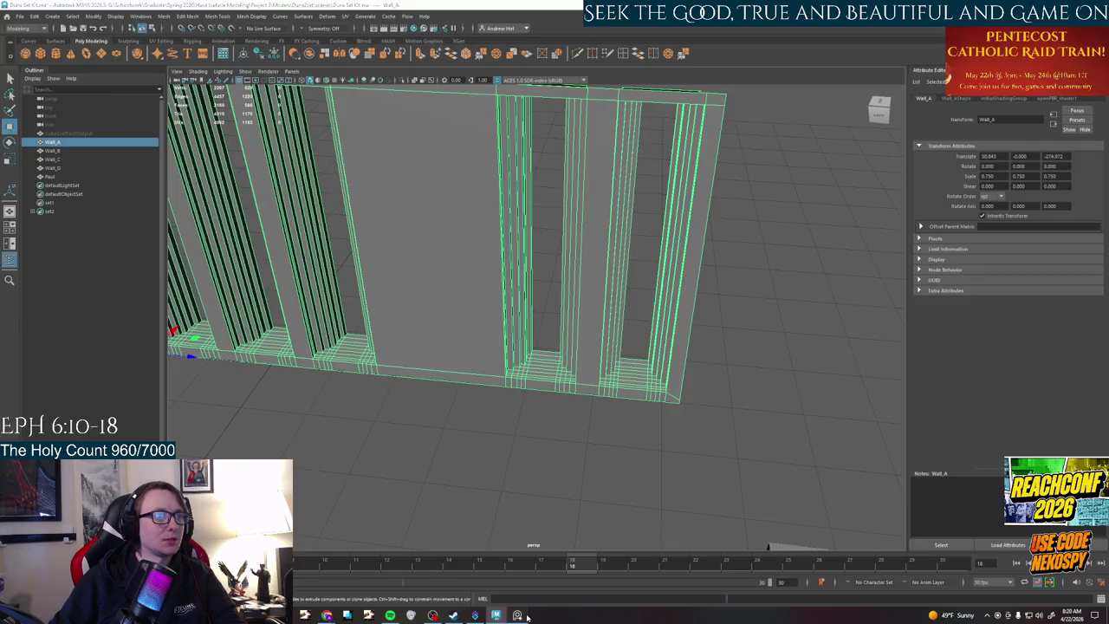
click(520, 615)
click(524, 616)
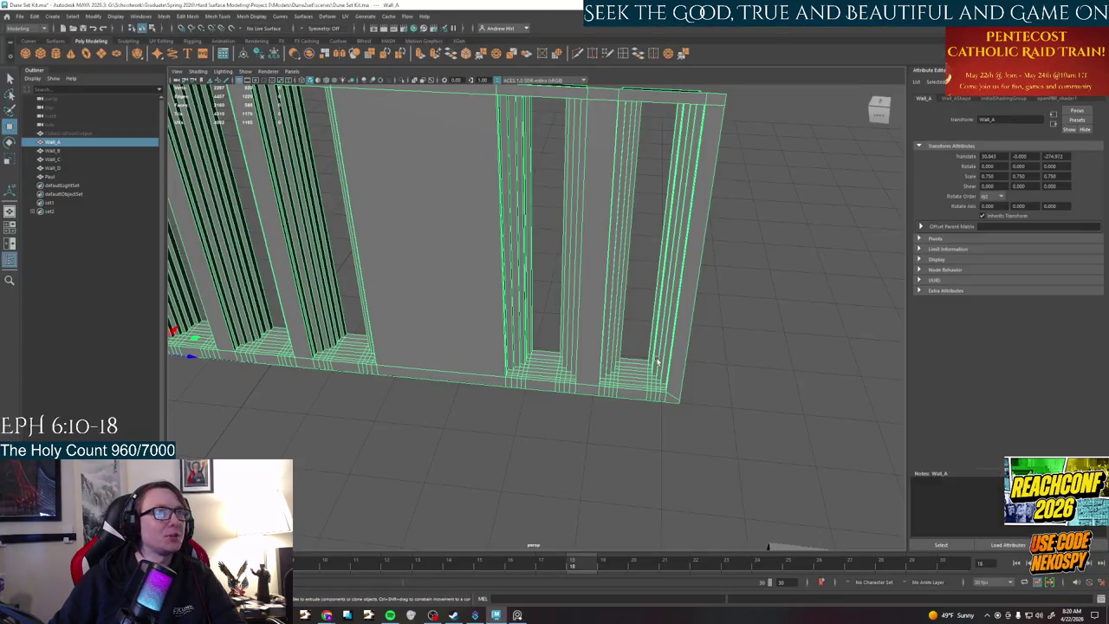
mouse_move(630, 392)
alt+mouse_down()
mouse_move(634, 322)
mouse_move(644, 315)
mouse_move(544, 336)
alt+mouse_up()
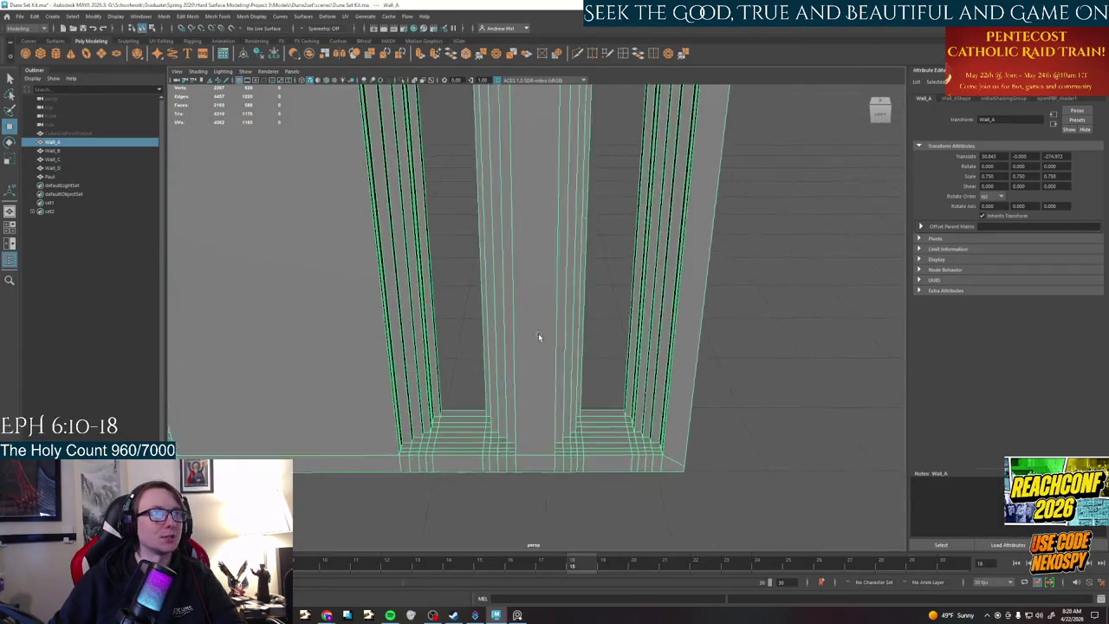
right_click(533, 351)
click(530, 373)
- Select the right pillar's face strips plus the top strip of the right opening
alt+drag(530, 374, 648, 345)
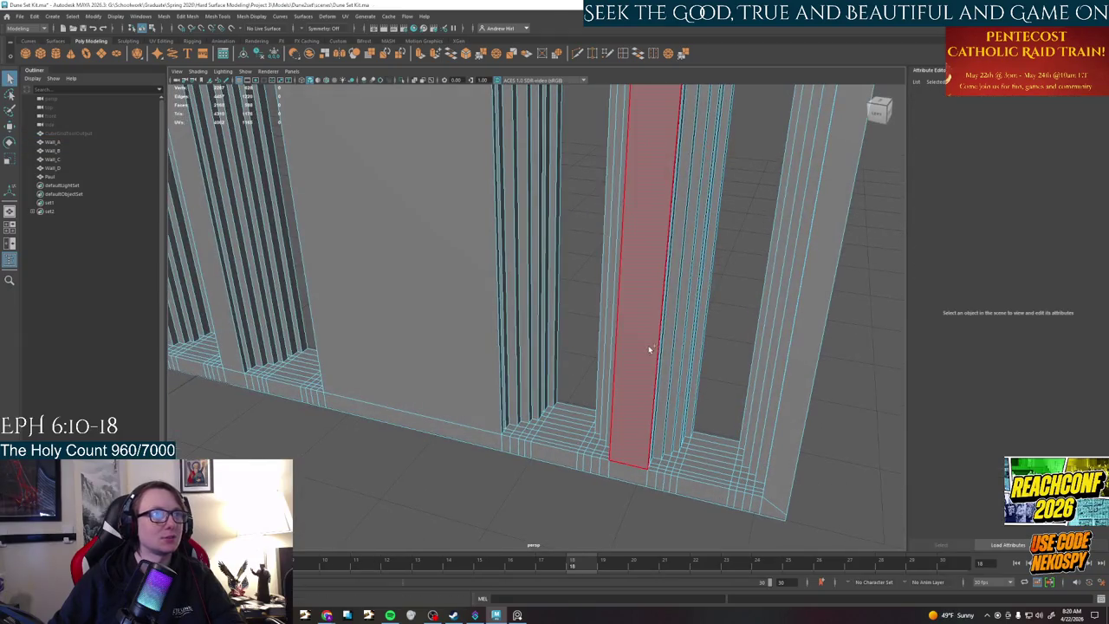
double_click(706, 268)
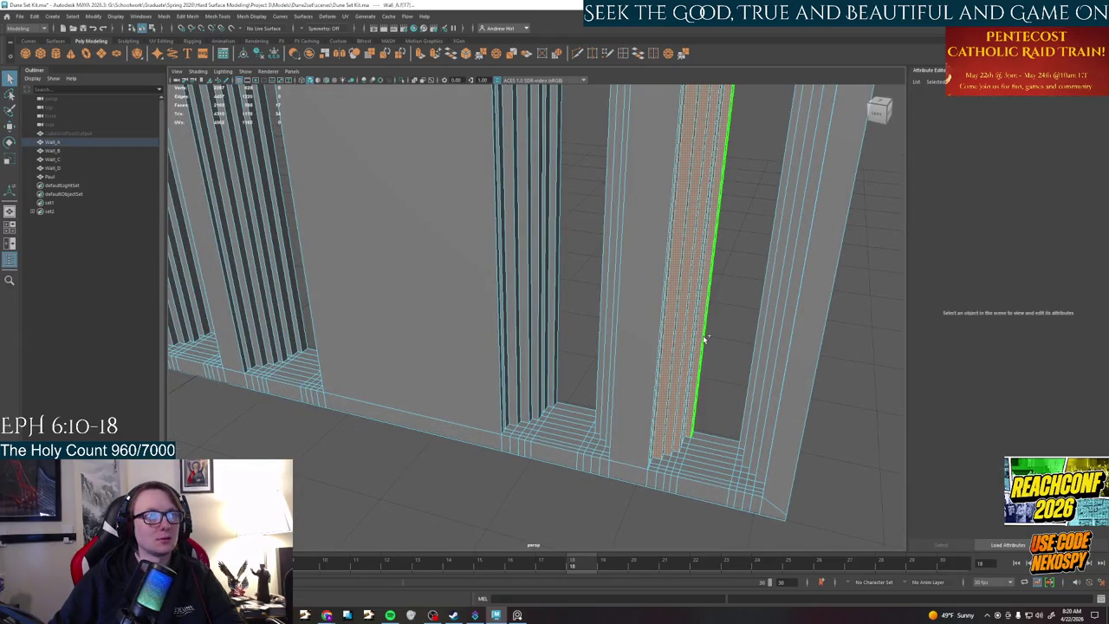
alt+drag(705, 268, 698, 351)
alt+drag(582, 424, 636, 410)
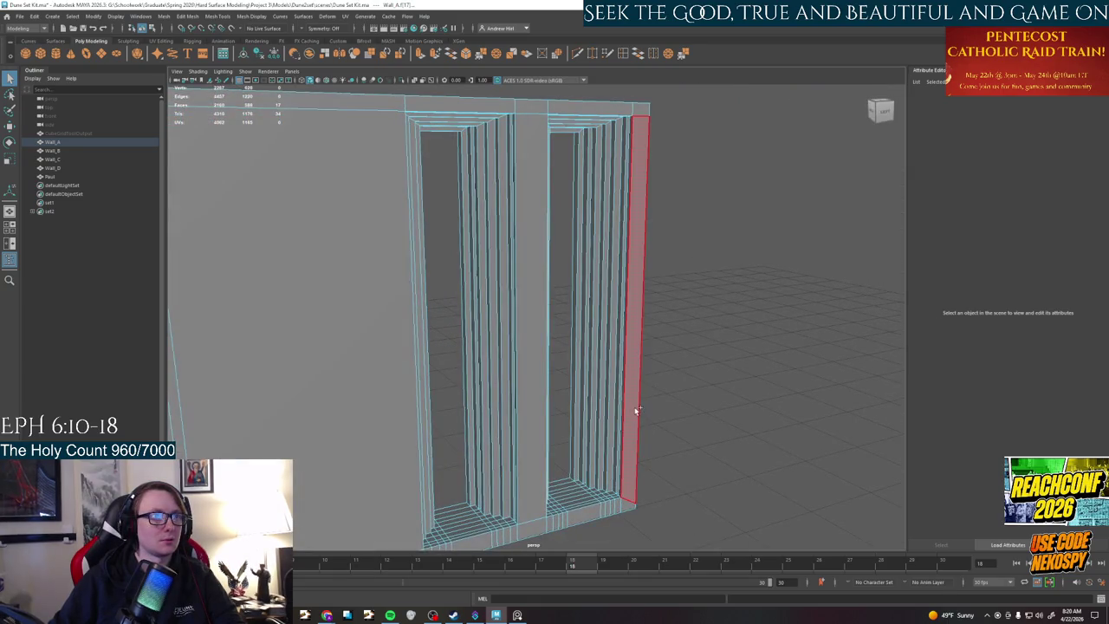
click(631, 408)
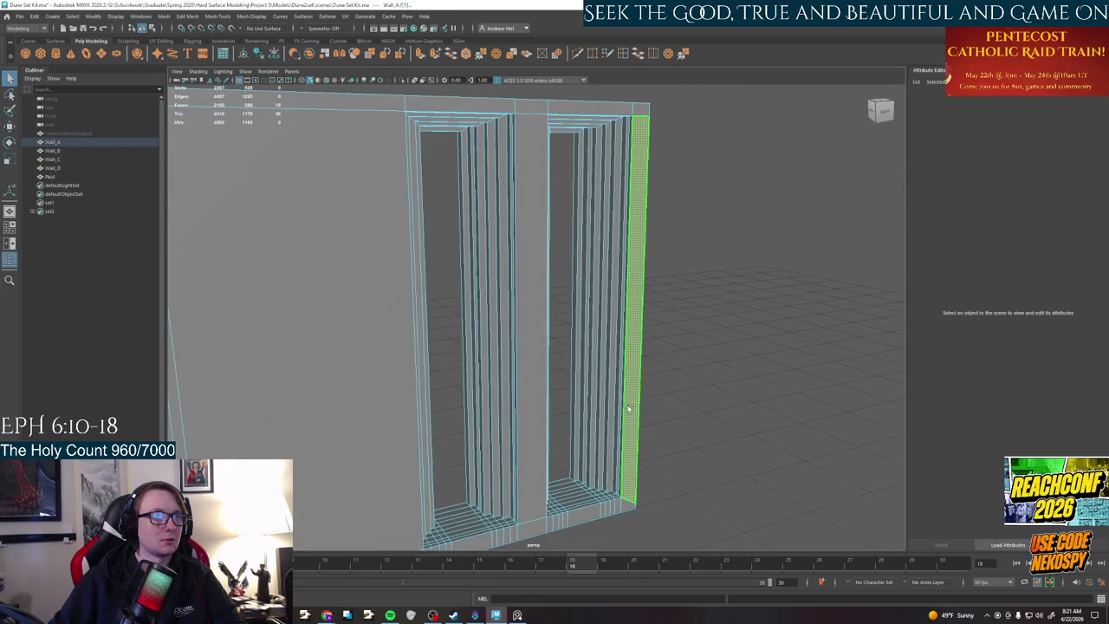
shift+click(577, 407)
alt+drag(615, 407, 582, 494)
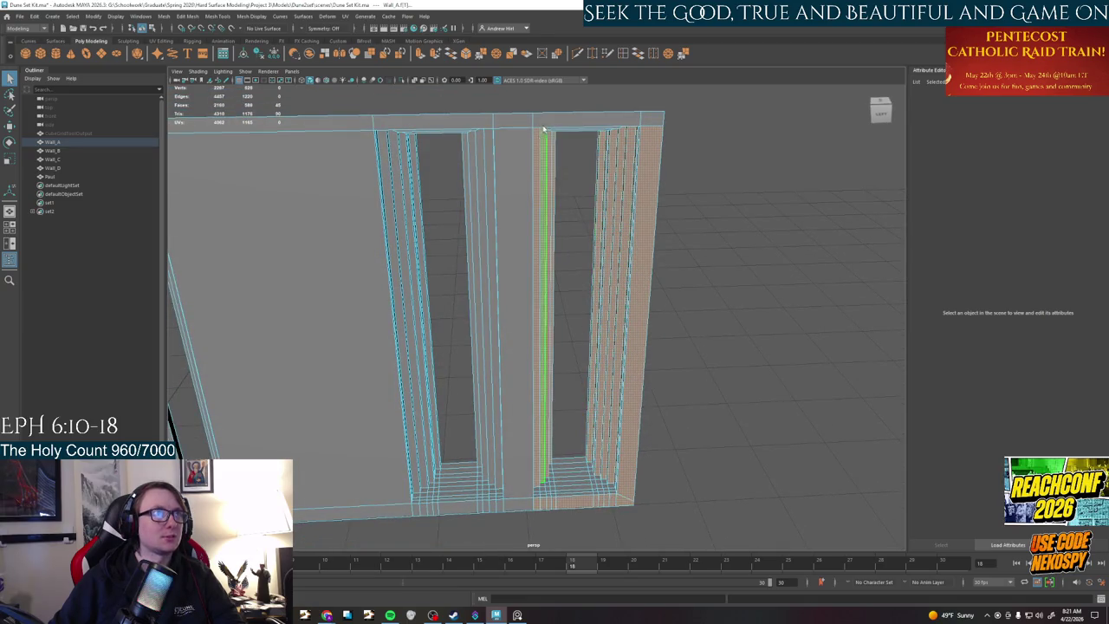
shift+click(607, 119)
alt+drag(638, 204, 597, 128)
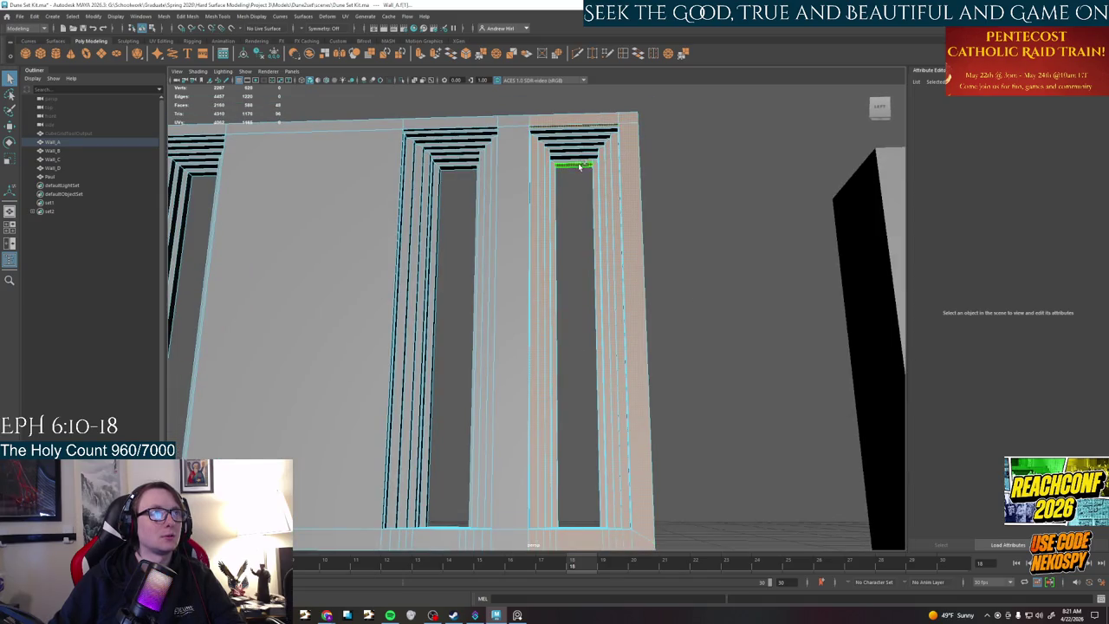
alt+drag(581, 166, 486, 324)
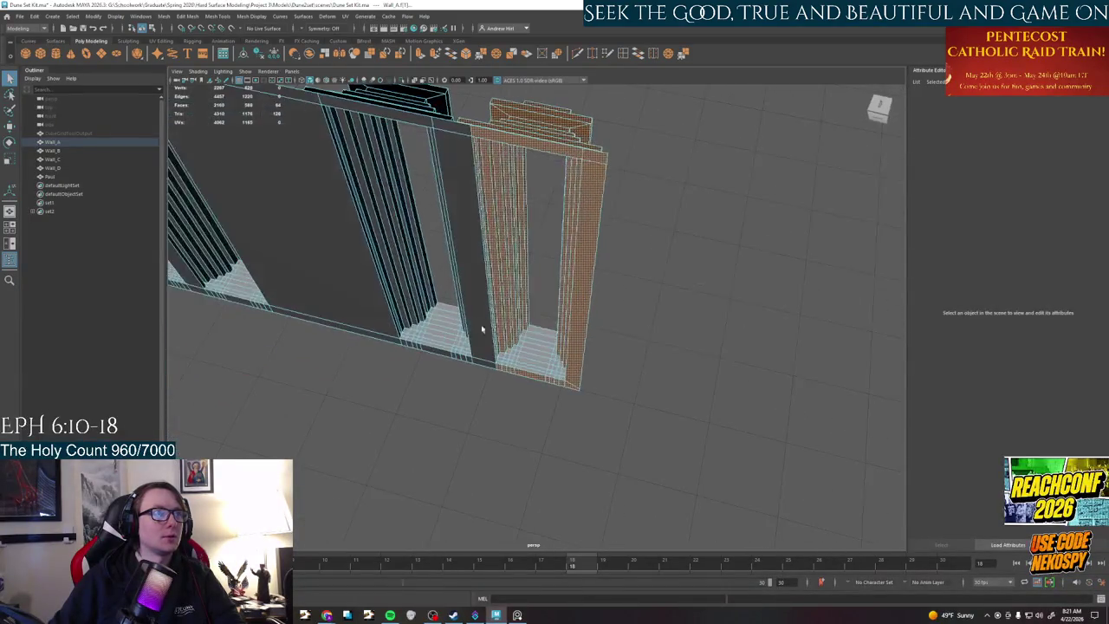
- Drag-select the end pillar's stepped base faces, frame them, and switch to the Move tool
scroll(486, 324, up, 5)
scroll(494, 347, up, 2)
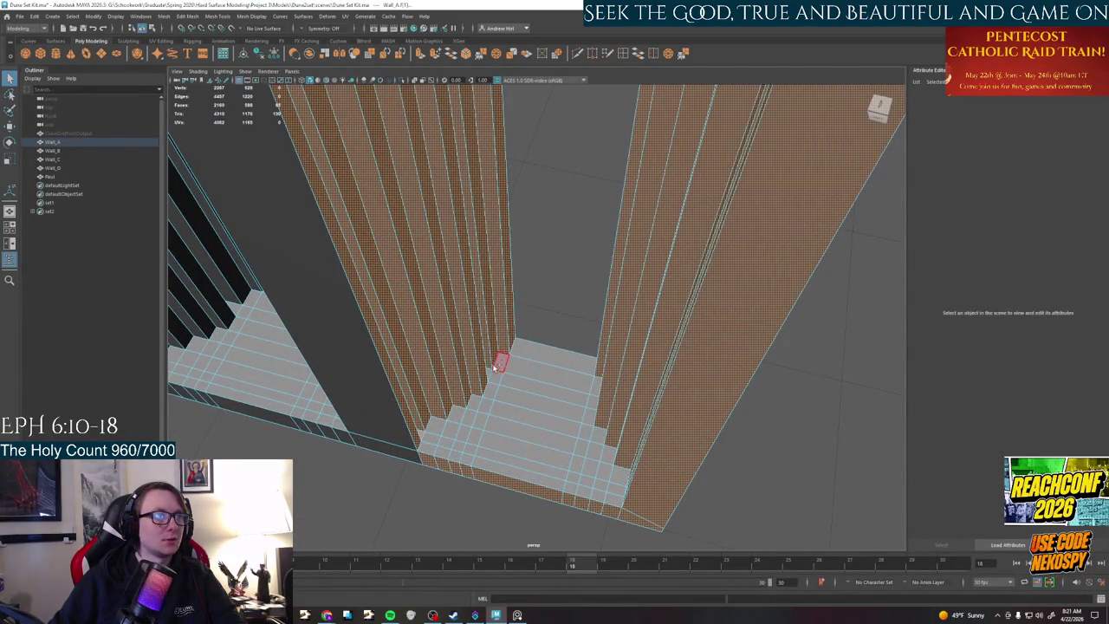
alt+drag(494, 376, 442, 431)
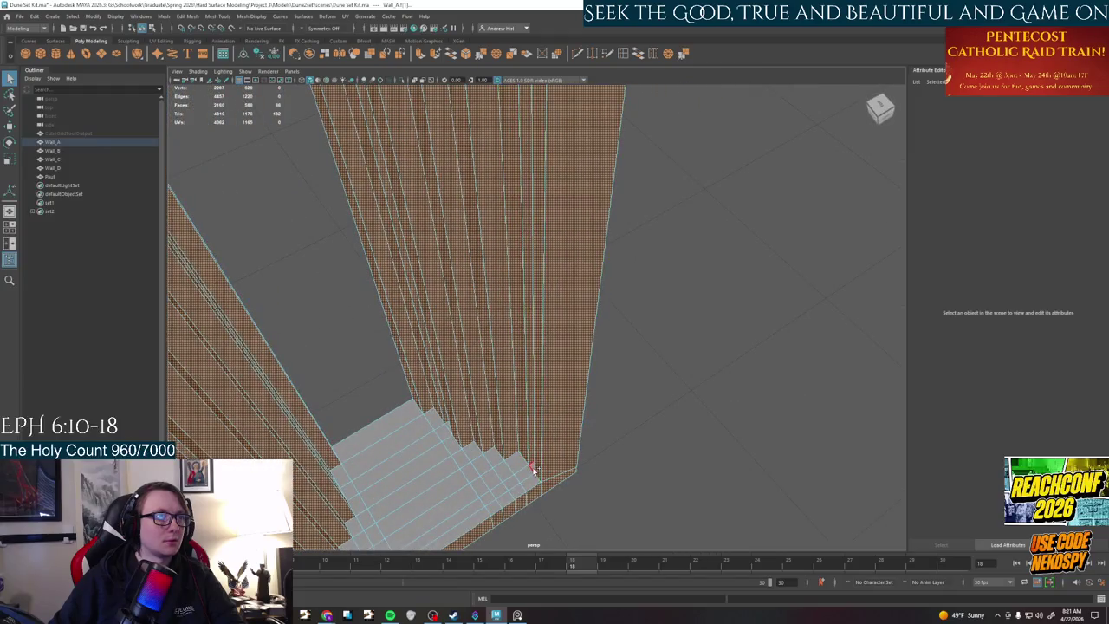
alt+drag(508, 379, 468, 381)
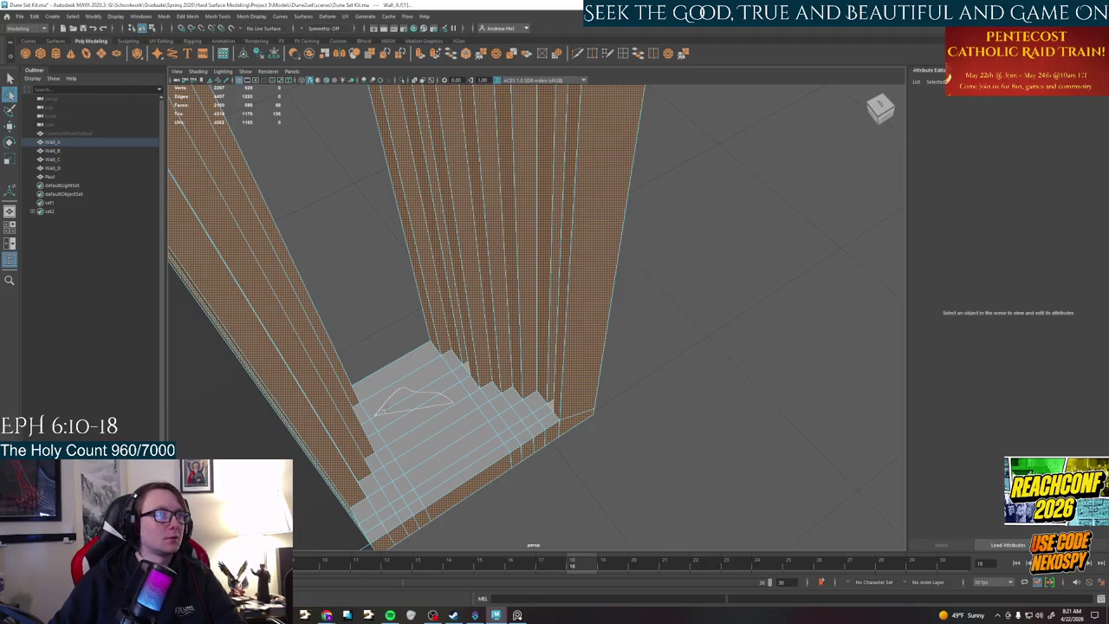
drag(378, 412, 475, 418)
key(ctrl+z)
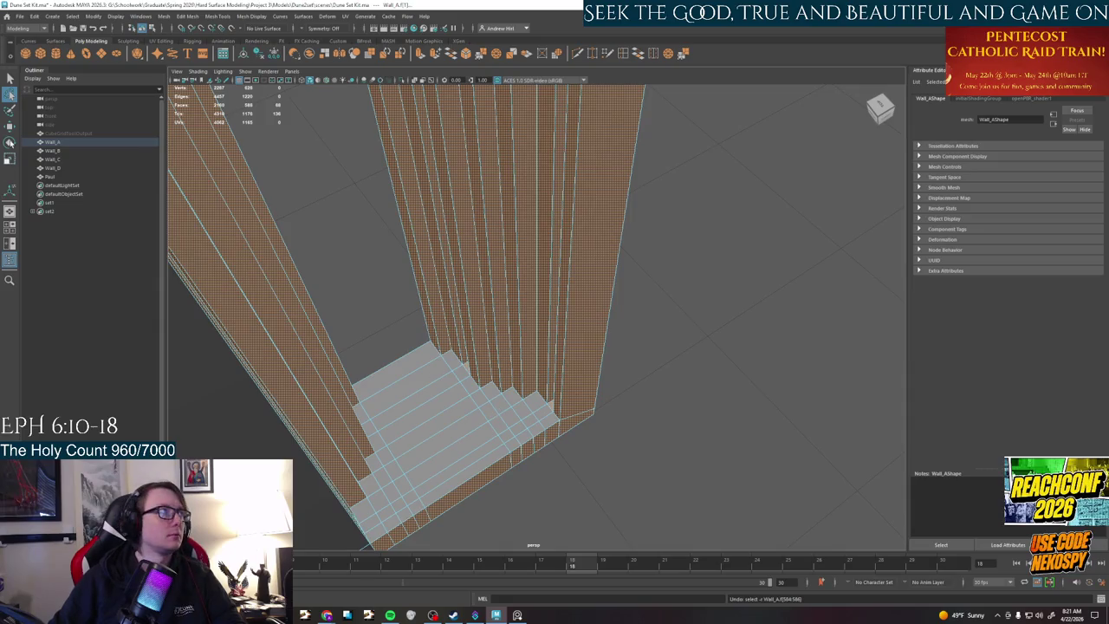
drag(438, 451, 435, 352)
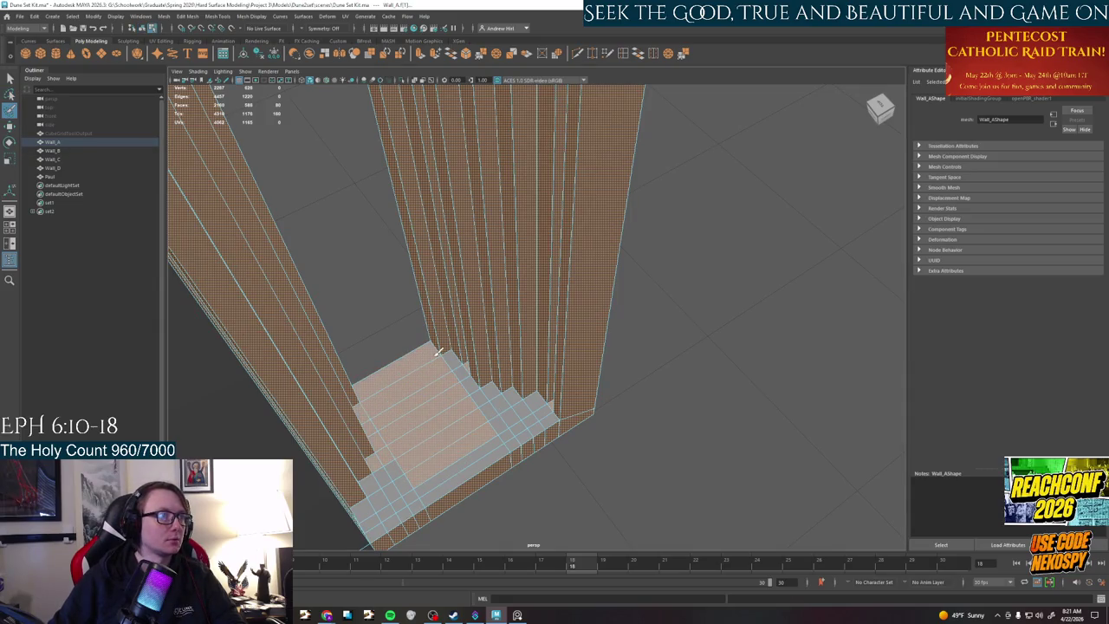
mouse_move(508, 431)
mouse_down()
mouse_move(364, 490)
mouse_move(564, 297)
mouse_up()
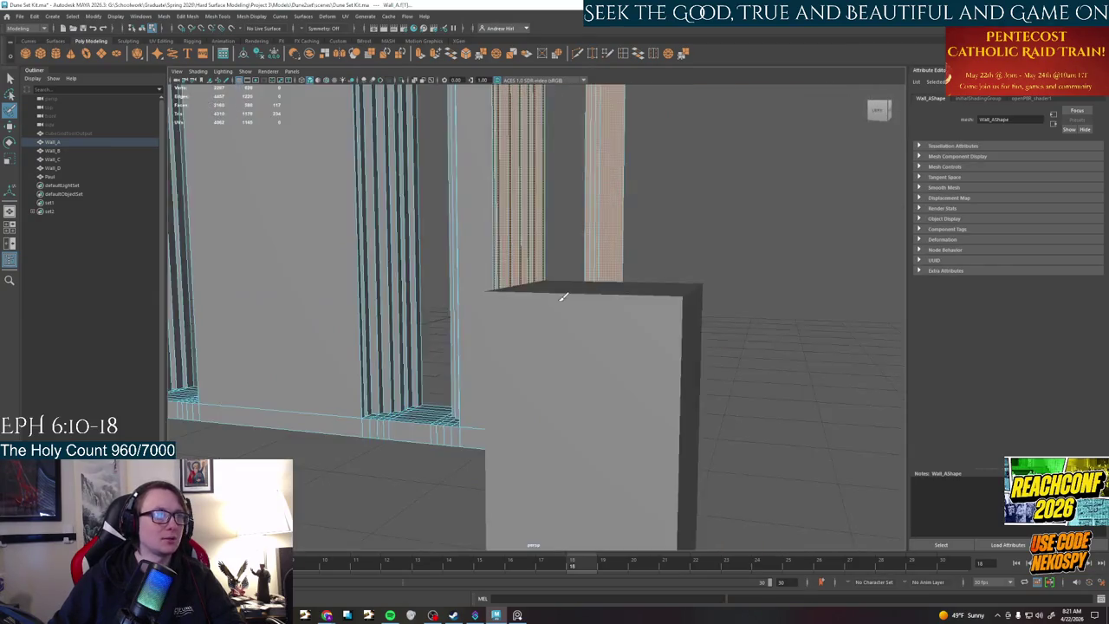
key(f)
key(w)
shift+click(558, 262)
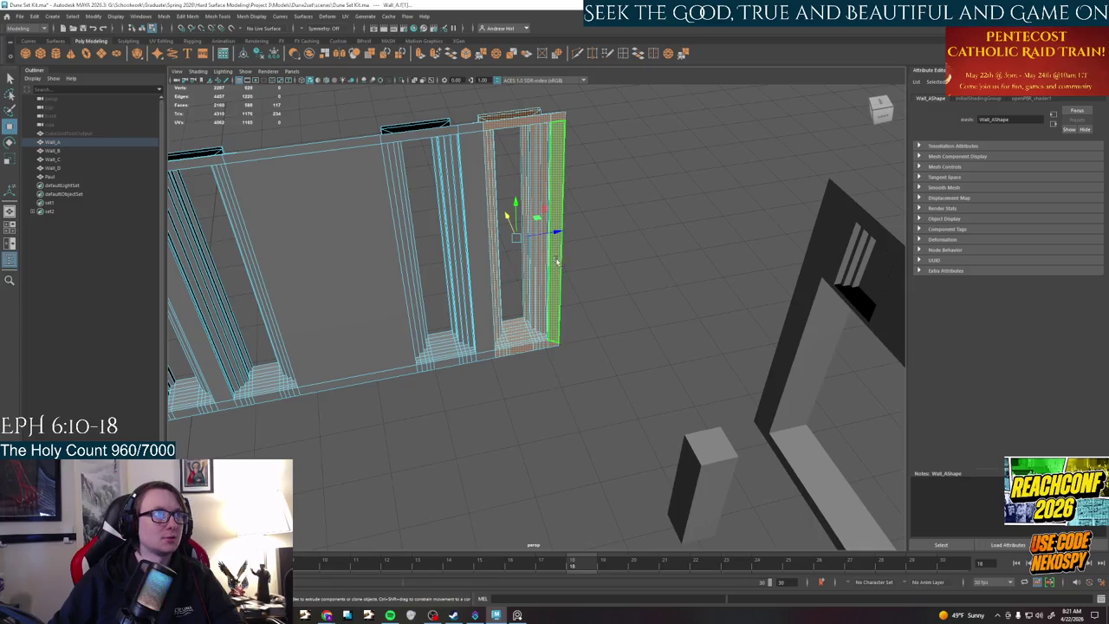
- Add the pillar column and slide it with its steps to the wall's right end, then return to Object Mode
shift+click(525, 245)
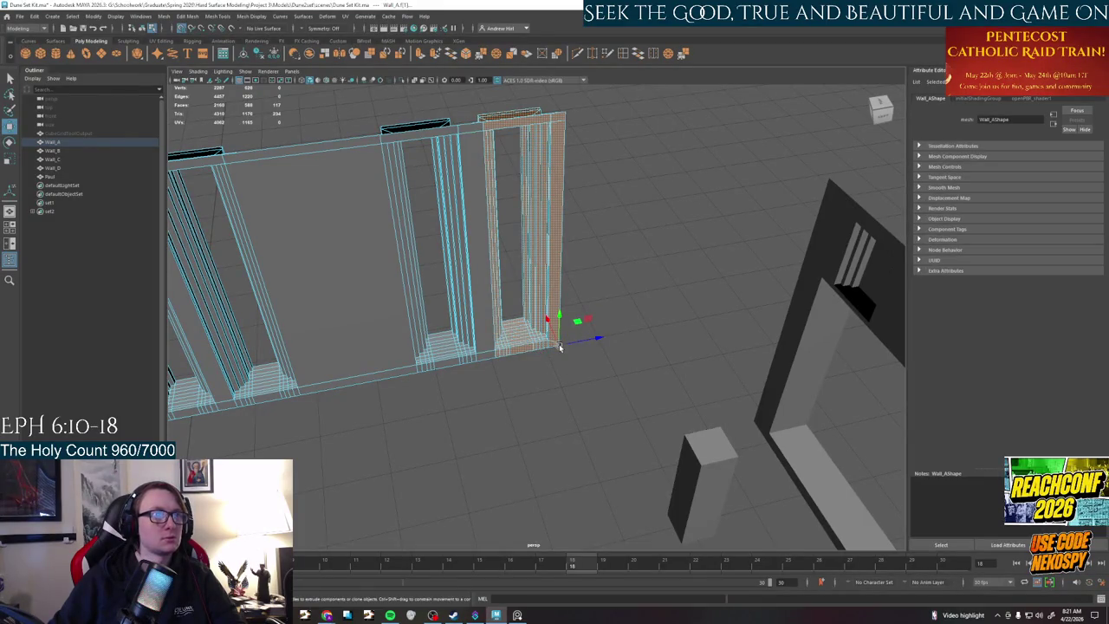
drag(559, 344, 673, 319)
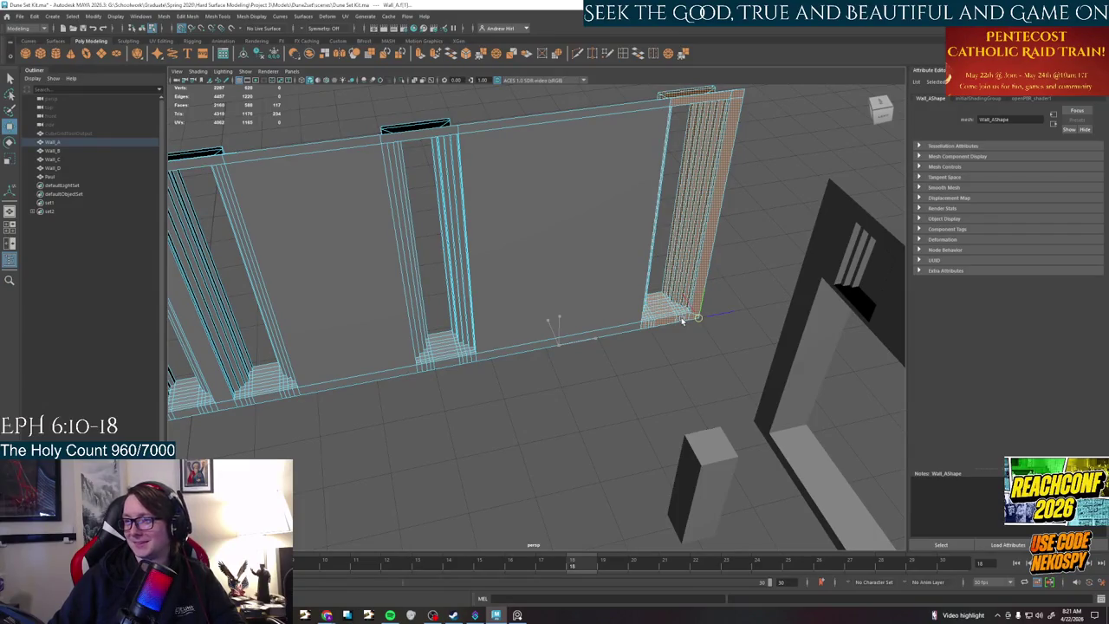
mouse_move(639, 347)
alt+mouse_down()
mouse_move(664, 396)
mouse_move(742, 399)
alt+mouse_up()
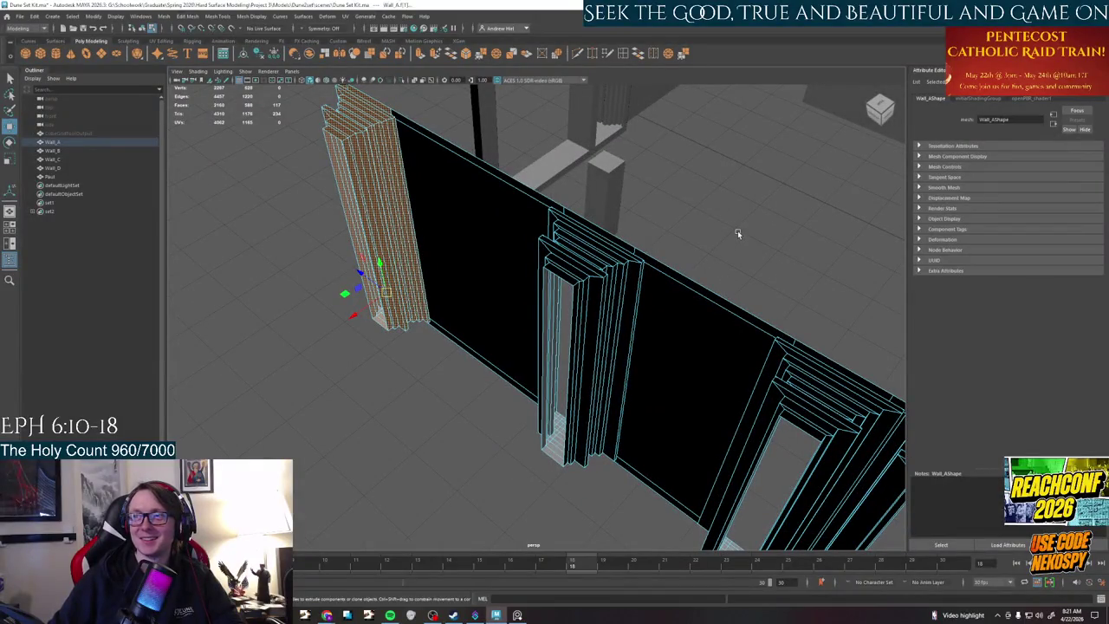
mouse_move(738, 231)
alt+mouse_down()
mouse_move(750, 188)
mouse_move(700, 279)
mouse_move(653, 280)
mouse_move(697, 292)
mouse_move(523, 368)
alt+mouse_up()
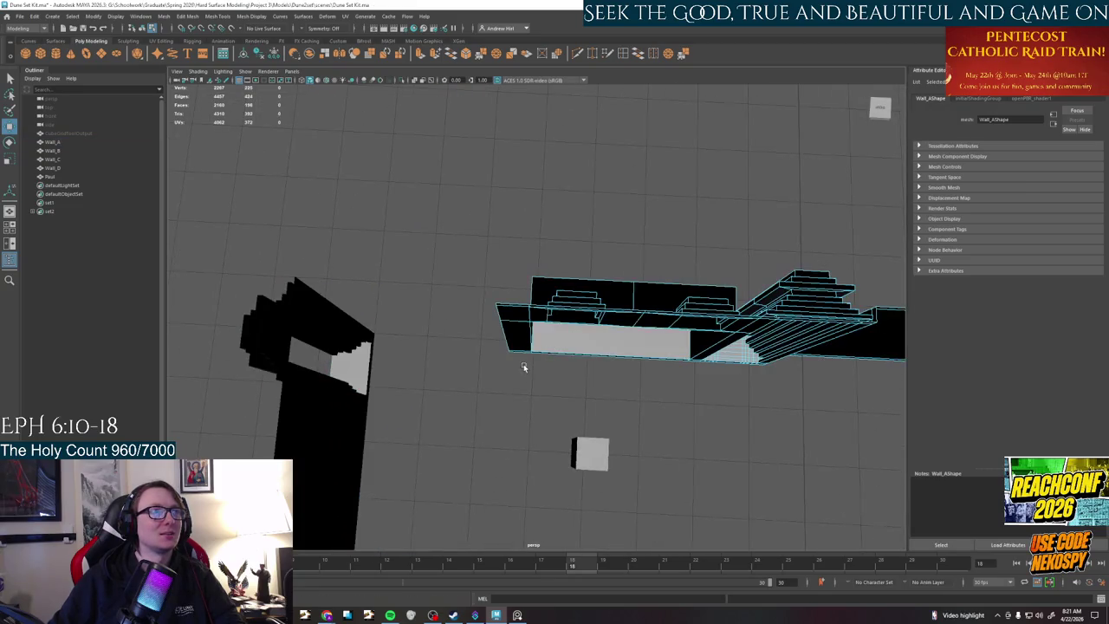
mouse_move(604, 386)
alt+mouse_down()
mouse_move(614, 303)
mouse_move(688, 300)
alt+mouse_up()
right_drag(701, 297, 747, 325)
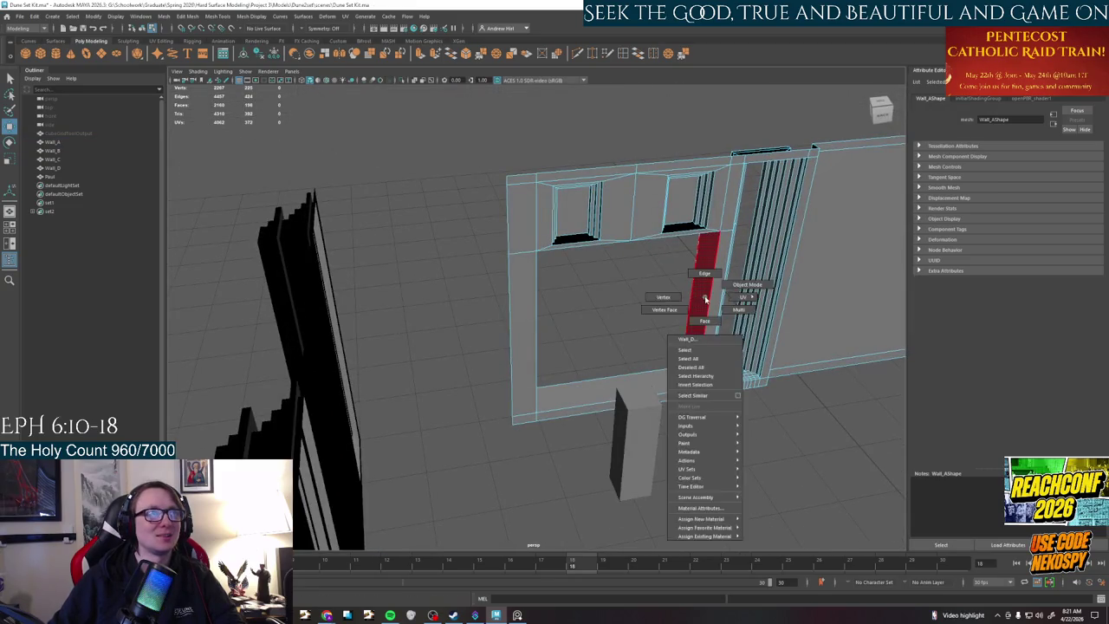
alt+drag(747, 325, 732, 349)
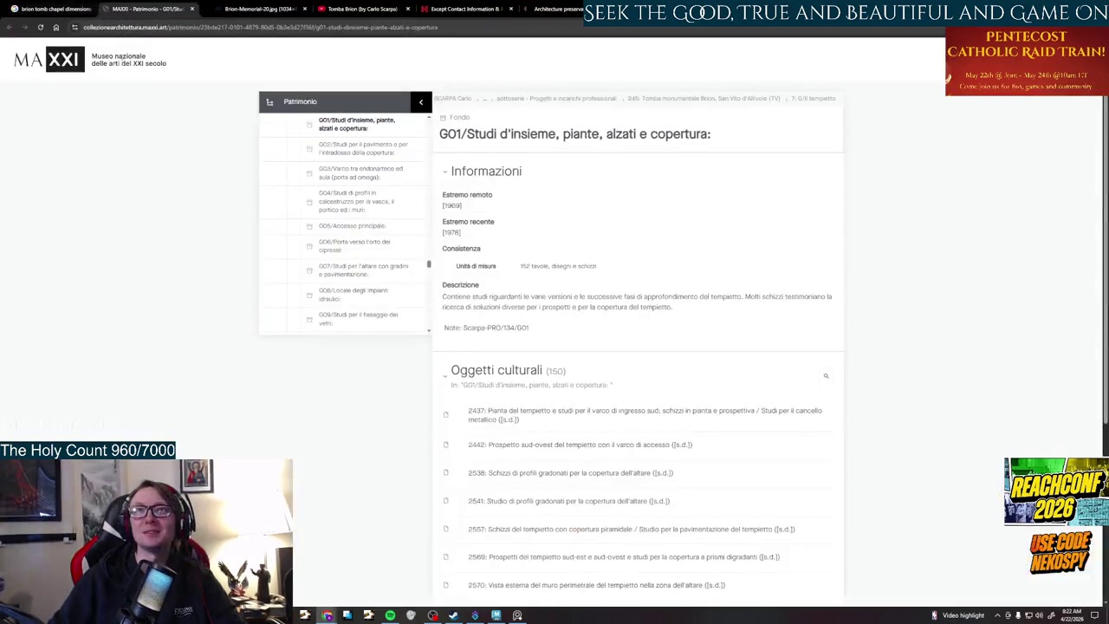
- Translate the MAXXI G01 Brion tomb archive page in Chrome into English
key(alt+Tab)
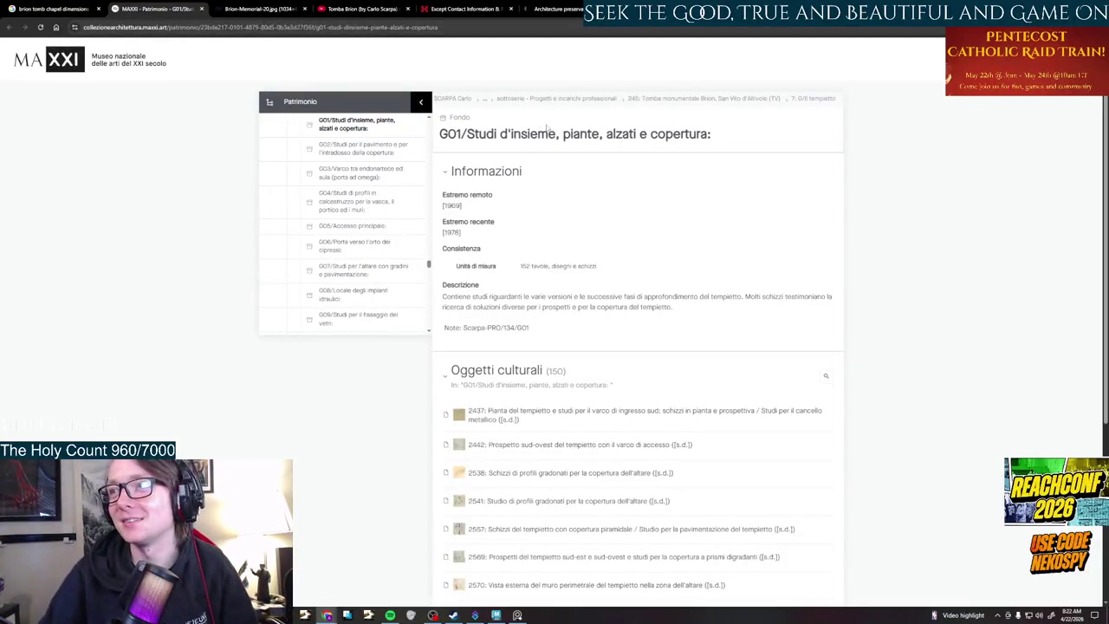
right_click(922, 106)
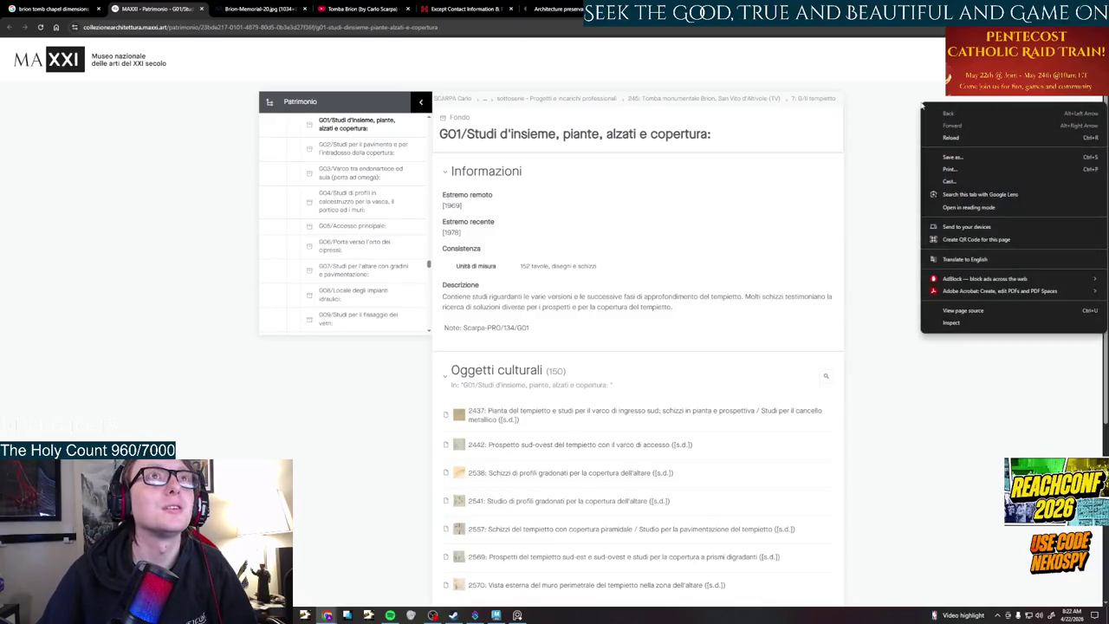
click(987, 260)
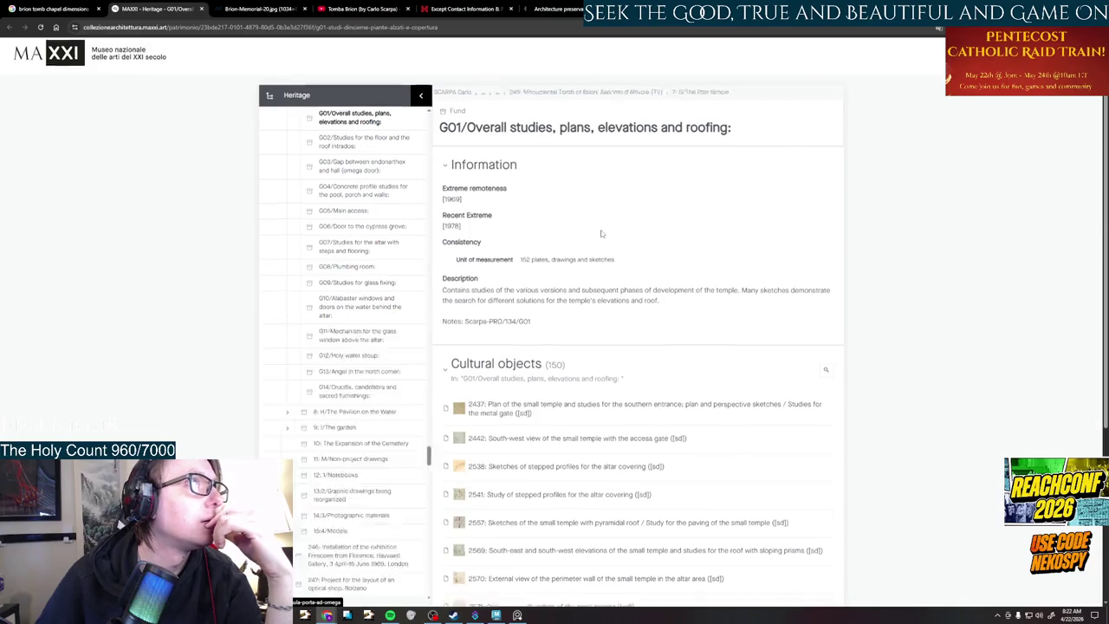
- Open Heritage tree entry 289, Carlo Scarpa's Paris exhibition installation record
scroll(602, 234, down, 3)
scroll(602, 234, up, 3)
scroll(351, 318, down, 5)
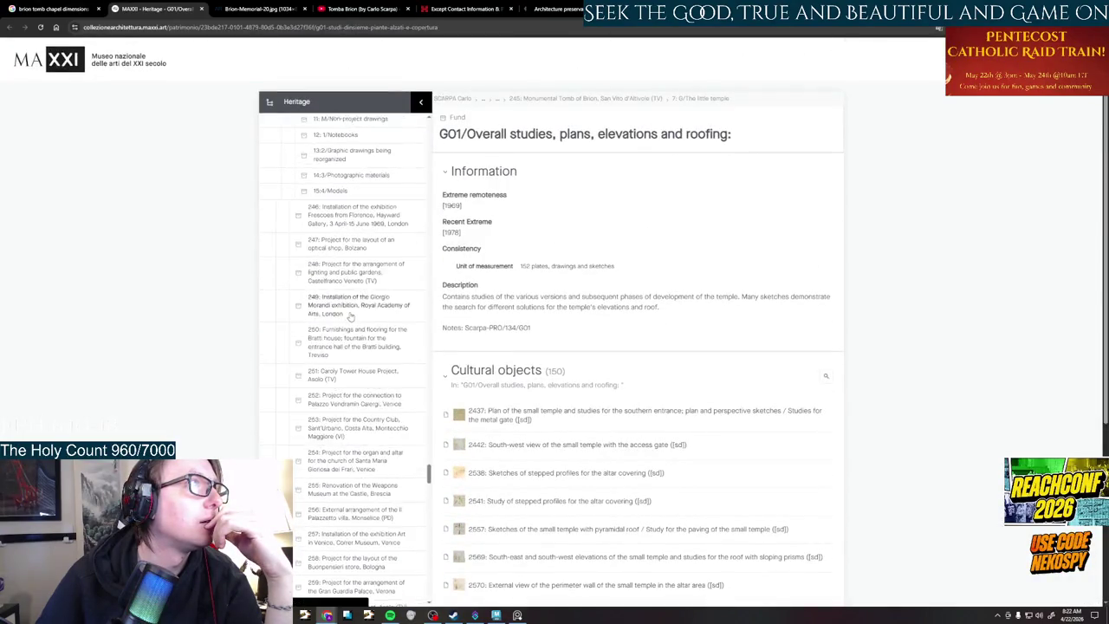
scroll(351, 318, down, 5)
scroll(350, 318, down, 2)
scroll(351, 318, down, 3)
scroll(351, 318, down, 3)
scroll(351, 318, down, 2)
scroll(350, 318, down, 3)
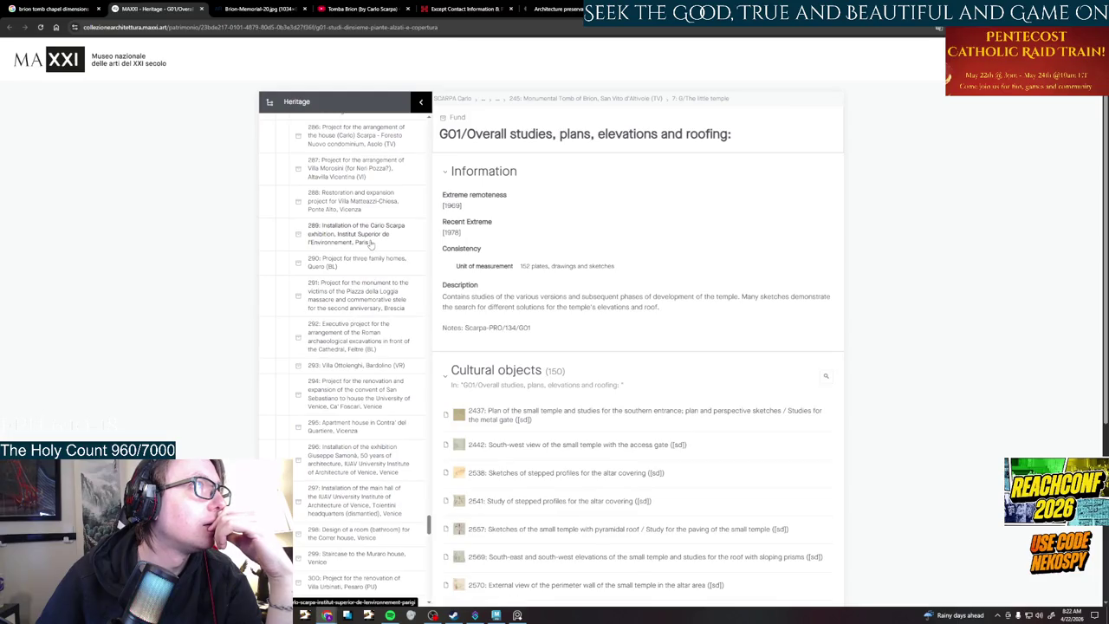
click(364, 234)
- Scroll through the list of SCARPA Carlo's projects in the record
scroll(487, 272, down, 2)
scroll(487, 271, down, 1)
scroll(353, 364, down, 3)
scroll(353, 364, down, 3)
scroll(354, 364, up, 1)
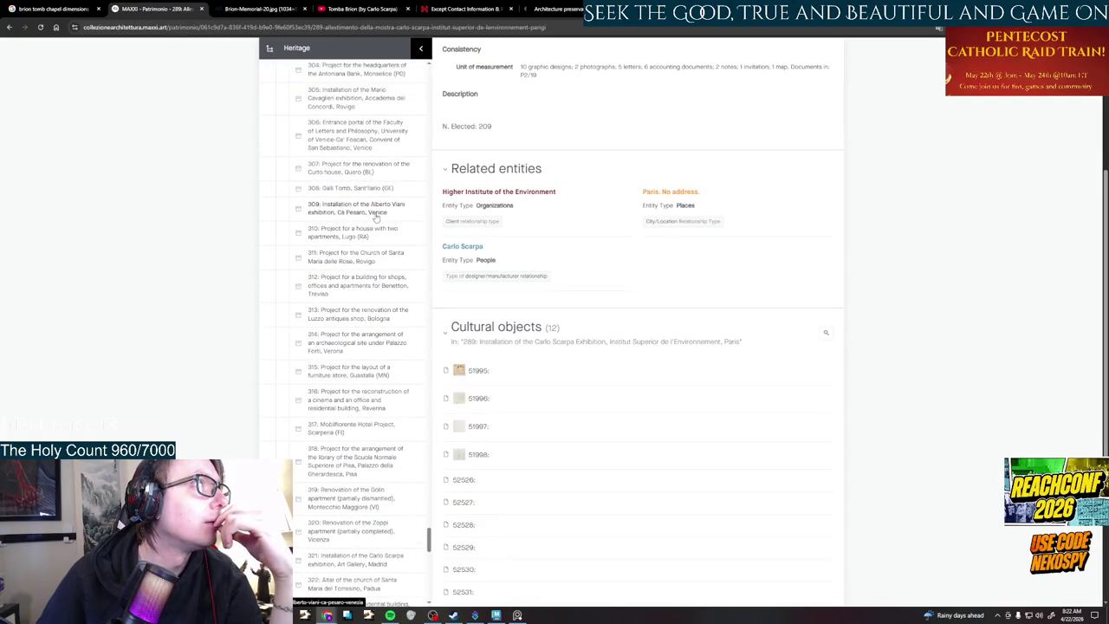
scroll(375, 216, up, 3)
scroll(375, 217, up, 2)
scroll(376, 226, up, 2)
scroll(377, 236, up, 3)
drag(428, 507, 413, 50)
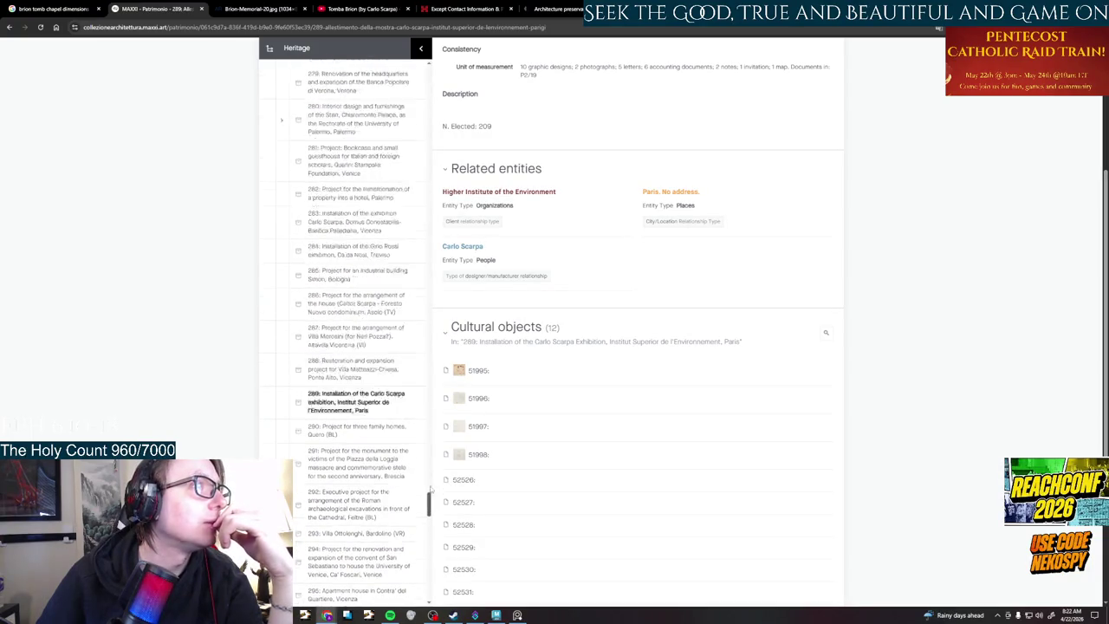
scroll(359, 178, down, 5)
scroll(359, 178, down, 5)
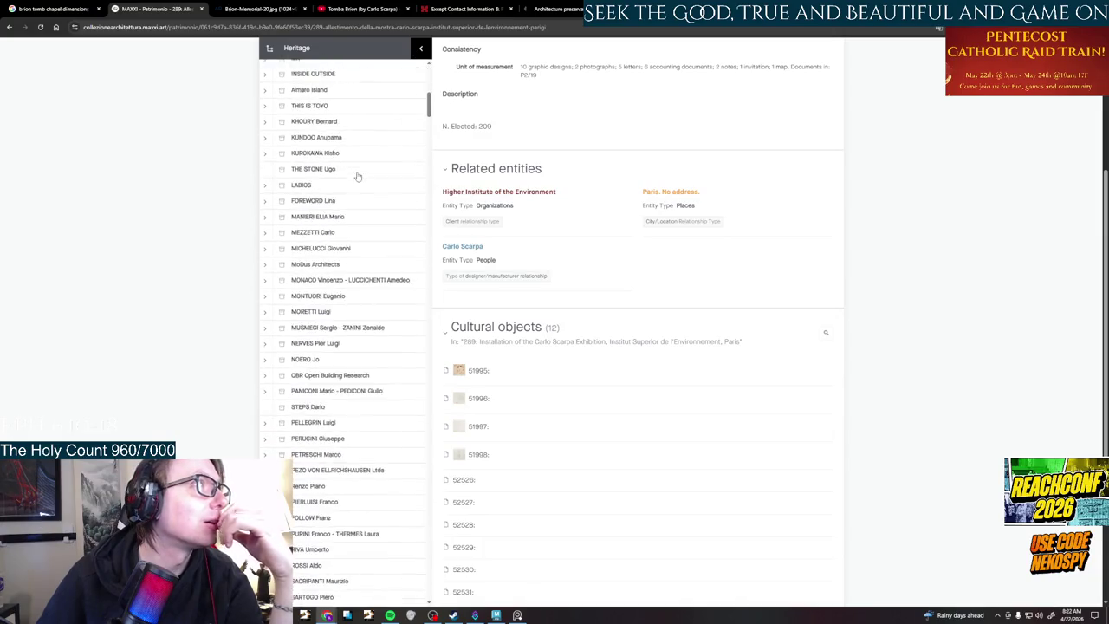
scroll(359, 178, down, 5)
scroll(357, 177, up, 3)
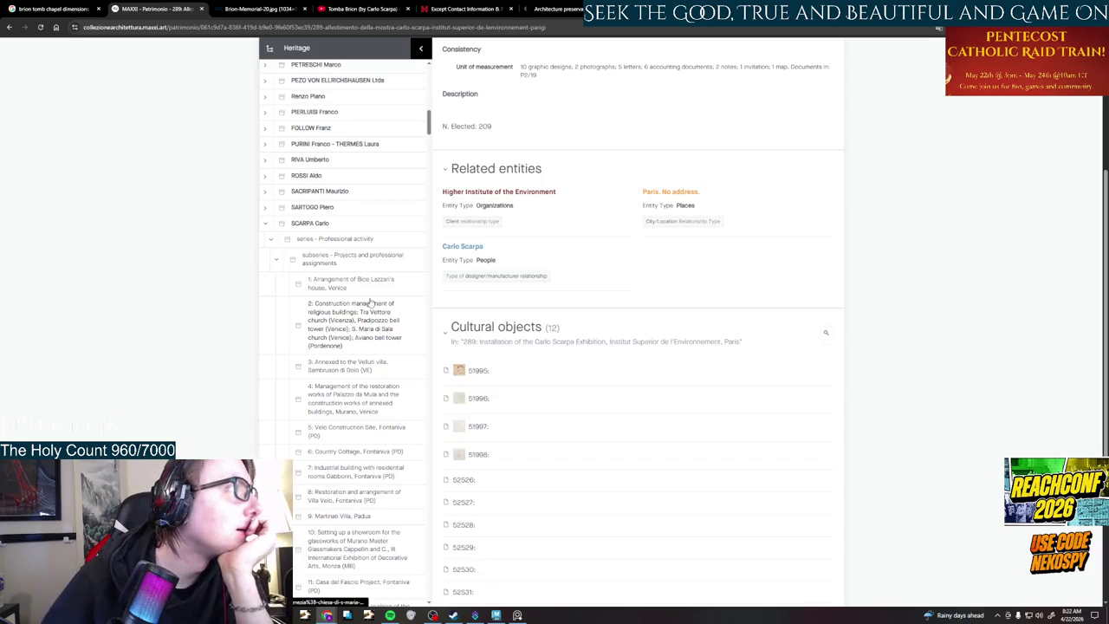
scroll(370, 300, down, 3)
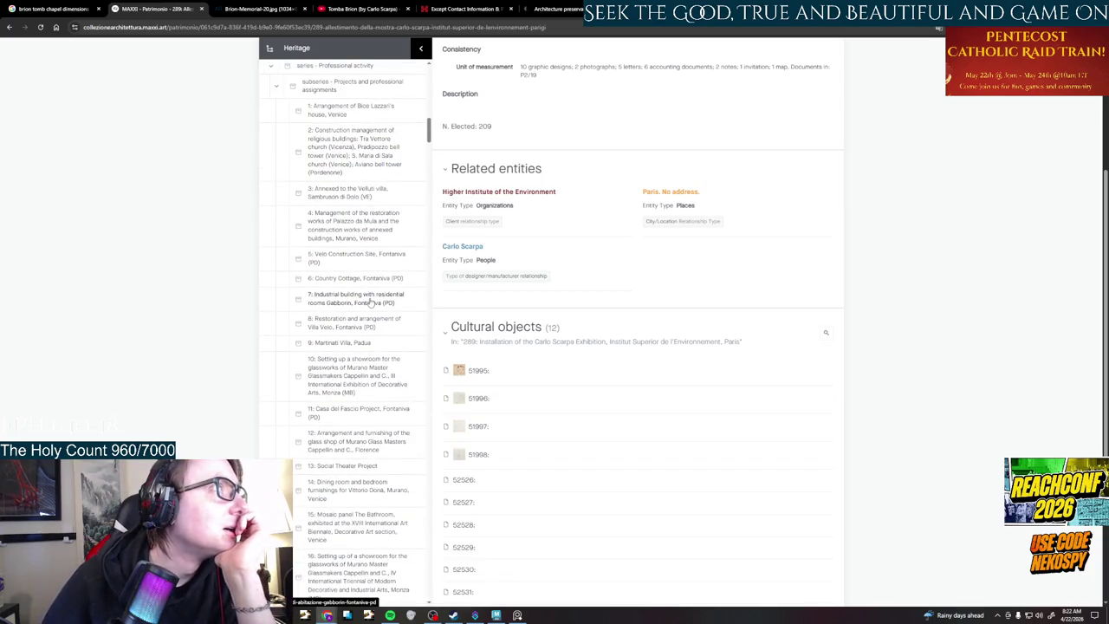
scroll(371, 303, down, 1)
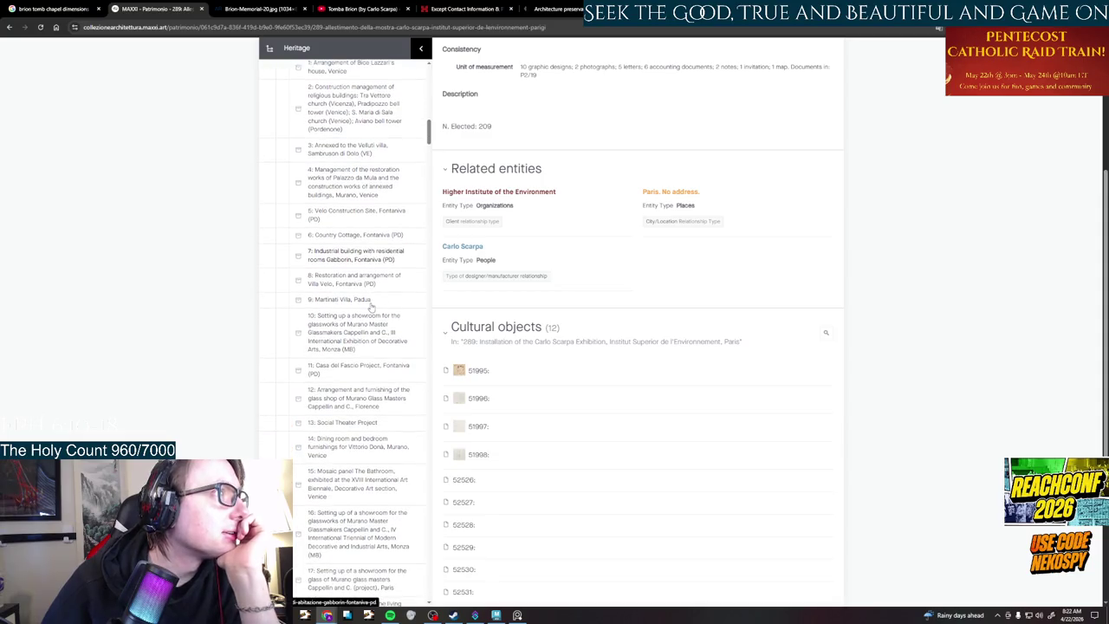
scroll(371, 303, down, 1)
scroll(371, 303, down, 1)
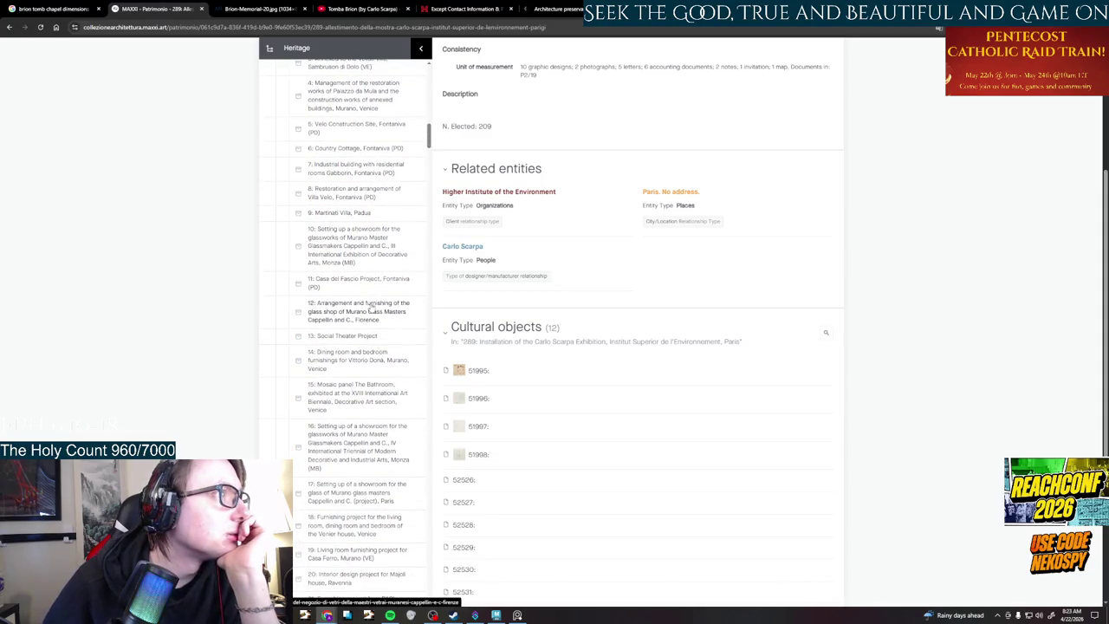
scroll(371, 307, down, 1)
scroll(371, 308, down, 1)
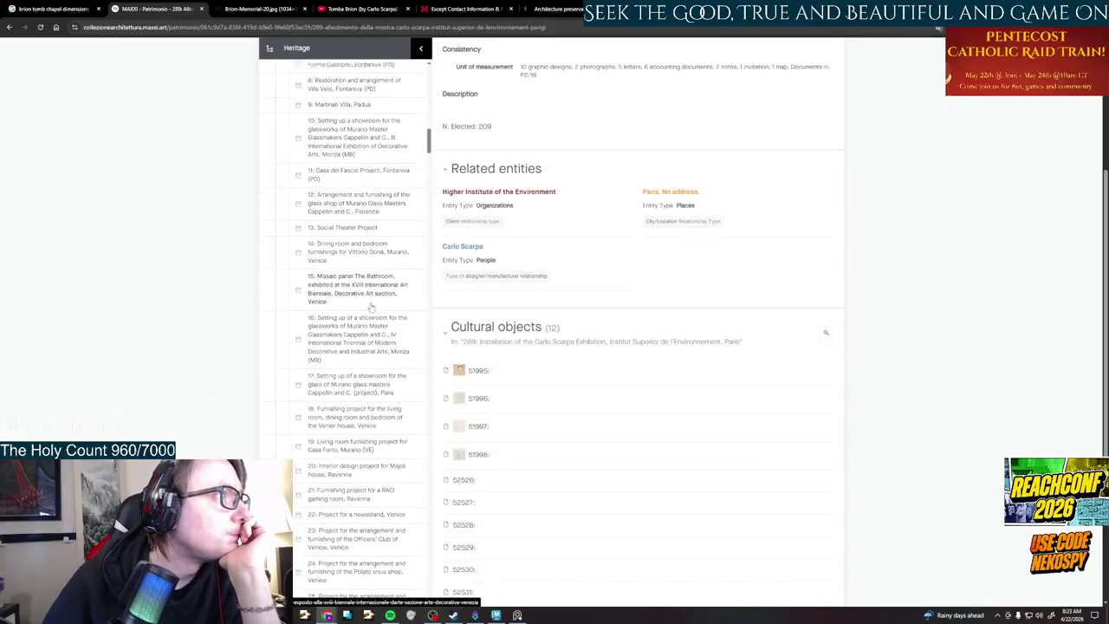
scroll(371, 308, down, 1)
scroll(371, 307, down, 1)
scroll(371, 307, down, 1)
scroll(371, 307, down, 1)
scroll(371, 308, down, 2)
scroll(371, 308, down, 1)
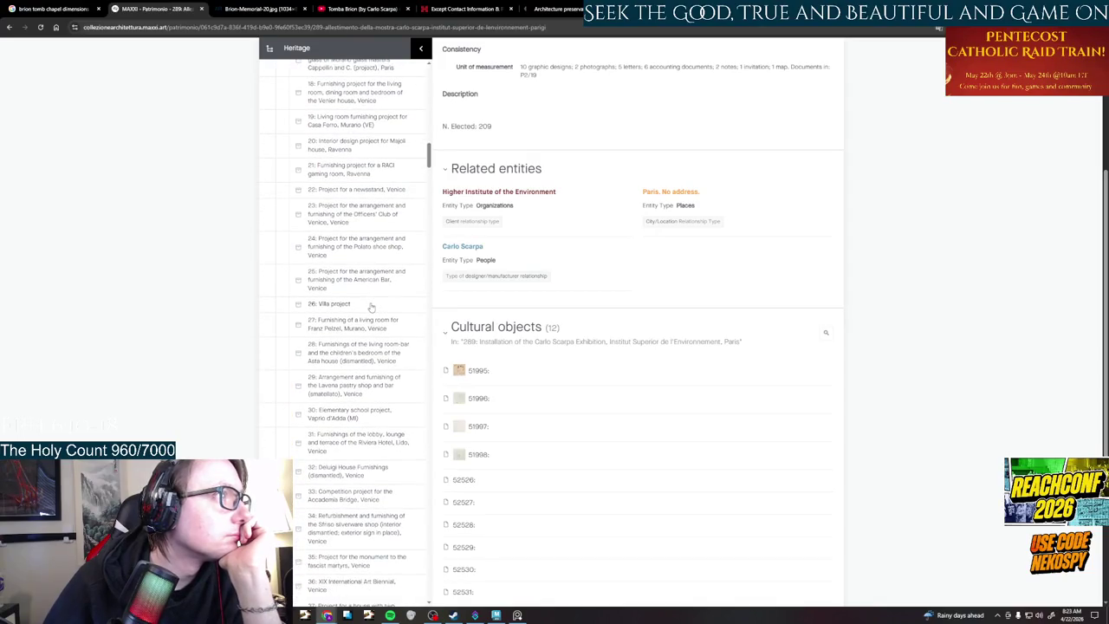
scroll(370, 308, down, 1)
scroll(371, 308, down, 1)
scroll(371, 308, down, 1)
scroll(371, 307, down, 1)
scroll(371, 308, down, 1)
scroll(371, 307, down, 1)
scroll(370, 307, down, 1)
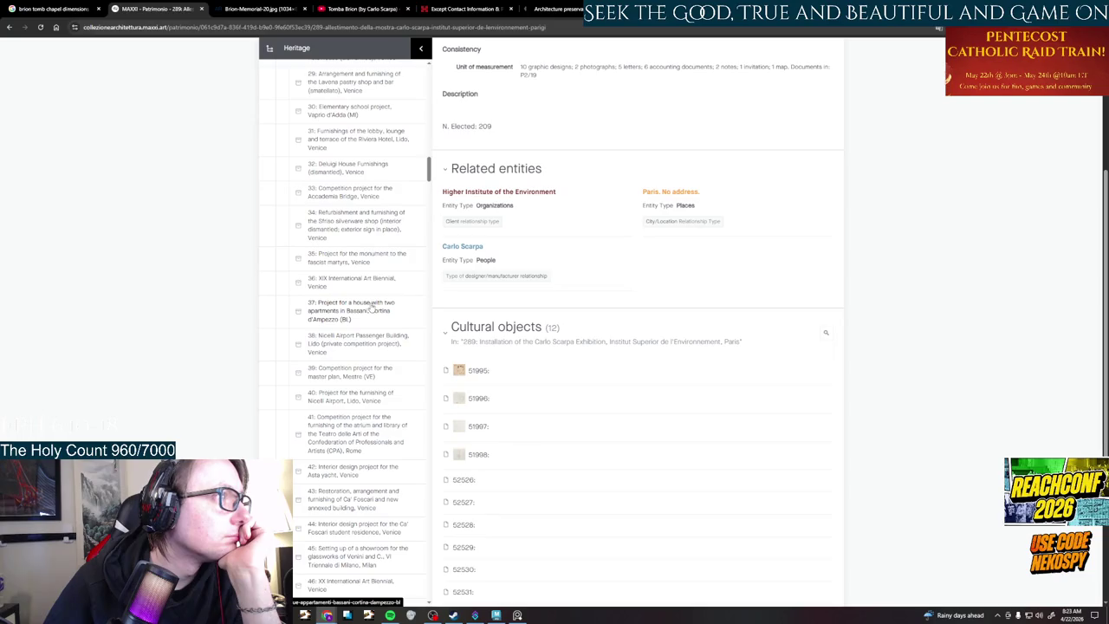
scroll(371, 308, down, 1)
scroll(370, 308, down, 1)
scroll(371, 307, down, 1)
scroll(371, 308, down, 1)
scroll(371, 308, down, 1)
scroll(371, 308, down, 1)
scroll(371, 307, down, 1)
scroll(371, 308, down, 1)
scroll(371, 308, down, 1)
scroll(371, 308, down, 1)
scroll(370, 308, down, 1)
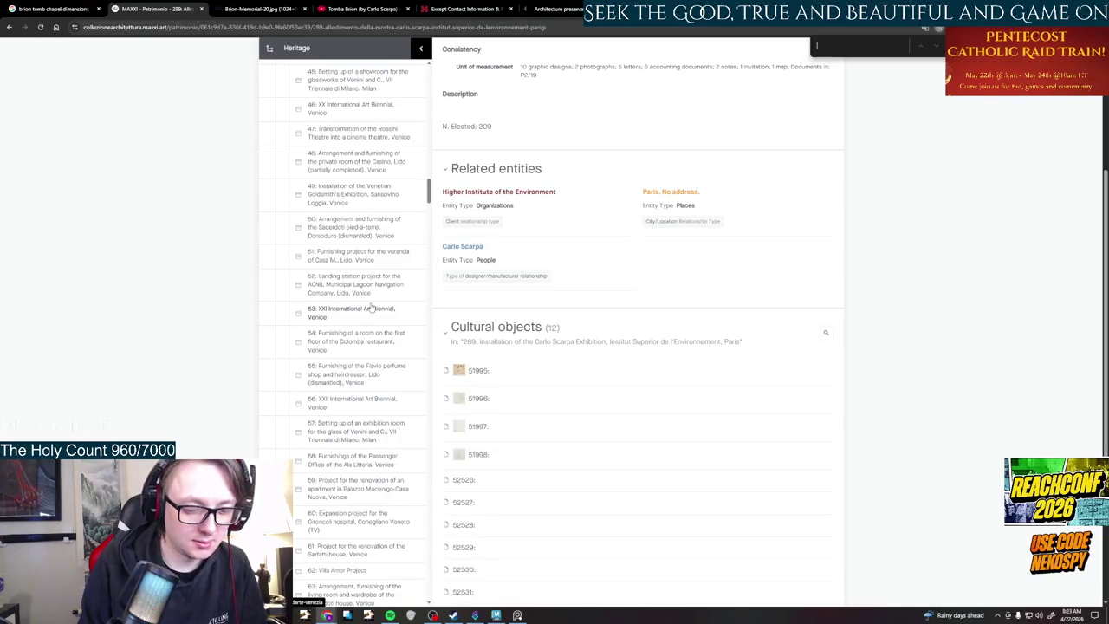
- Search the project list for 'tomb' and browse the 11 matches
text(tomb)
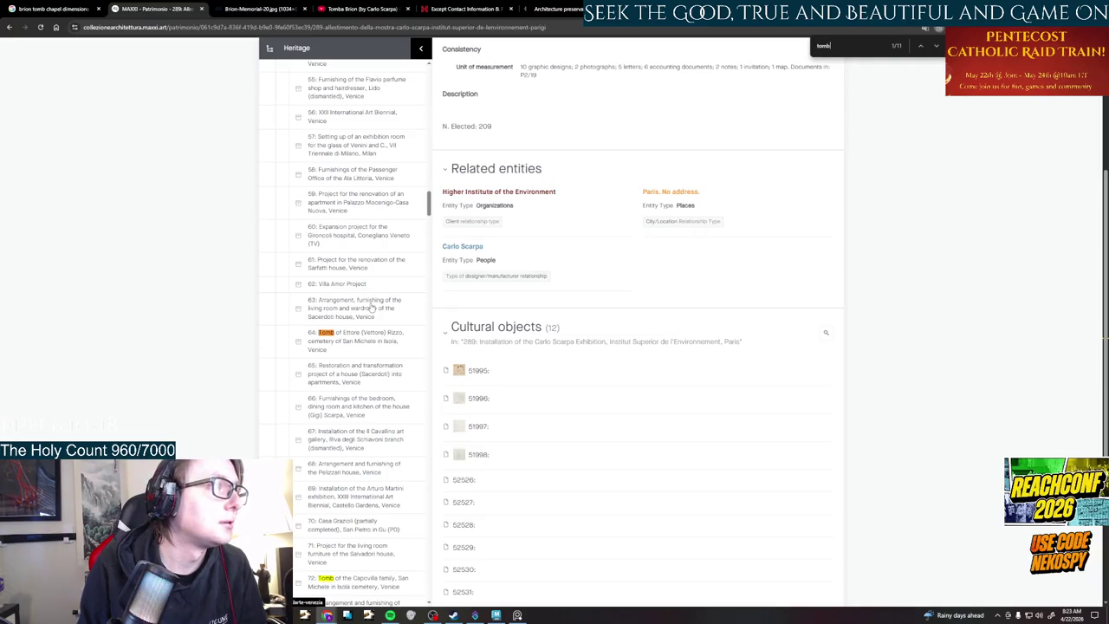
scroll(372, 307, down, 3)
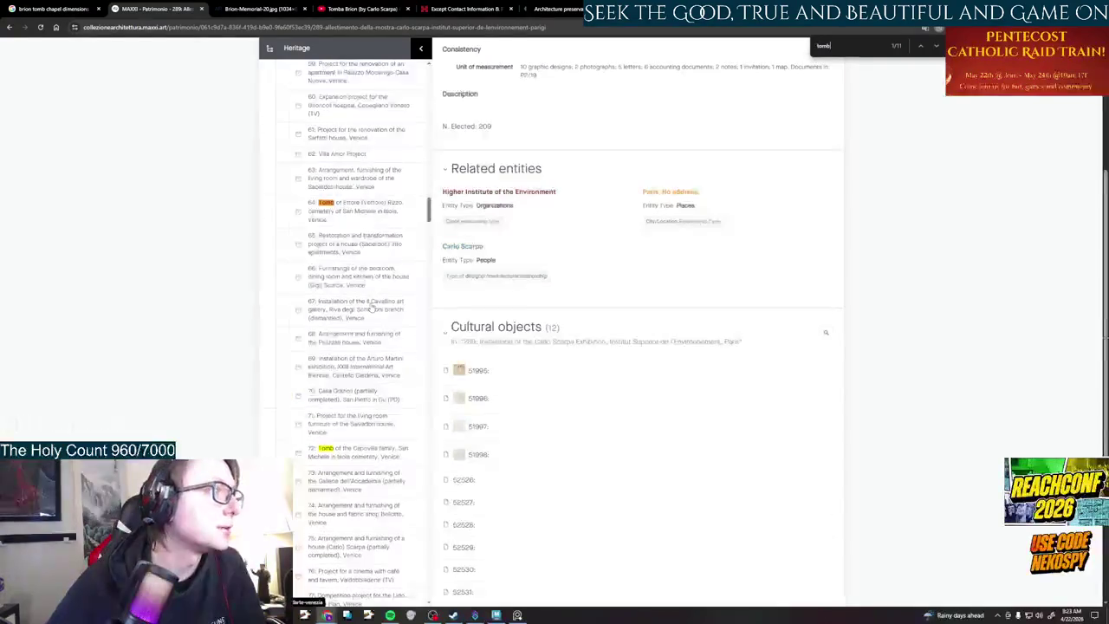
scroll(372, 307, down, 3)
scroll(371, 308, down, 3)
scroll(372, 308, down, 1)
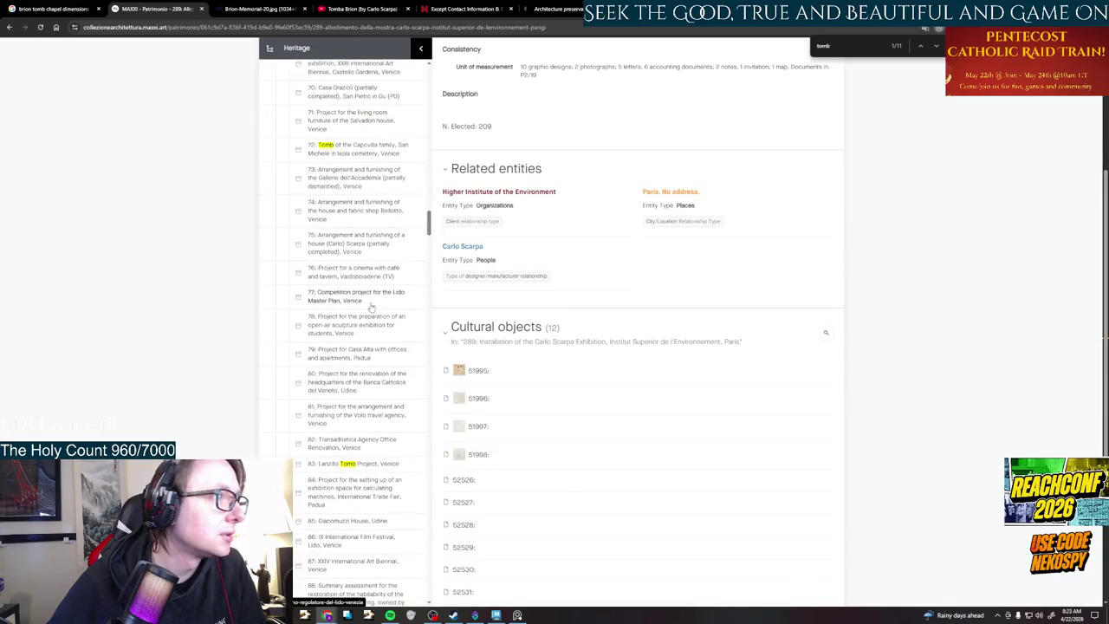
scroll(372, 307, down, 4)
scroll(372, 308, down, 4)
scroll(372, 308, down, 3)
scroll(371, 307, down, 4)
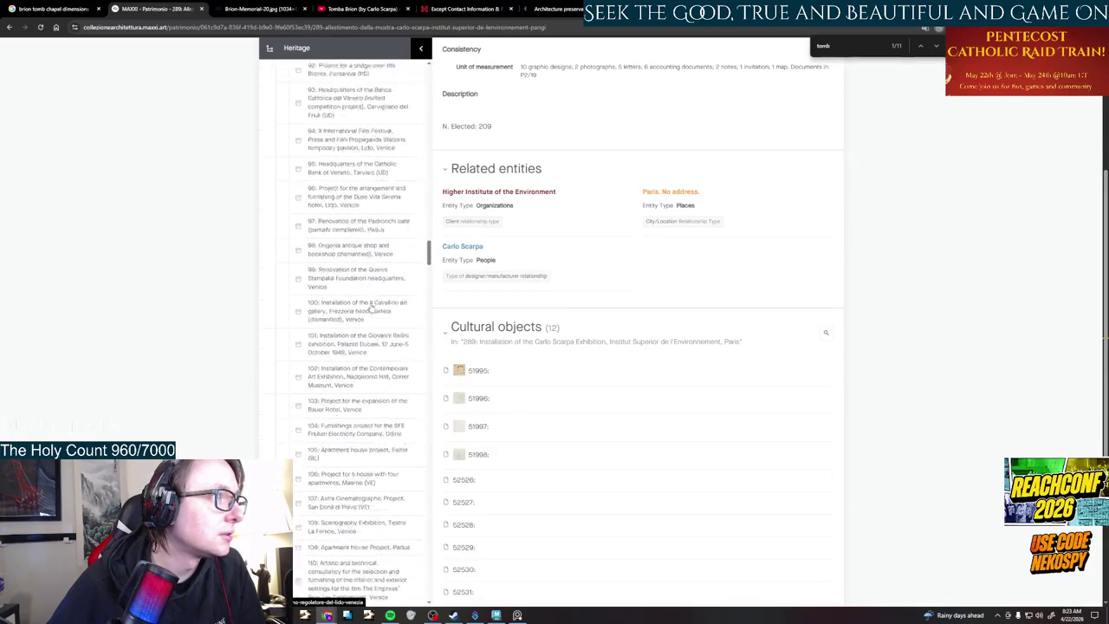